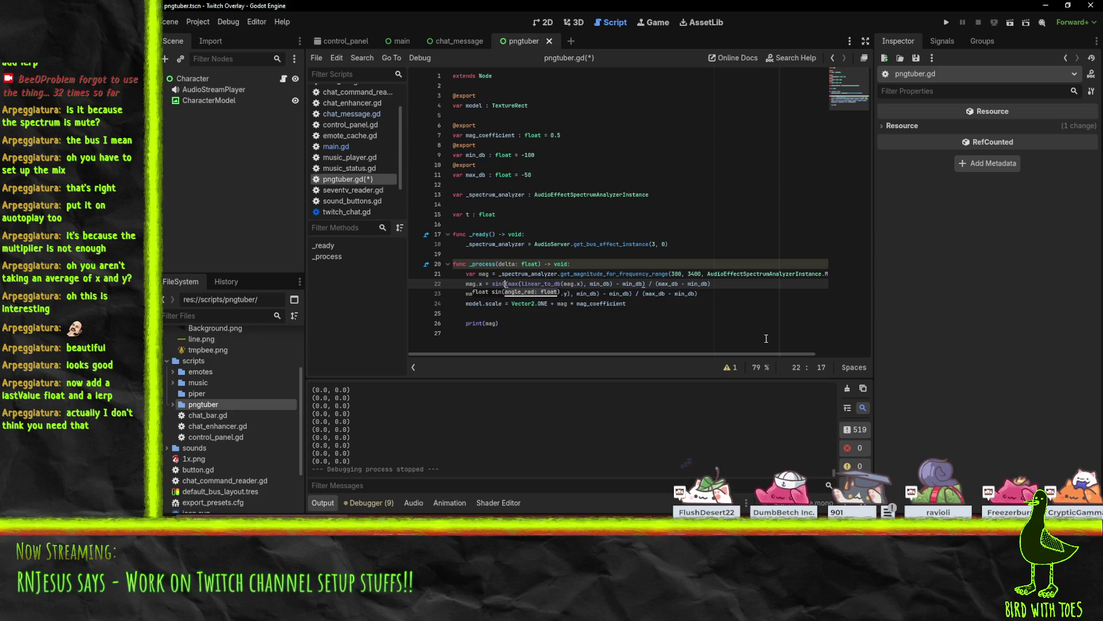
# Finish line 22 as sin(normalized dB of mag.x * 6.28) and run the project.
pyautogui.press('End')
pyautogui.press('BackSpace')
pyautogui.press('BackSpace')
pyautogui.press('BackSpace')
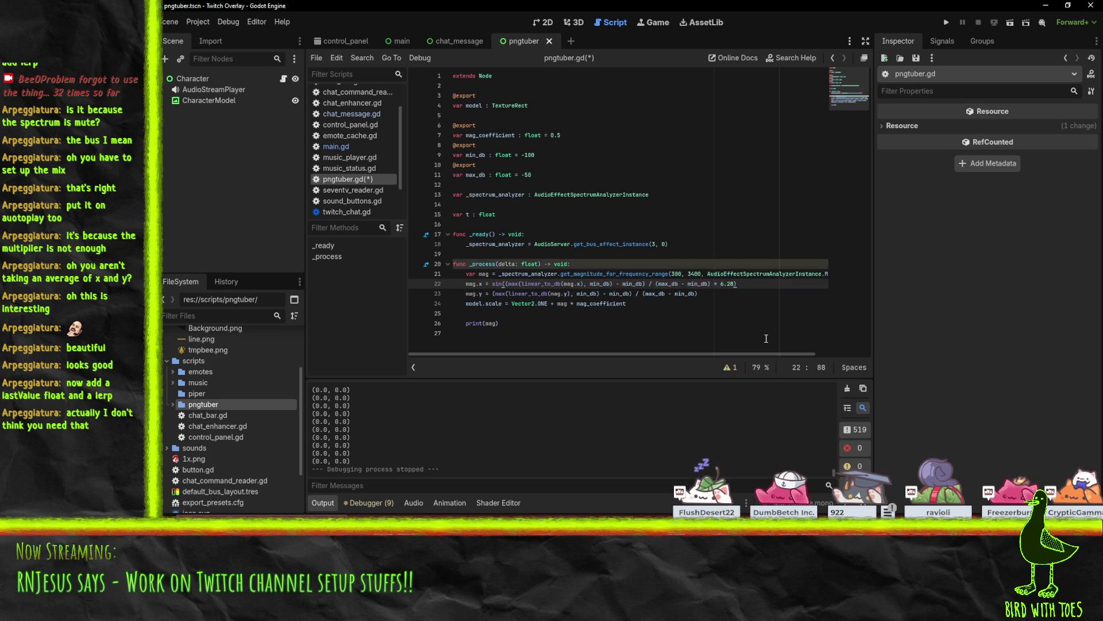
pyautogui.click(946, 23)
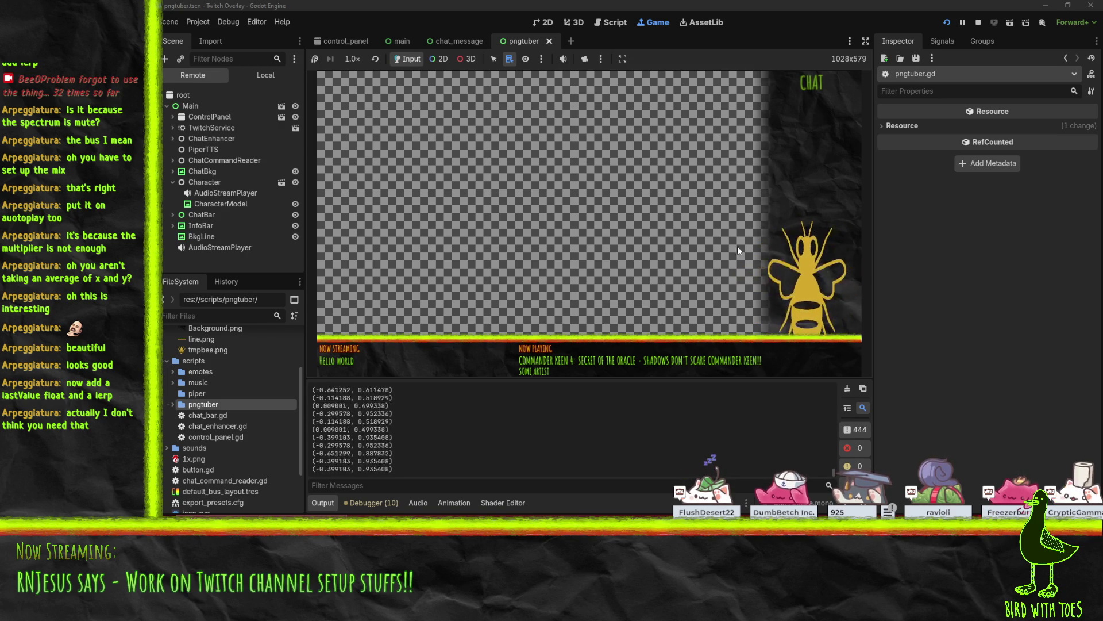
# Stop the game, wrap the mag.y expression in cos(... * 6.28), and save.
pyautogui.click(979, 23)
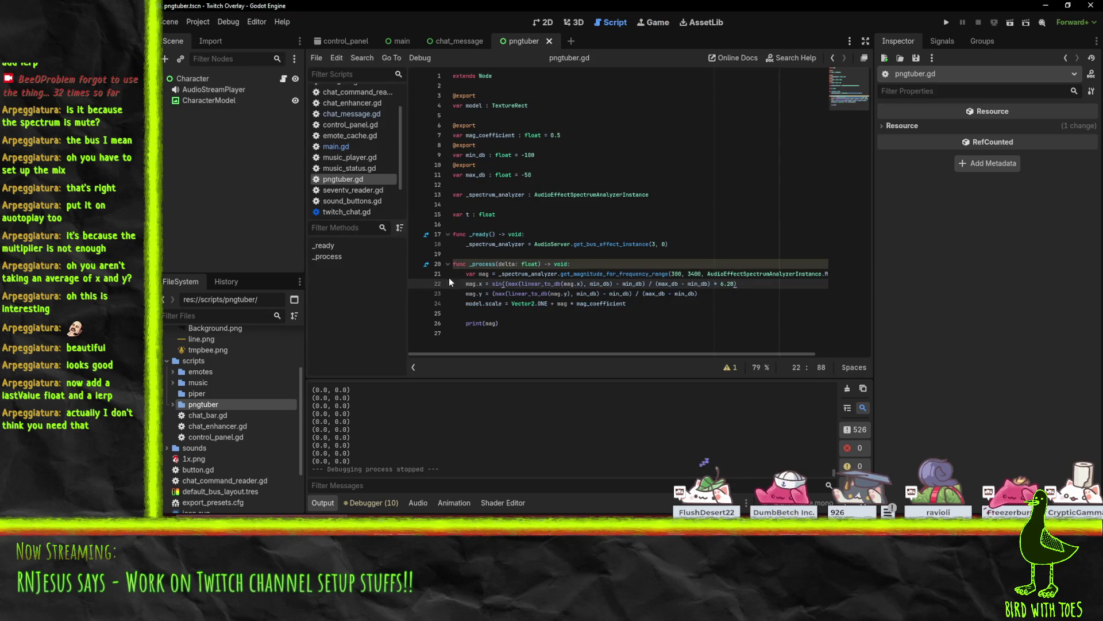
pyautogui.click(493, 294)
pyautogui.write('cos')
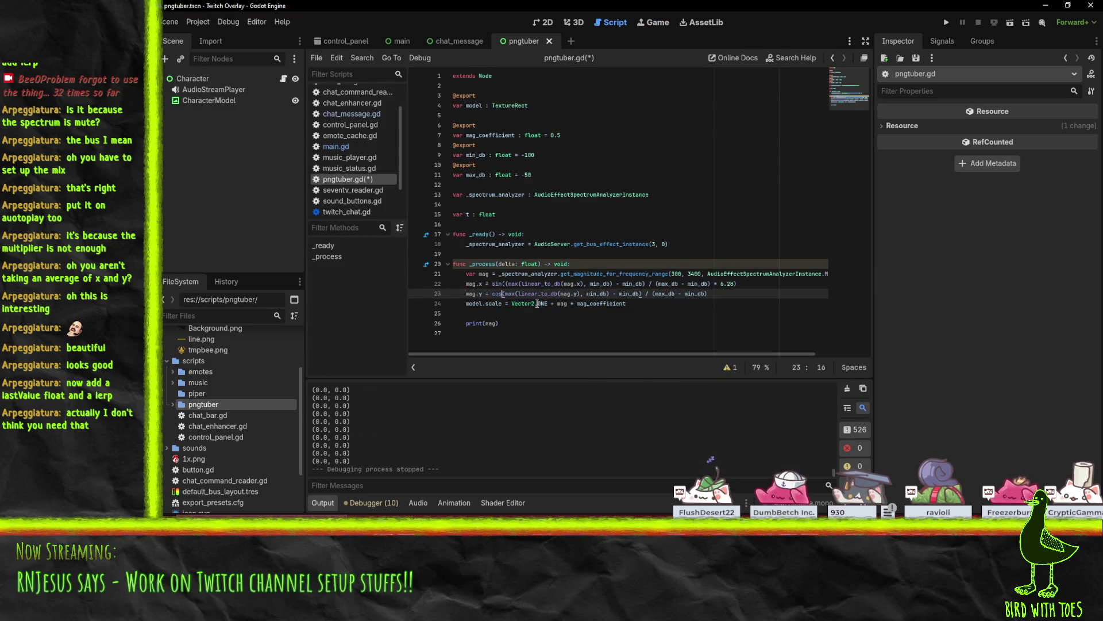
pyautogui.write('(')
pyautogui.press('End')
pyautogui.write(') ')
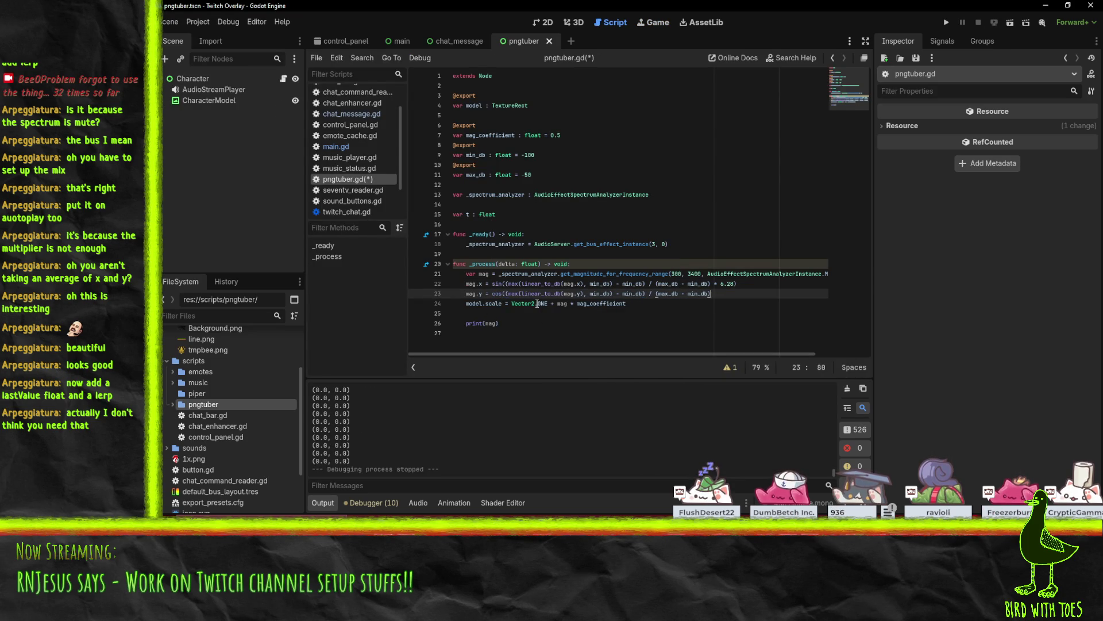
pyautogui.write('* 6.2')
pyautogui.write('8)')
pyautogui.hotkey('ctrl', 's')
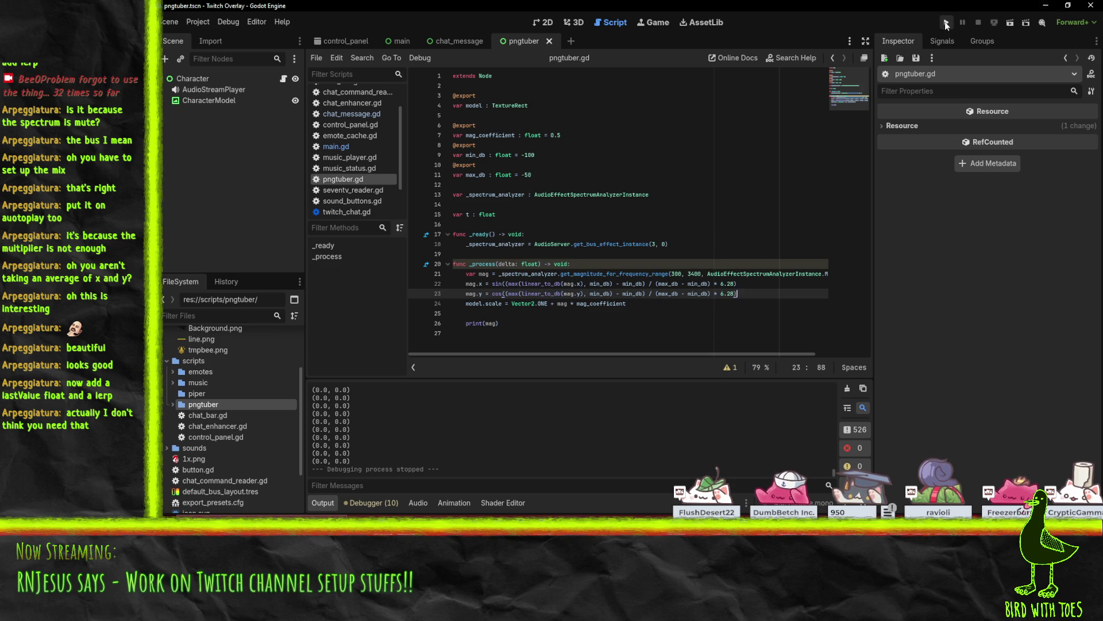
# Swap to cos for mag.x and sin for mag.y, save, then test-run and stop.
pyautogui.doubleClick(498, 284)
pyautogui.write('cos')
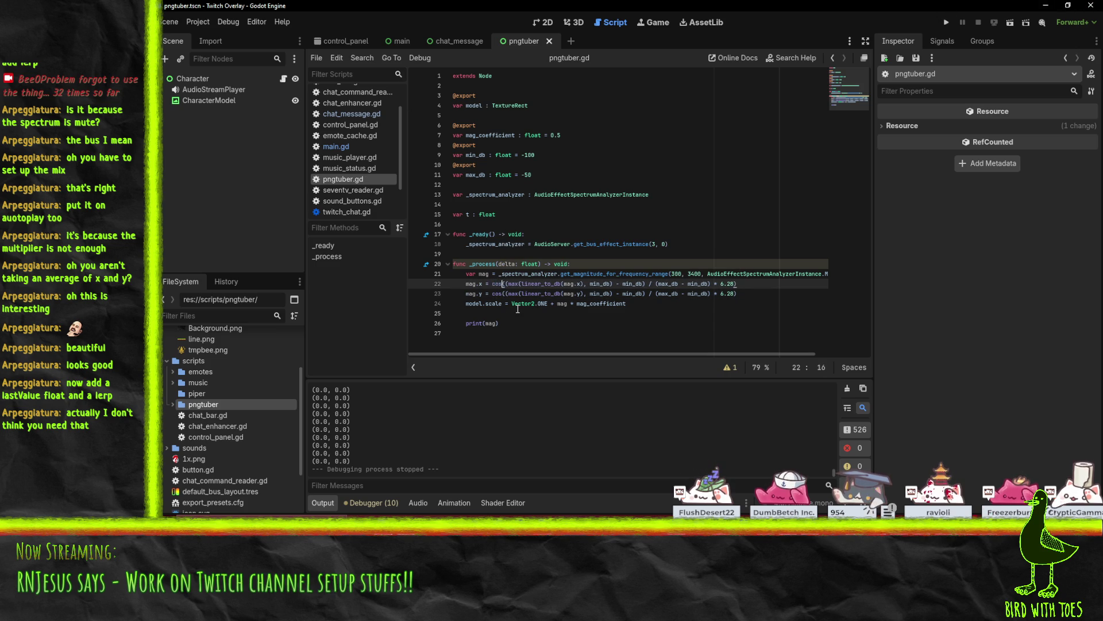
pyautogui.hotkey('ctrl', 's')
pyautogui.press('Down')
pyautogui.press('BackSpace')
pyautogui.press('BackSpace')
pyautogui.press('BackSpace')
pyautogui.write('sin')
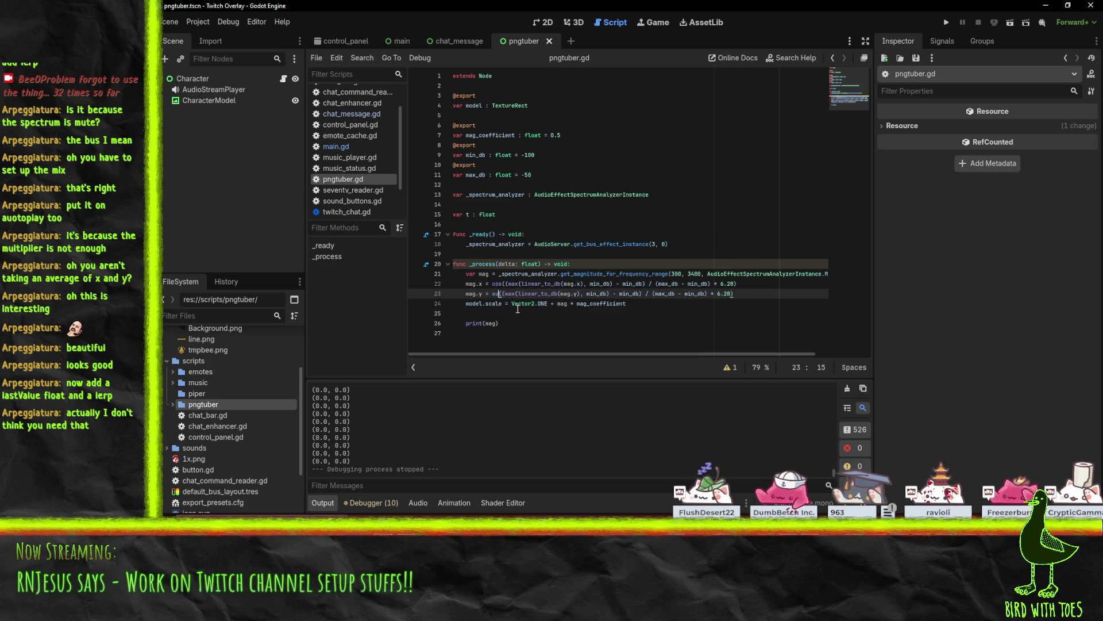
pyautogui.hotkey('ctrl', 's')
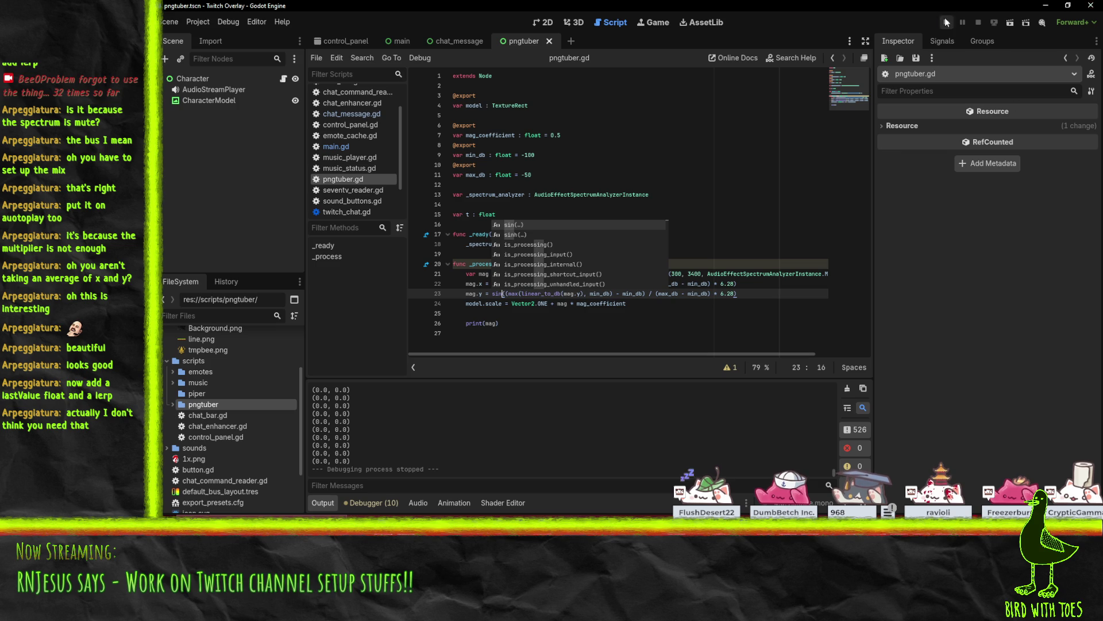
pyautogui.click(947, 22)
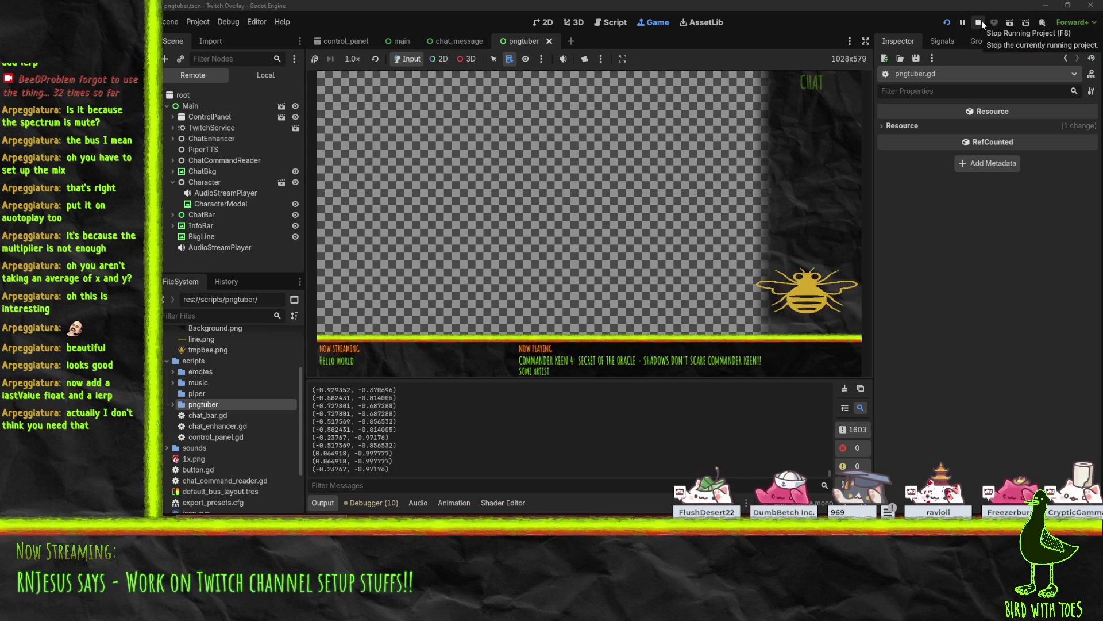
pyautogui.click(982, 20)
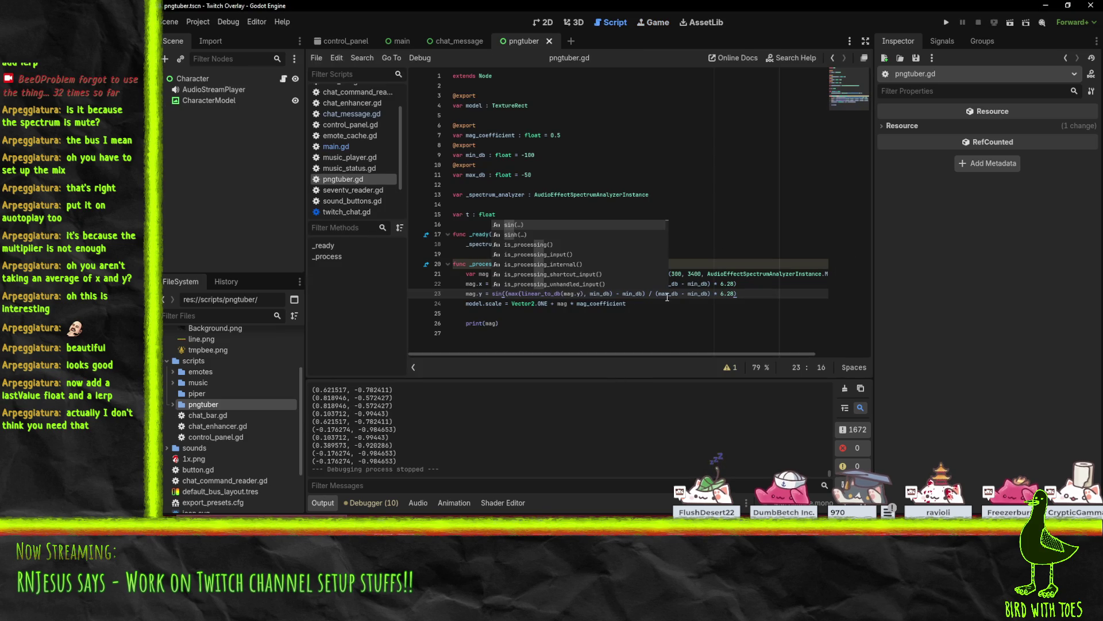
# Insert blank lines after the _process header, then remove them again.
pyautogui.click(463, 283)
pyautogui.click(731, 274)
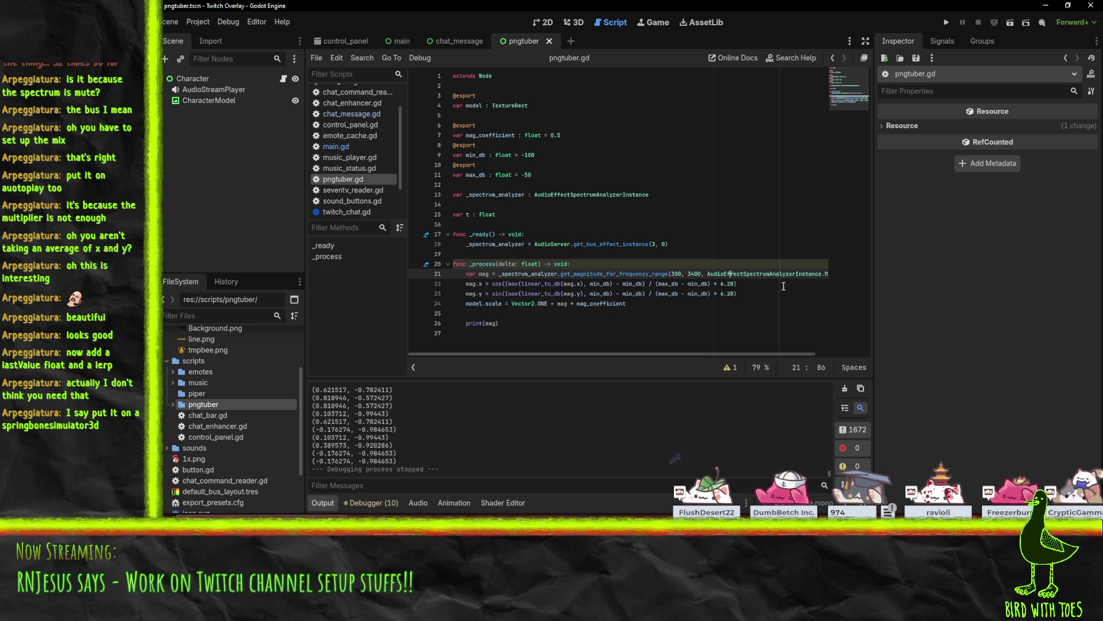
pyautogui.click(622, 266)
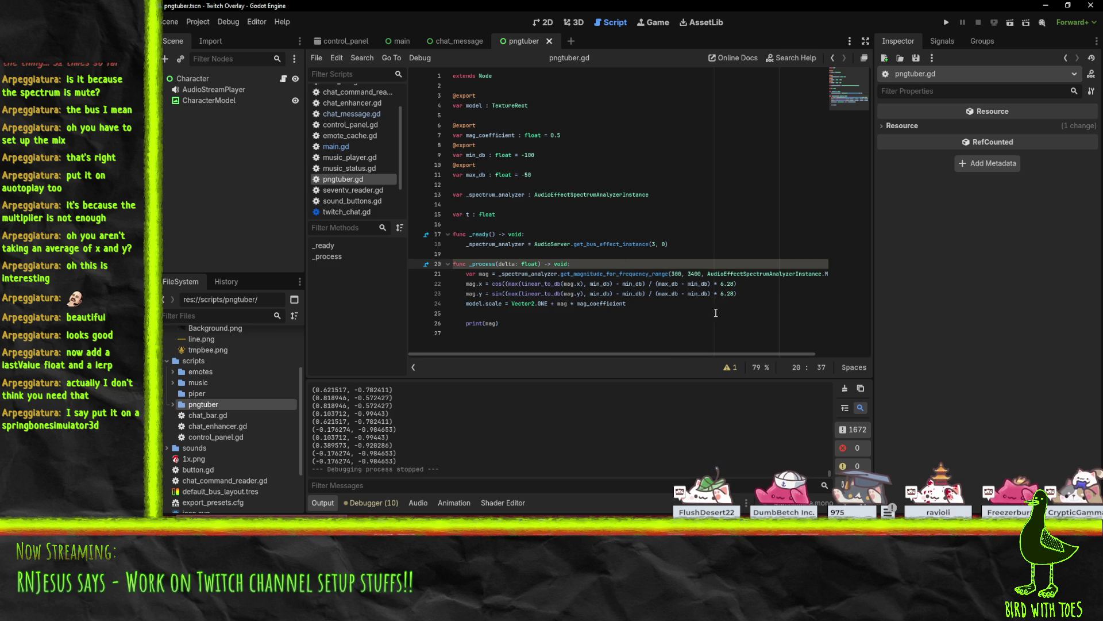
pyautogui.press('Return')
pyautogui.press('Return')
pyautogui.press('Up')
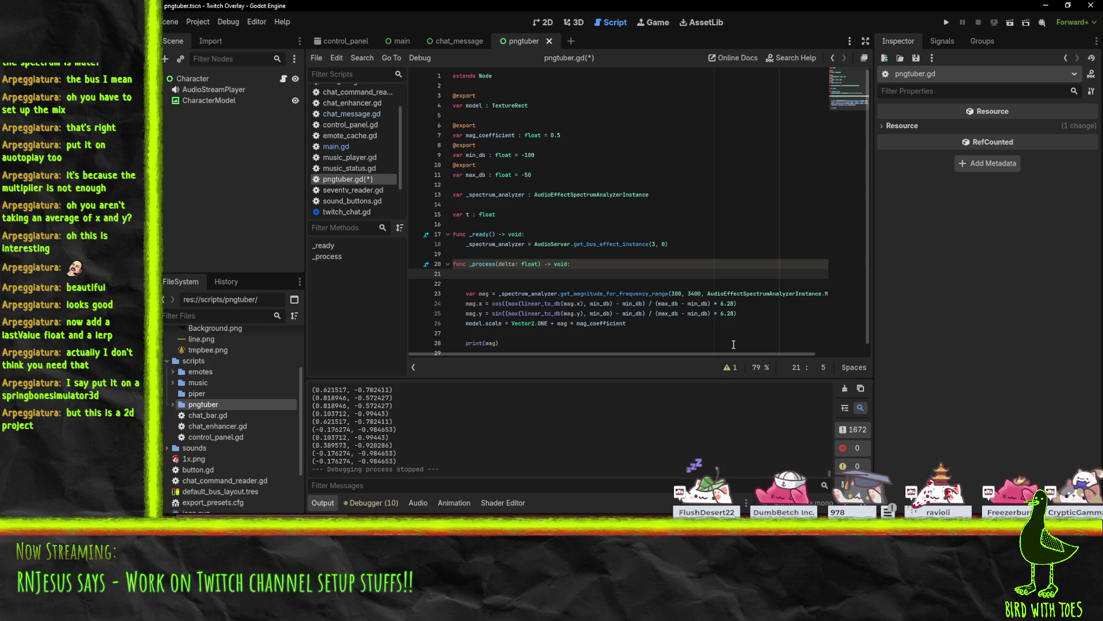
pyautogui.press('Delete')
pyautogui.press('Delete')
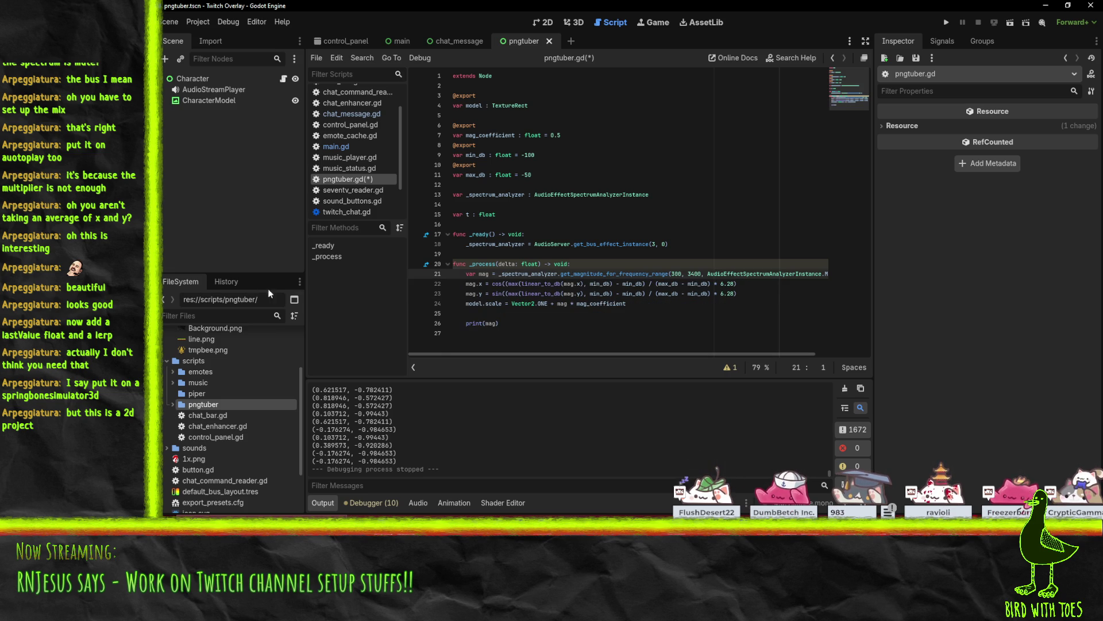
# Strip cos, sin and the * 6.28 scaling from lines 22 and 23.
pyautogui.click(492, 283)
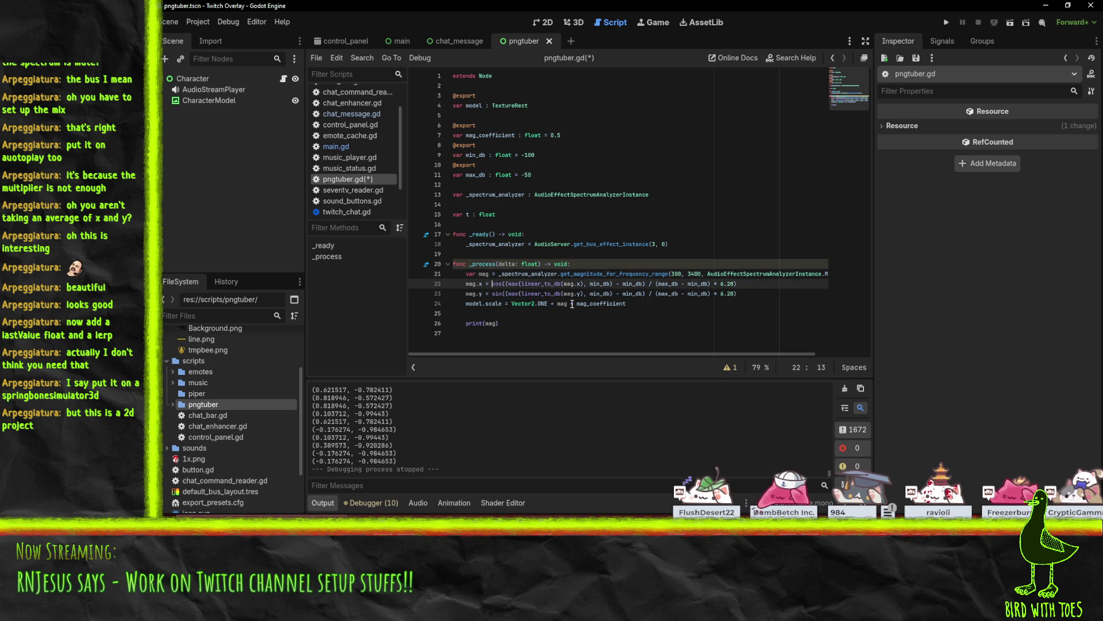
pyautogui.hotkey('shift', 'Right')
pyautogui.hotkey('shift', 'Right')
pyautogui.hotkey('shift', 'Right')
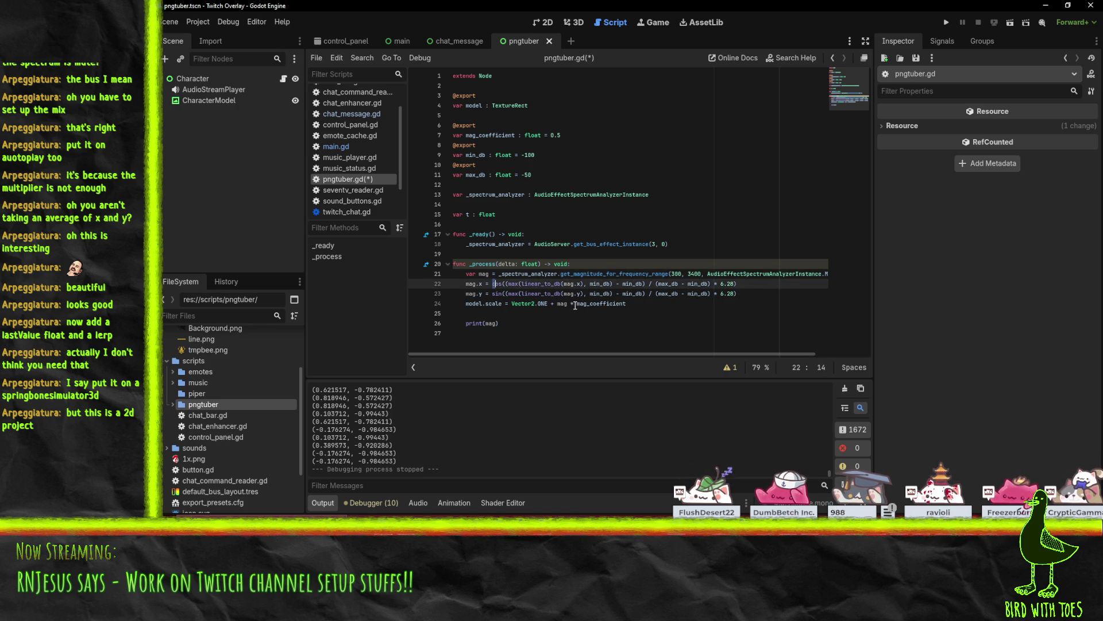
pyautogui.press('BackSpace')
pyautogui.press('Down')
pyautogui.hotkey('shift', 'Right')
pyautogui.hotkey('shift', 'Right')
pyautogui.hotkey('shift', 'Right')
pyautogui.hotkey('shift', 'Right')
pyautogui.press('BackSpace')
pyautogui.press('End')
pyautogui.press('Up')
pyautogui.press('BackSpace')
pyautogui.press('BackSpace')
pyautogui.press('BackSpace')
pyautogui.press('Down')
pyautogui.press('BackSpace')
pyautogui.press('BackSpace')
pyautogui.press('BackSpace')
# Add blank lines below the magnitudes and begin the t line with 'delta * ('.
pyautogui.press('Return')
pyautogui.press('Return')
pyautogui.press('Up')
pyautogui.press('Return')
pyautogui.write('mag.x =')
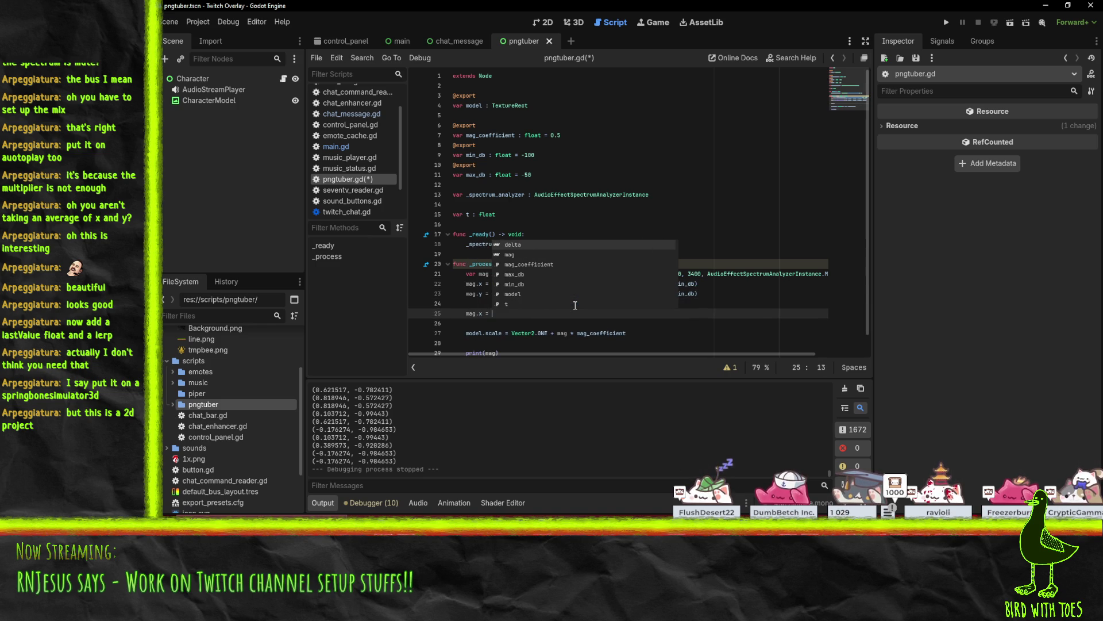
pyautogui.hotkey('ctrl', 'z')
pyautogui.hotkey('ctrl', 'z')
pyautogui.hotkey('ctrl', 'z')
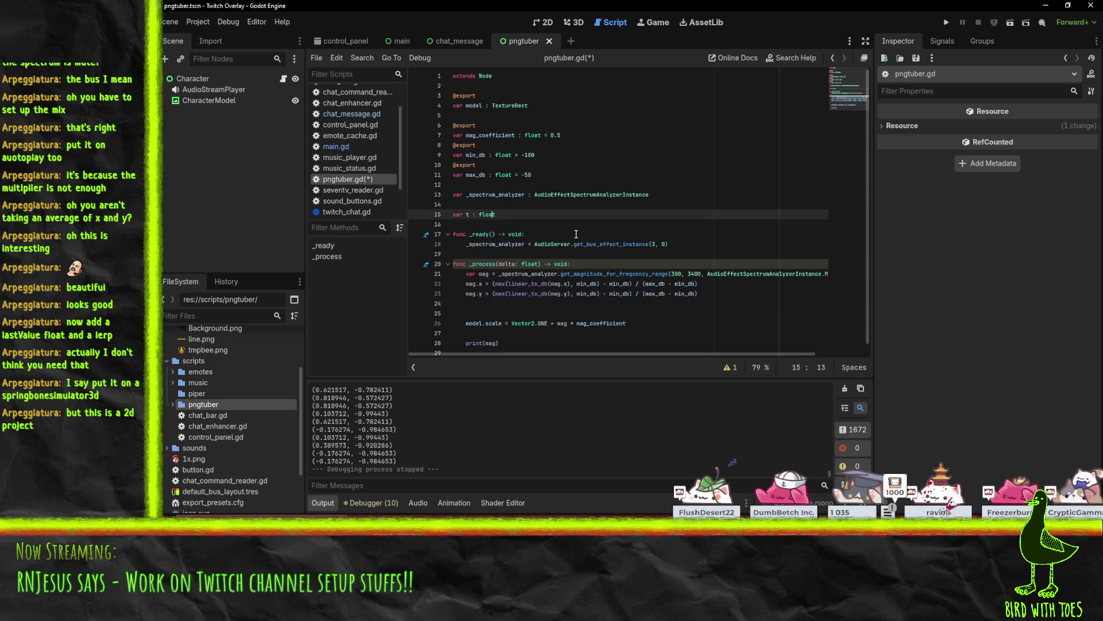
pyautogui.click(543, 217)
pyautogui.click(484, 310)
pyautogui.press('Up')
pyautogui.press('Up')
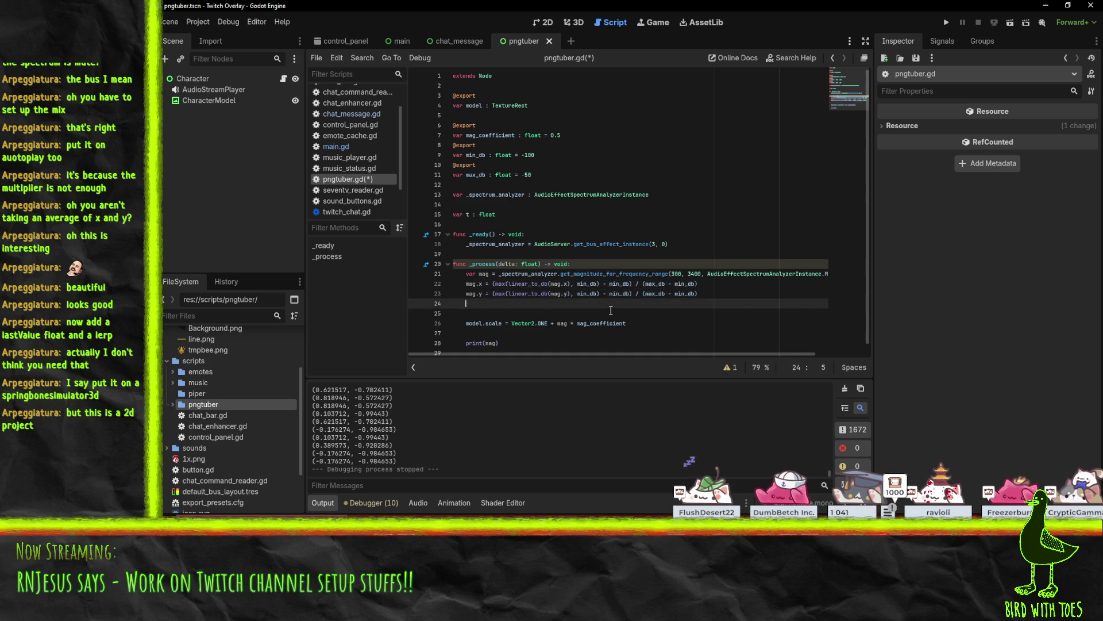
pyautogui.press('Down')
pyautogui.press('Down')
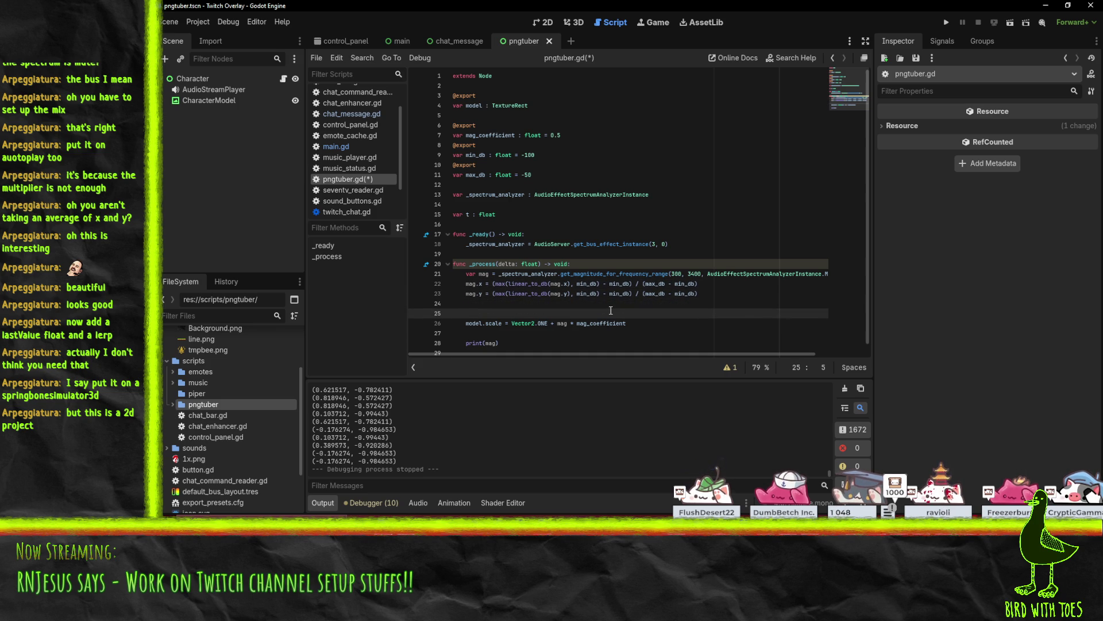
pyautogui.write('delta')
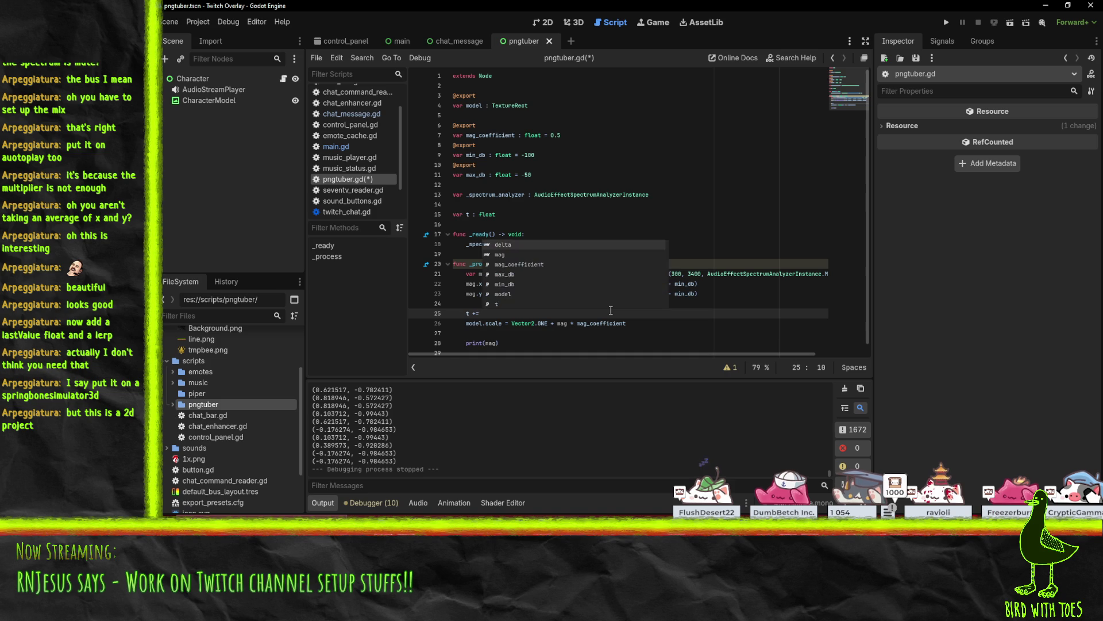
pyautogui.write(' * ')
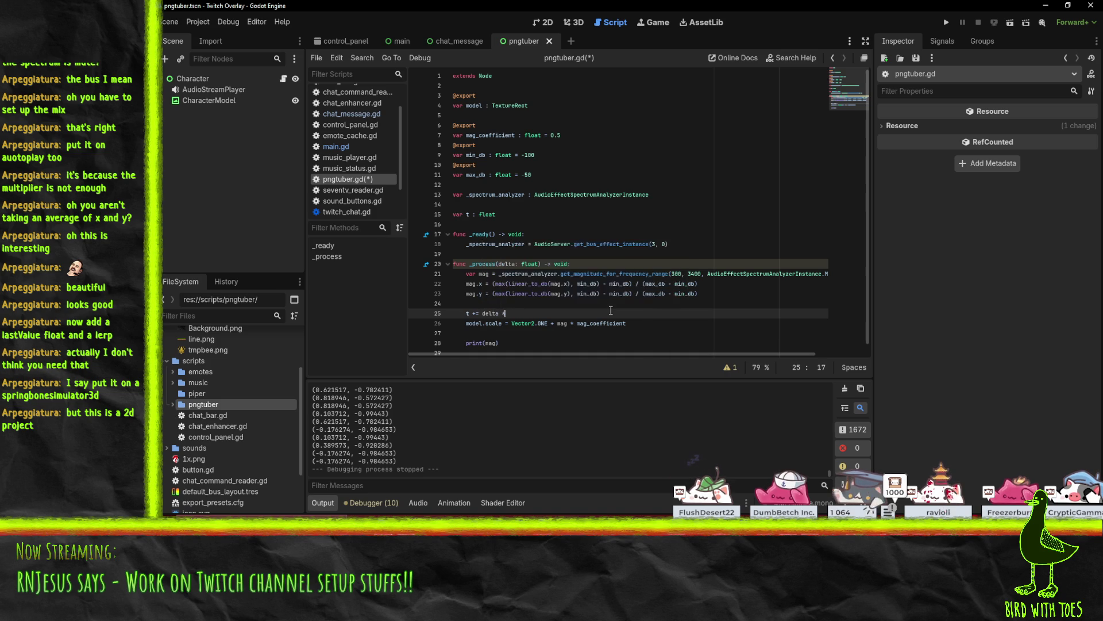
pyautogui.write('(')
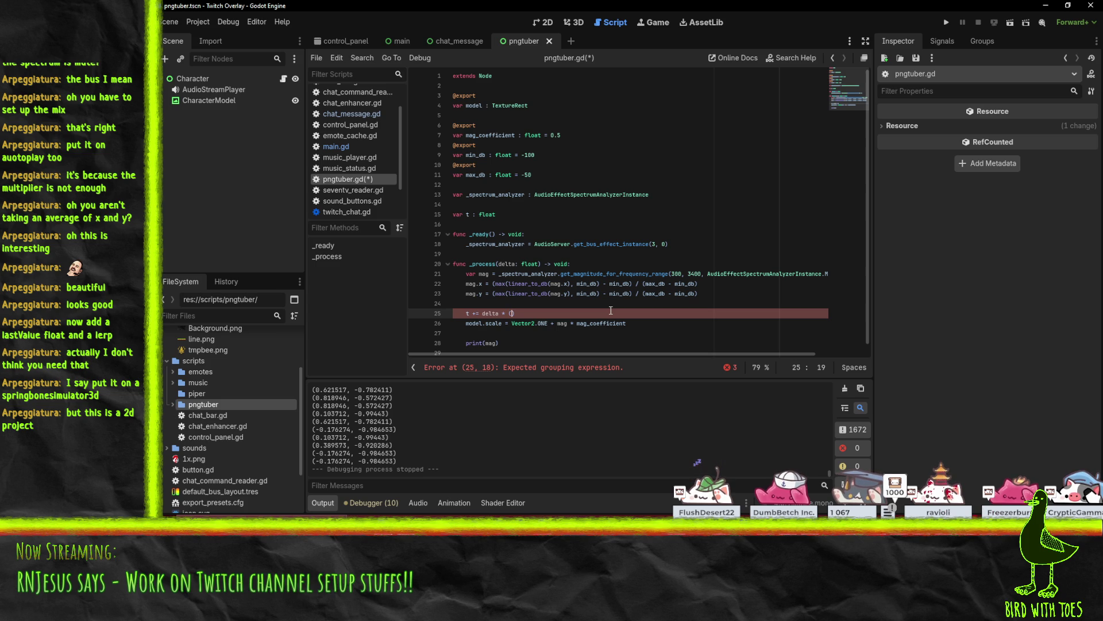
# Complete the t line with mag.x and replace mag in the scale formula with sin(t).
pyautogui.press('BackSpace')
pyautogui.write('mag.x')
pyautogui.press('Escape')
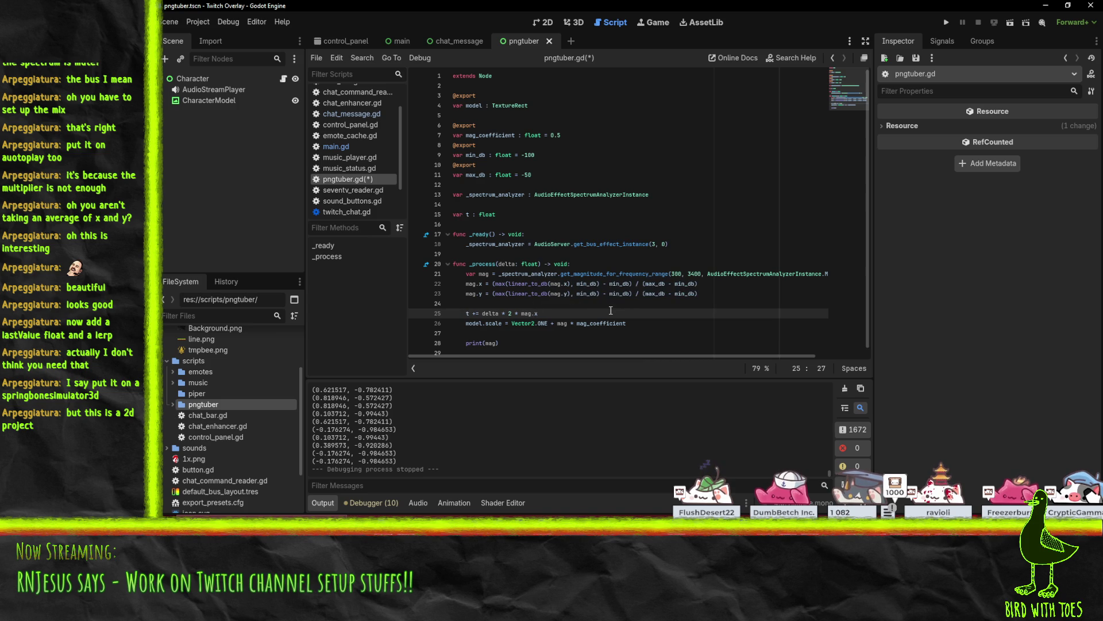
pyautogui.click(557, 322)
pyautogui.click(624, 323)
pyautogui.doubleClick(562, 323)
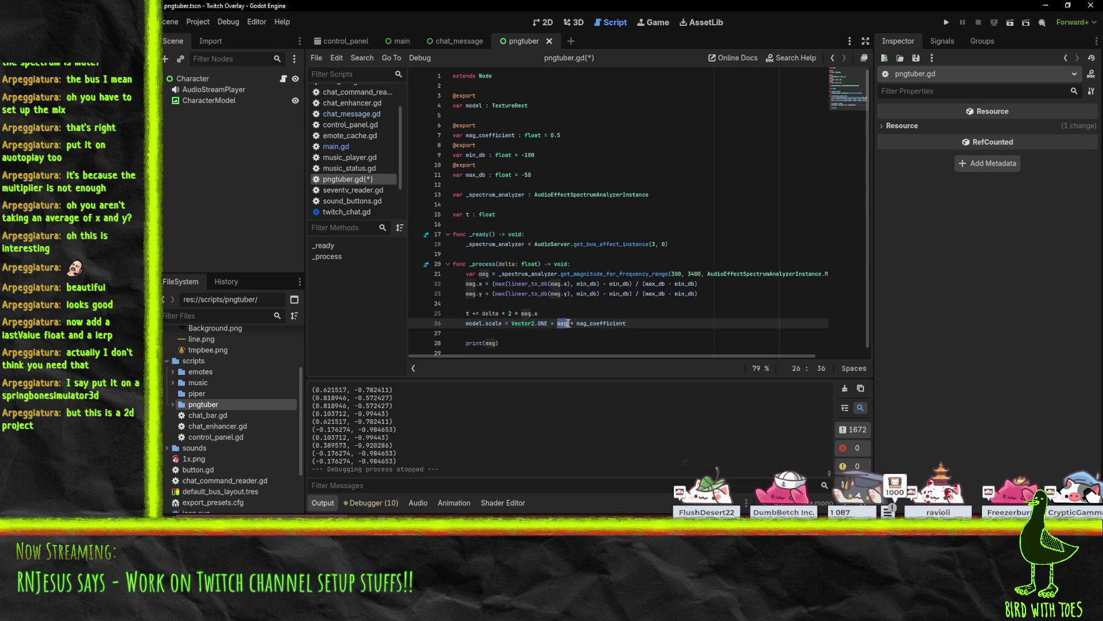
pyautogui.press('BackSpace')
pyautogui.press('Delete')
pyautogui.press('Delete')
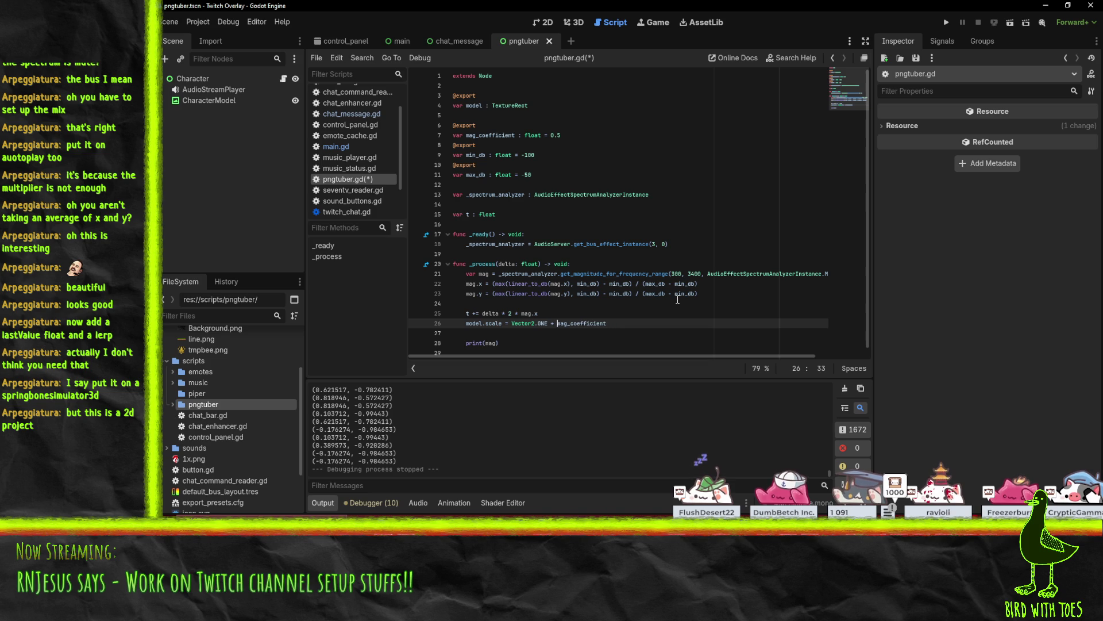
pyautogui.write('(t)')
# Wrap the scale term as lerp(0, mag_coefficient * sin(t), mag.x) and run the project.
pyautogui.press('End')
pyautogui.press('Left')
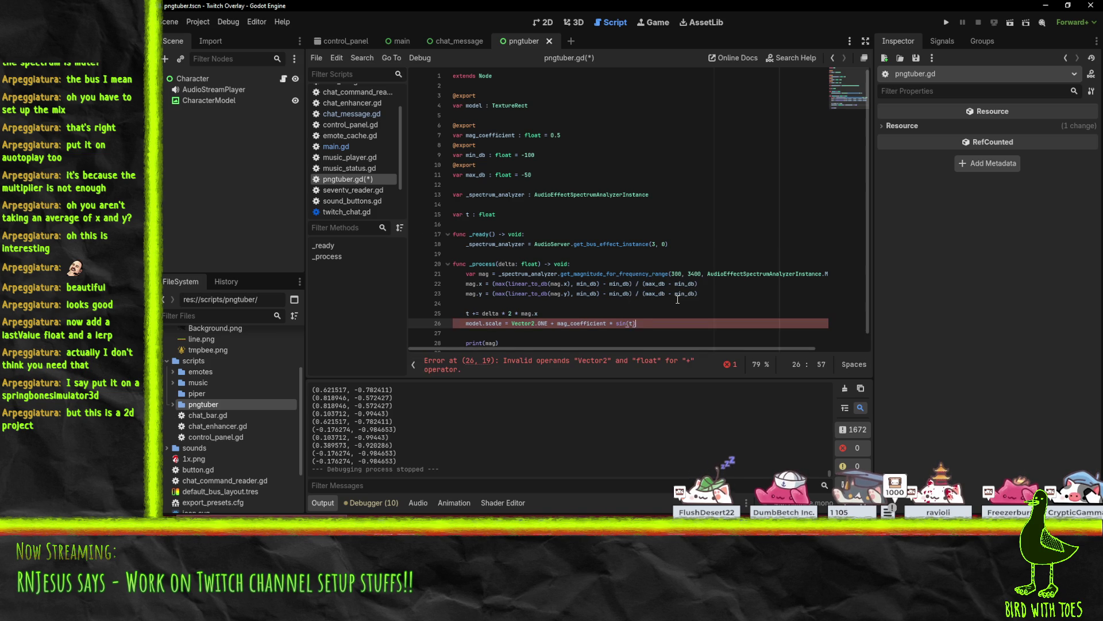
pyautogui.press('Left')
pyautogui.write('ma')
pyautogui.press('BackSpace')
pyautogui.press('BackSpace')
pyautogui.write('lerp(')
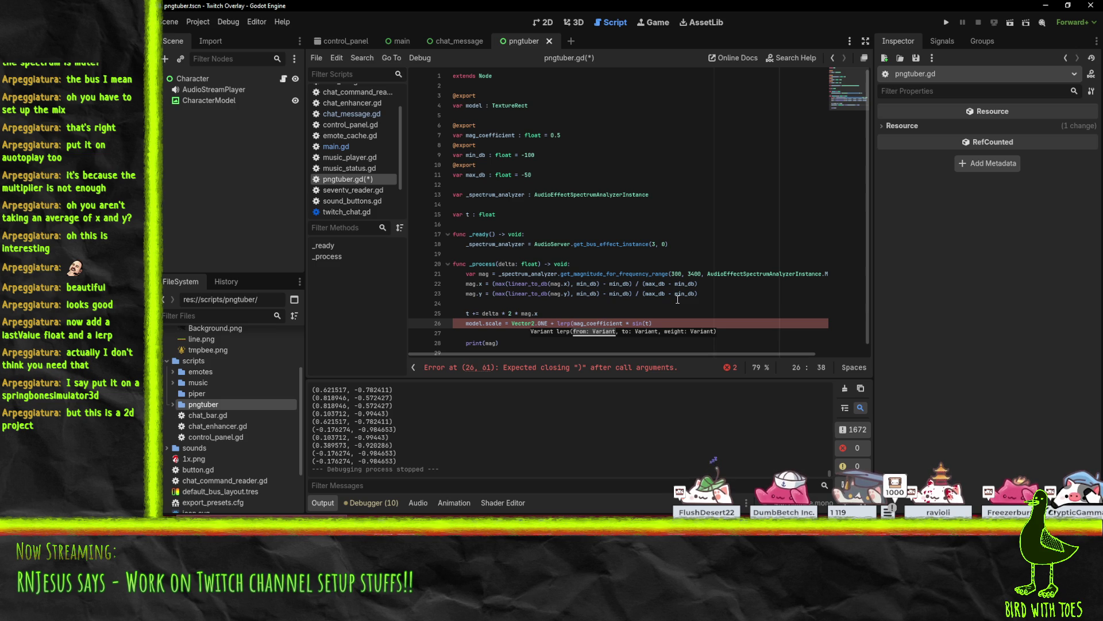
pyautogui.write('0,')
pyautogui.press('End')
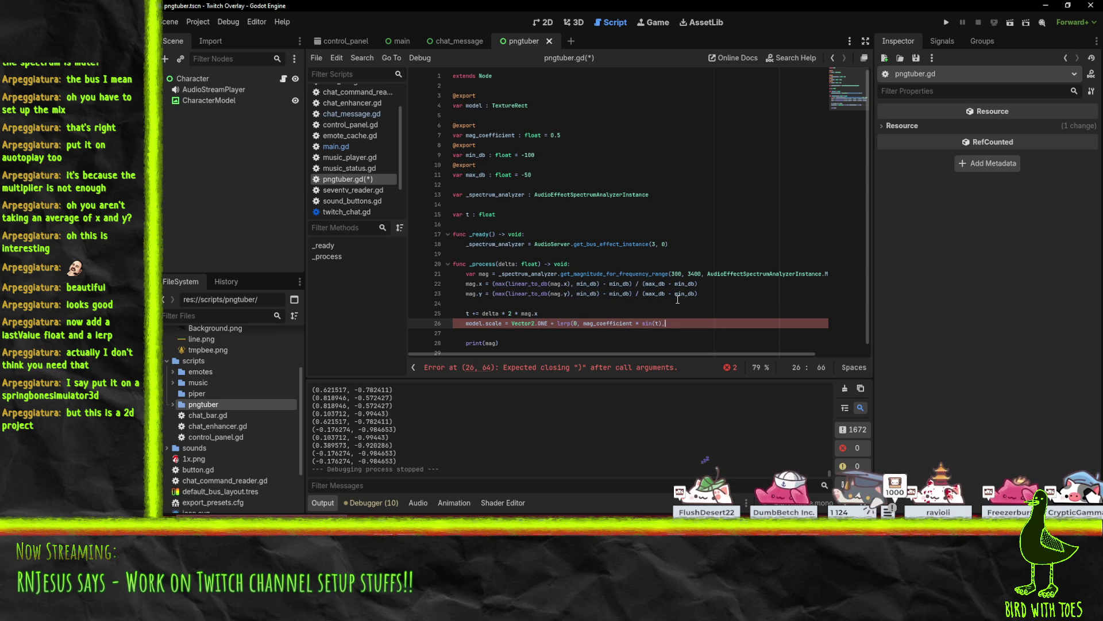
pyautogui.write(',a')
pyautogui.write('g.x')
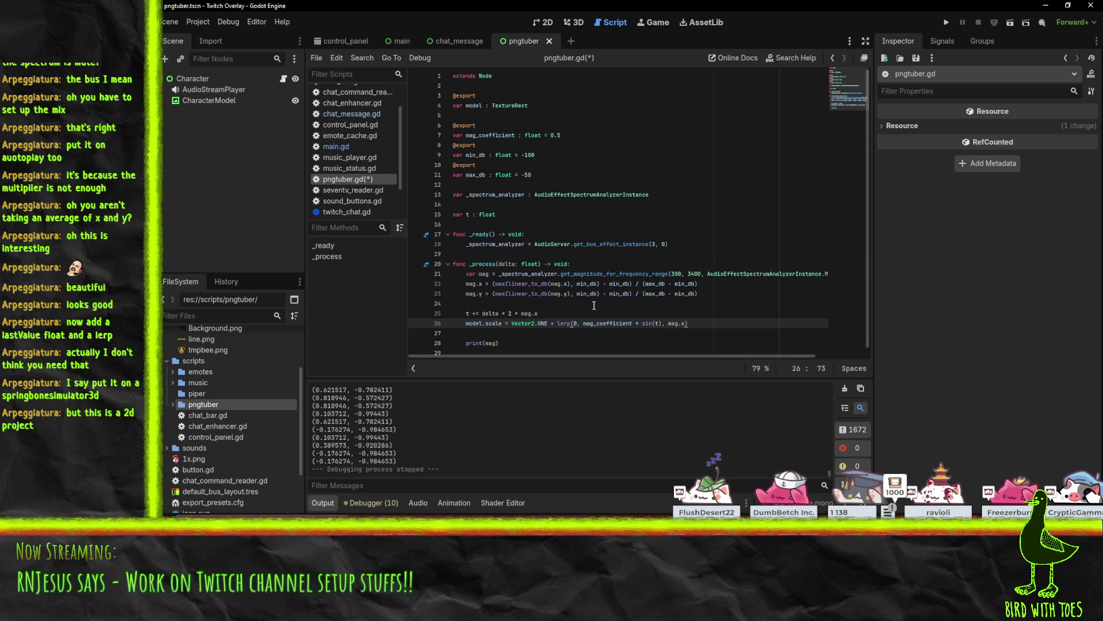
pyautogui.click(662, 323)
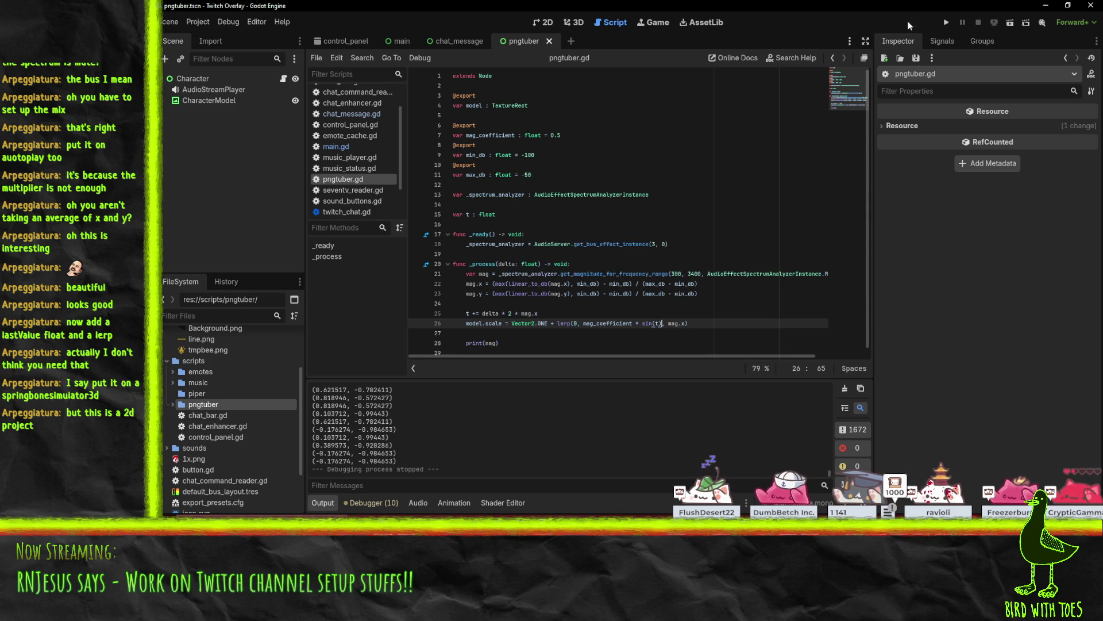
pyautogui.press('F5')
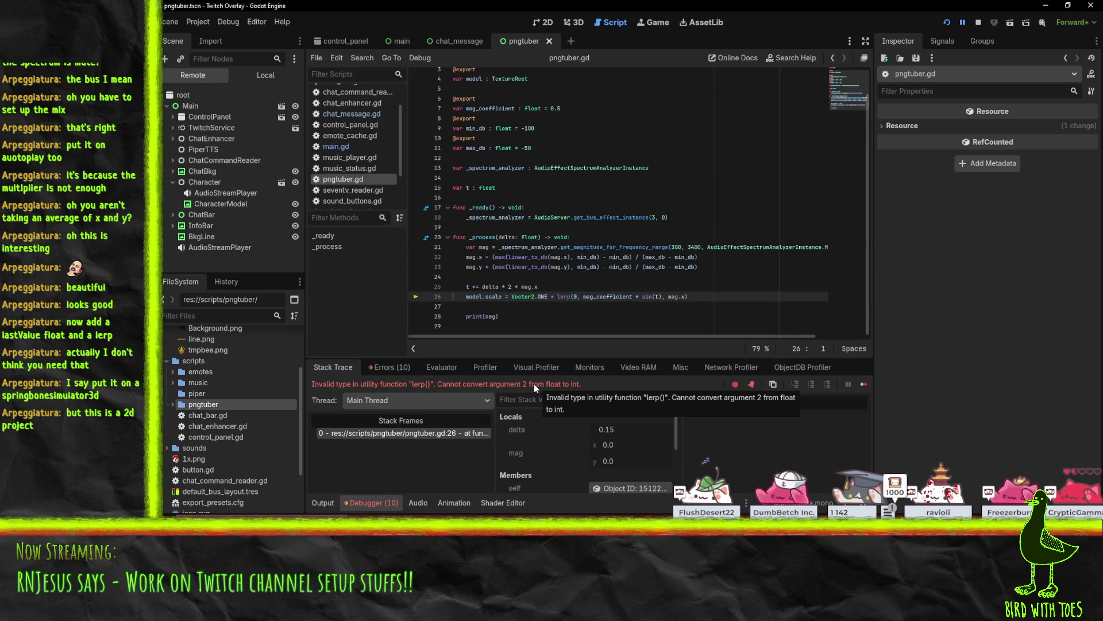
# Change lerp's first argument from 0 to 0.0 and rerun the project.
pyautogui.click(577, 297)
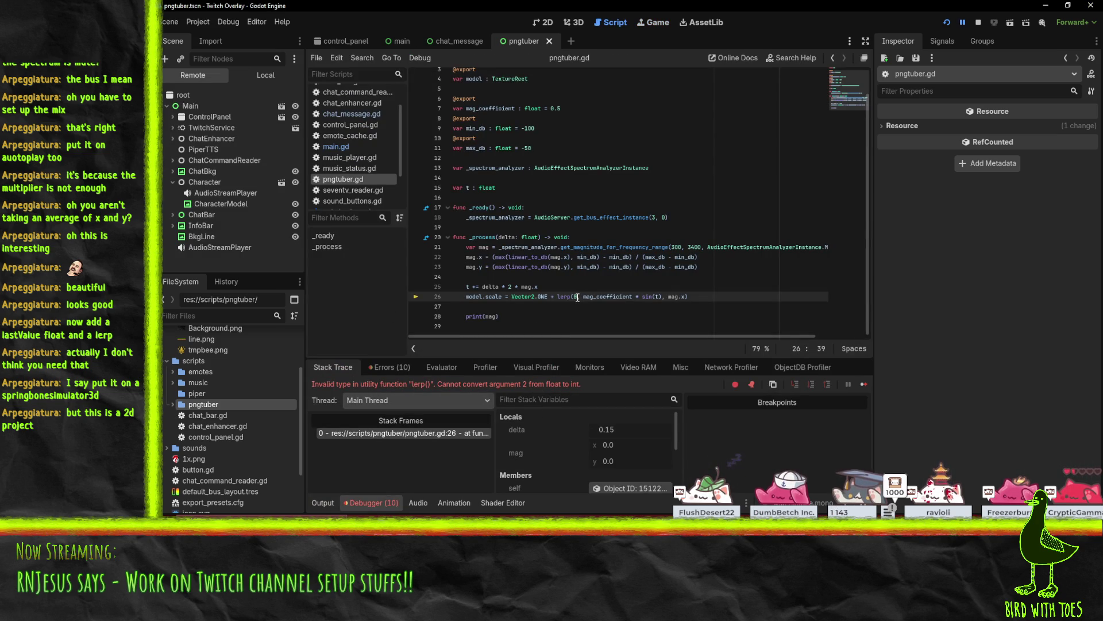
pyautogui.write('.0')
pyautogui.press('F5')
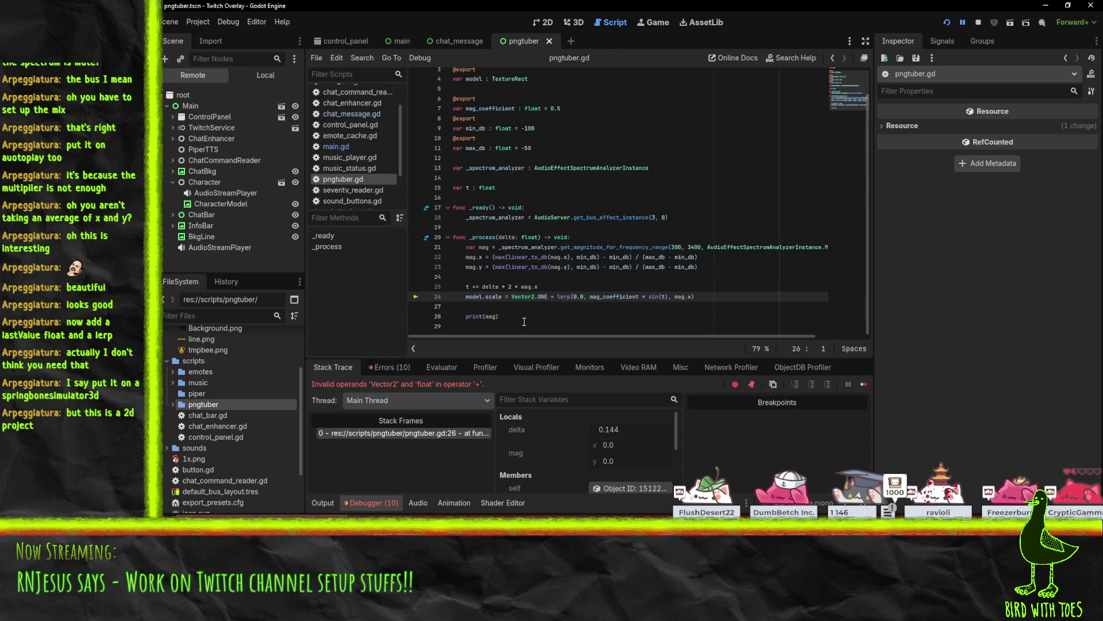
# Insert Vector2.ONE * before lerp on the scale line and run again.
pyautogui.press('BackSpace')
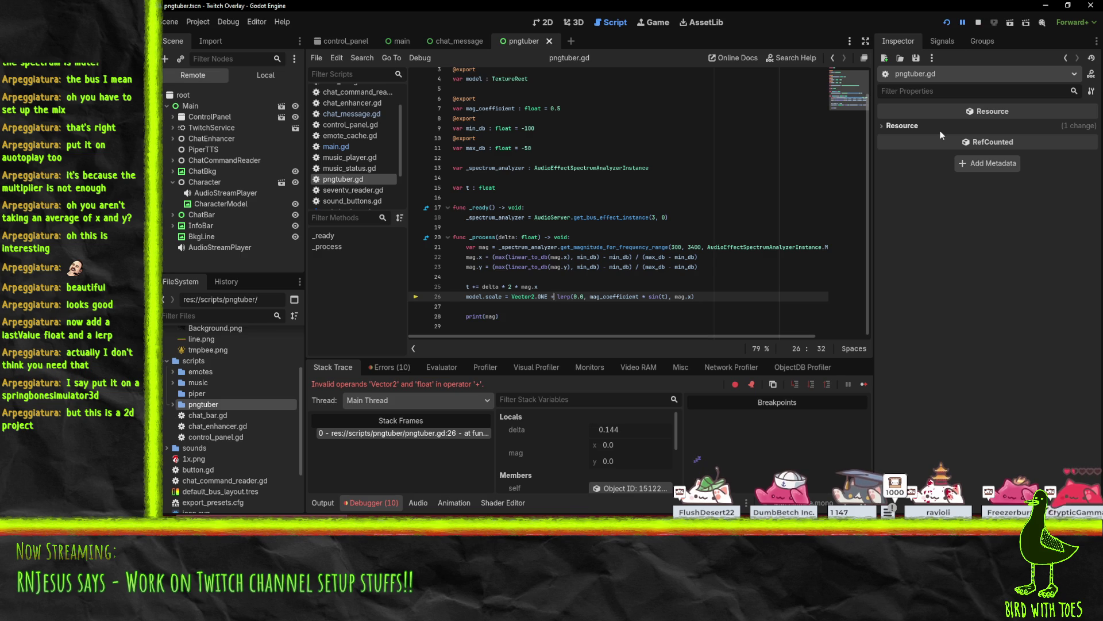
pyautogui.press('Left')
pyautogui.press('Left')
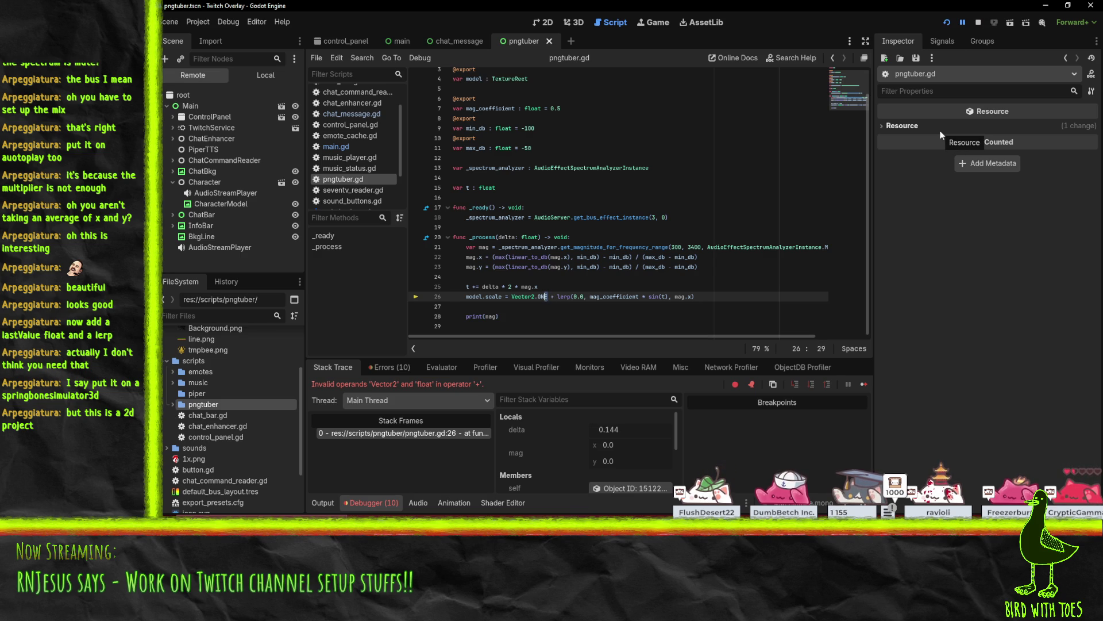
pyautogui.hotkey('ctrl', 'c')
pyautogui.press('Right')
pyautogui.press('Right')
pyautogui.press('Right')
pyautogui.hotkey('ctrl', 'v')
pyautogui.write('*')
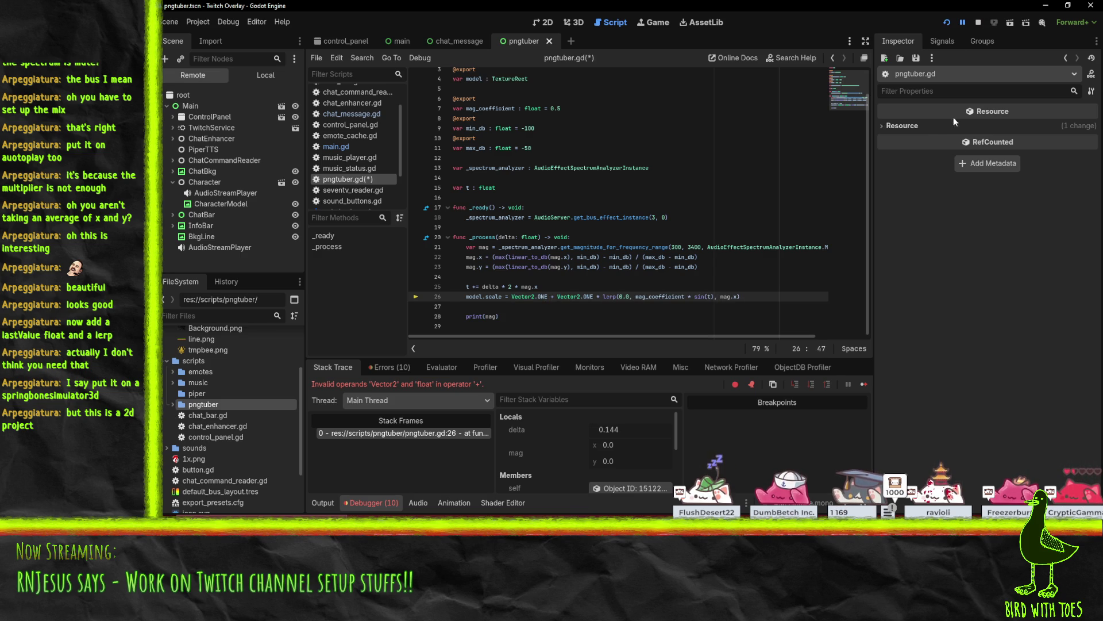
pyautogui.click(947, 23)
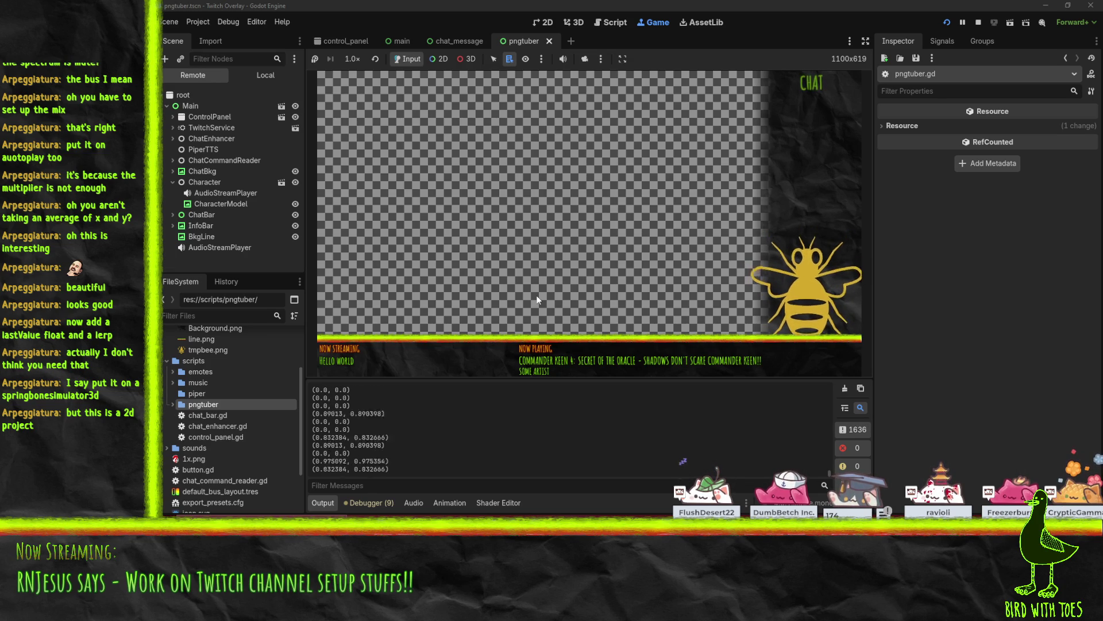
# Stop the overlay run after the output logs (0.0, 0.0) magnitudes.
pyautogui.click(978, 23)
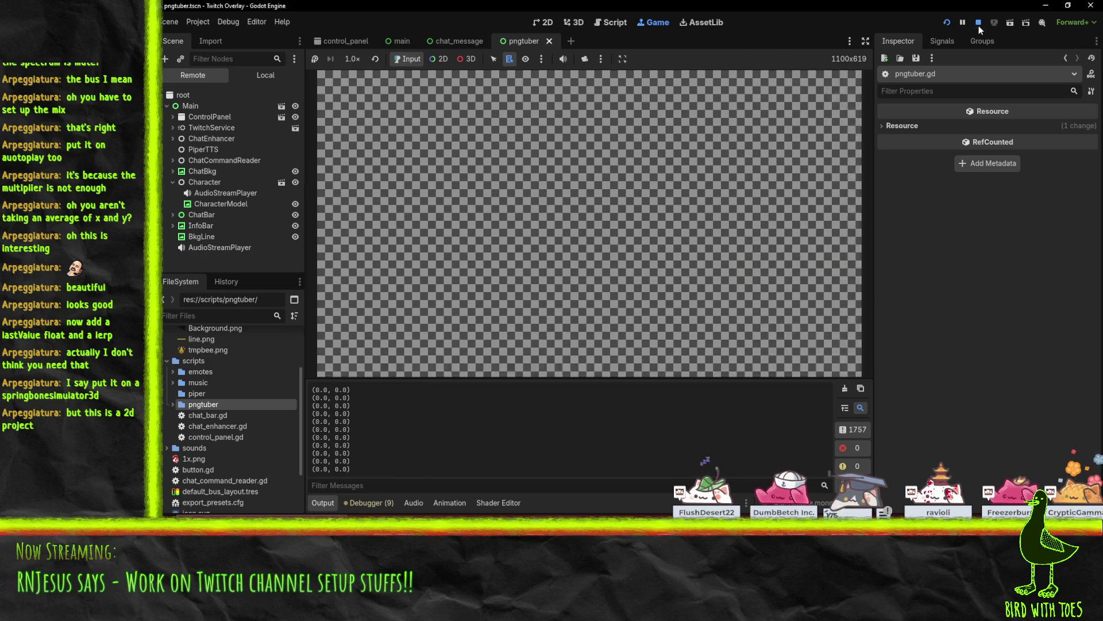
# Replace the second Vector2.ONE and lerp arguments with Vector2(sin(t), cos(t)).
pyautogui.scroll(-1, 563, 279)
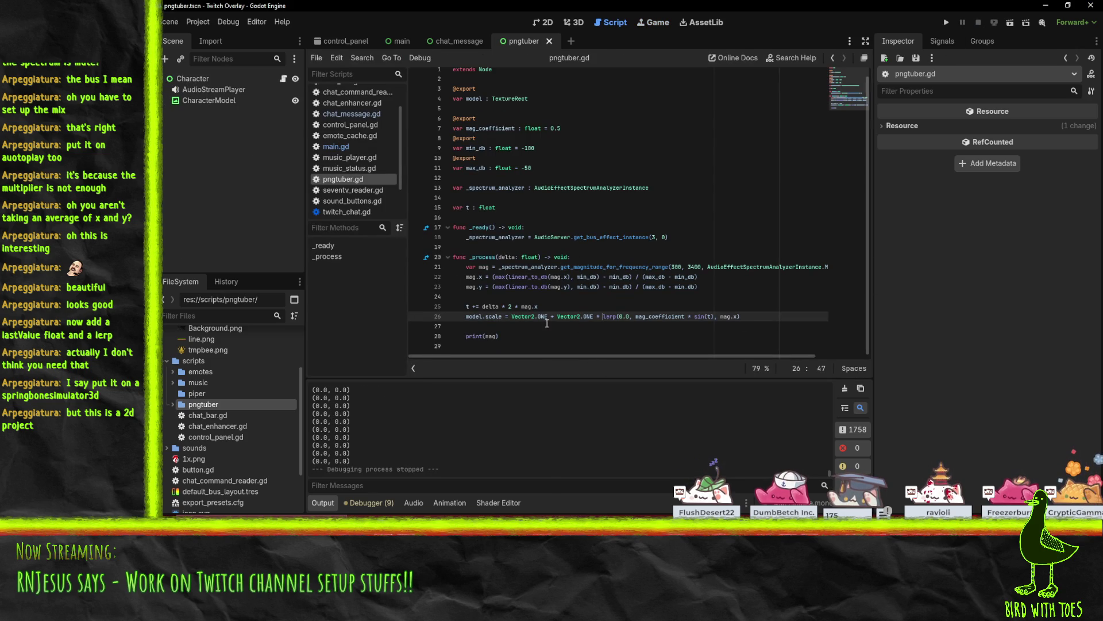
pyautogui.click(584, 316)
pyautogui.press('Delete')
pyautogui.press('Delete')
pyautogui.press('Delete')
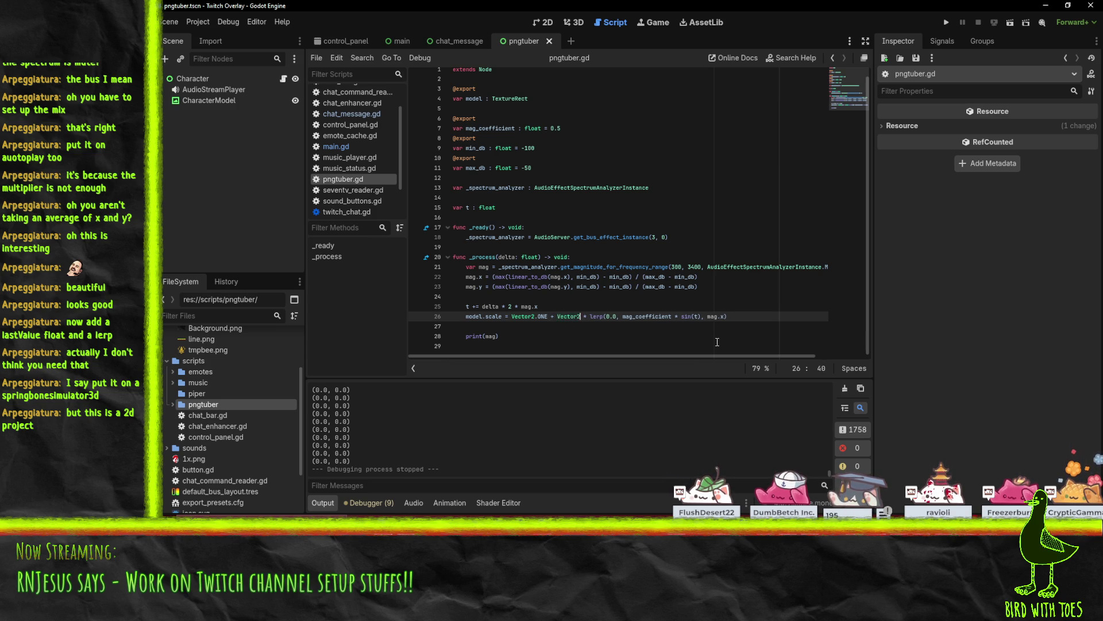
pyautogui.write('(')
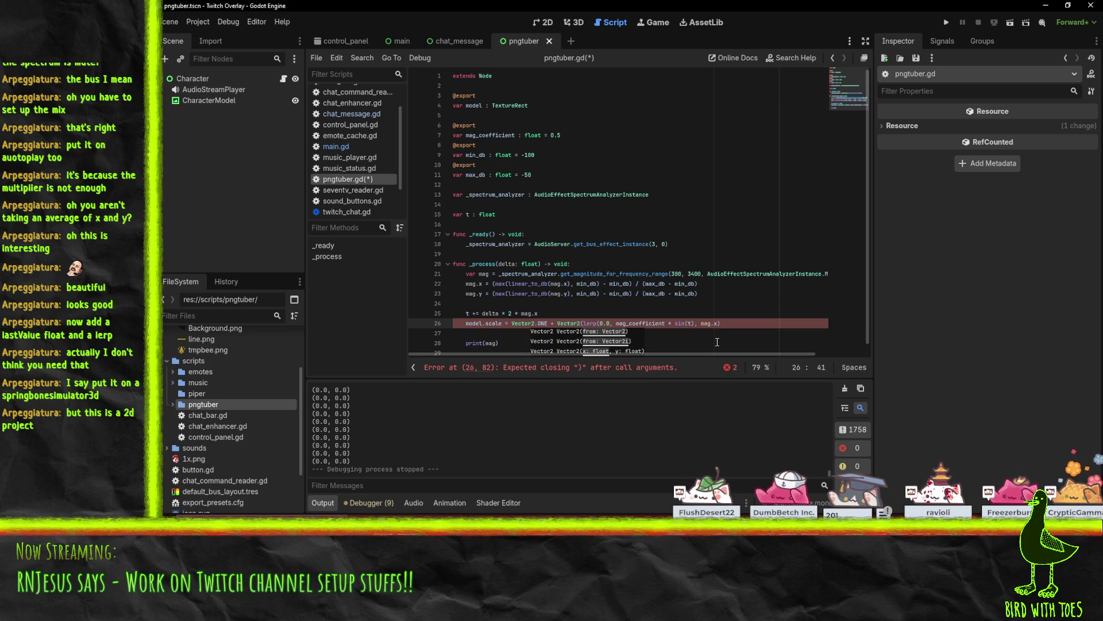
pyautogui.press('BackSpace')
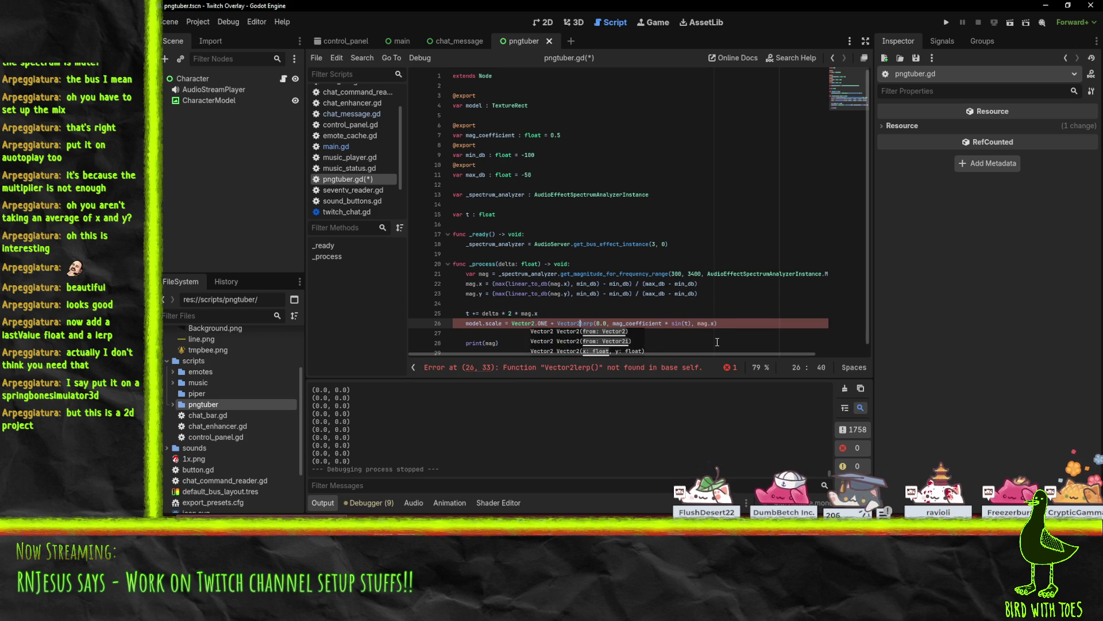
pyautogui.press('Delete')
pyautogui.press('Delete')
pyautogui.press('Delete')
pyautogui.press('Right')
pyautogui.press('Delete')
pyautogui.press('Delete')
pyautogui.press('Delete')
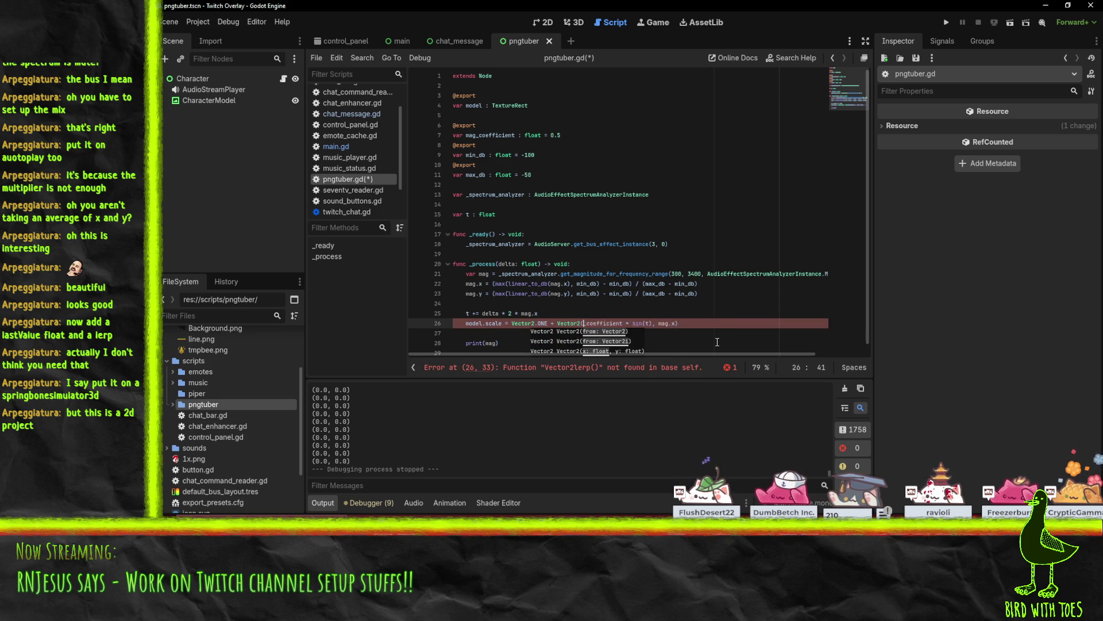
pyautogui.press('Delete')
pyautogui.press('Delete')
pyautogui.press('Delete')
pyautogui.press('Right')
pyautogui.press('Right')
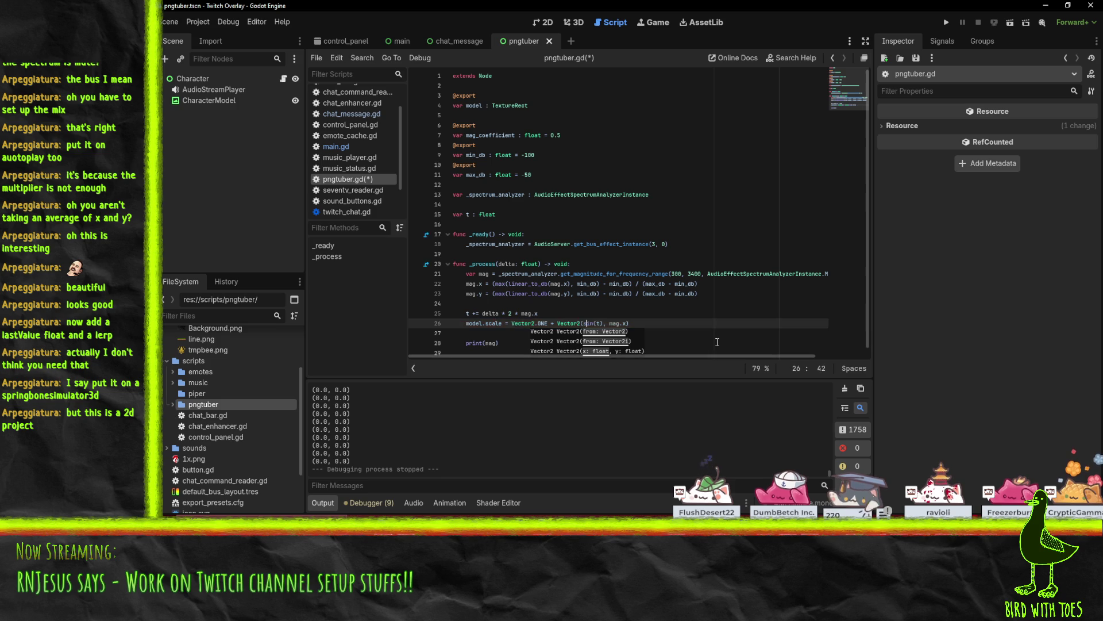
pyautogui.press('Delete')
pyautogui.press('Delete')
pyautogui.press('Delete')
pyautogui.write('cos(t')
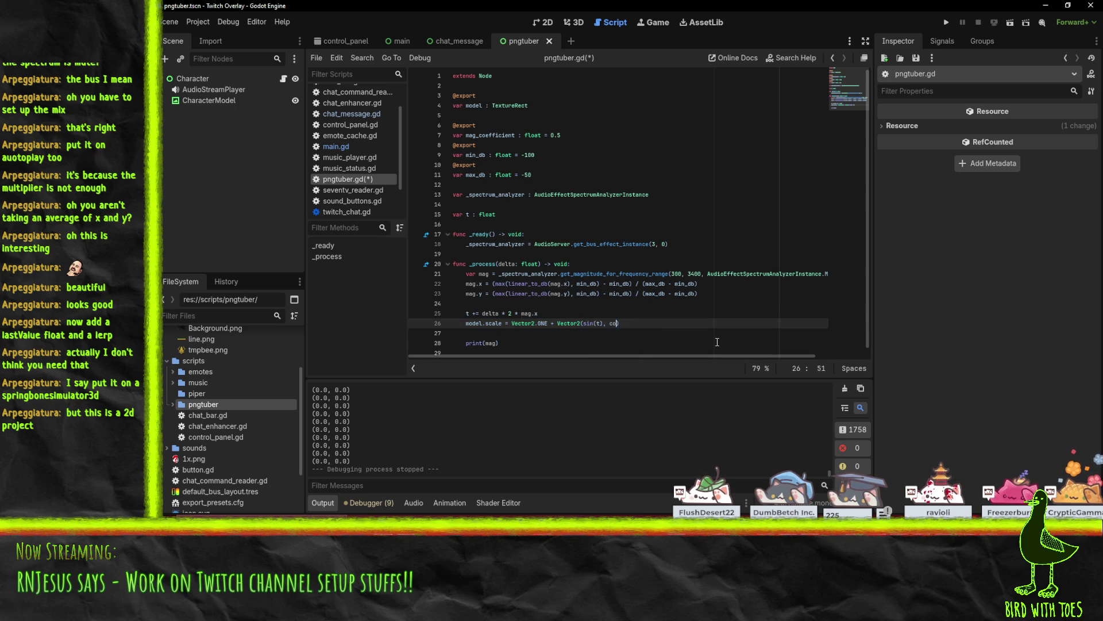
pyautogui.write(')) * ler')
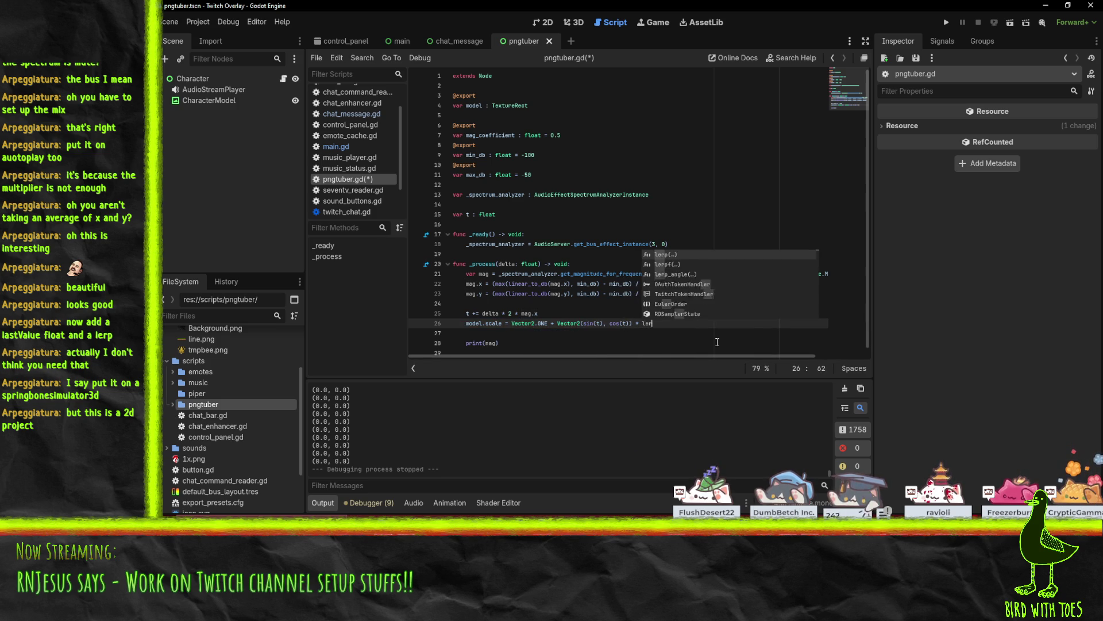
pyautogui.press('Return')
pyautogui.write('.x')
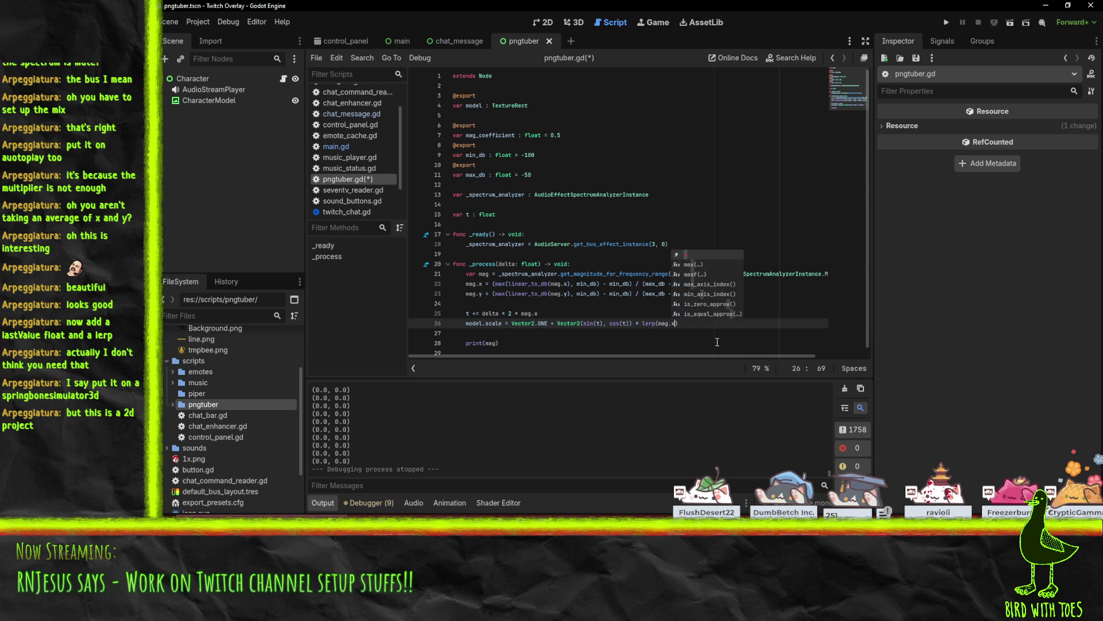
pyautogui.press('Left')
pyautogui.press('Left')
pyautogui.press('Left')
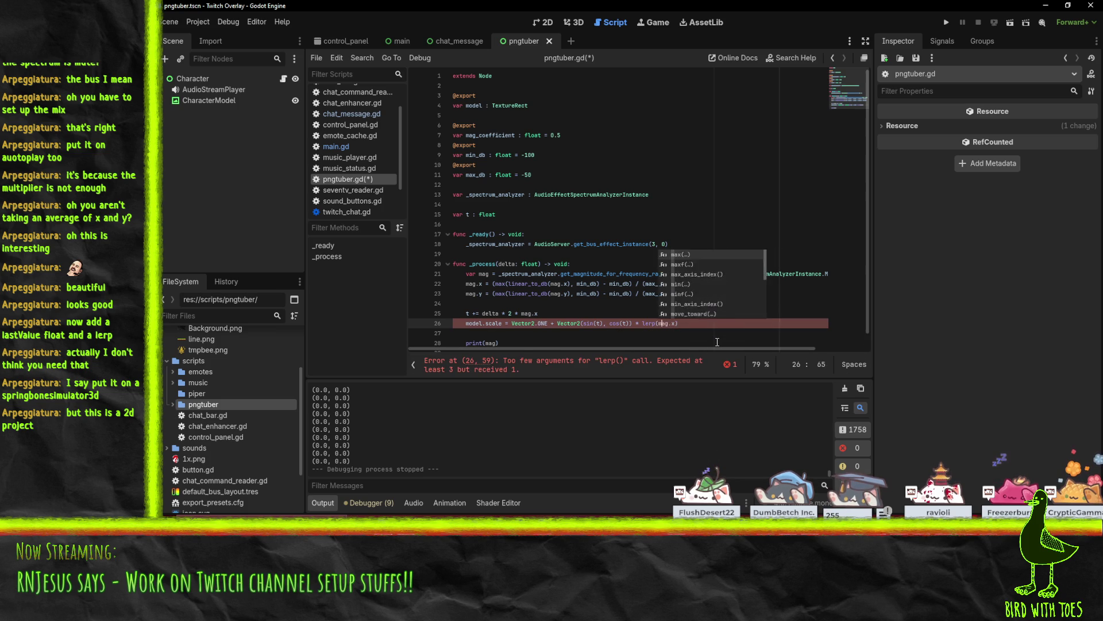
pyautogui.write('0.0,')
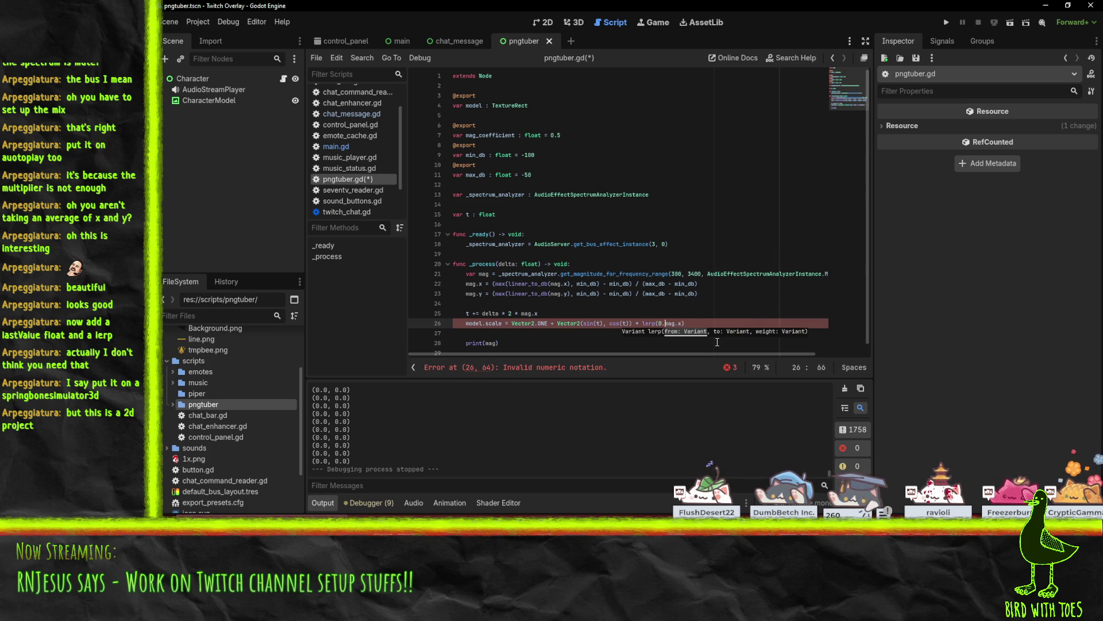
pyautogui.write(' 1.0,')
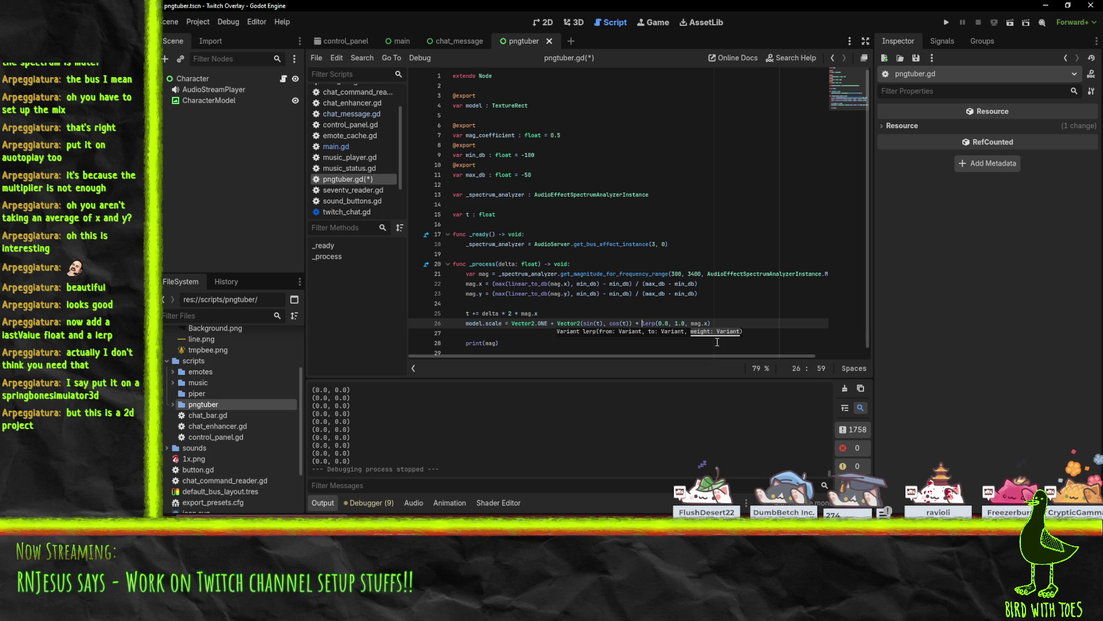
# Remove the lerp wrapper so the line ends in * mag.x, and save.
pyautogui.hotkey('ctrl', 'shift', 'Right')
pyautogui.hotkey('ctrl', 'shift', 'Right')
pyautogui.hotkey('ctrl', 'shift', 'Right')
pyautogui.press('Delete')
pyautogui.press('End')
pyautogui.press('BackSpace')
pyautogui.press('Up')
pyautogui.hotkey('ctrl', 's')
pyautogui.press('Down')
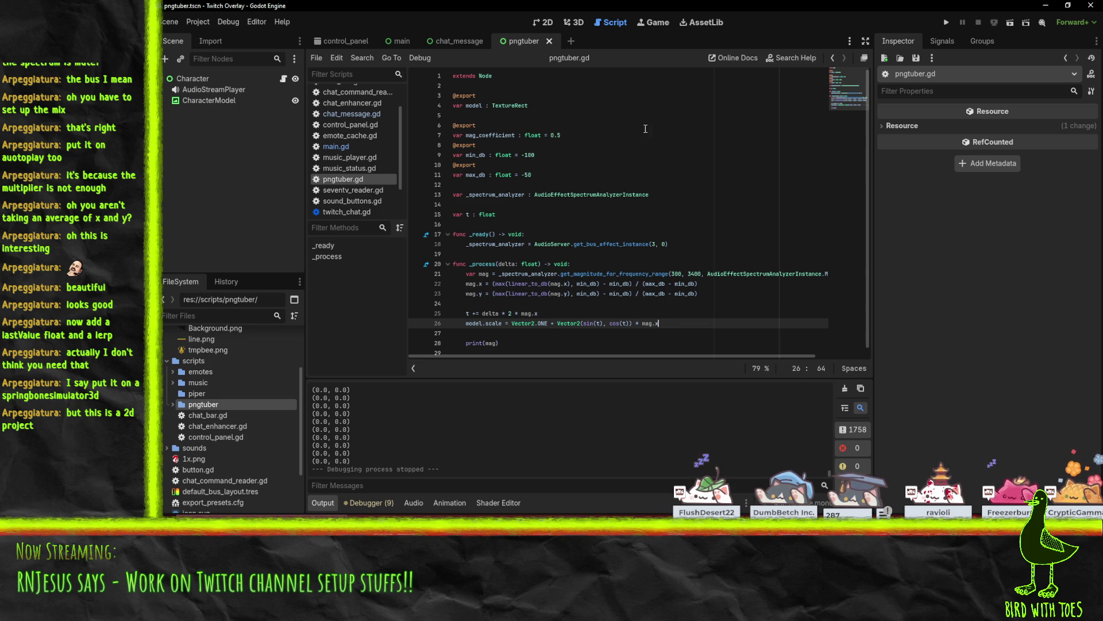
pyautogui.click(945, 23)
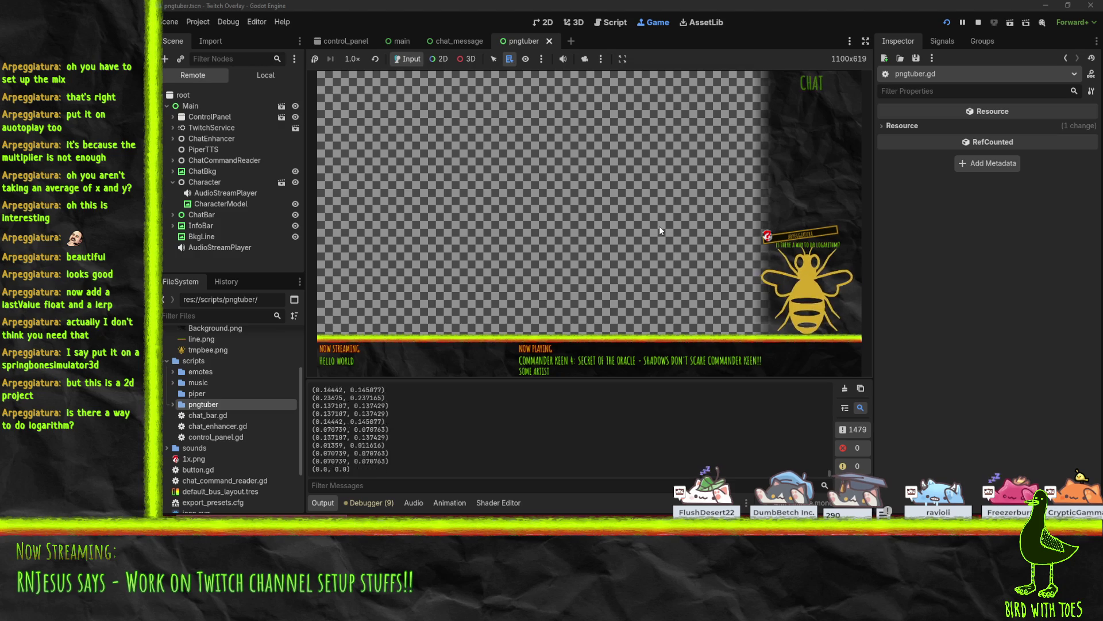
pyautogui.click(978, 22)
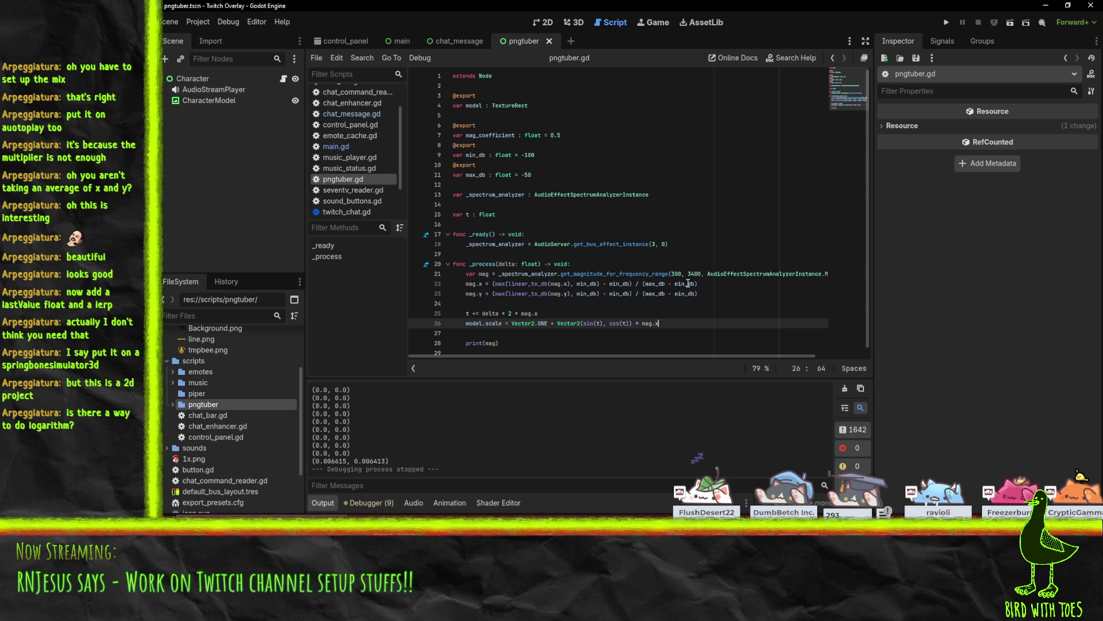
# Select mag.x at the end of line 26, then go to the line after var t : float.
pyautogui.scroll(-1, 636, 201)
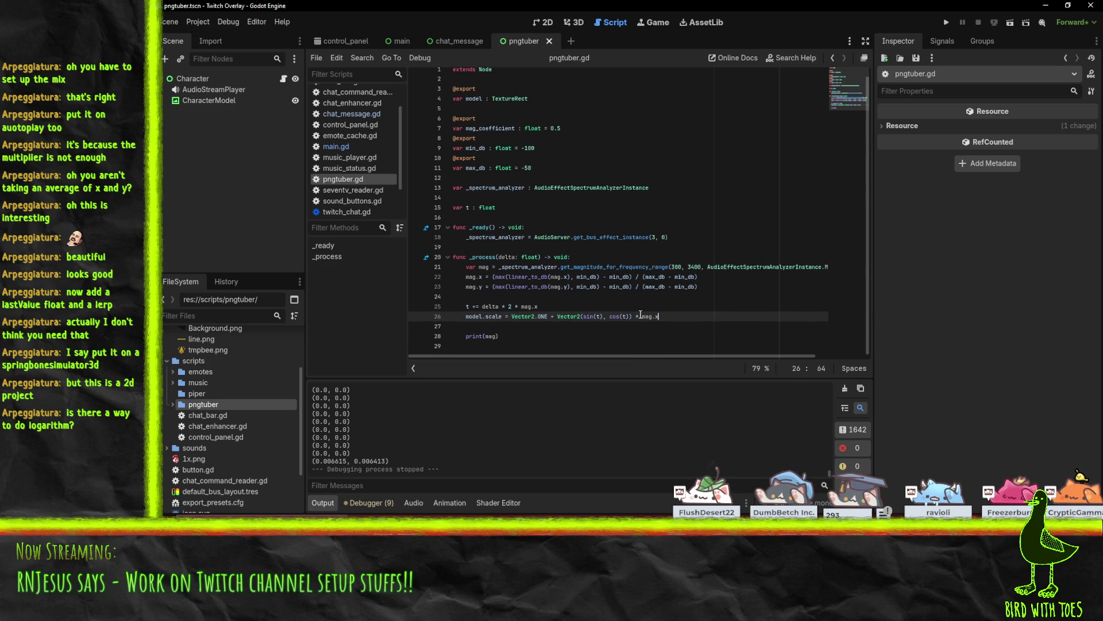
pyautogui.moveTo(642, 317); pyautogui.dragTo(659, 317)
pyautogui.click(643, 304)
pyautogui.click(642, 318)
pyautogui.moveTo(642, 317); pyautogui.dragTo(666, 317)
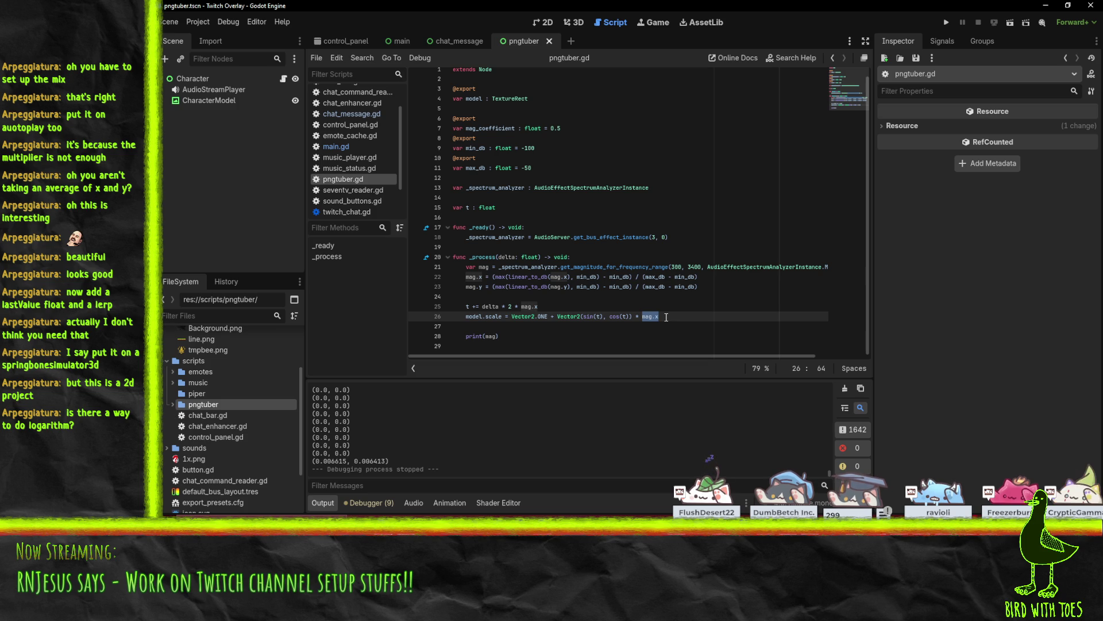
pyautogui.click(665, 319)
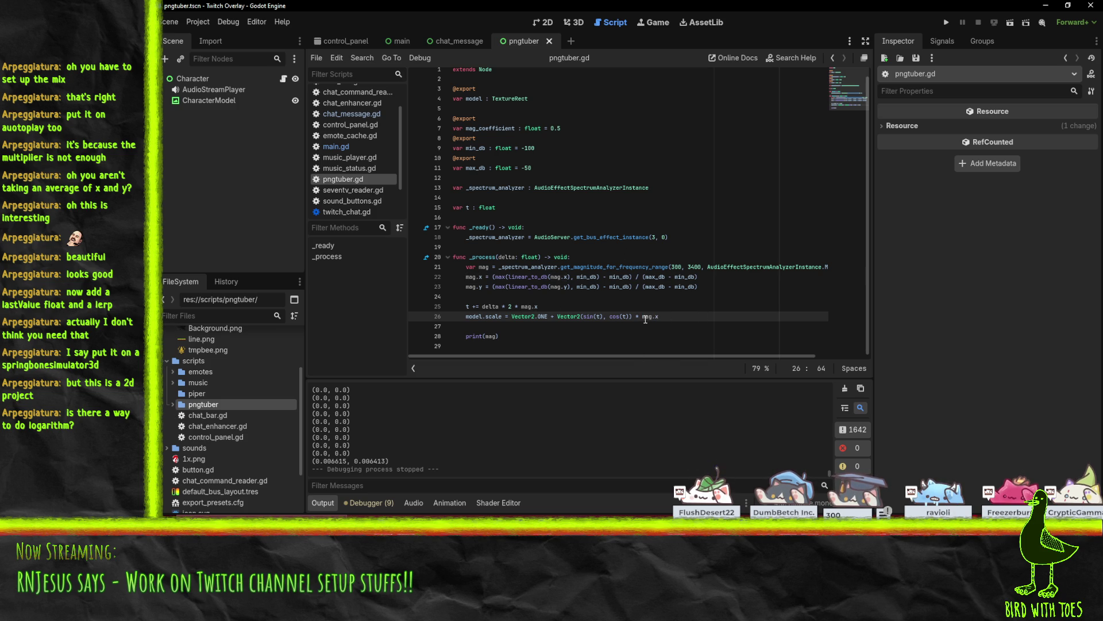
pyautogui.moveTo(642, 319); pyautogui.dragTo(659, 319)
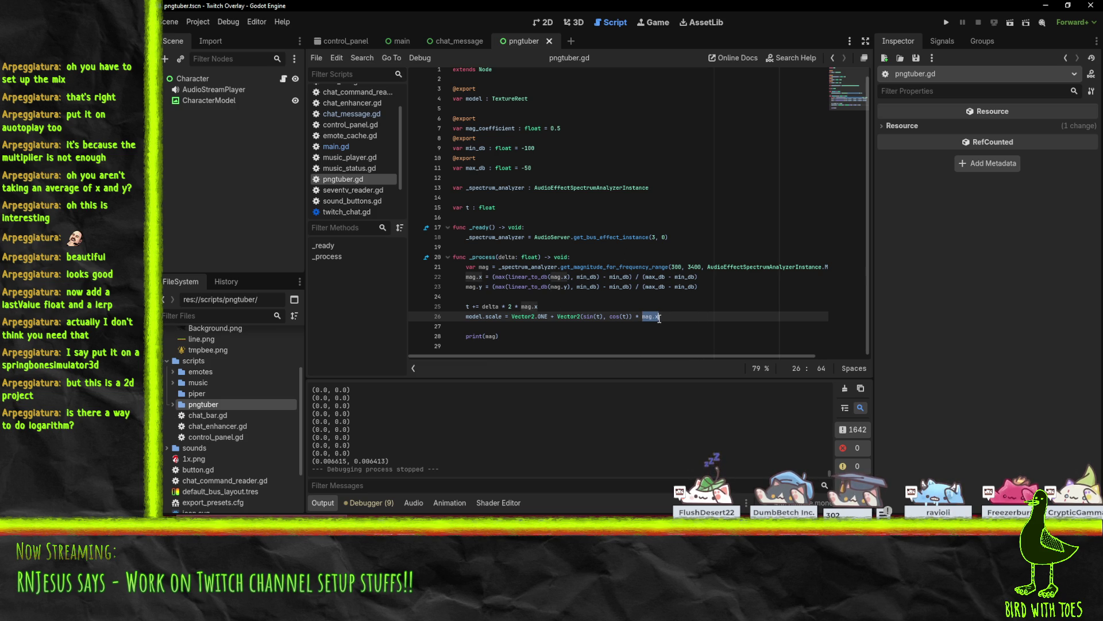
pyautogui.moveTo(659, 319)
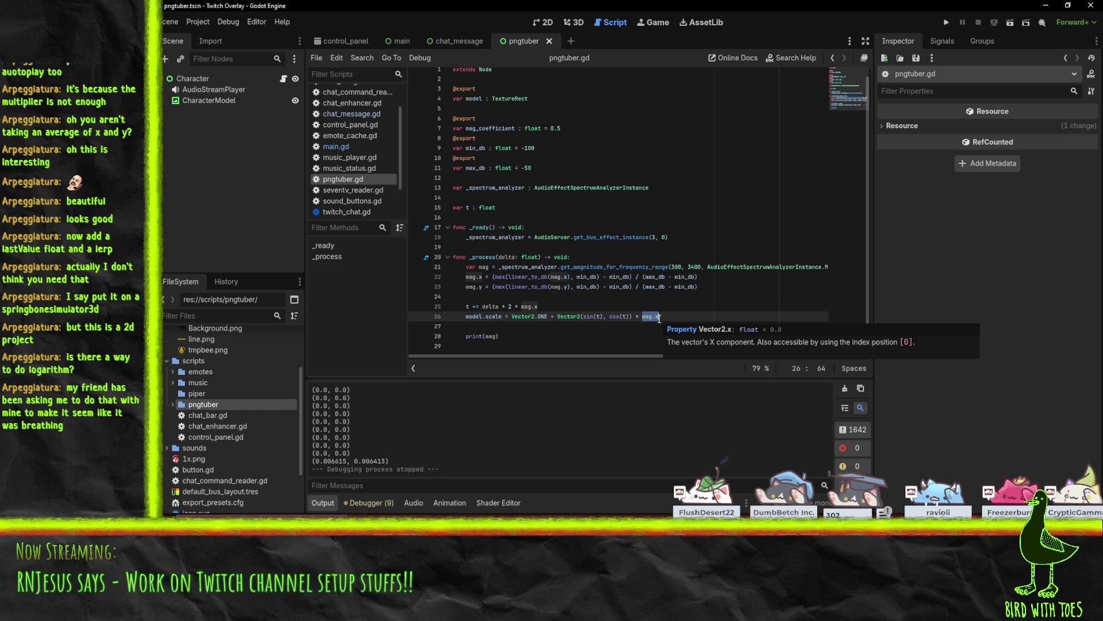
pyautogui.click(549, 208)
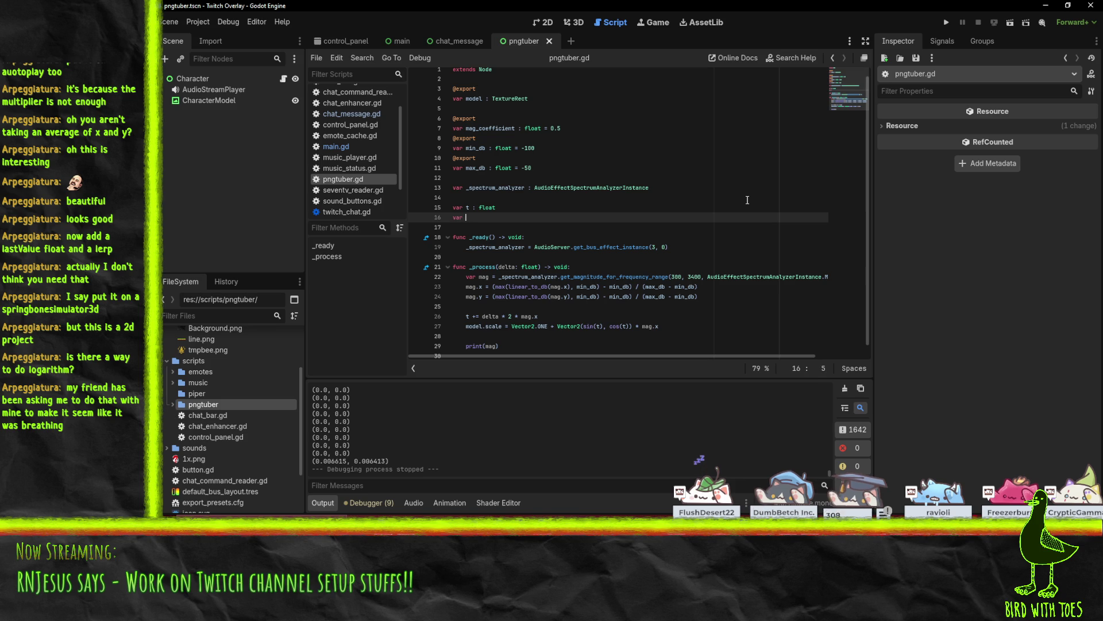
# Declare hax as a float, add hax = hax * 0.9 + mag.x * 0.1, and save.
pyautogui.write('oat')
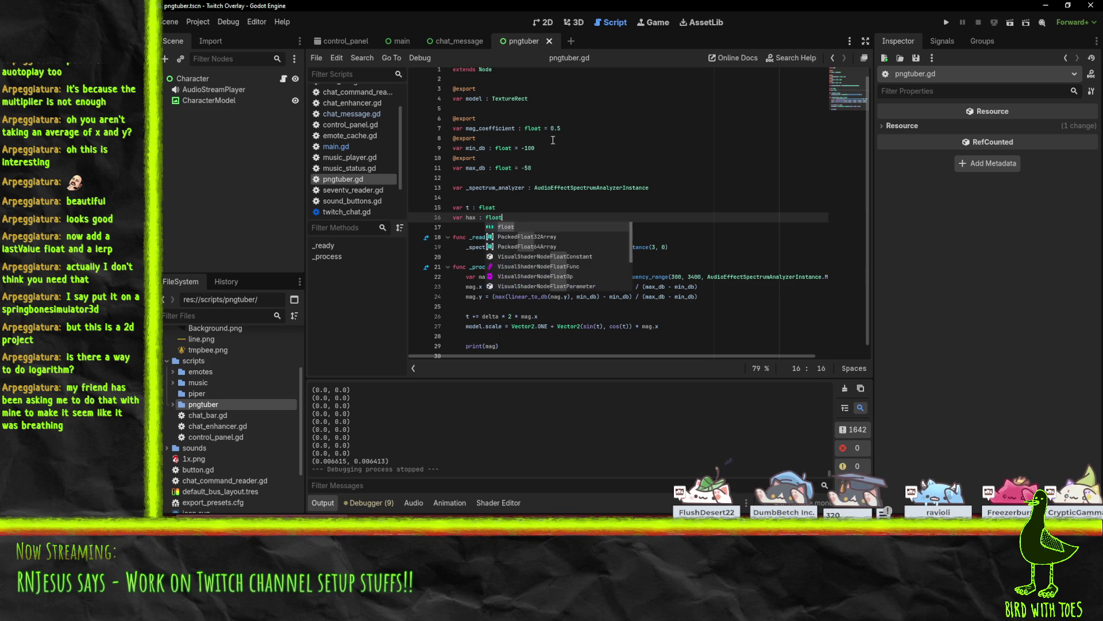
pyautogui.click(469, 298)
pyautogui.press('Down')
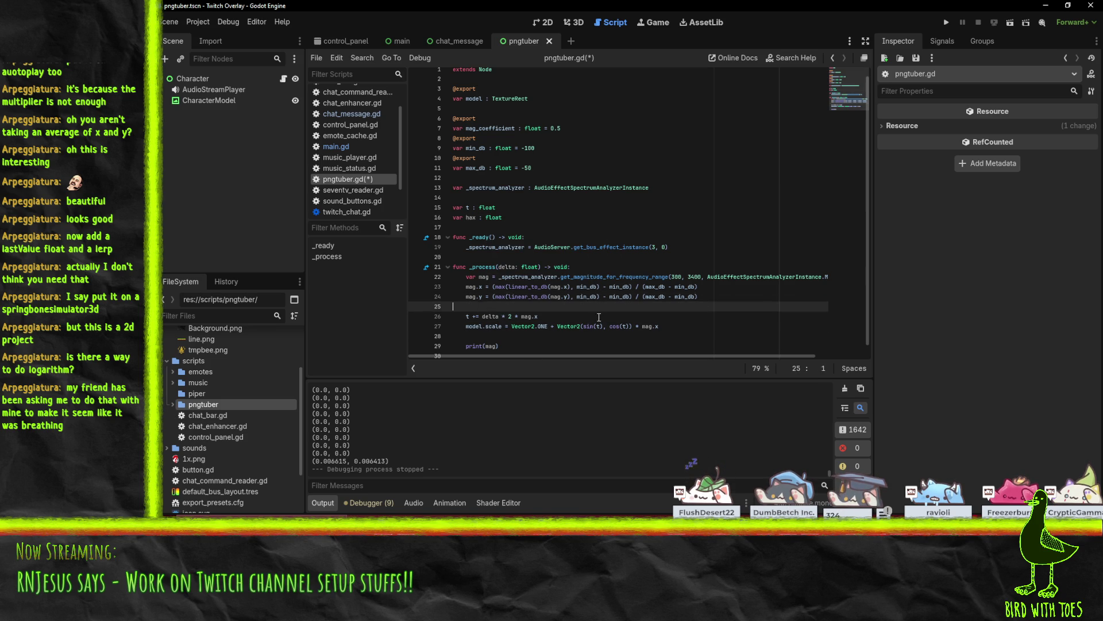
pyautogui.press('Return')
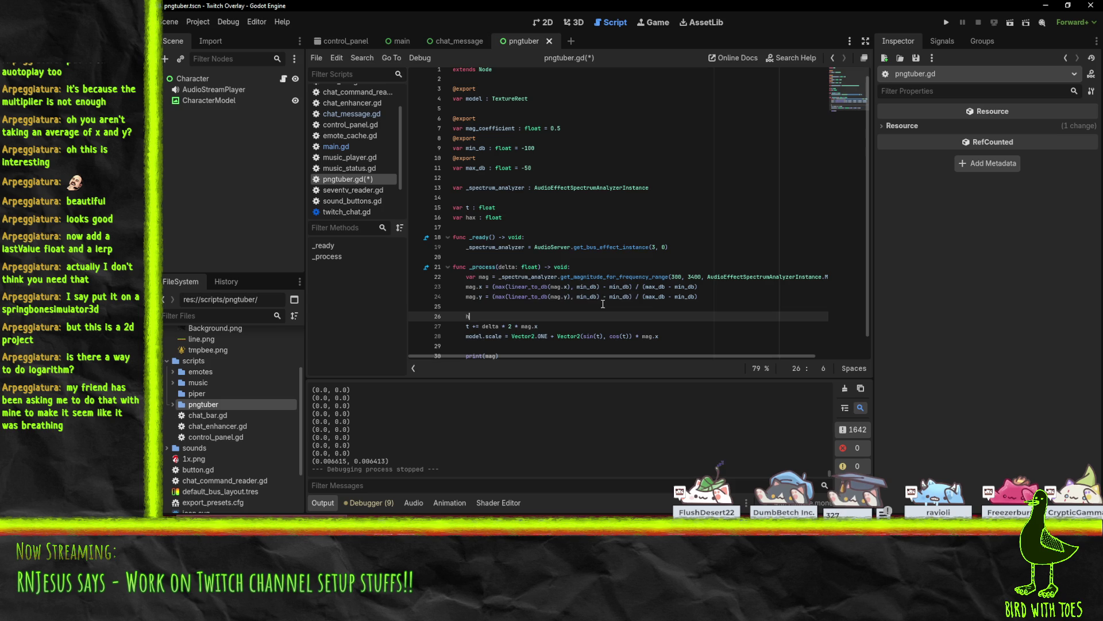
pyautogui.write('ax =')
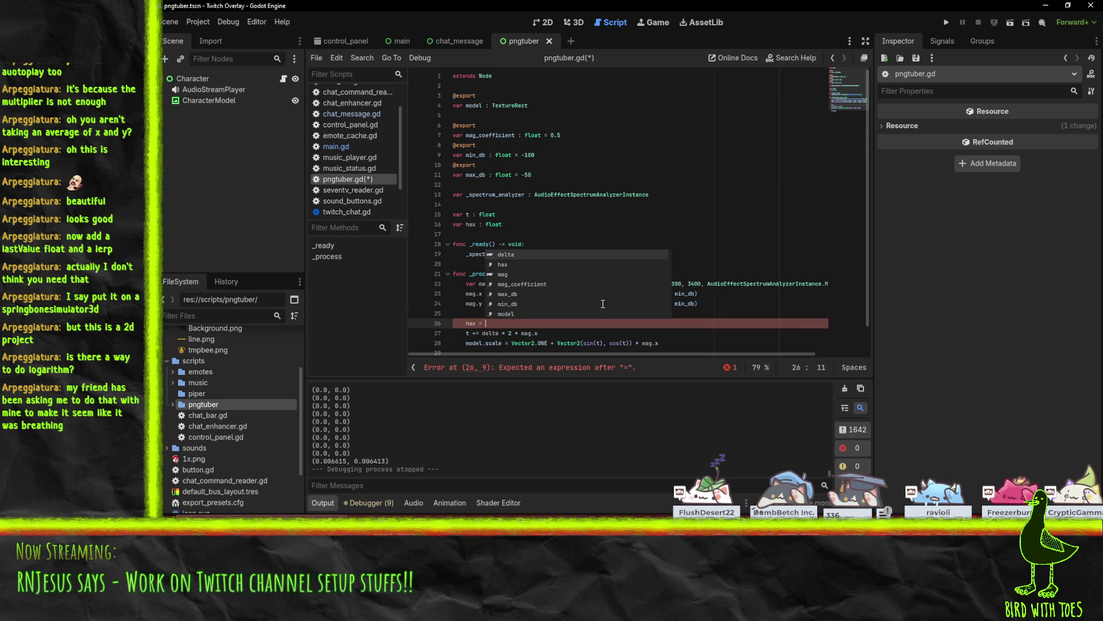
pyautogui.write(' hax * 0.')
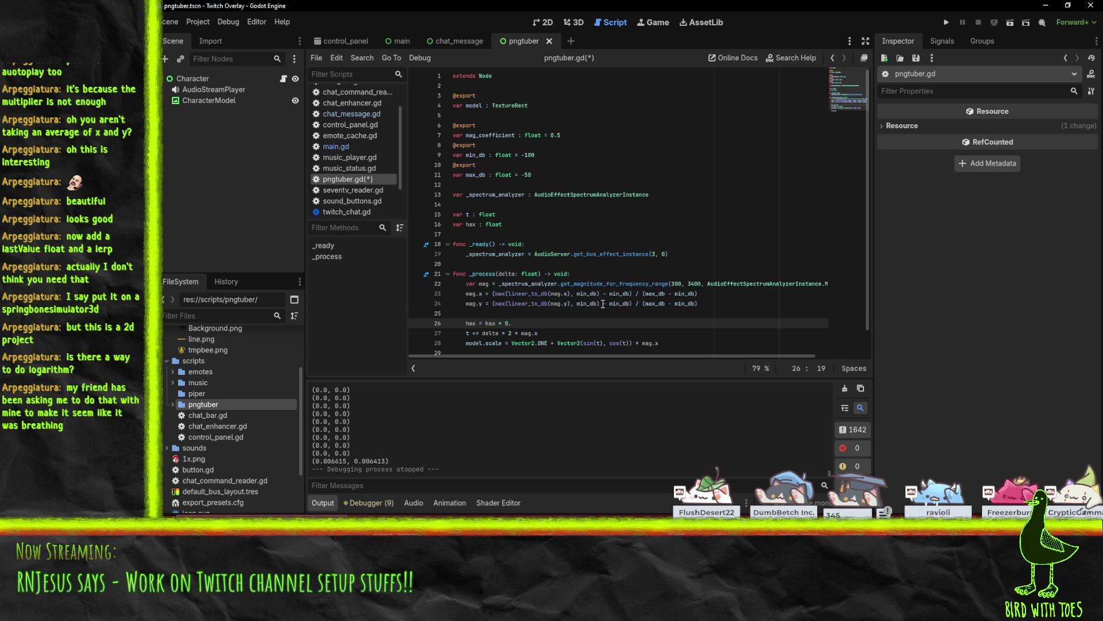
pyautogui.press('BackSpace')
pyautogui.press('BackSpace')
pyautogui.press('BackSpace')
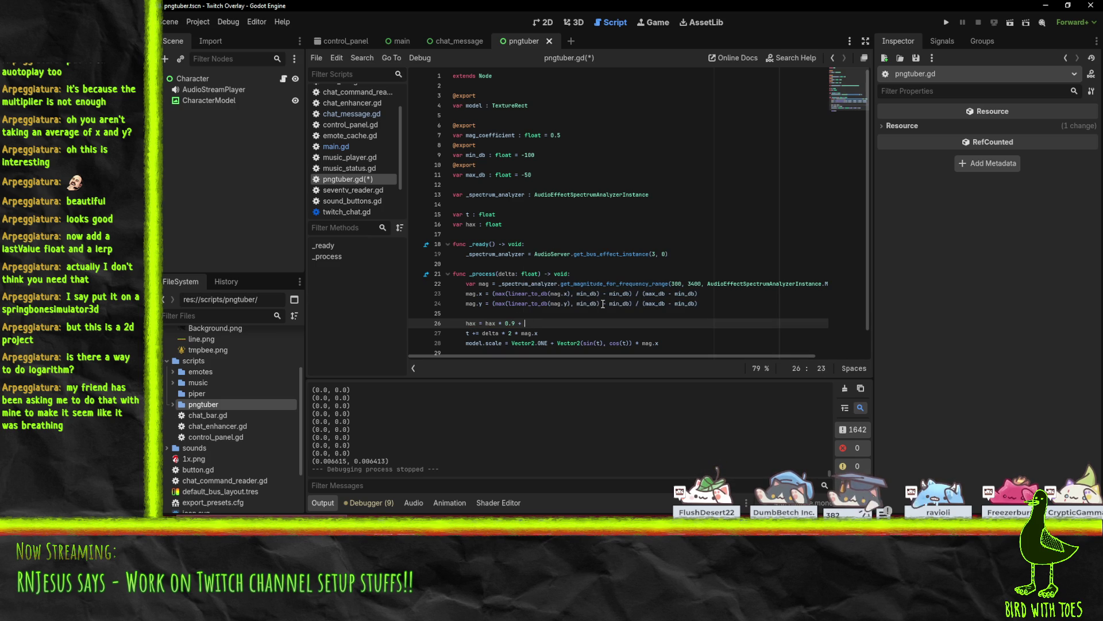
pyautogui.press('BackSpace')
pyautogui.write('g.x * 0.')
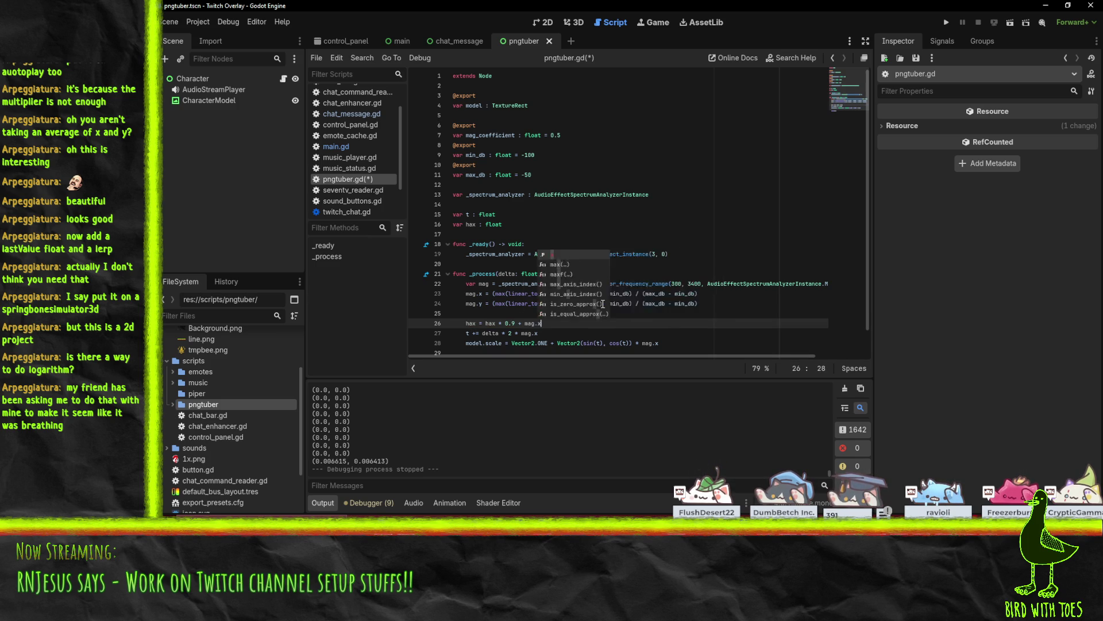
pyautogui.write('1')
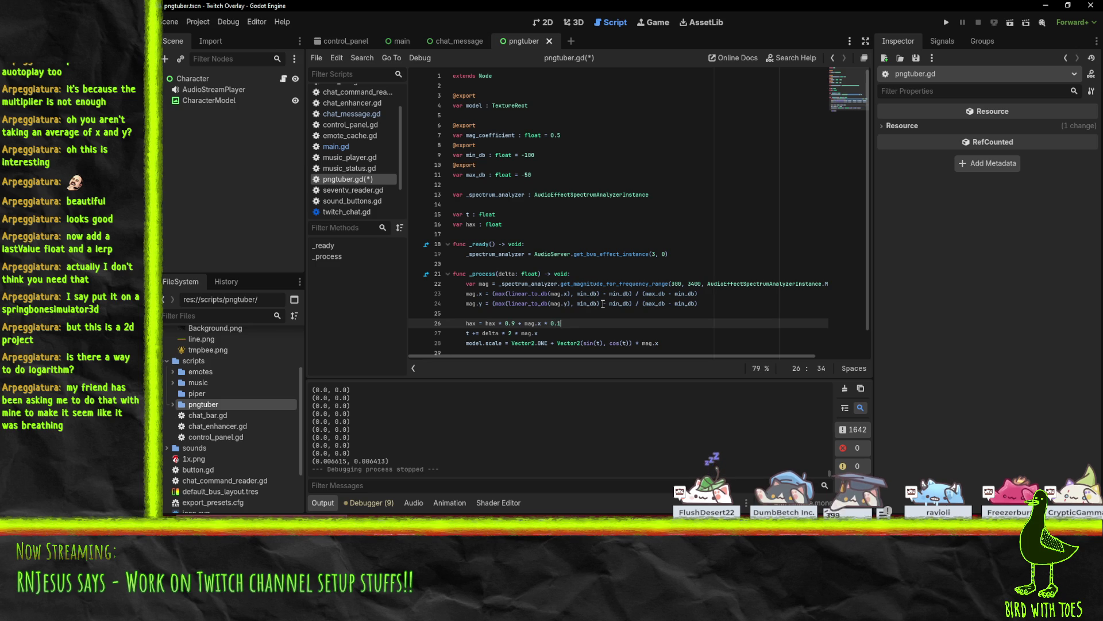
pyautogui.click(539, 274)
pyautogui.hotkey('ctrl', 's')
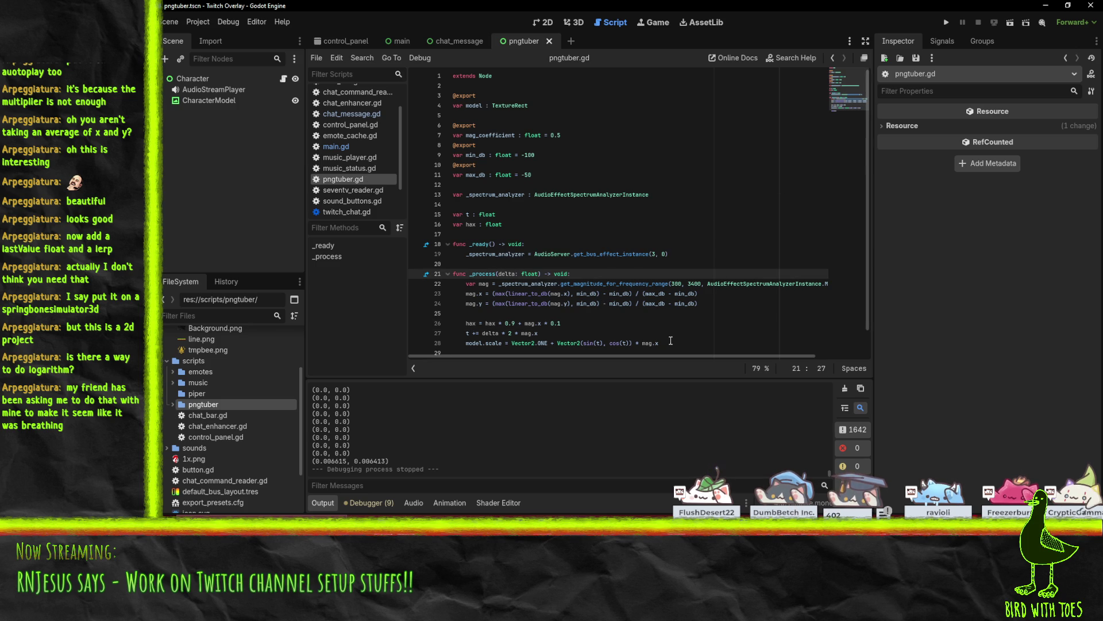
# Replace the mag.x multiplier in model.scale with hax and run the project.
pyautogui.click(640, 343)
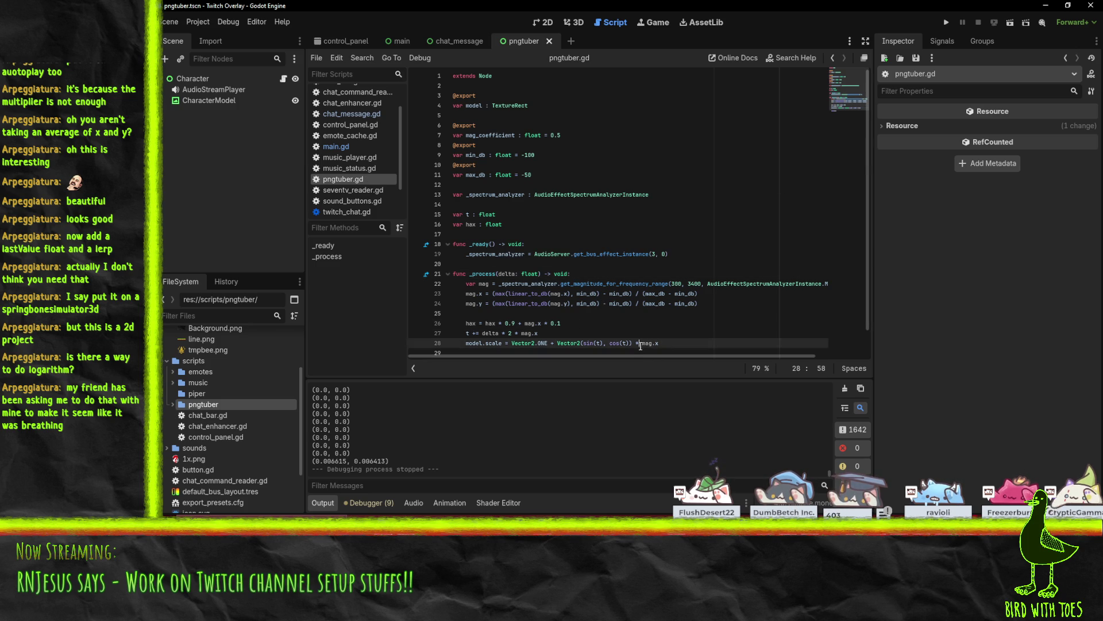
pyautogui.press('End')
pyautogui.hotkey('shift', 'Left')
pyautogui.press('BackSpace')
pyautogui.press('BackSpace')
pyautogui.press('BackSpace')
pyautogui.write('hax')
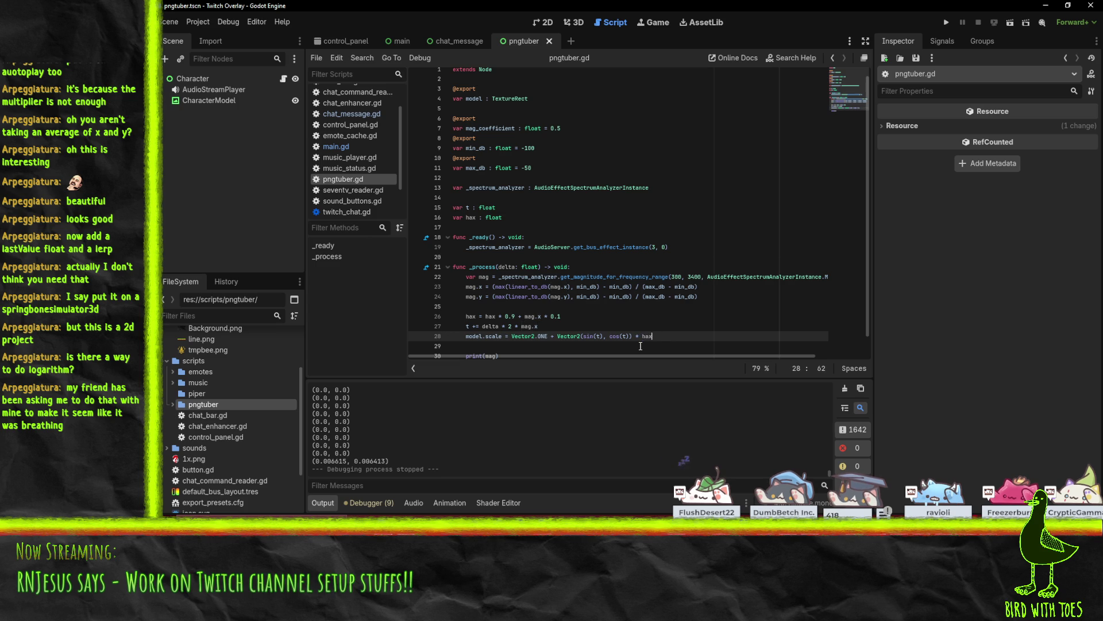
pyautogui.click(633, 308)
pyautogui.press('F5')
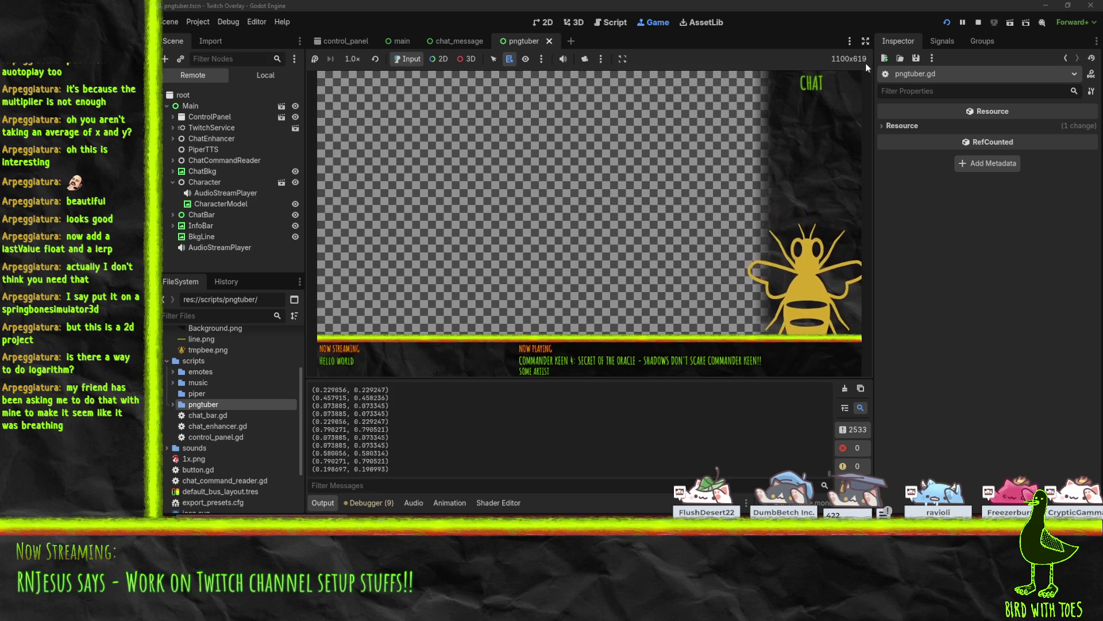
# Stop the overlay after watching the hax-driven bee wobble.
pyautogui.click(981, 23)
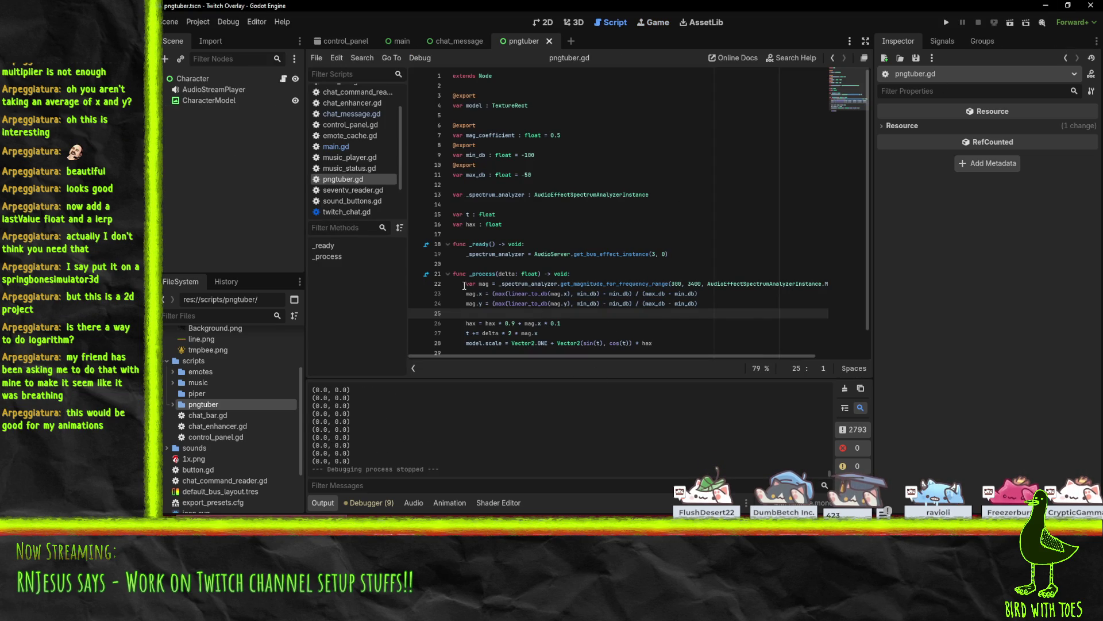
# Rename the exported mag_coefficient variable to freq_coefficient.
pyautogui.click(725, 301)
pyautogui.click(581, 144)
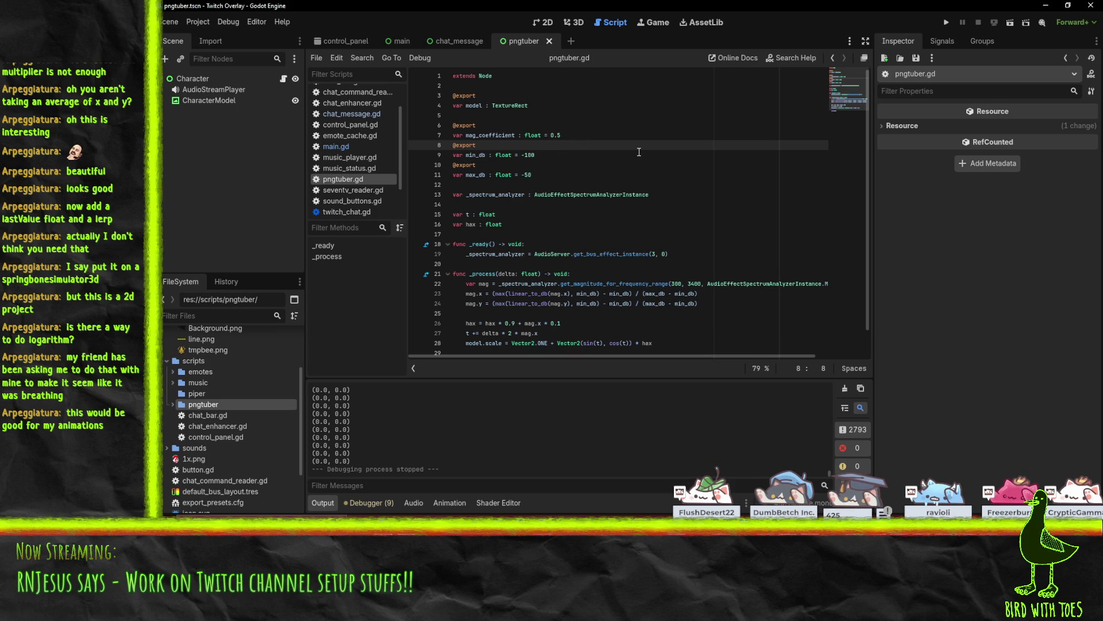
pyautogui.doubleClick(502, 138)
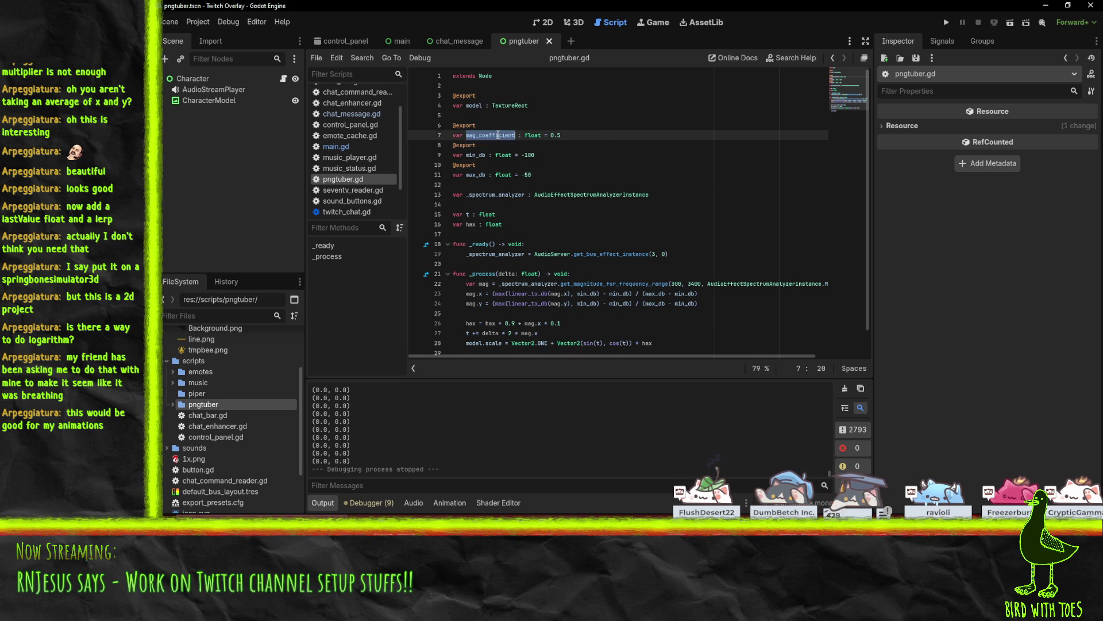
pyautogui.hotkey('ctrl', 'f')
pyautogui.click(726, 370)
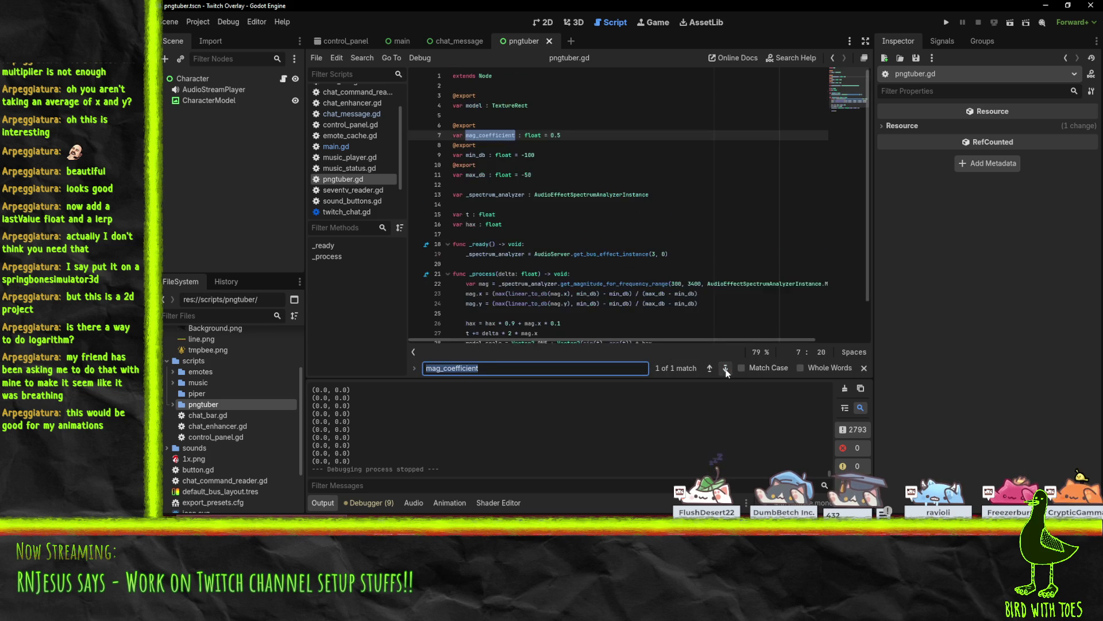
pyautogui.click(593, 167)
pyautogui.doubleClick(483, 136)
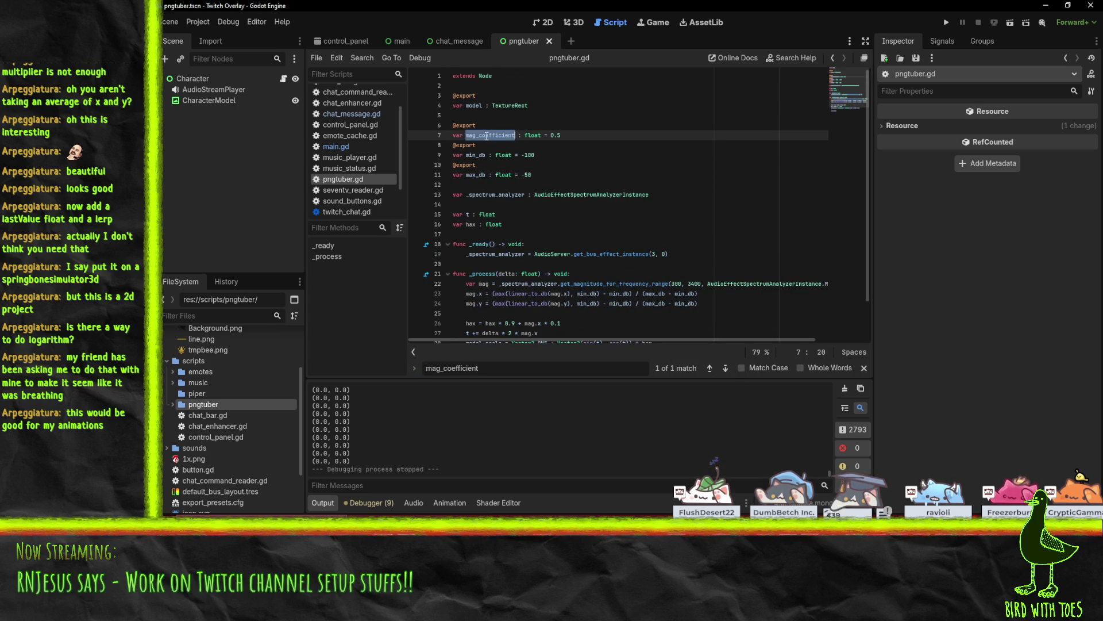
pyautogui.press('Left')
pyautogui.press('Delete')
pyautogui.press('Delete')
pyautogui.press('Delete')
pyautogui.write('fre')
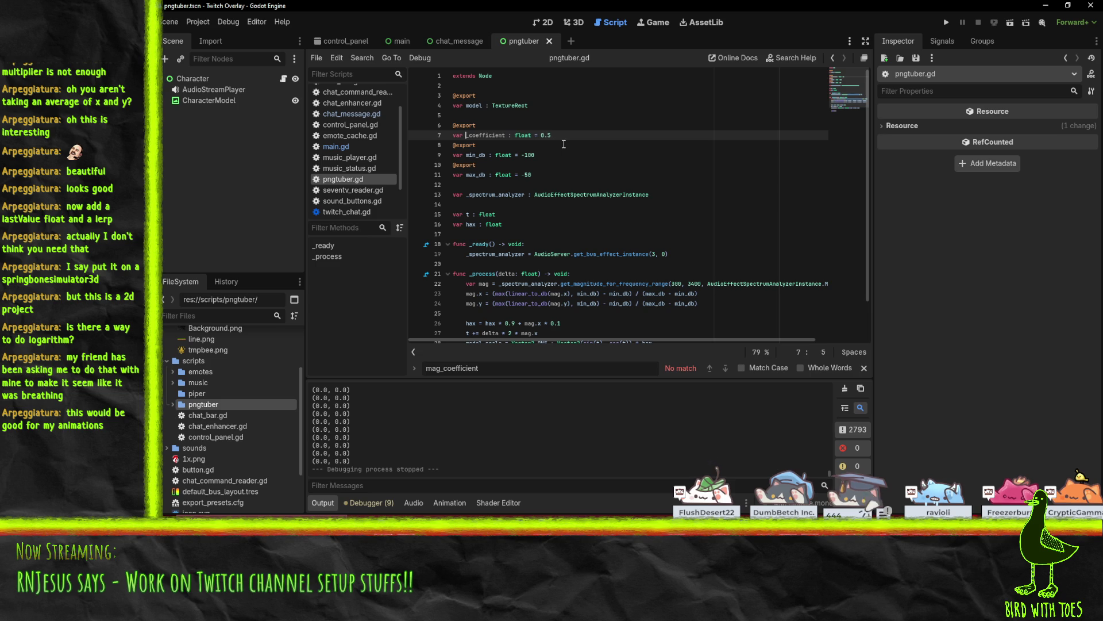
pyautogui.write('q_')
pyautogui.doubleClick(492, 135)
# Make the t update in _process multiply by freq_coefficient, and save the script.
pyautogui.scroll(-1, 654, 155)
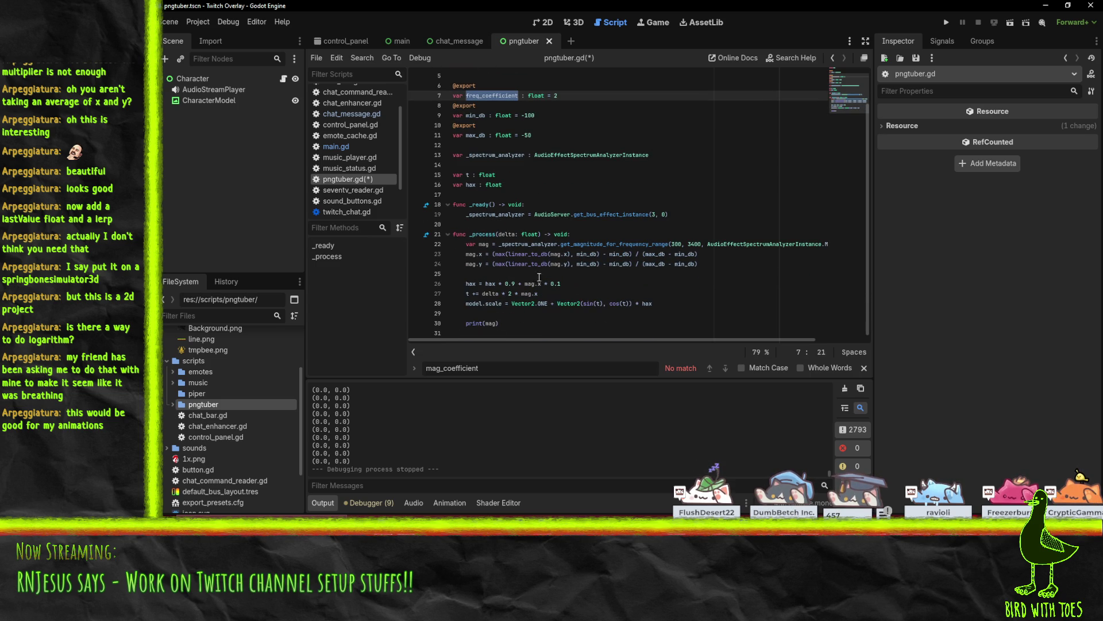
pyautogui.click(487, 254)
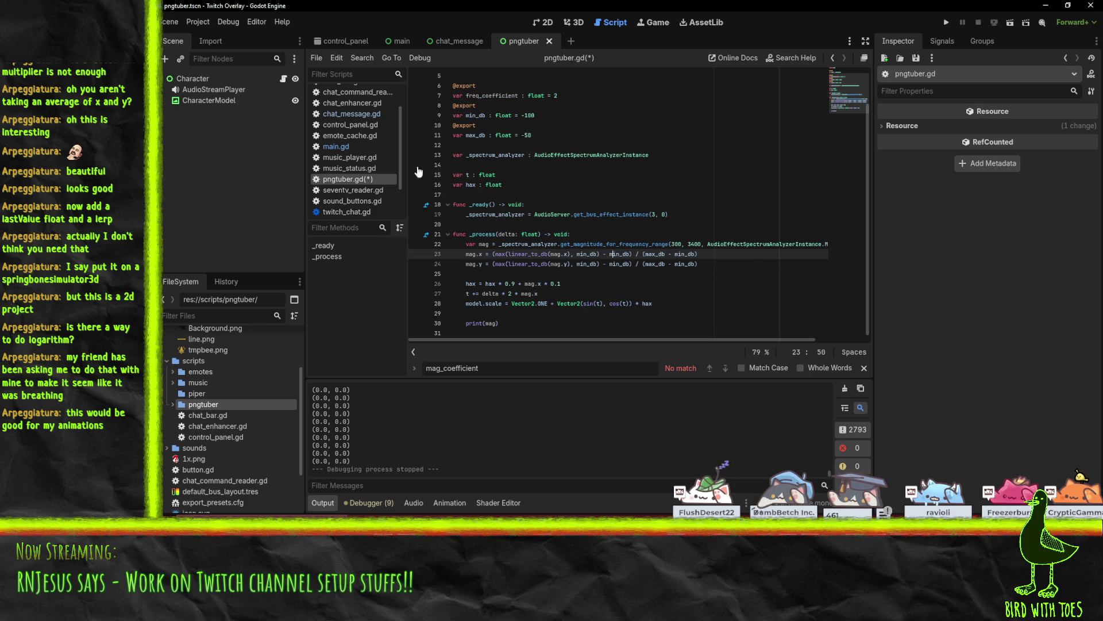
pyautogui.click(482, 264)
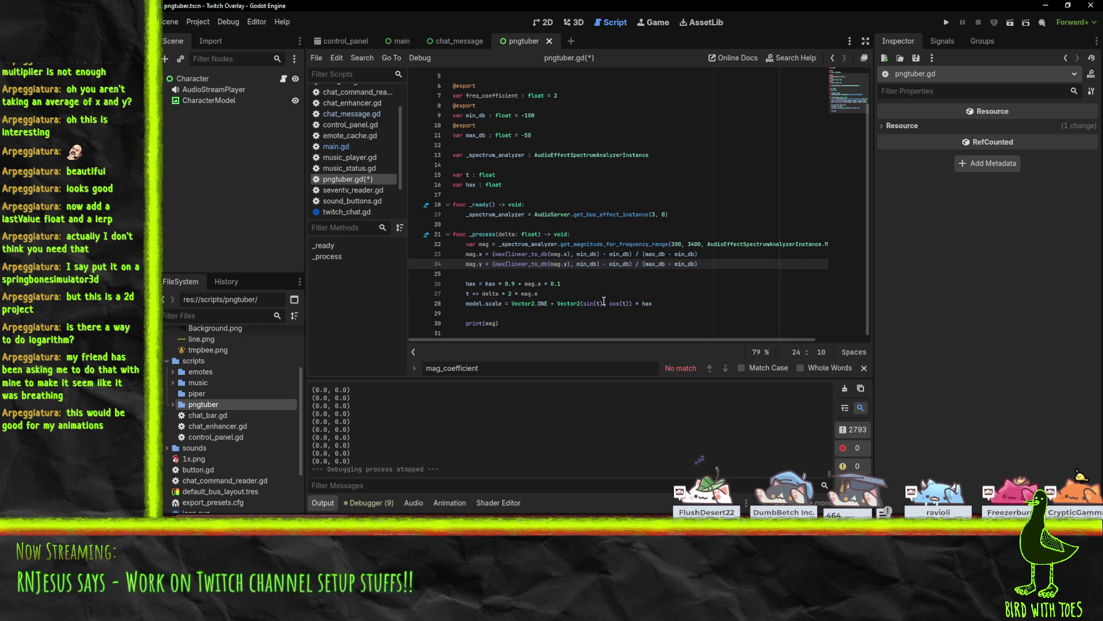
pyautogui.click(599, 303)
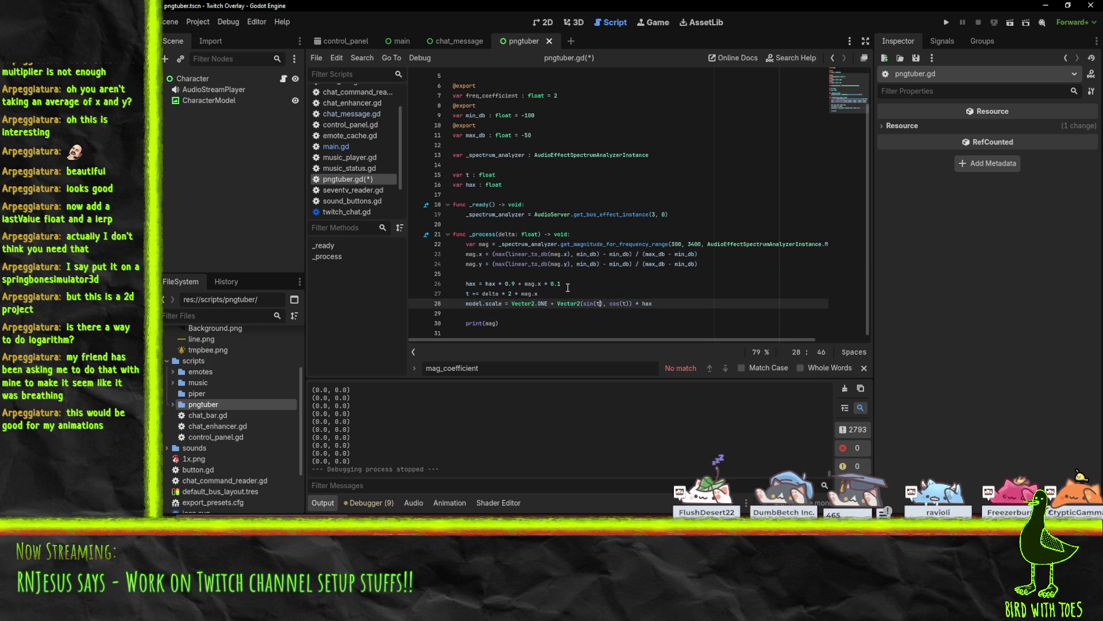
pyautogui.click(557, 292)
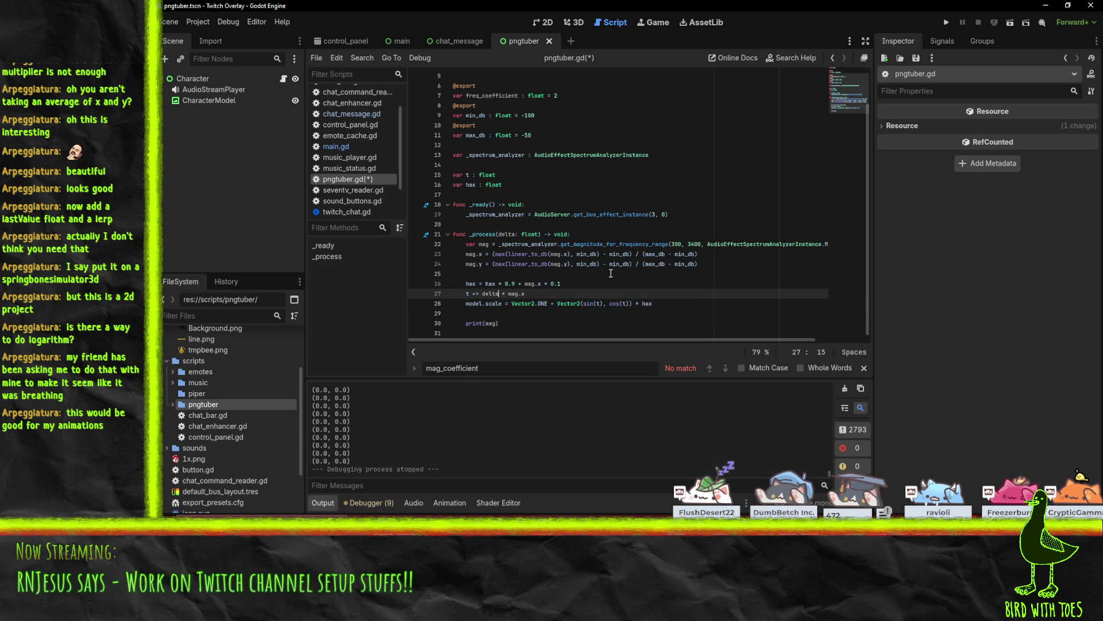
pyautogui.write('freq_coefficient')
pyautogui.write(' *')
pyautogui.click(706, 314)
pyautogui.click(705, 284)
pyautogui.hotkey('ctrl', 's')
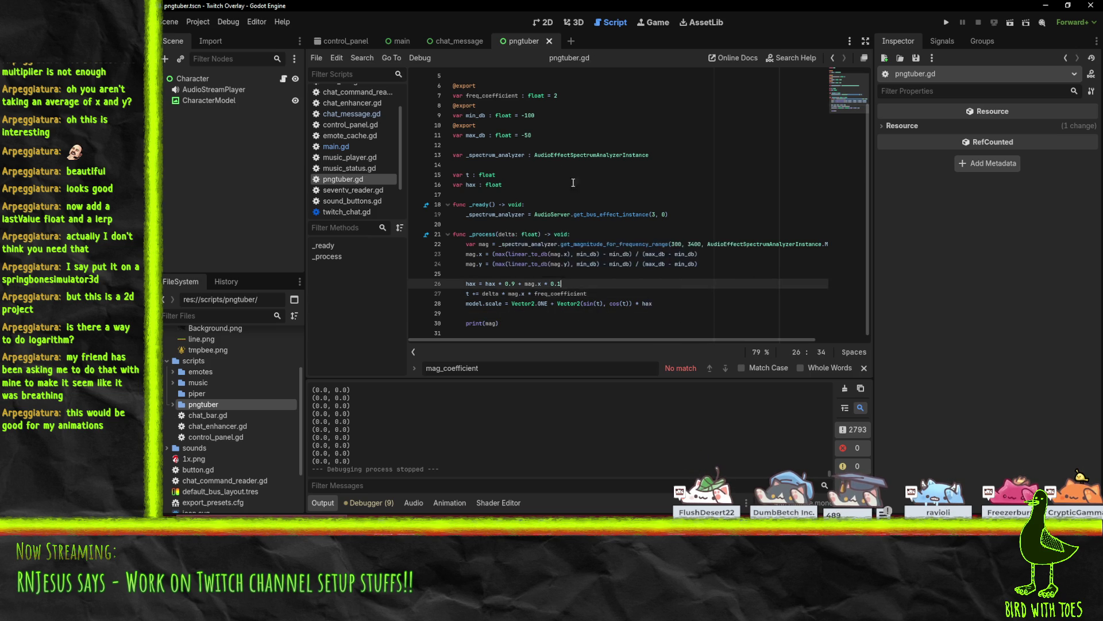
# Change freq_coefficient's default from 2 to 5, save, and run the overlay project.
pyautogui.scroll(2, 592, 230)
pyautogui.click(563, 136)
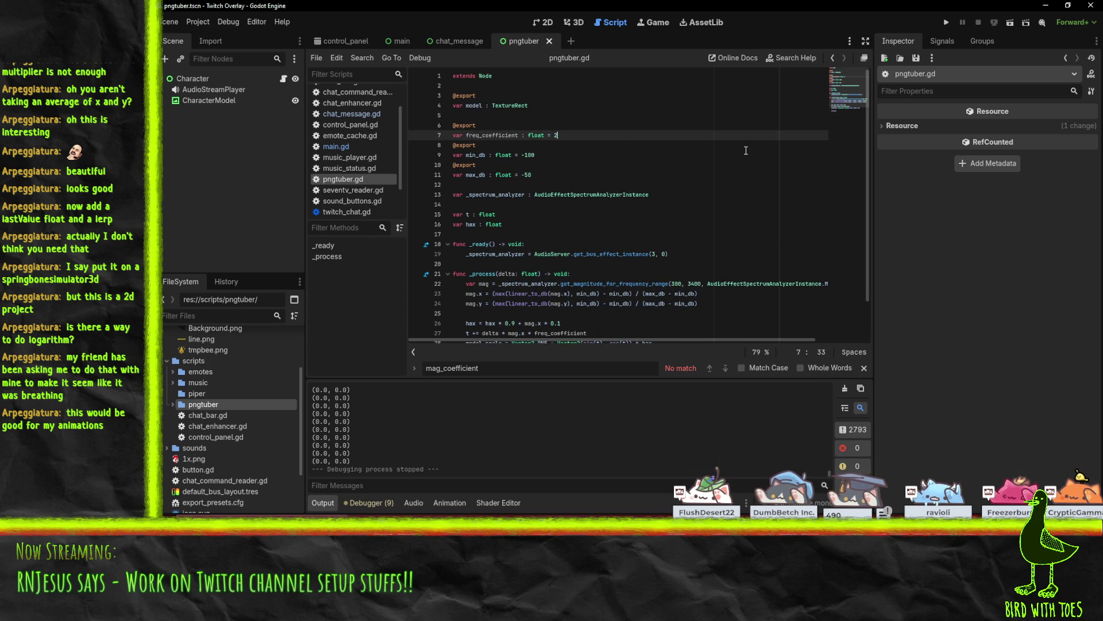
pyautogui.press('BackSpace')
pyautogui.write('5')
pyautogui.hotkey('ctrl', 's')
pyautogui.click(946, 23)
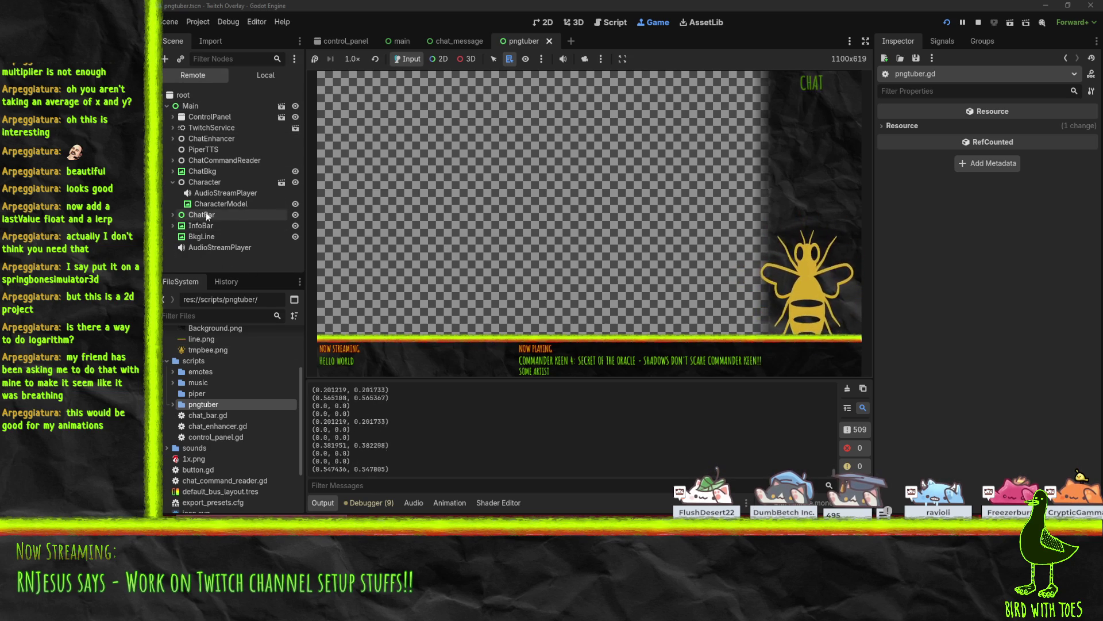
# Set the running Character's Freq Coefficient to 5 in the Inspector.
pyautogui.click(204, 182)
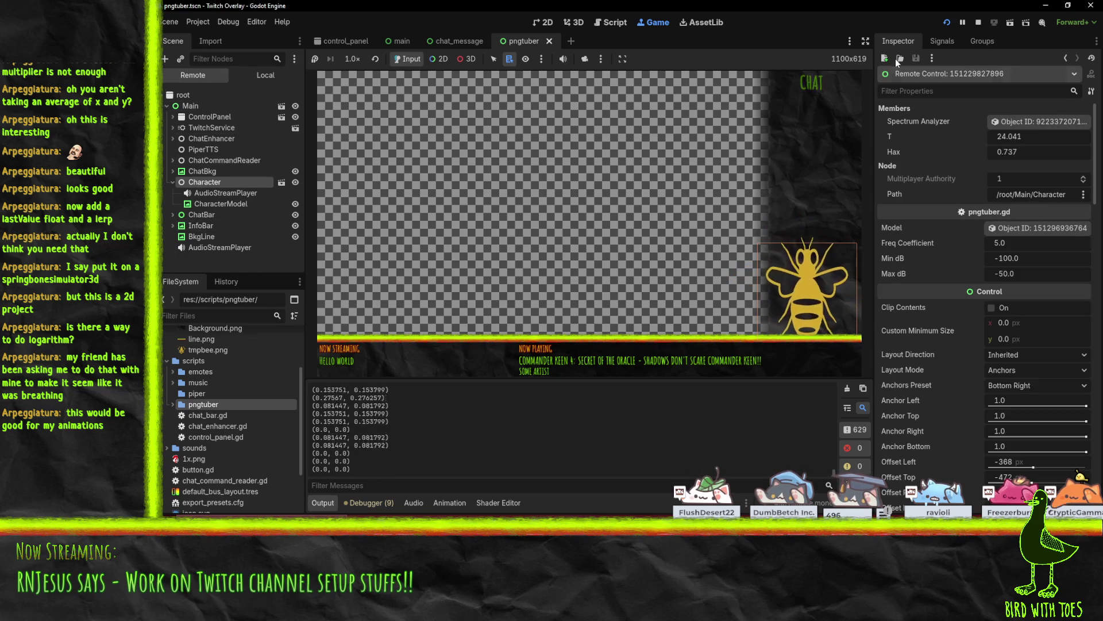
pyautogui.click(1021, 243)
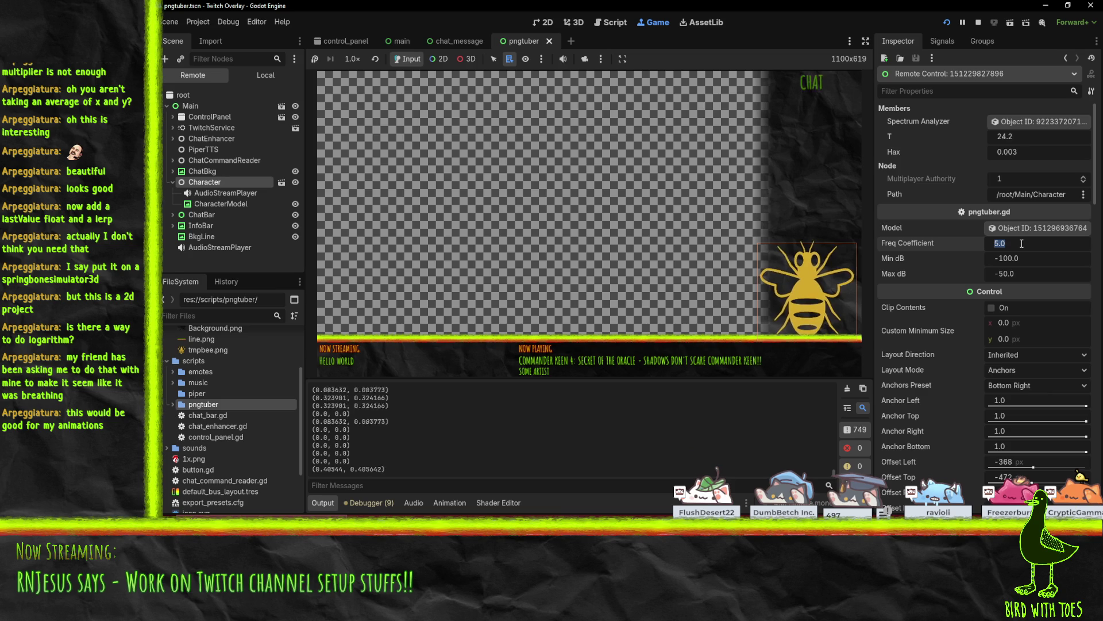
pyautogui.write('5')
pyautogui.click(712, 254)
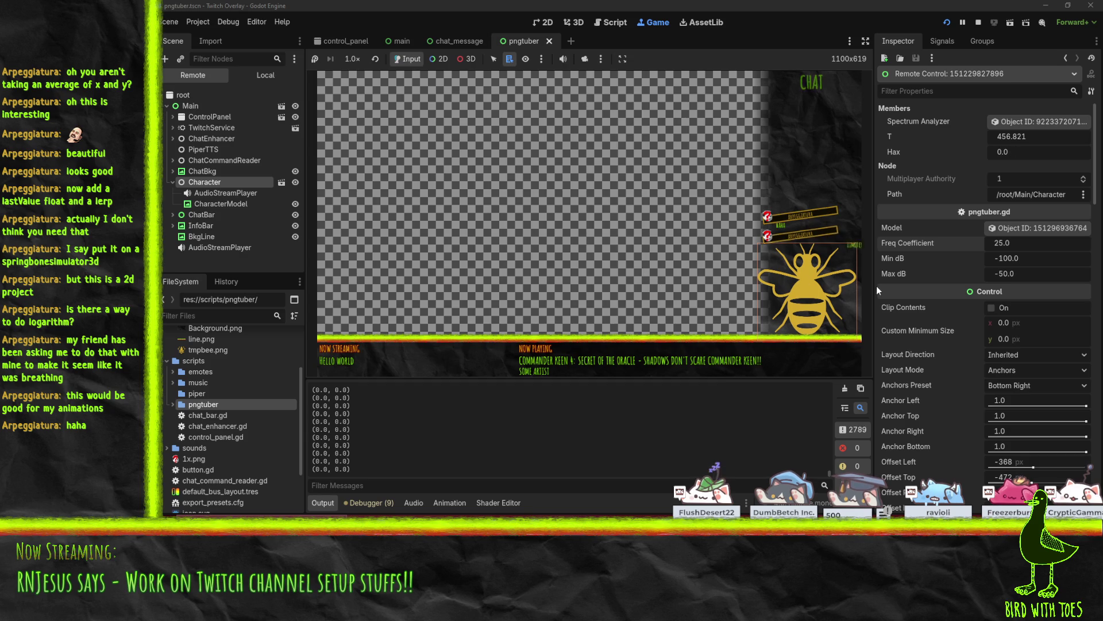
# Stop the overlay and return to the _process code in pngtuber.gd.
pyautogui.click(980, 23)
pyautogui.click(661, 293)
pyautogui.scroll(-1, 682, 295)
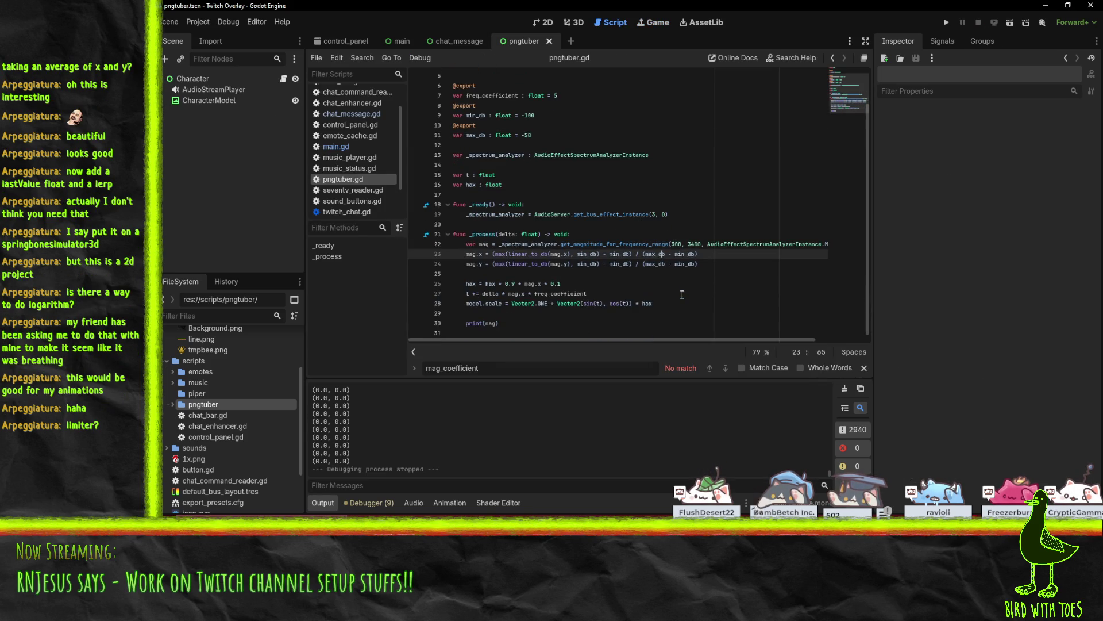
# Insert '0.5 *' before the second Vector2(sin(t), cos(t)) on the scale line, then run the project.
pyautogui.click(523, 302)
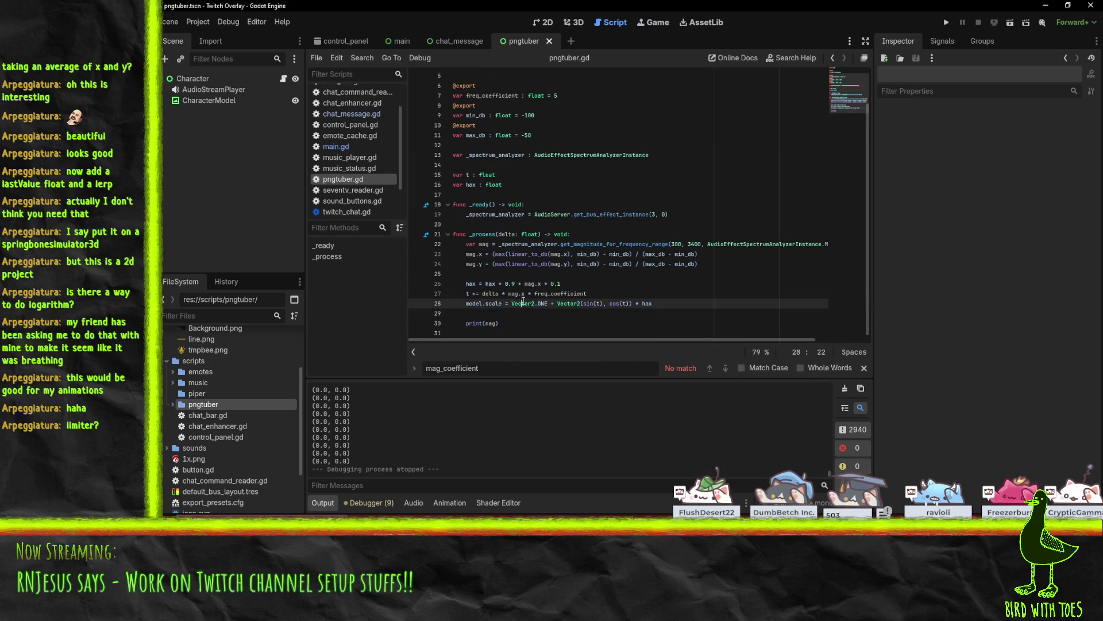
pyautogui.press('End')
pyautogui.hotkey('ctrl', 'Left')
pyautogui.hotkey('ctrl', 'Left')
pyautogui.hotkey('ctrl', 'Left')
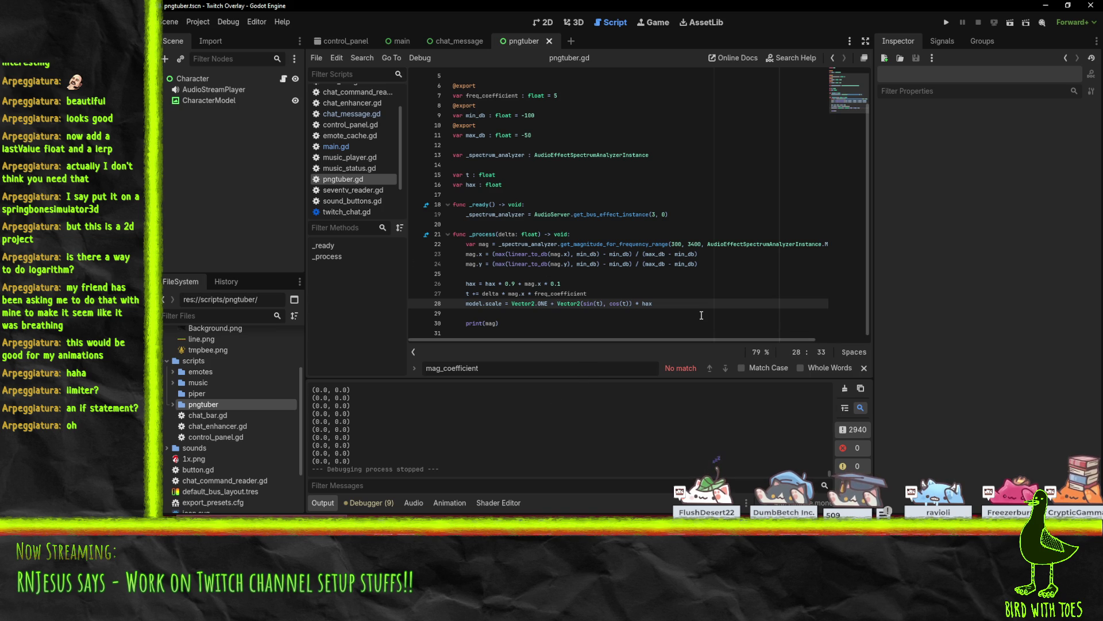
pyautogui.write('0.5 *')
pyautogui.click(947, 22)
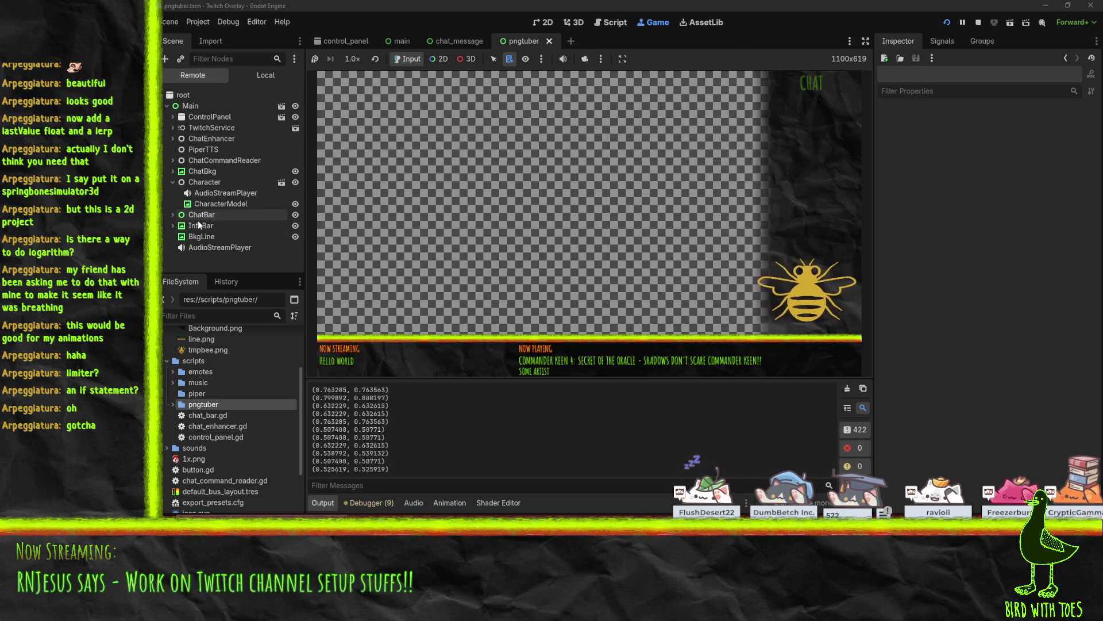
# Try a Freq Coefficient of 50 on the live Character, then stop the overlay.
pyautogui.click(204, 182)
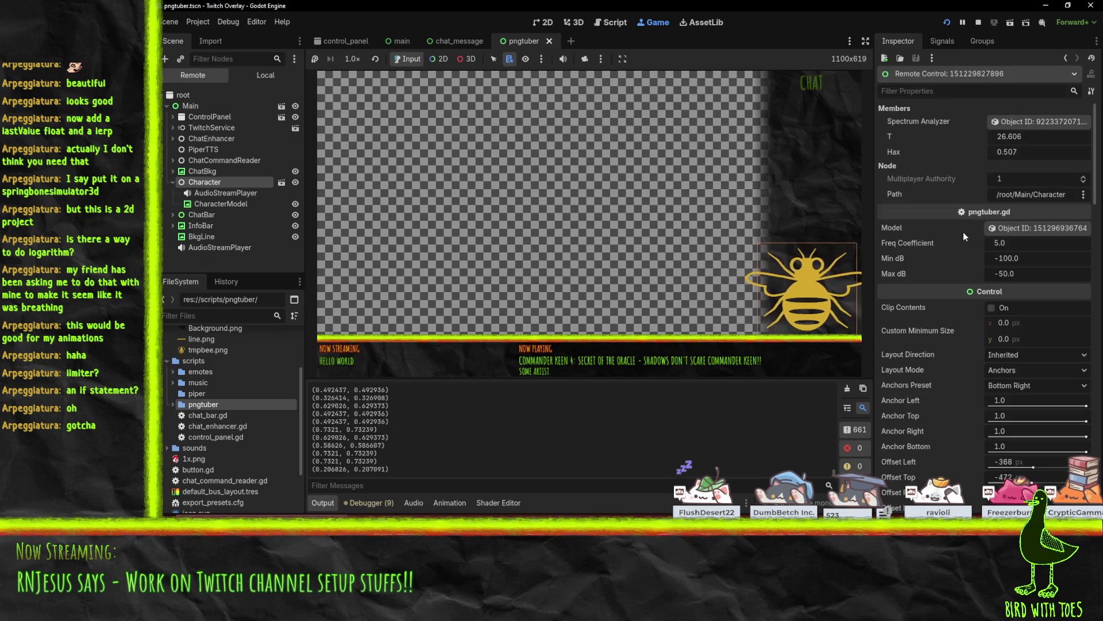
pyautogui.click(1020, 245)
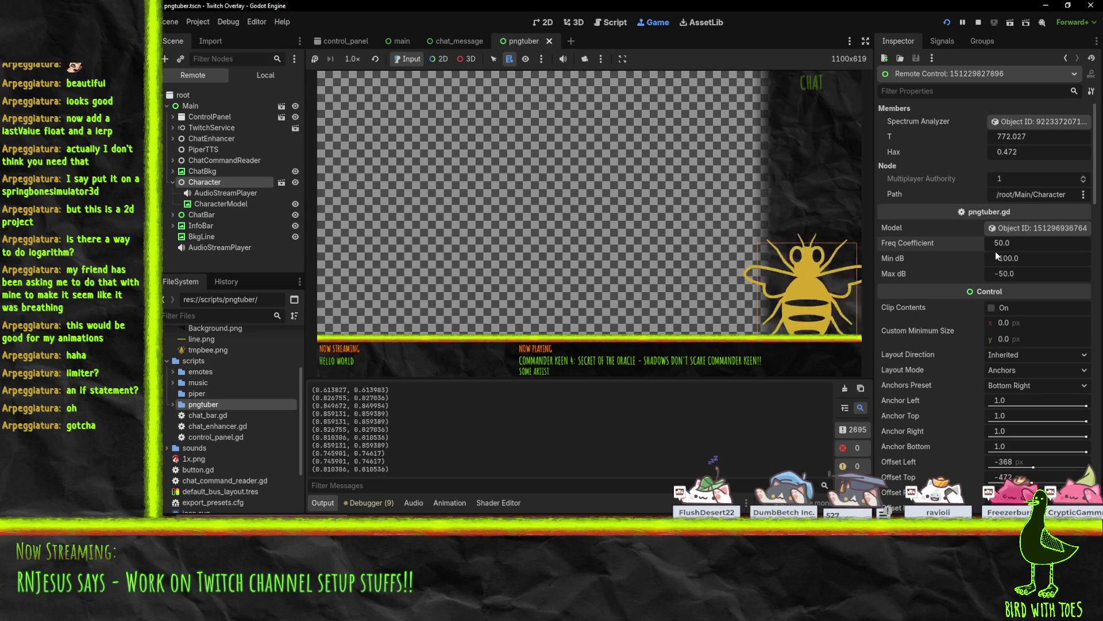
pyautogui.click(979, 23)
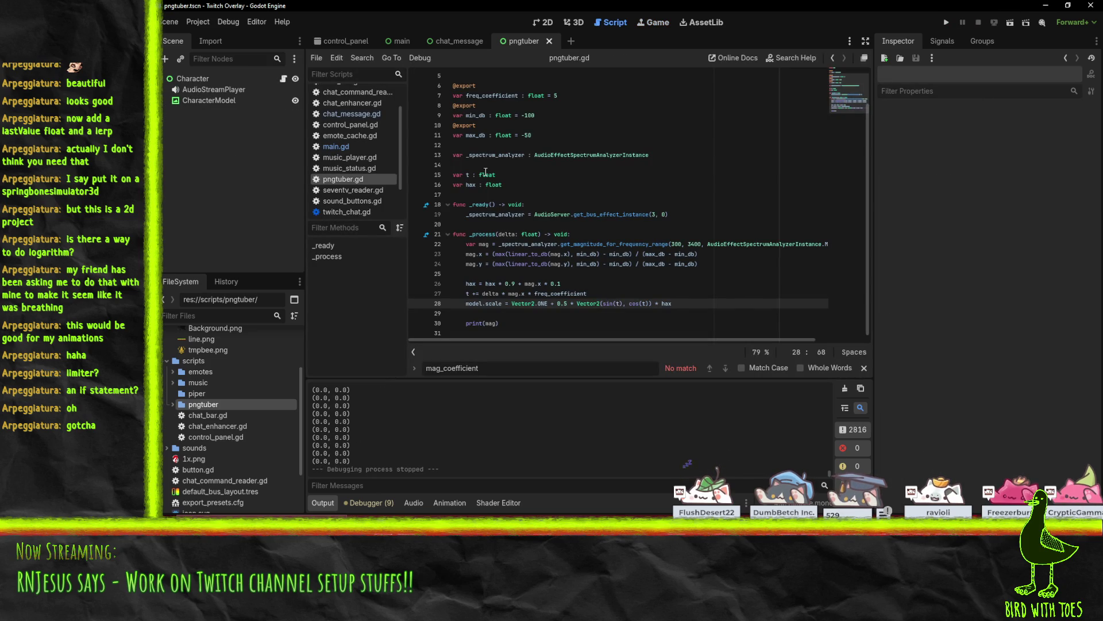
# Add 'mag.x *= mag.x' below the mag.x normalization line and run the project.
pyautogui.press('Up')
pyautogui.moveTo(508, 293); pyautogui.dragTo(525, 296)
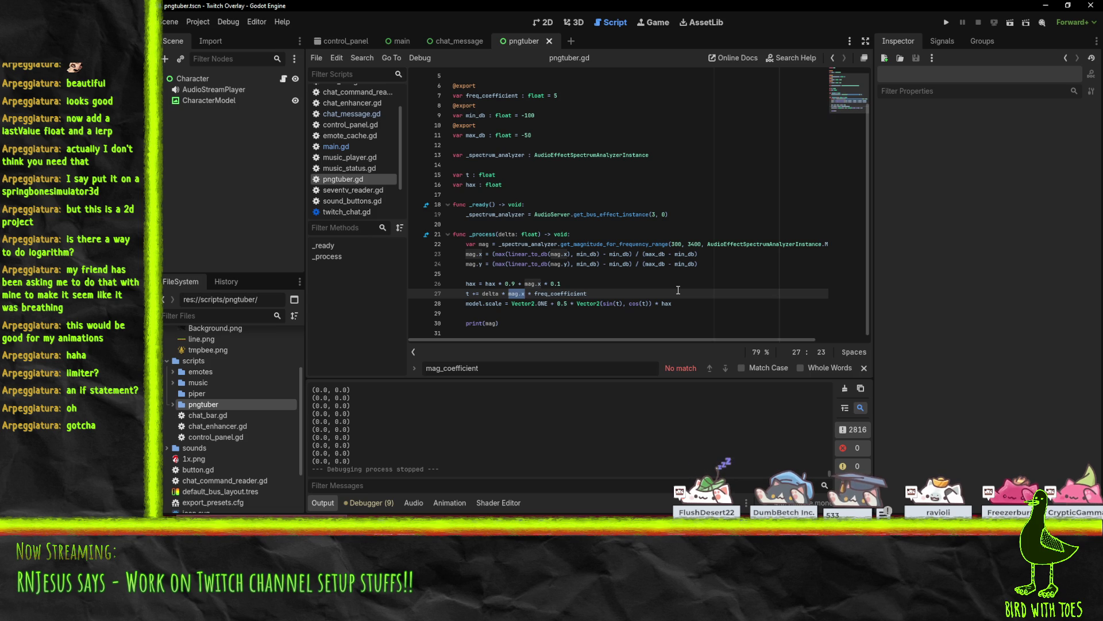
pyautogui.click(480, 255)
pyautogui.click(479, 259)
pyautogui.click(465, 254)
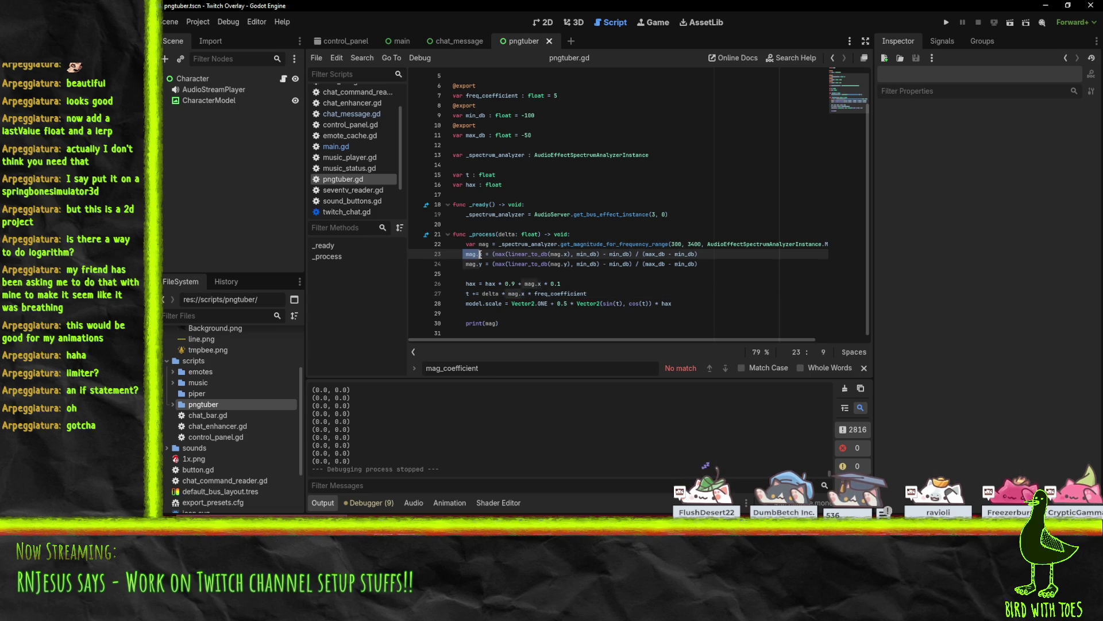
pyautogui.moveTo(536, 267)
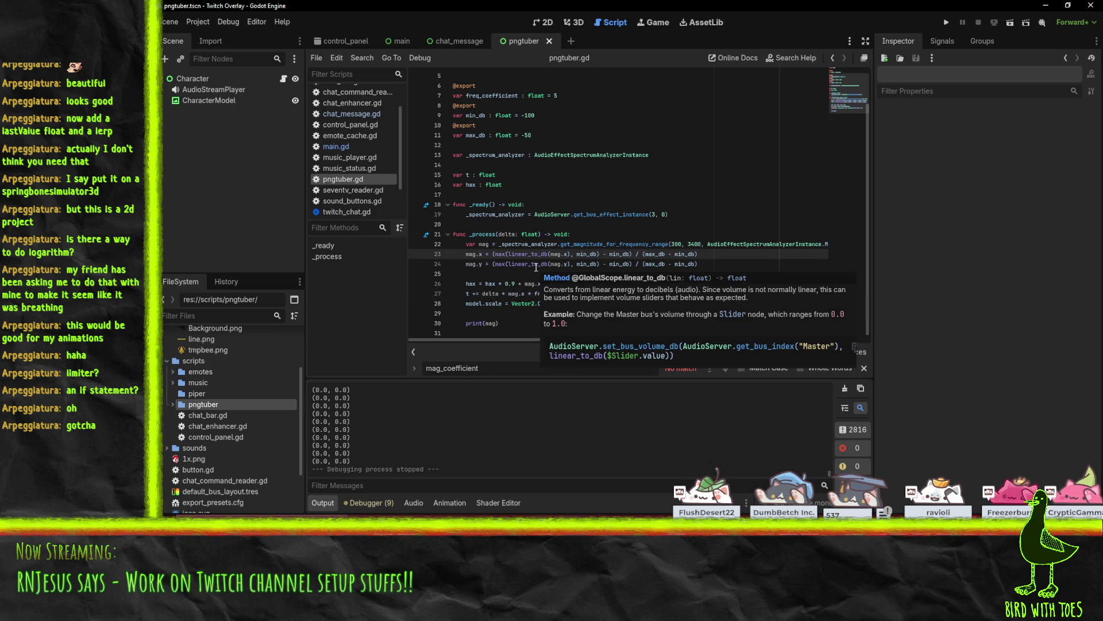
pyautogui.click(702, 255)
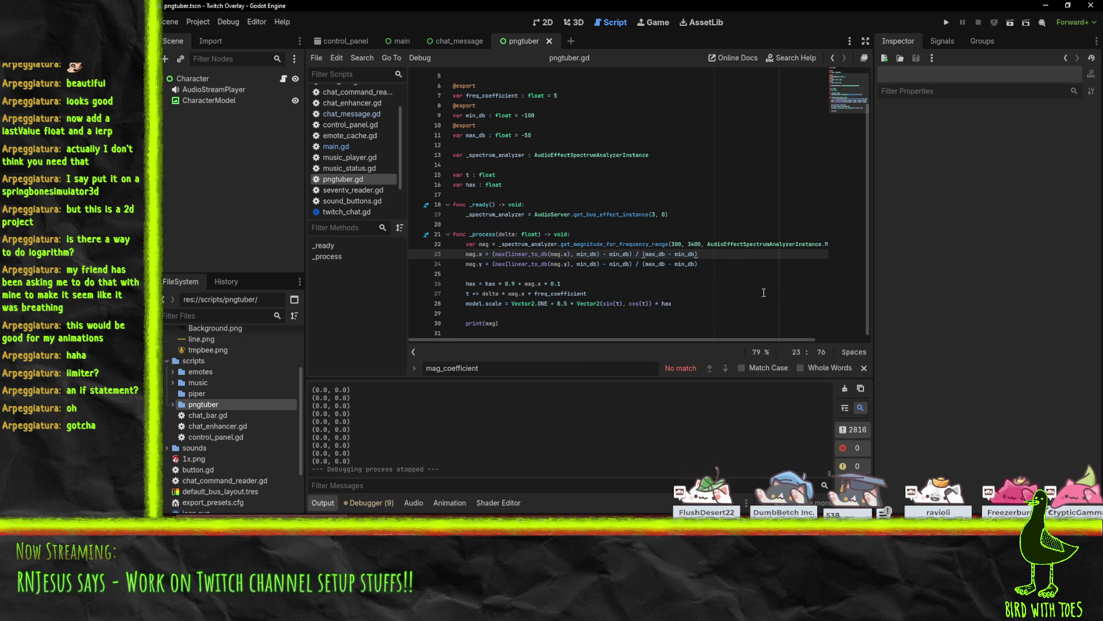
pyautogui.press('Return')
pyautogui.press('BackSpace')
pyautogui.write('g.x ')
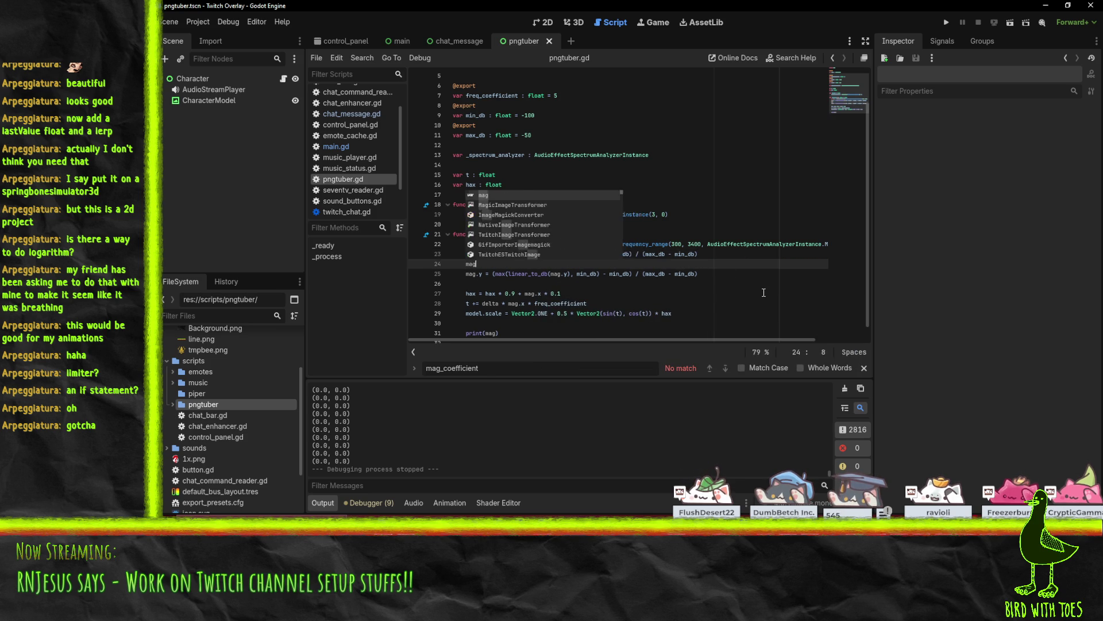
pyautogui.write('*= mag')
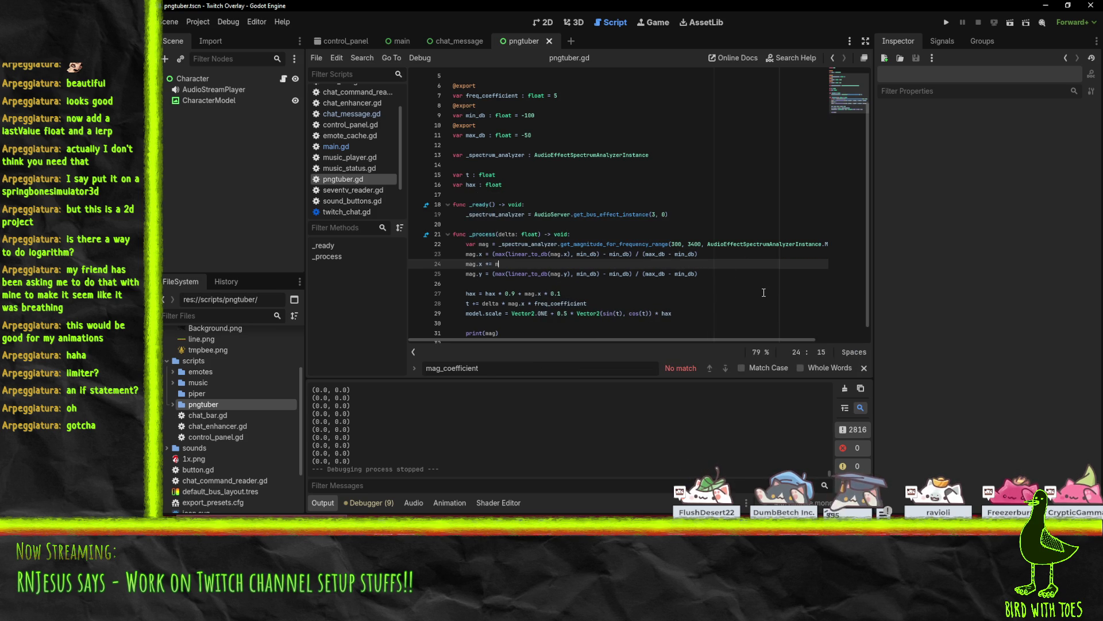
pyautogui.write('.x')
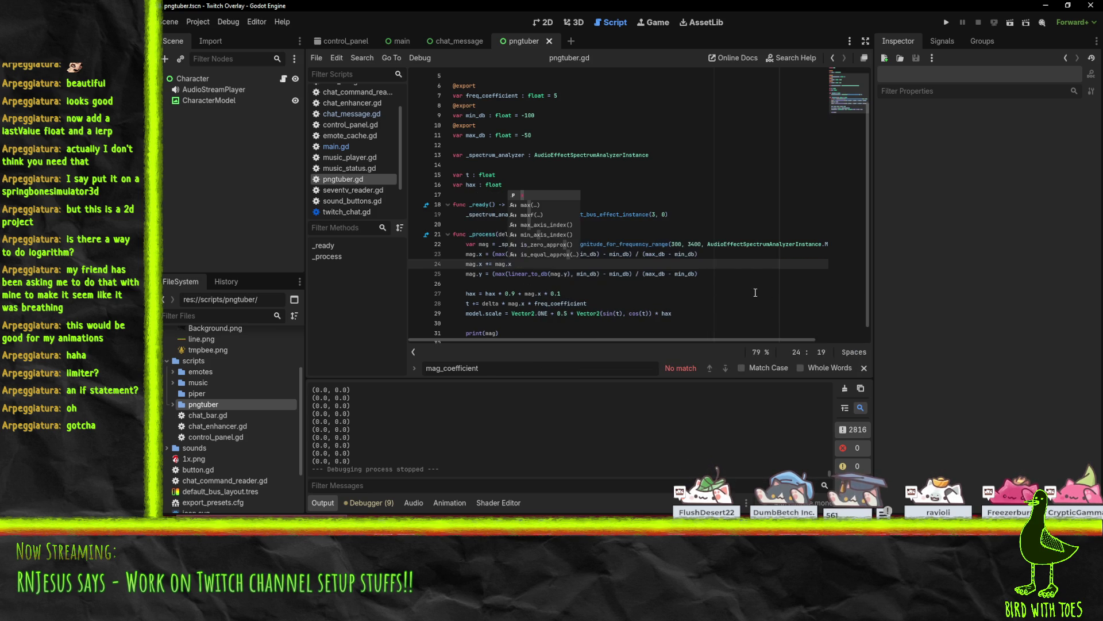
pyautogui.click(946, 22)
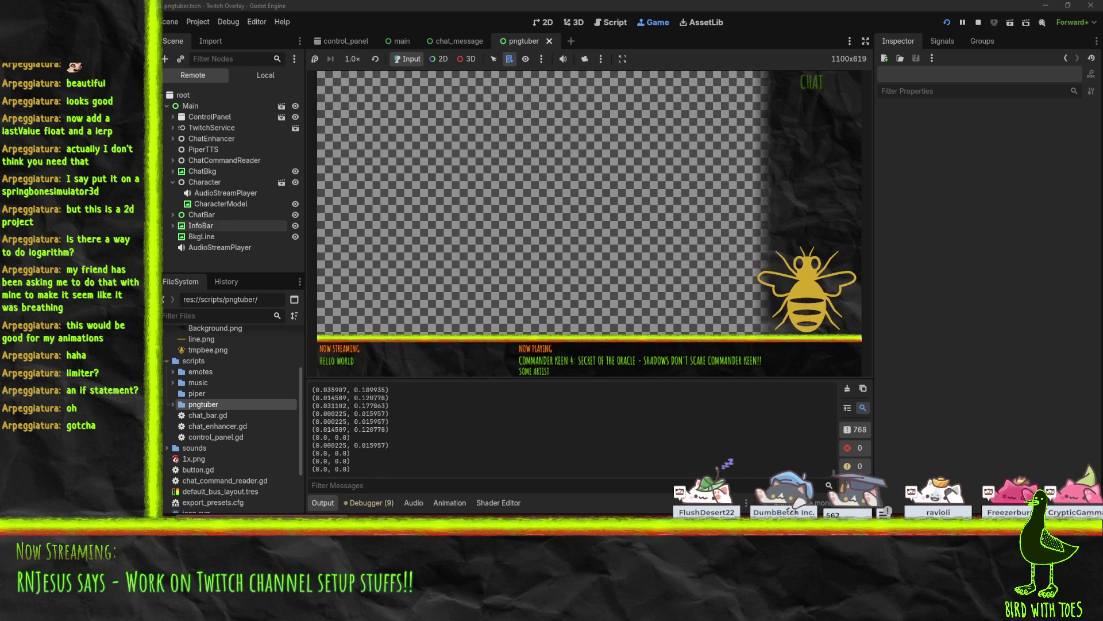
# Set the live Character node's Freq Coefficient to 25 in the Inspector.
pyautogui.click(198, 182)
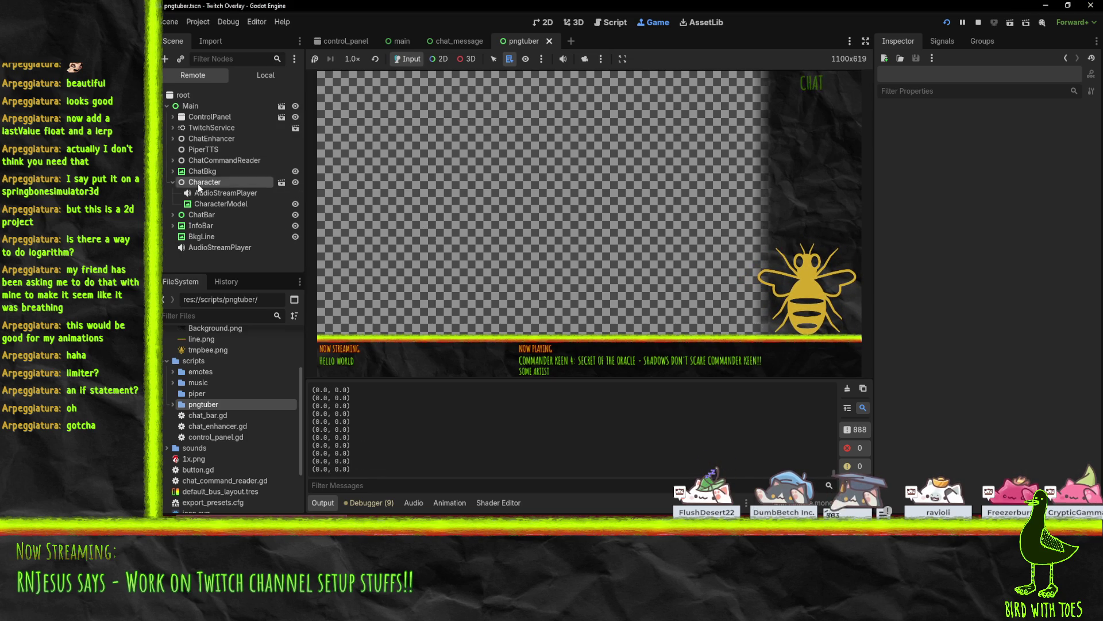
pyautogui.click(1020, 245)
pyautogui.write('25')
pyautogui.press('Return')
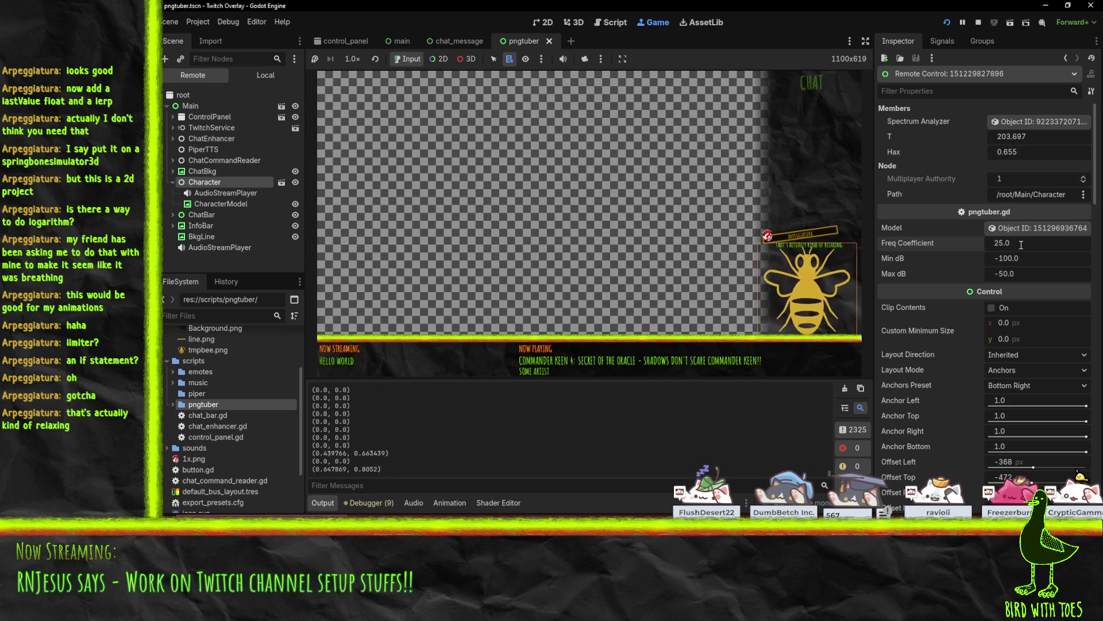
# Try live CharacterModel pivot offset y values of 330, then 200, and stop the overlay.
pyautogui.click(767, 315)
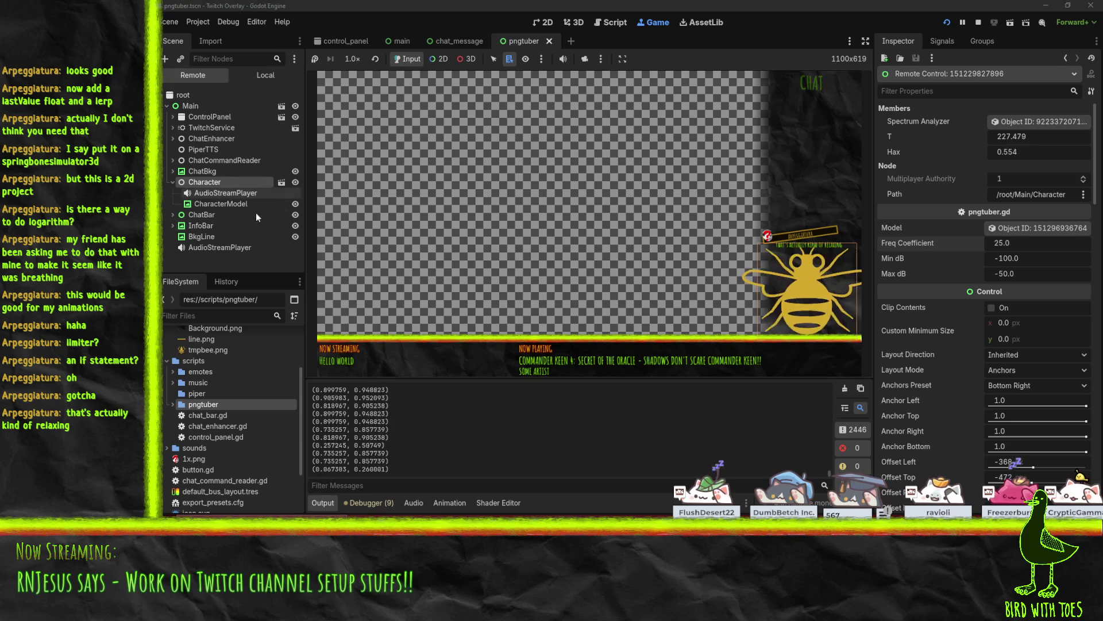
pyautogui.click(217, 204)
pyautogui.scroll(-10, 1016, 356)
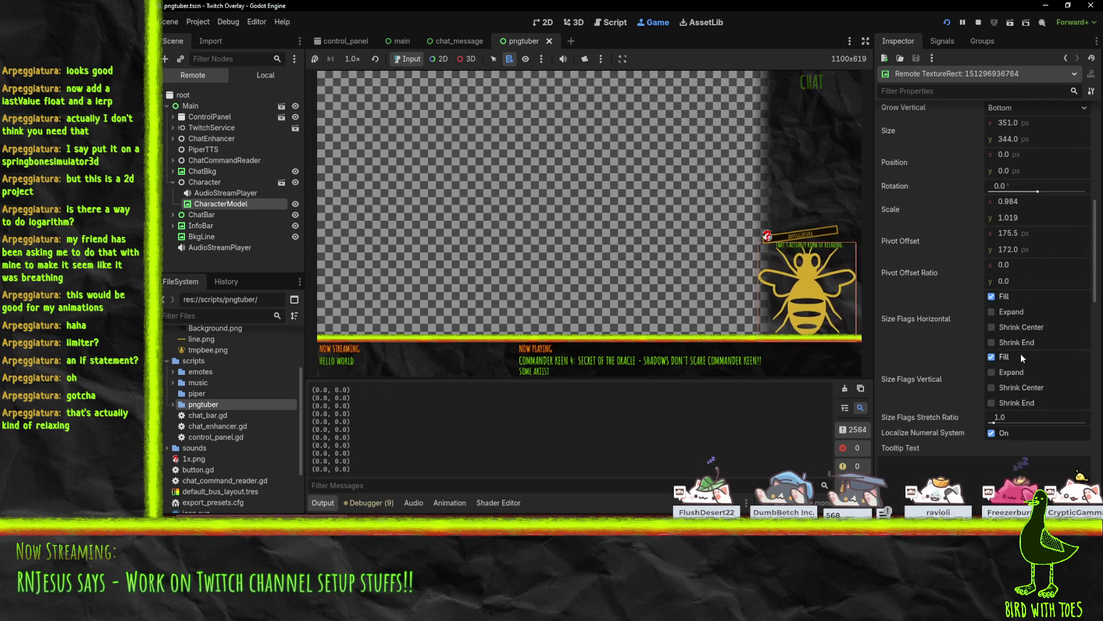
pyautogui.click(1039, 253)
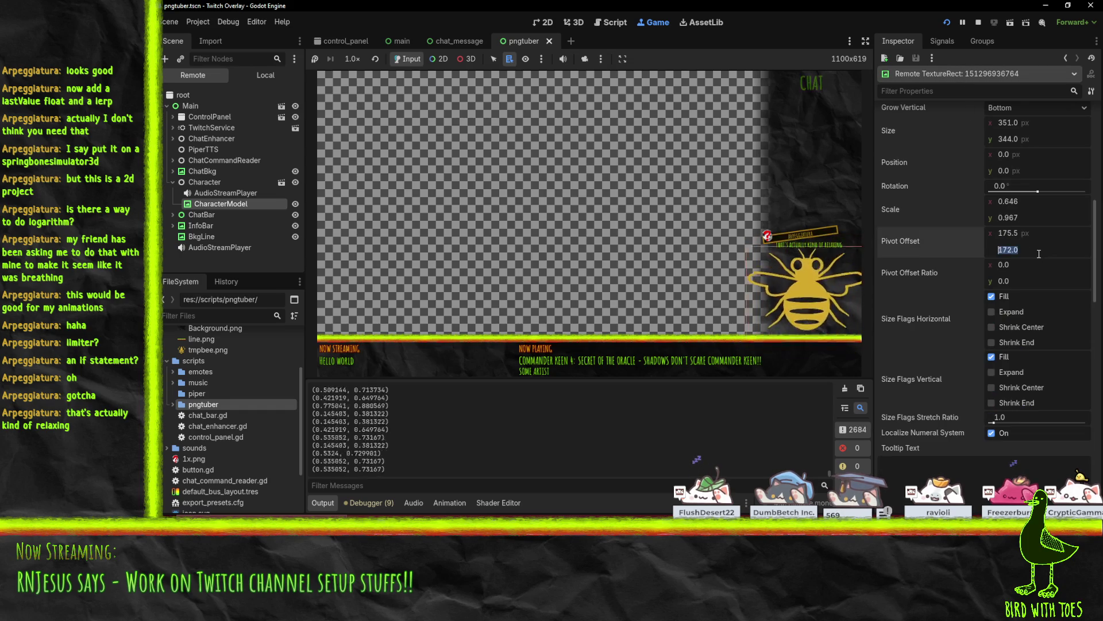
pyautogui.write('3')
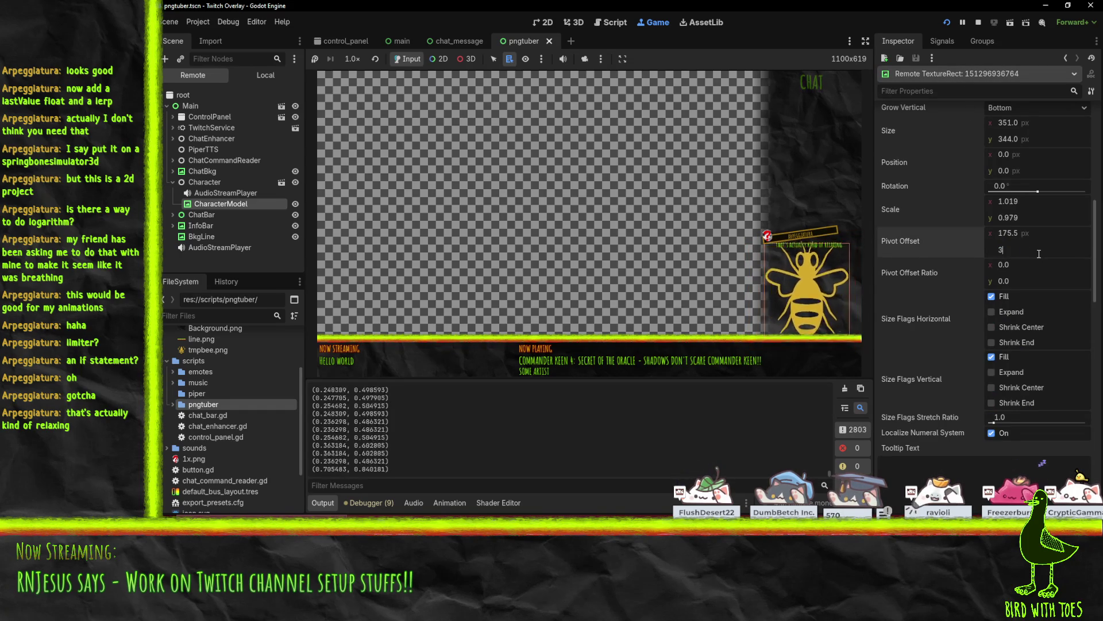
pyautogui.write('30')
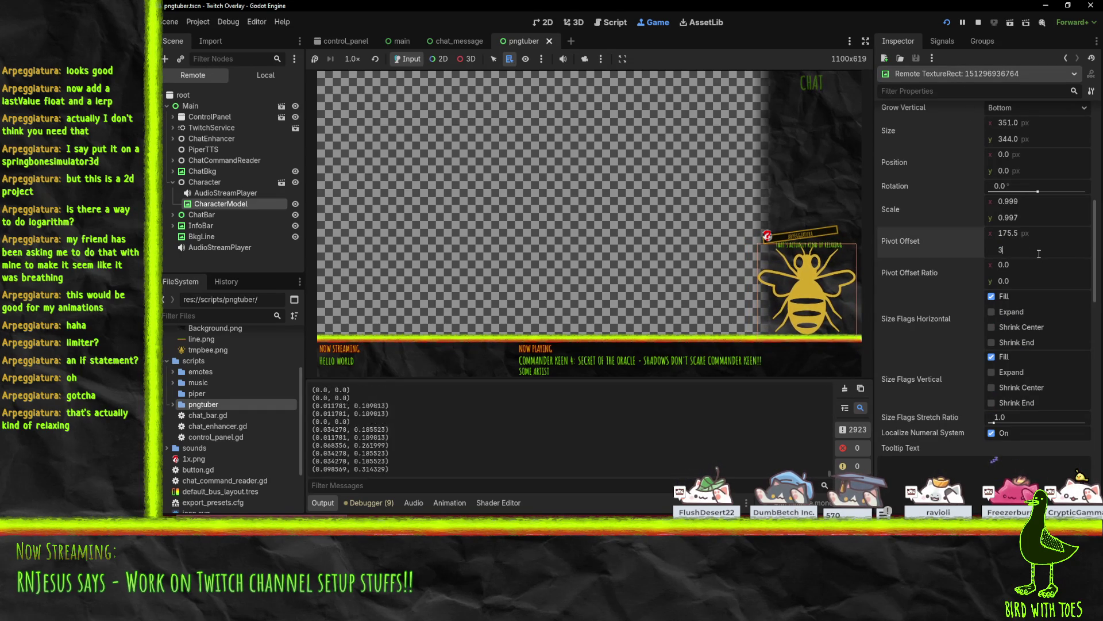
pyautogui.press('Return')
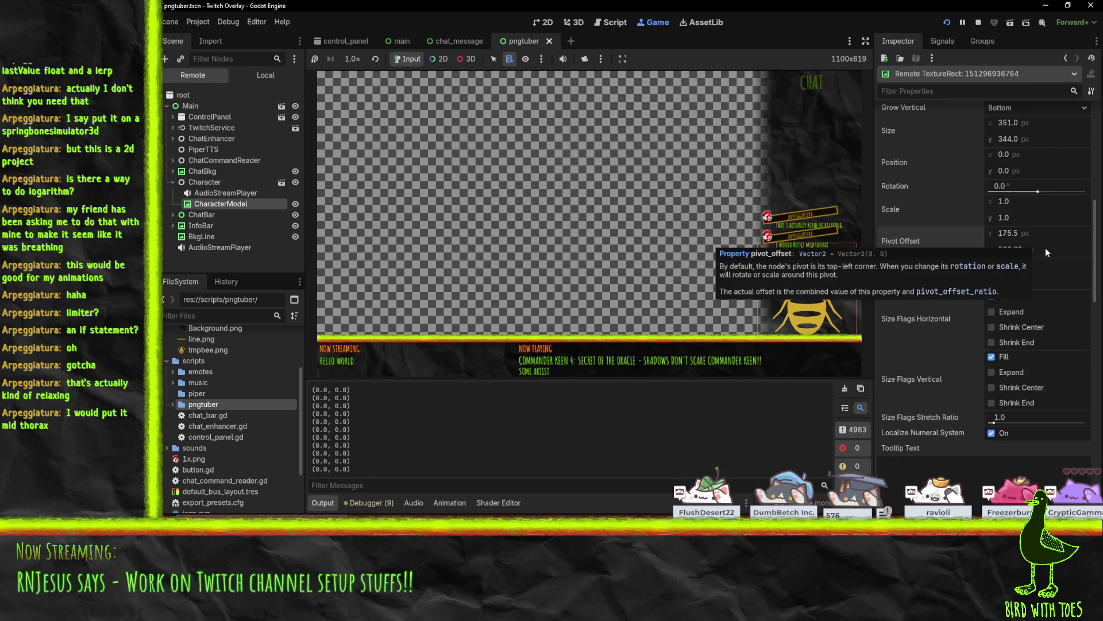
pyautogui.write('200')
pyautogui.press('Return')
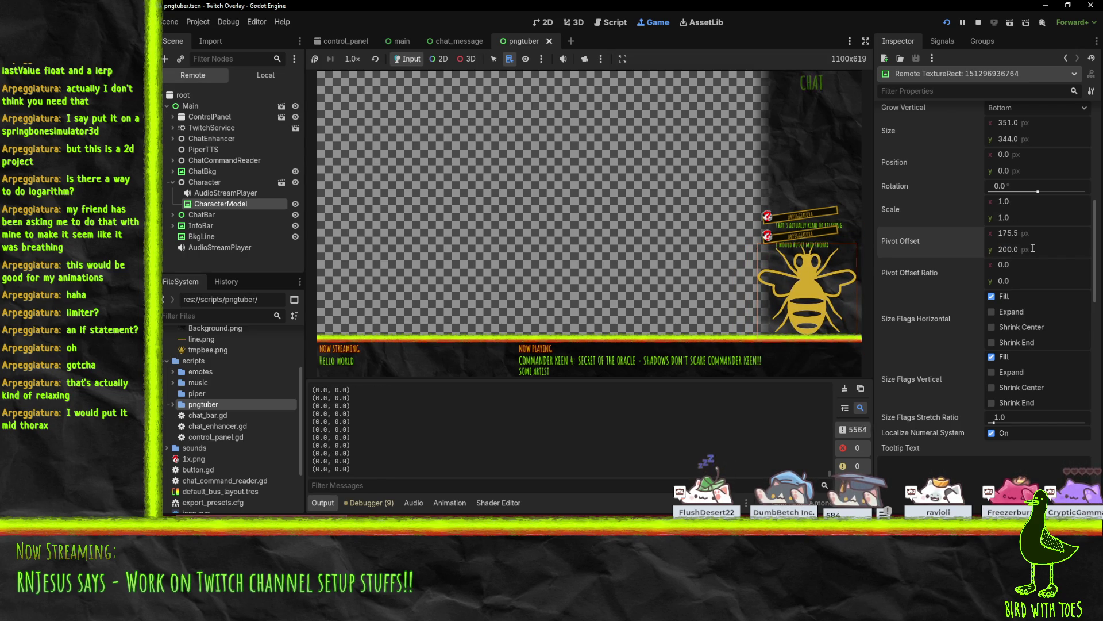
pyautogui.click(979, 23)
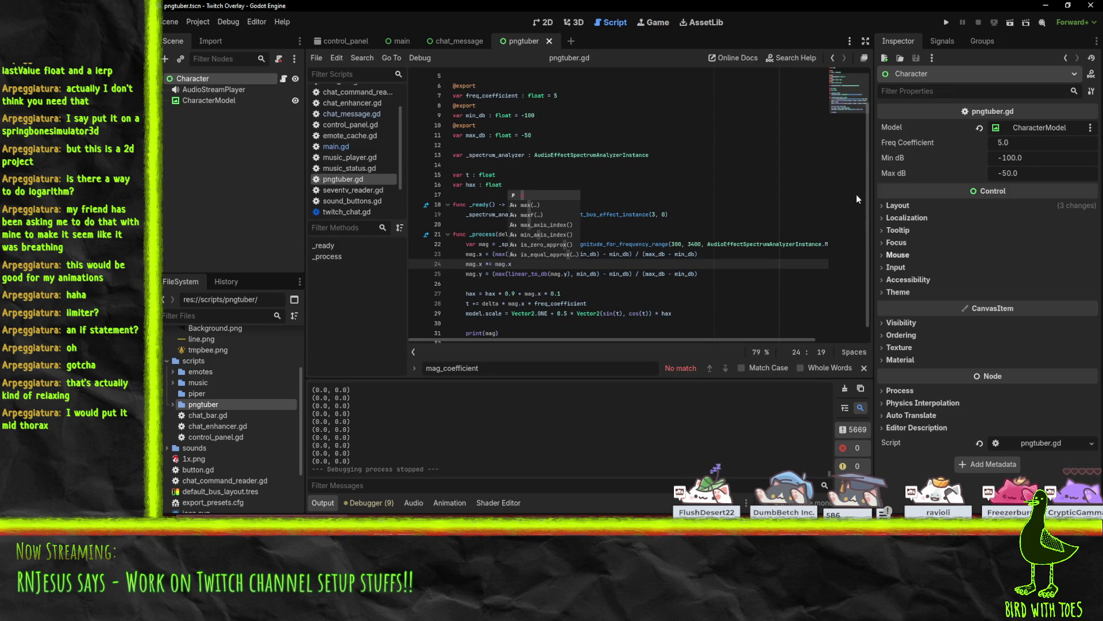
# Set the Character's Freq Coefficient to 25 in the Inspector.
pyautogui.click(1038, 145)
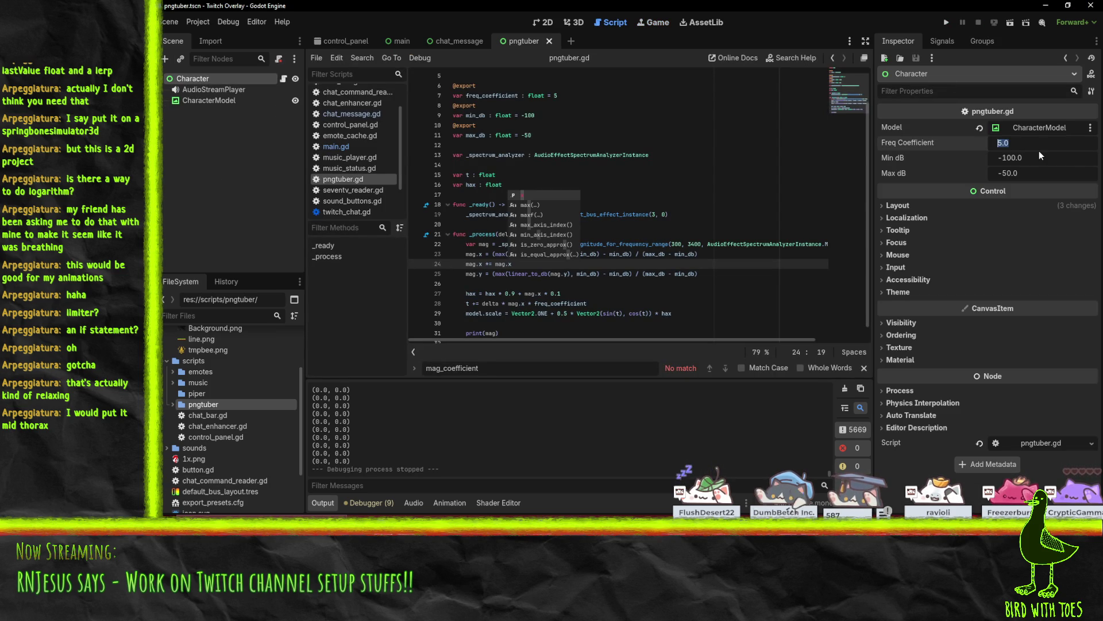
pyautogui.write('25')
pyautogui.press('Return')
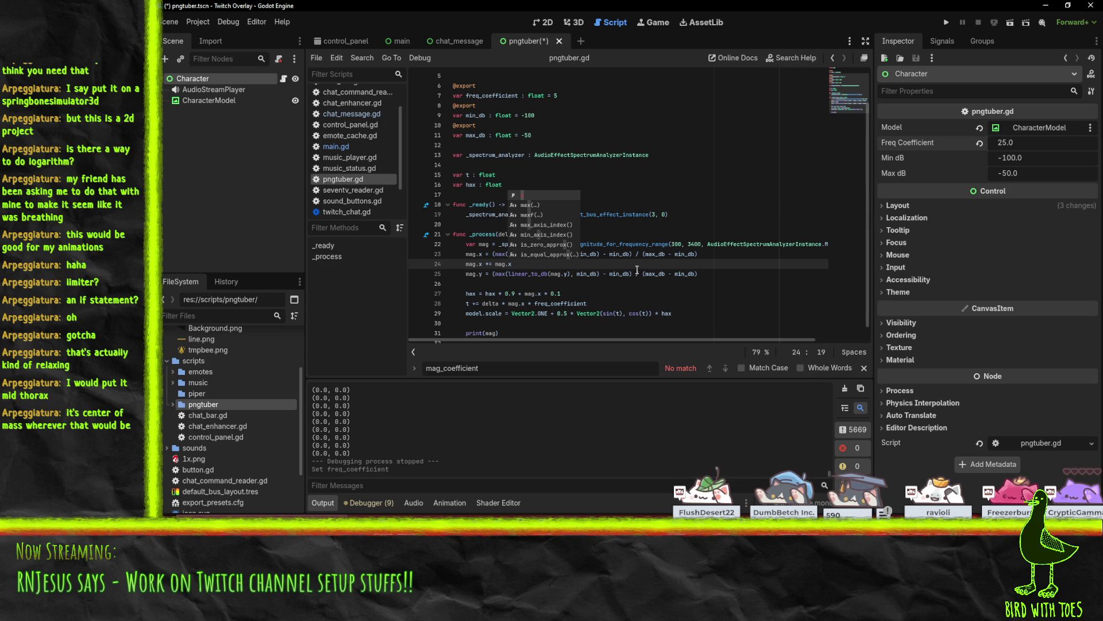
# Set CharacterModel's pivot offset y to 220, save the scene, and run the project.
pyautogui.click(194, 104)
pyautogui.click(1039, 386)
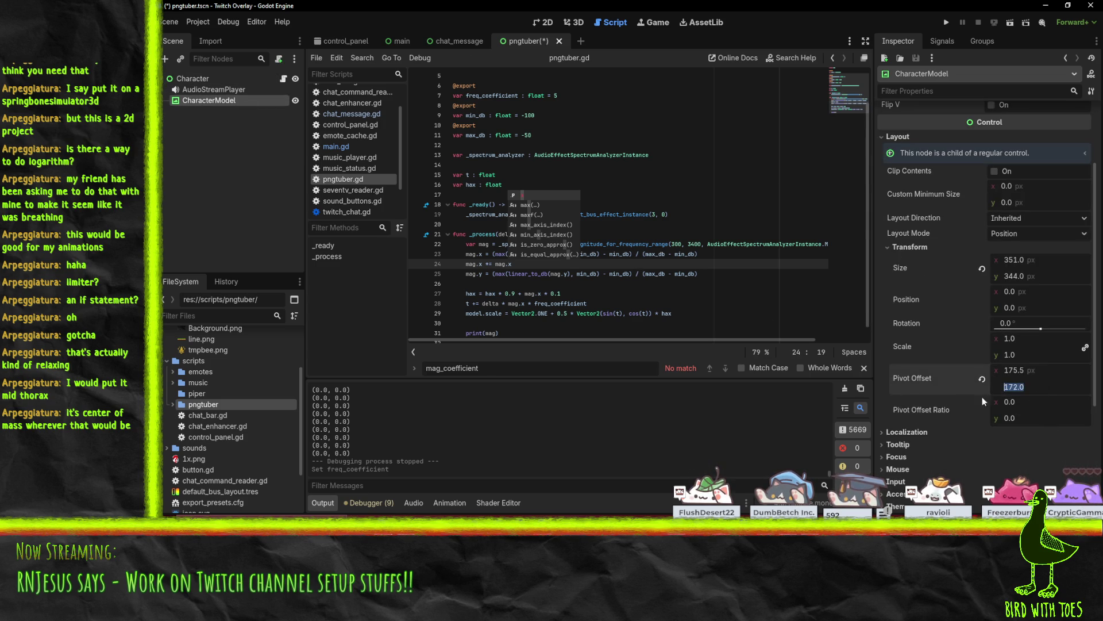
pyautogui.write('220')
pyautogui.press('Return')
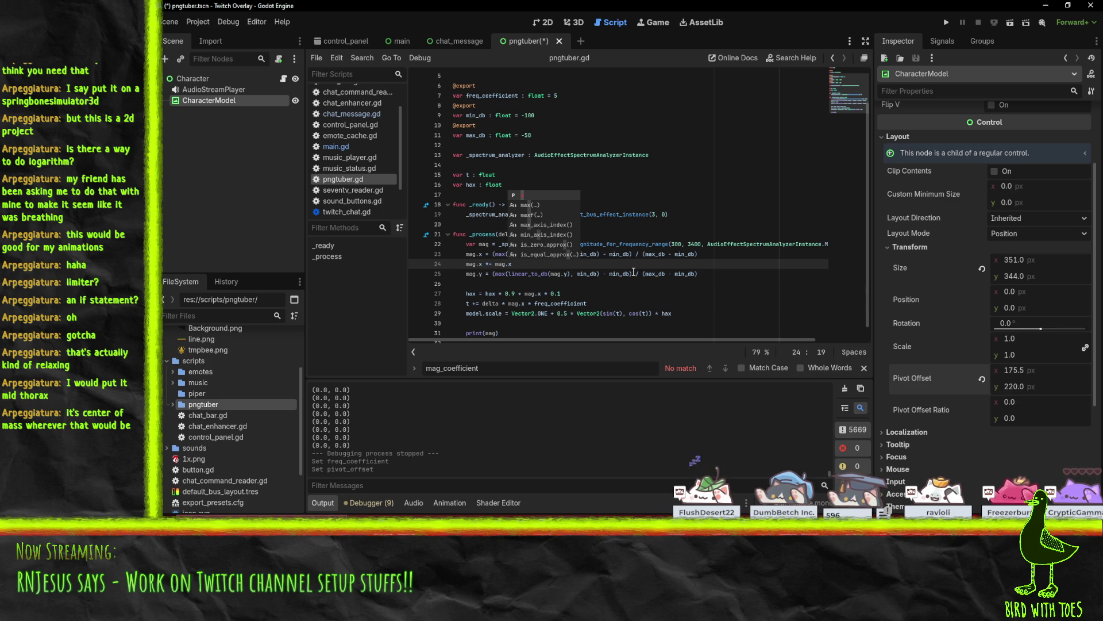
pyautogui.hotkey('ctrl', 's')
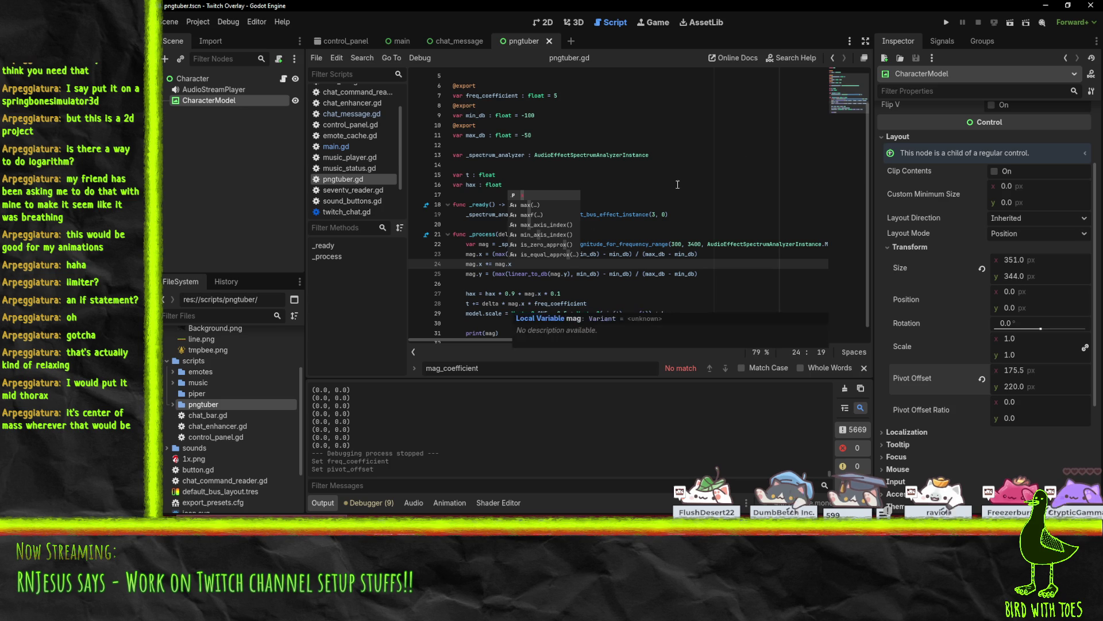
pyautogui.press('F5')
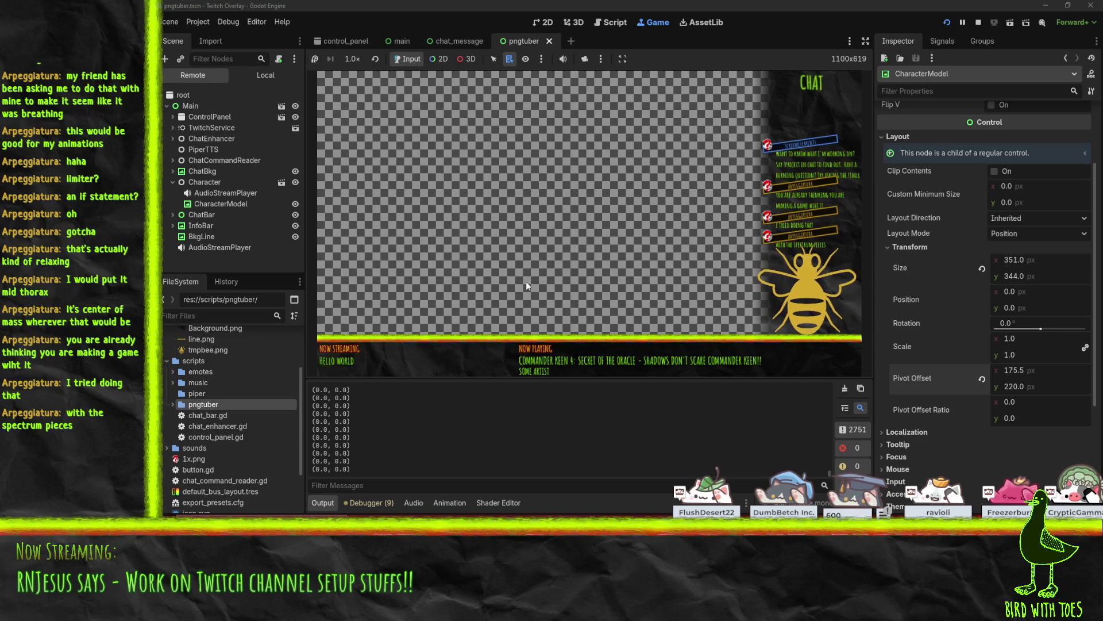
# Stop the running game and review the magnitude line and the min/max dB exports.
pyautogui.click(979, 23)
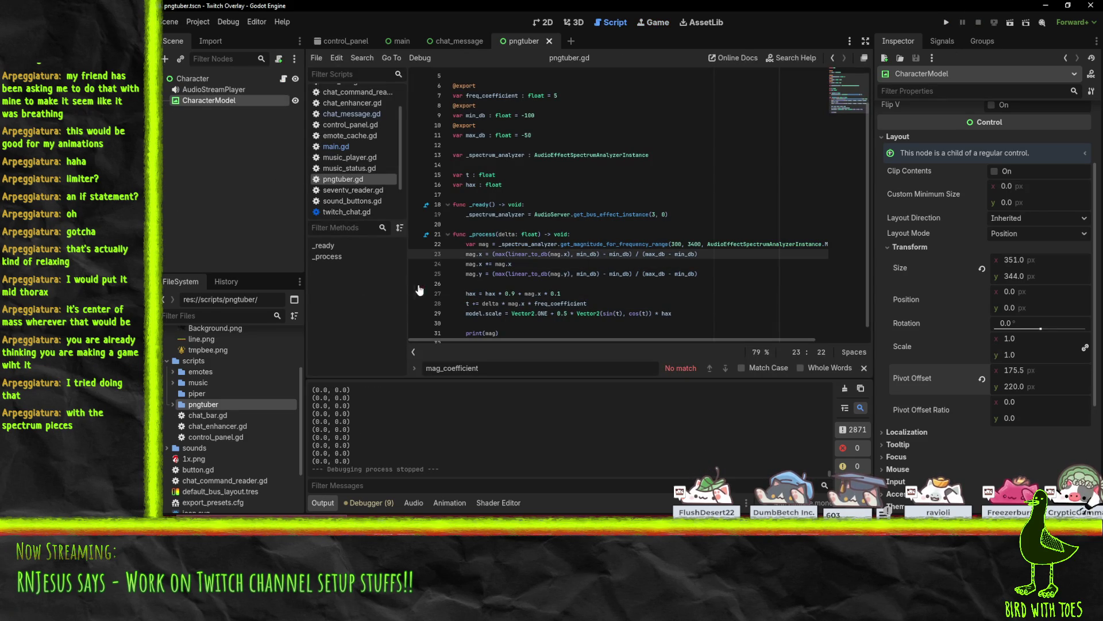
pyautogui.click(548, 244)
pyautogui.click(585, 235)
pyautogui.scroll(2, 704, 284)
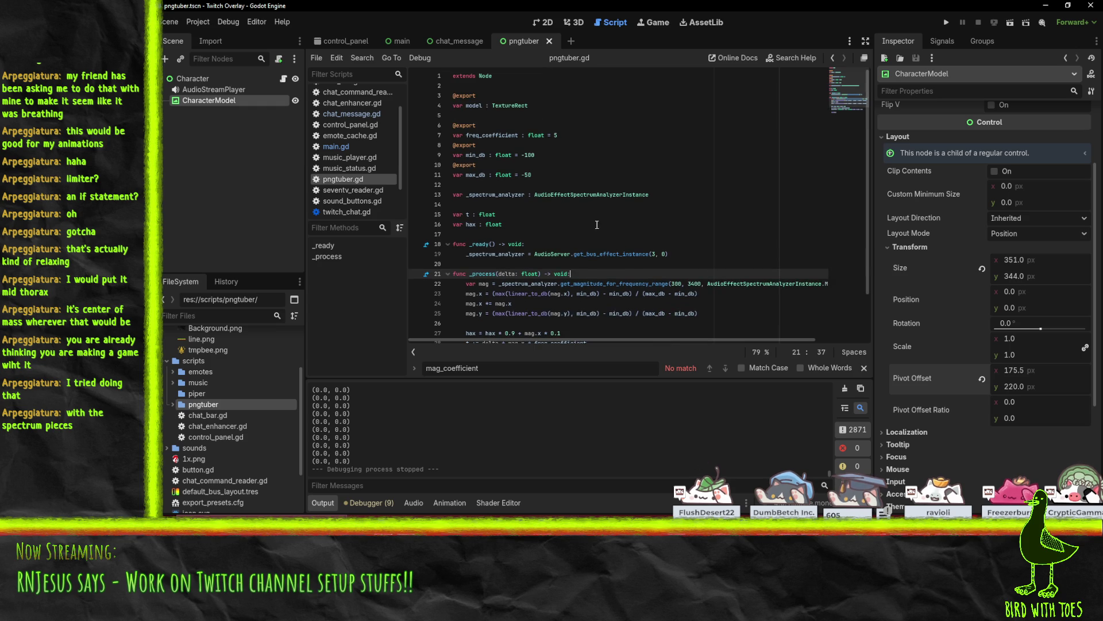
pyautogui.click(562, 177)
pyautogui.scroll(-2, 575, 202)
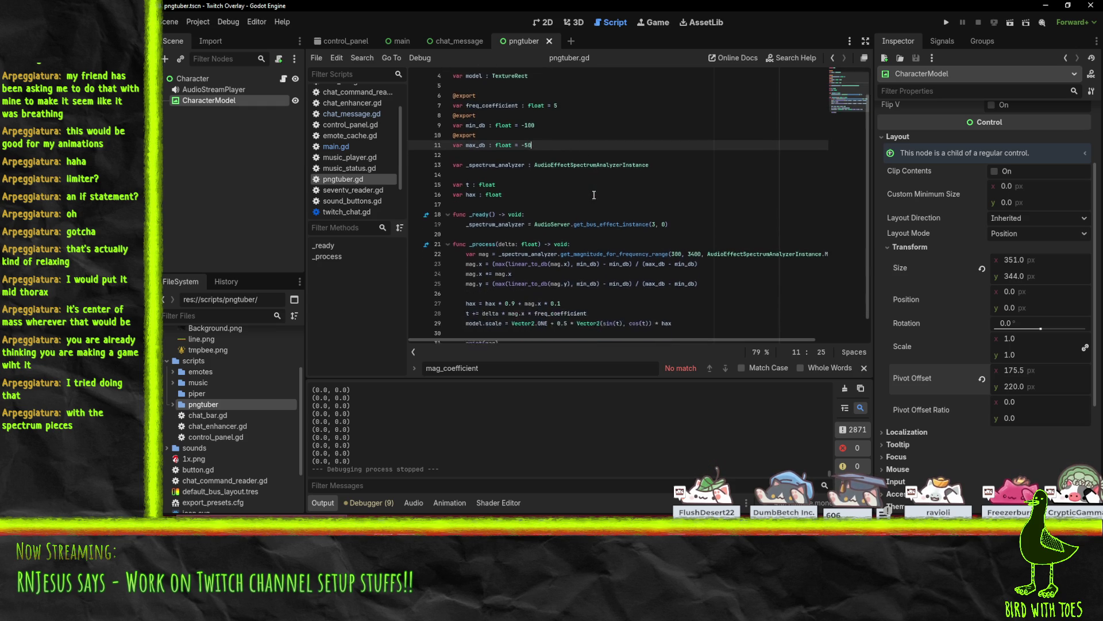
pyautogui.click(595, 233)
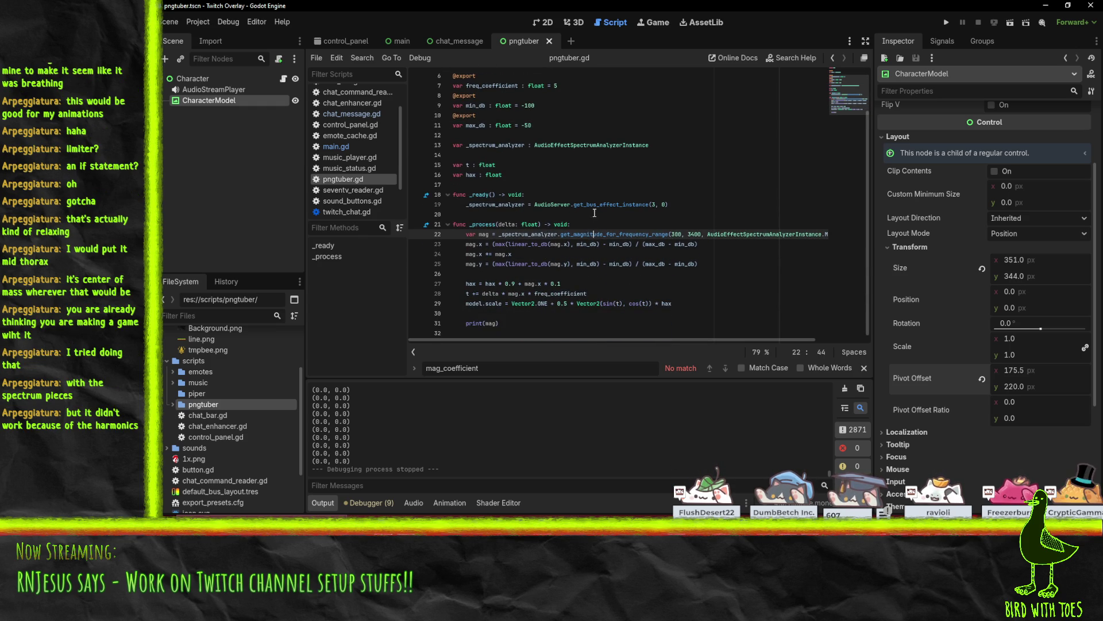
# Change the low band's upper bound from 3400 to 600 and store mag.x in lomag.
pyautogui.click(669, 234)
pyautogui.press('End')
pyautogui.press('Return')
pyautogui.press('Return')
pyautogui.press('Up')
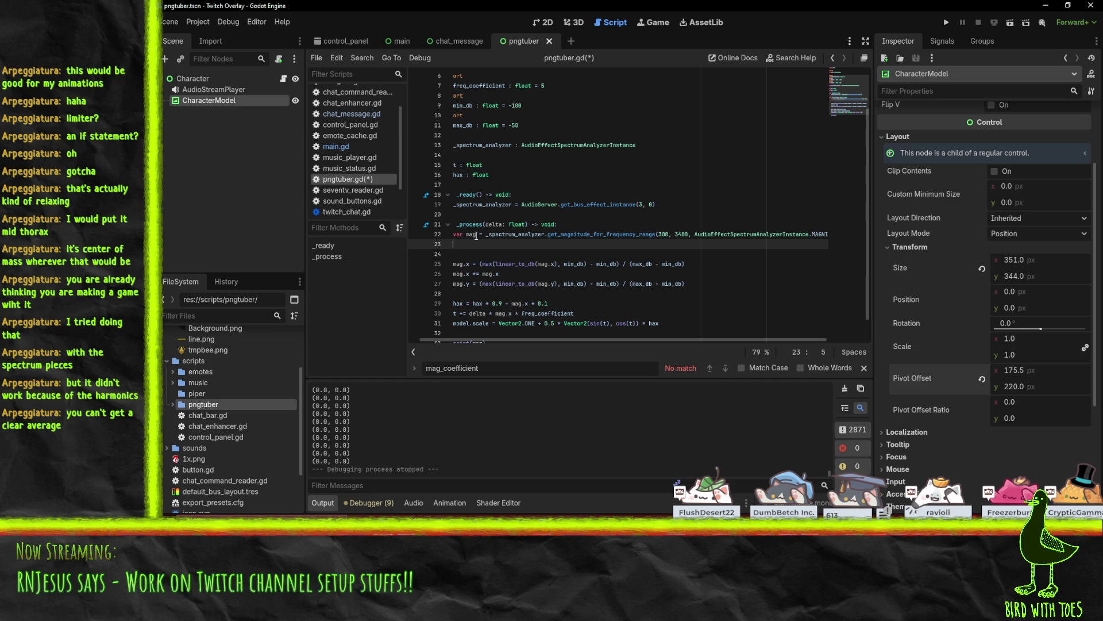
pyautogui.doubleClick(679, 235)
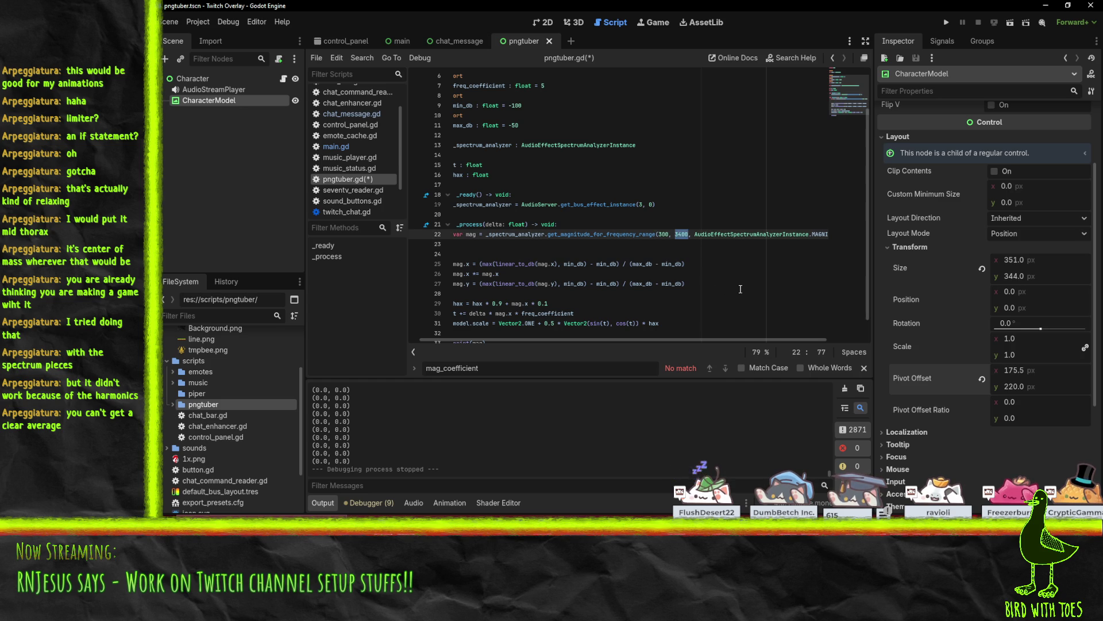
pyautogui.doubleClick(475, 235)
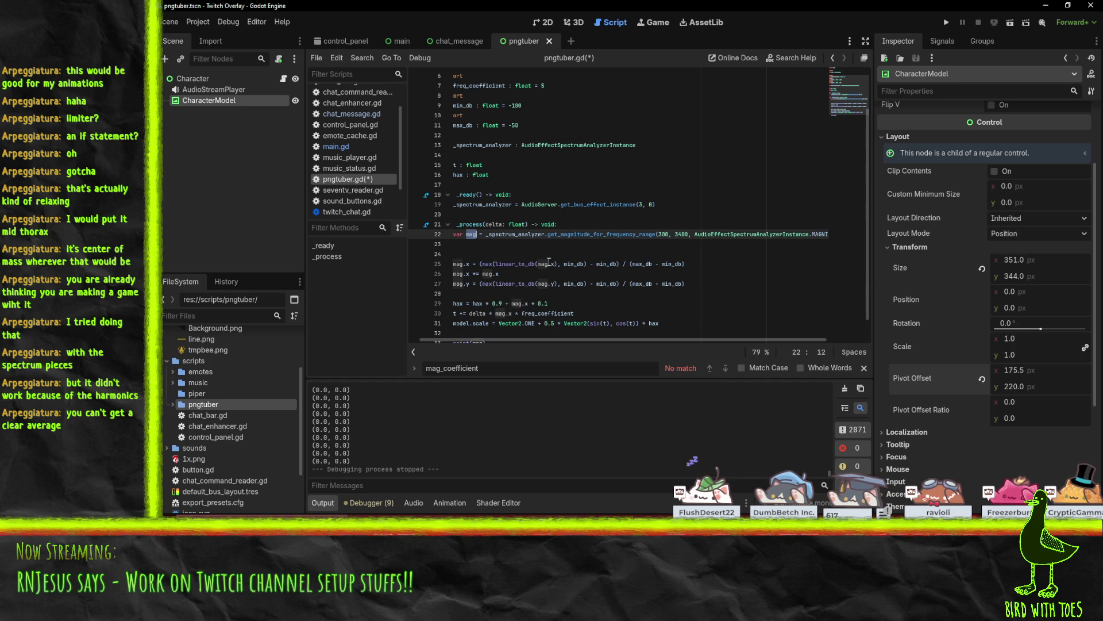
pyautogui.click(517, 242)
pyautogui.doubleClick(682, 235)
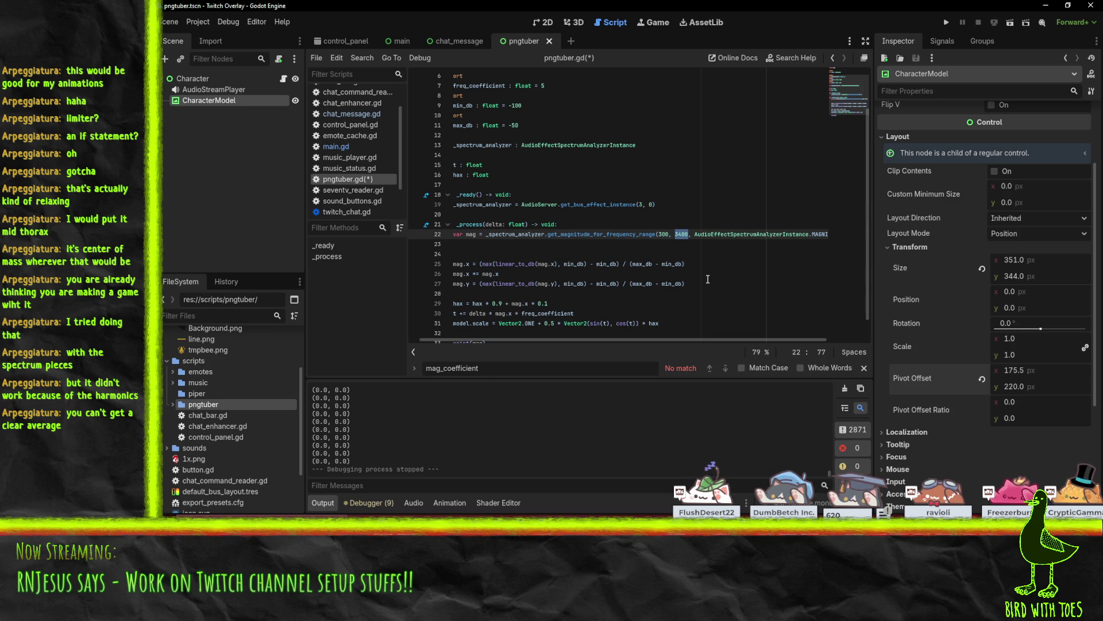
pyautogui.write('600')
pyautogui.press('Down')
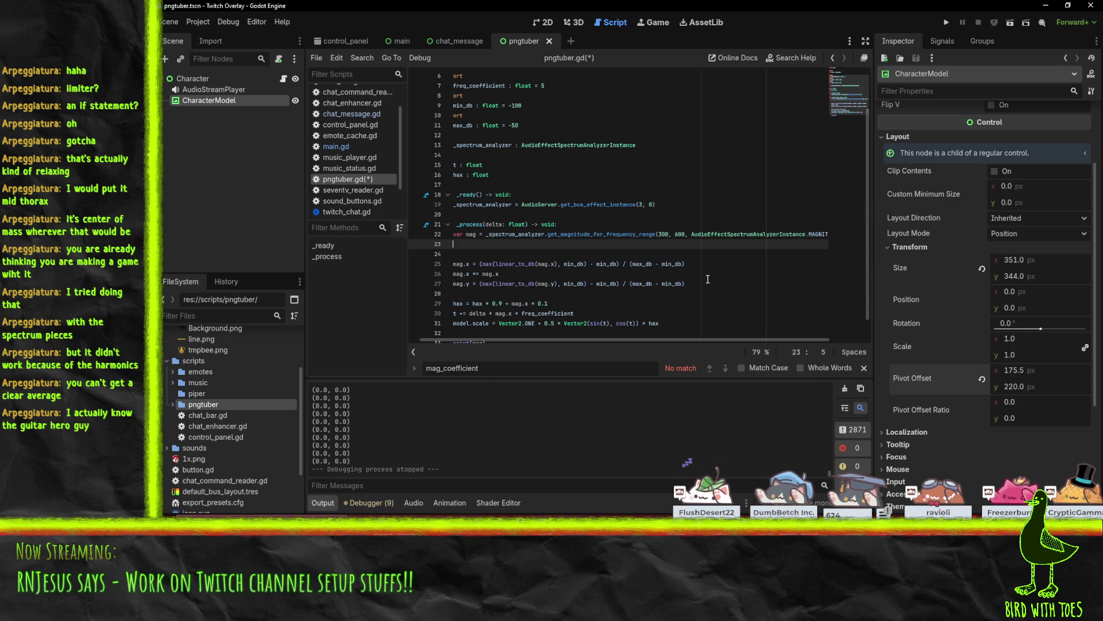
pyautogui.write('mag = ')
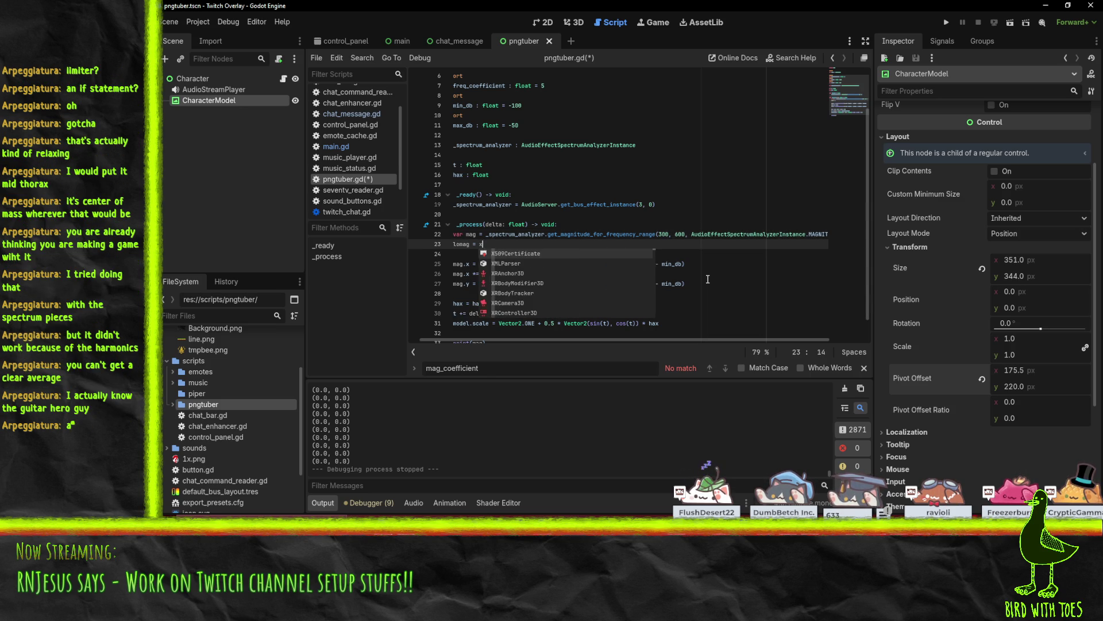
pyautogui.write('mag.x')
pyautogui.press('Return')
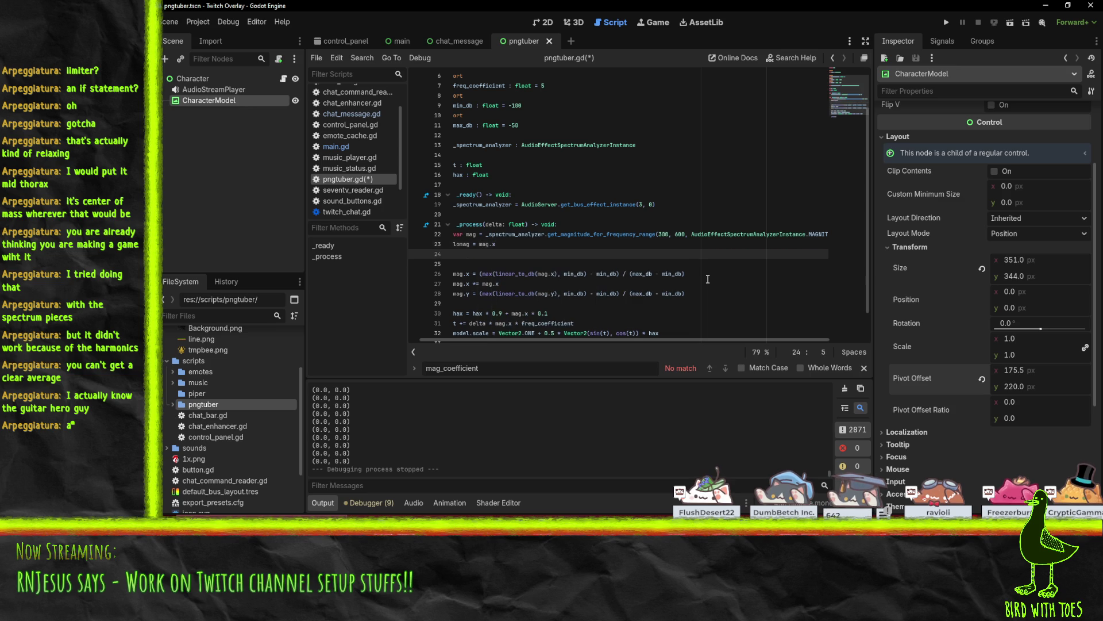
# Copy the magnitude call onto a new line and declare lomag with var.
pyautogui.press('Up')
pyautogui.press('Up')
pyautogui.press('Right')
pyautogui.press('Right')
pyautogui.press('Right')
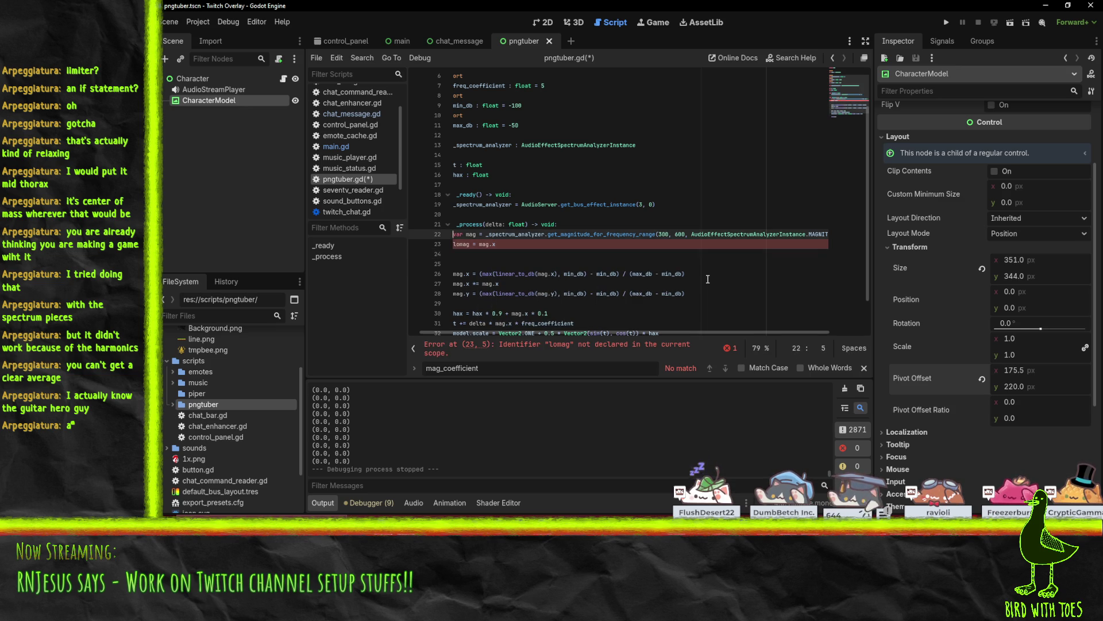
pyautogui.hotkey('shift', 'End')
pyautogui.hotkey('ctrl', 'c')
pyautogui.press('Down')
pyautogui.press('Down')
pyautogui.hotkey('ctrl', 'v')
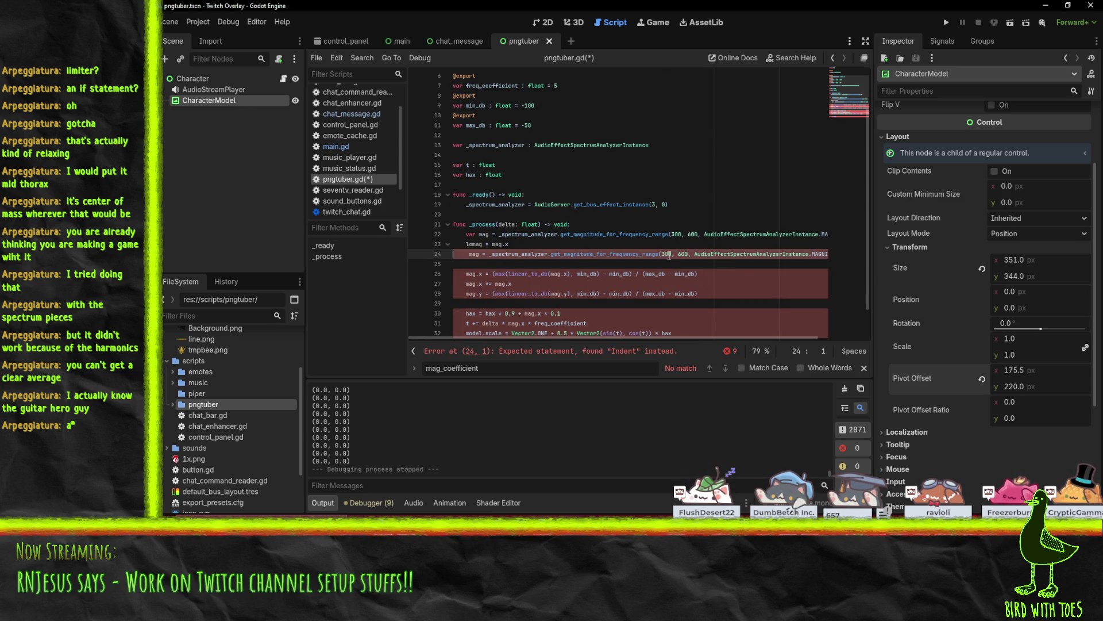
pyautogui.press('Right')
pyautogui.press('Delete')
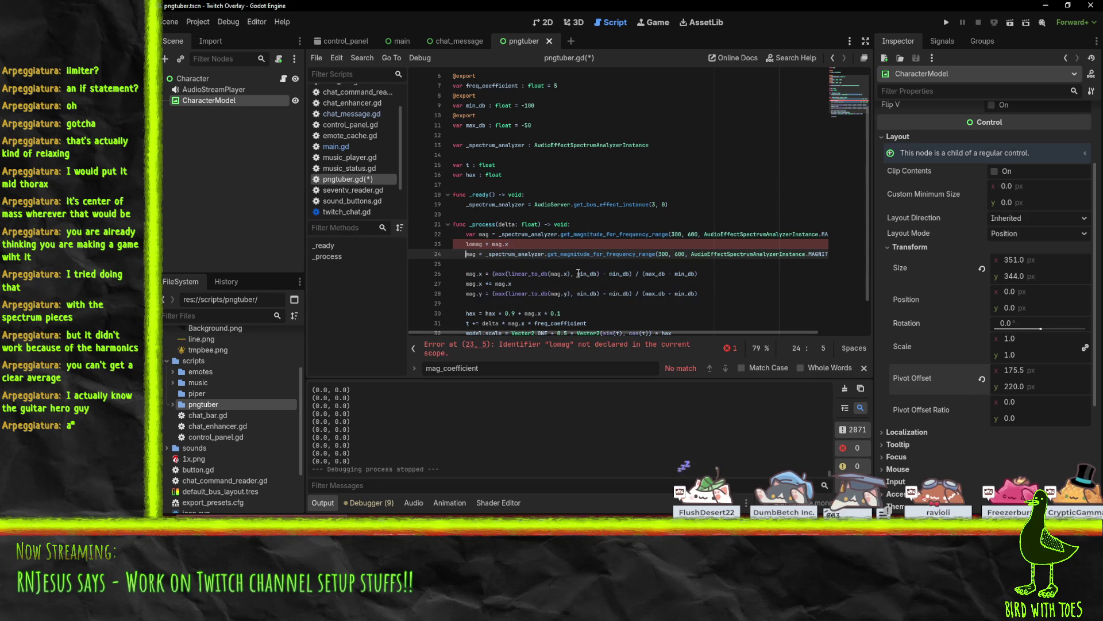
pyautogui.press('Up')
pyautogui.write('var')
pyautogui.press('Down')
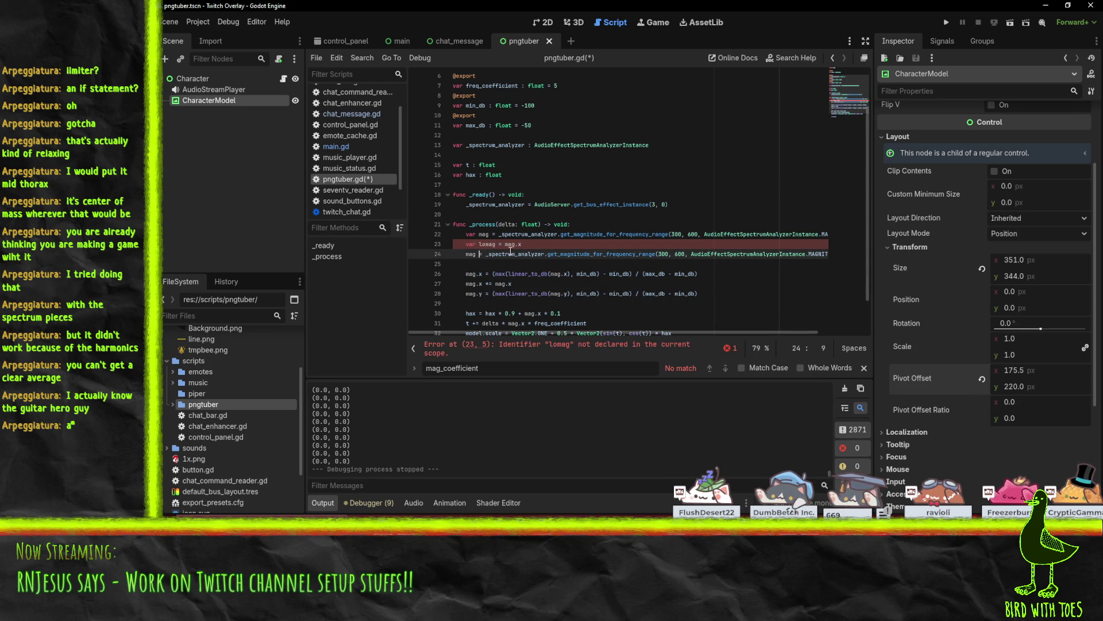
# Set the copied magnitude call's frequency range to 600–1200 Hz.
pyautogui.click(662, 254)
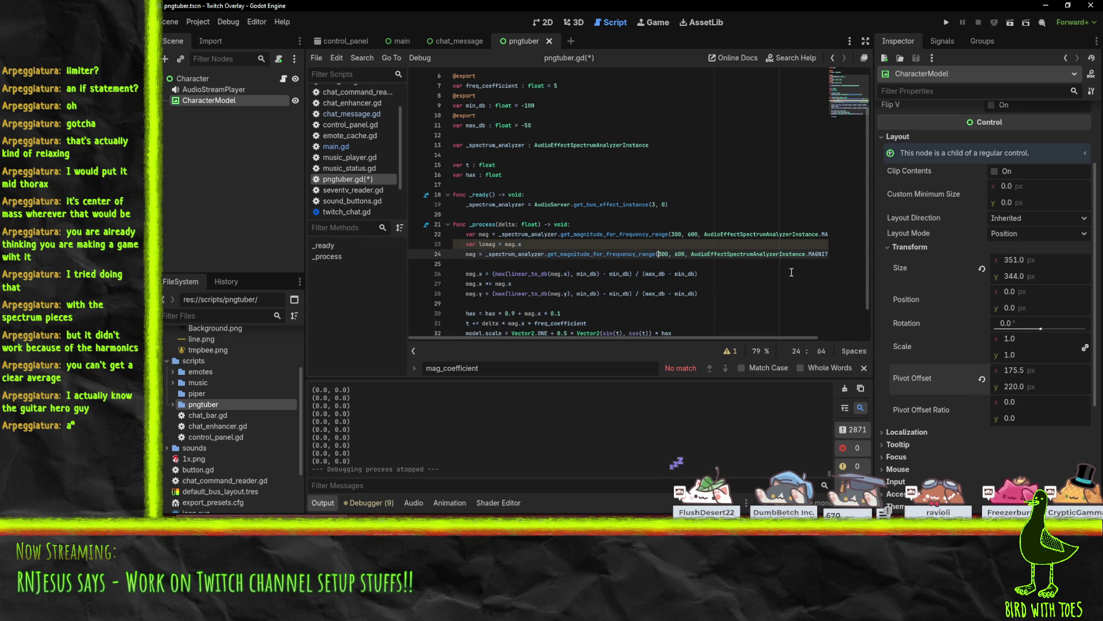
pyautogui.press('BackSpace')
pyautogui.write('6')
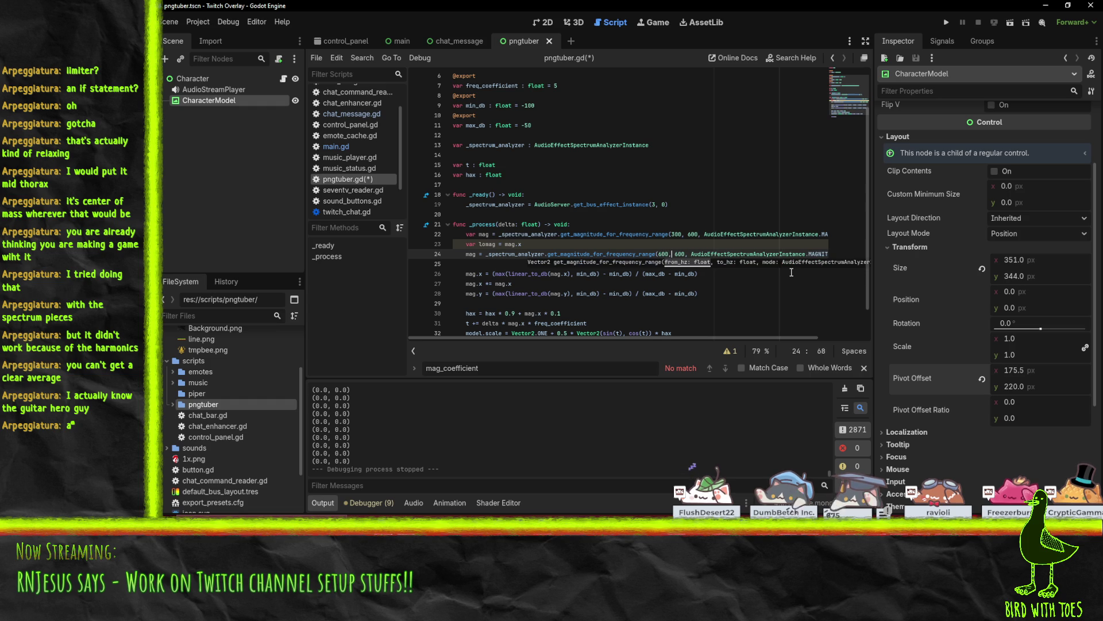
pyautogui.press('Right')
pyautogui.press('Right')
pyautogui.press('Right')
pyautogui.press('Delete')
pyautogui.write('120')
pyautogui.press('Delete')
# Duplicate the lomag line below the mid-band call and rename it midmag.
pyautogui.press('Escape')
pyautogui.press('Up')
pyautogui.press('Home')
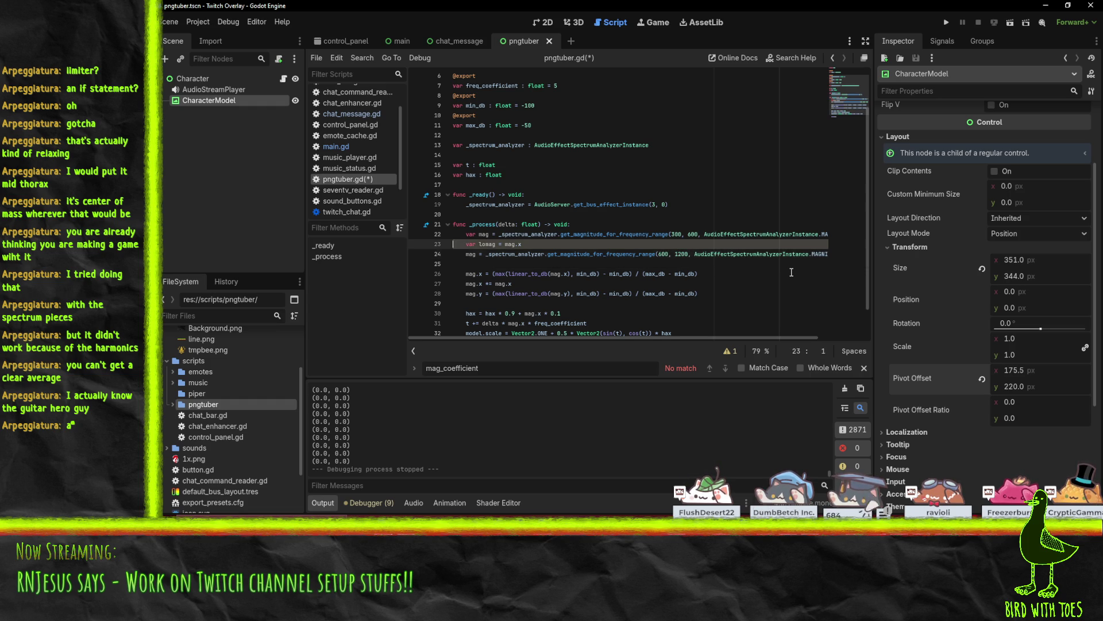
pyautogui.hotkey('ctrl', 'c')
pyautogui.press('Down')
pyautogui.press('Down')
pyautogui.hotkey('ctrl', 'v')
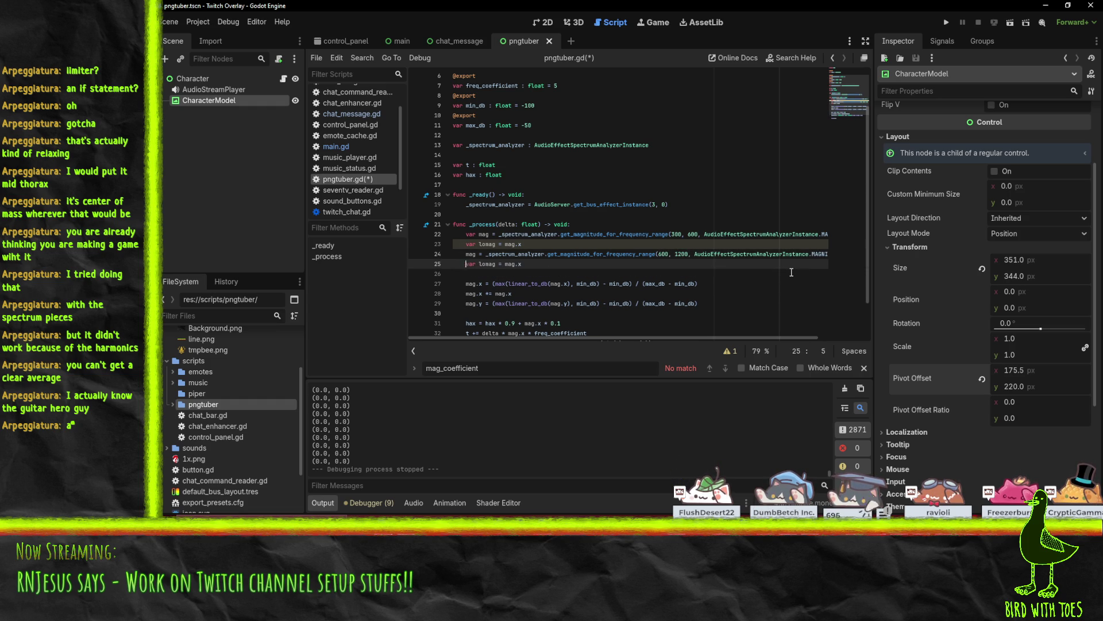
pyautogui.press('Right')
pyautogui.press('Delete')
pyautogui.press('Delete')
pyautogui.write('mid')
pyautogui.press('Home')
# Duplicate the mid-band lines and change the copy's range to 1200–3400 Hz.
pyautogui.press('Up')
pyautogui.press('Up')
pyautogui.press('Home')
pyautogui.hotkey('shift', 'Down')
pyautogui.hotkey('shift', 'Down')
pyautogui.hotkey('shift', 'Down')
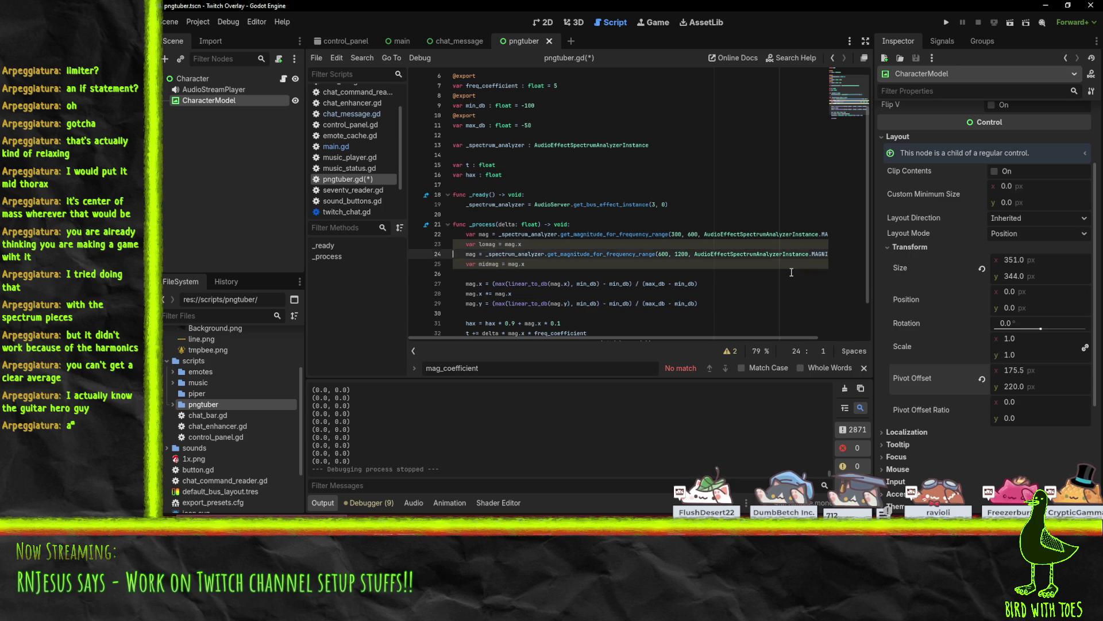
pyautogui.hotkey('ctrl', 'c')
pyautogui.press('Right')
pyautogui.hotkey('ctrl', 'v')
pyautogui.press('Up')
pyautogui.press('Up')
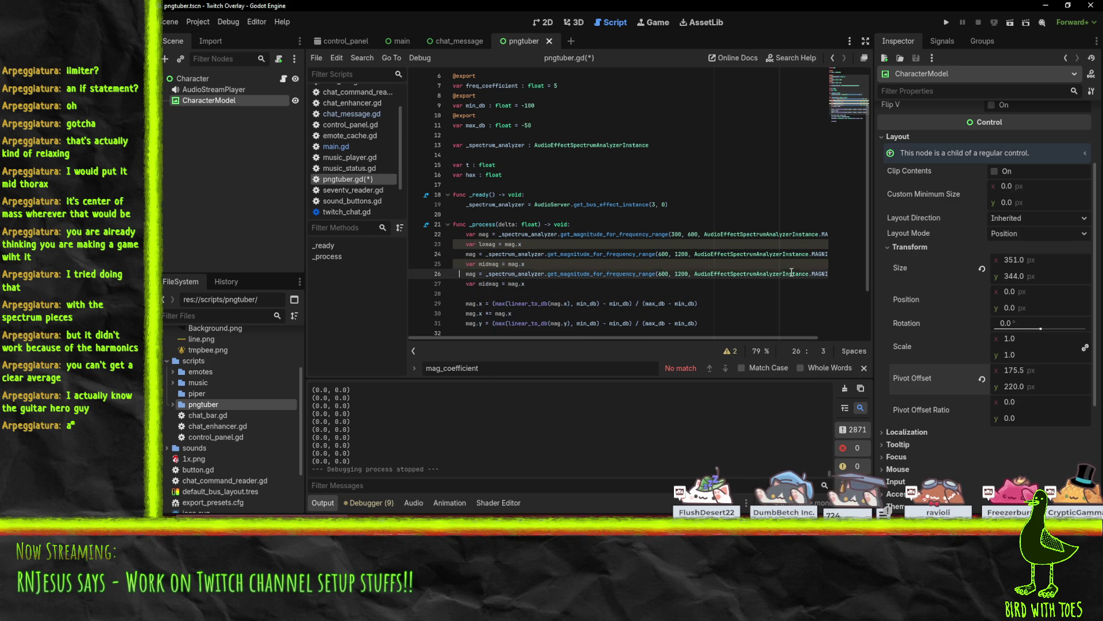
pyautogui.press('Right')
pyautogui.press('Right')
pyautogui.press('Right')
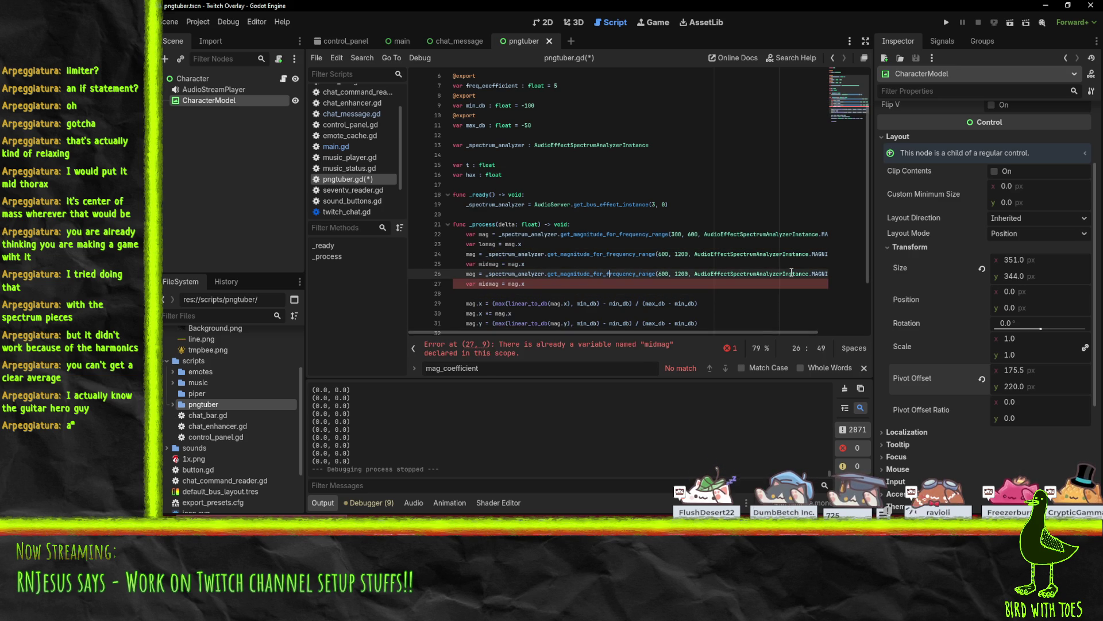
pyautogui.press('Delete')
pyautogui.write('12')
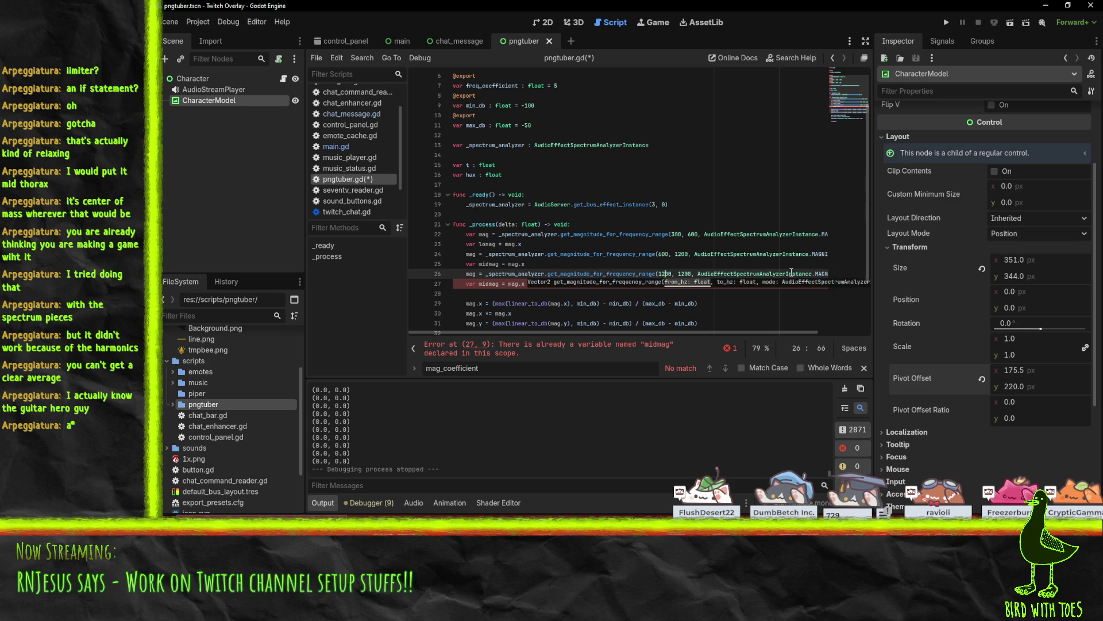
pyautogui.press('Right')
pyautogui.press('Delete')
pyautogui.press('Delete')
pyautogui.write('34')
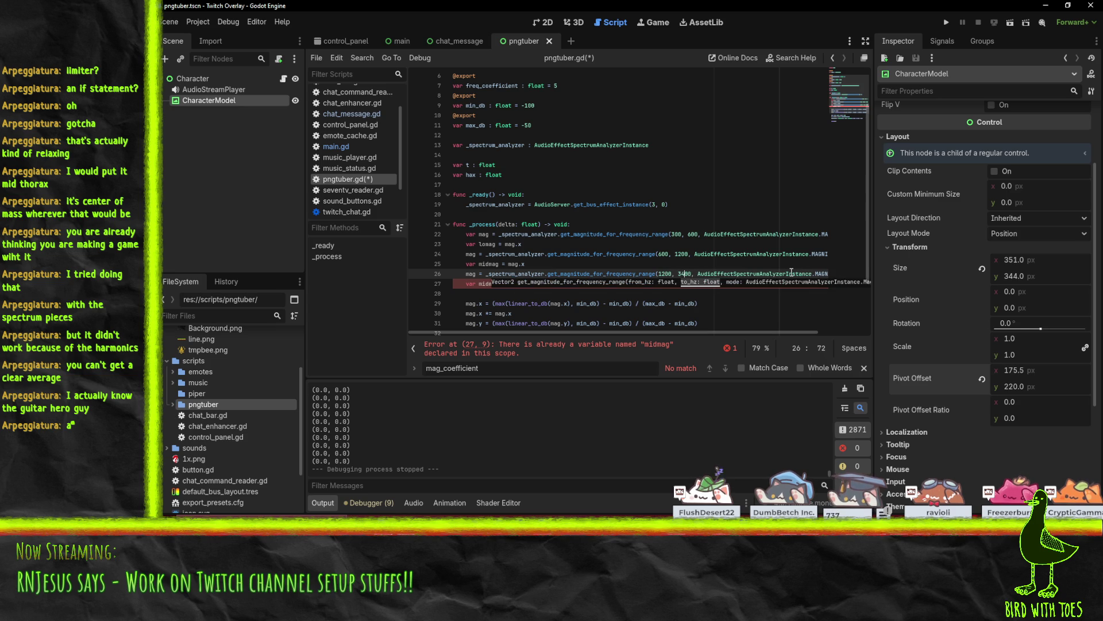
# Rename the duplicated band variable to himag.
pyautogui.press('Escape')
pyautogui.press('Down')
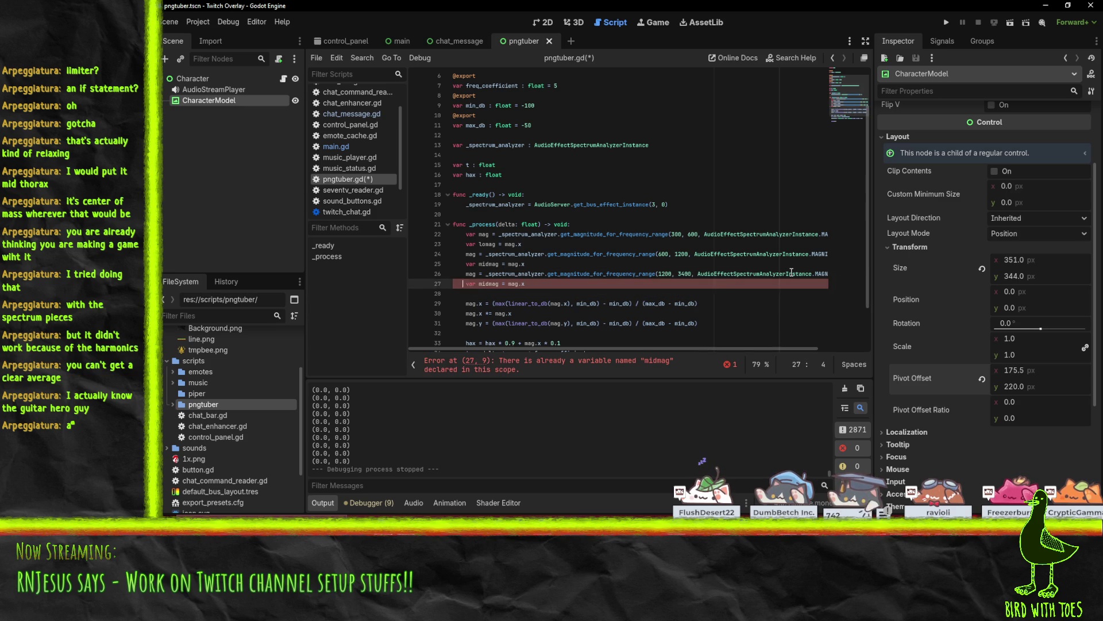
pyautogui.write('hi')
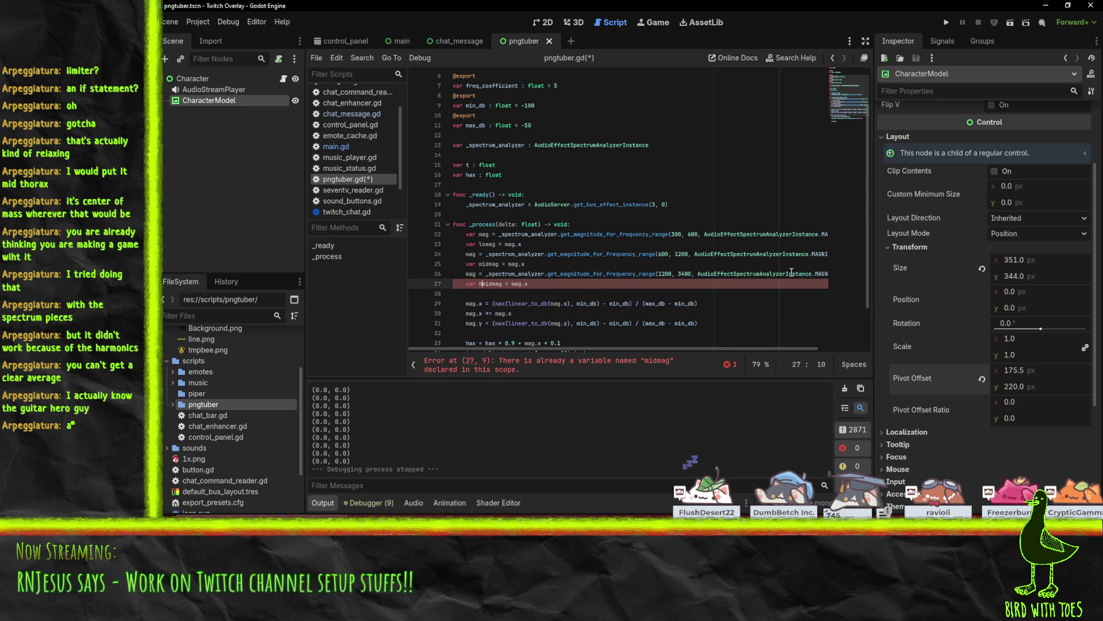
pyautogui.press('Delete')
pyautogui.press('Delete')
pyautogui.press('Delete')
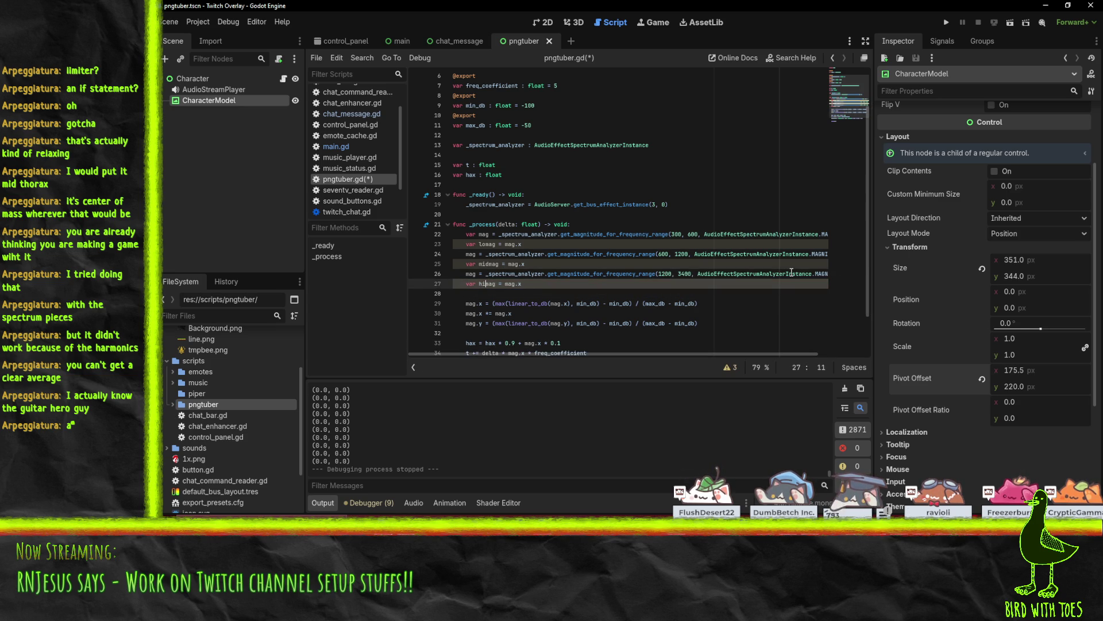
pyautogui.press('Right')
# Delete the mag.y normalization line, leaving only the mag.x calculation.
pyautogui.click(705, 234)
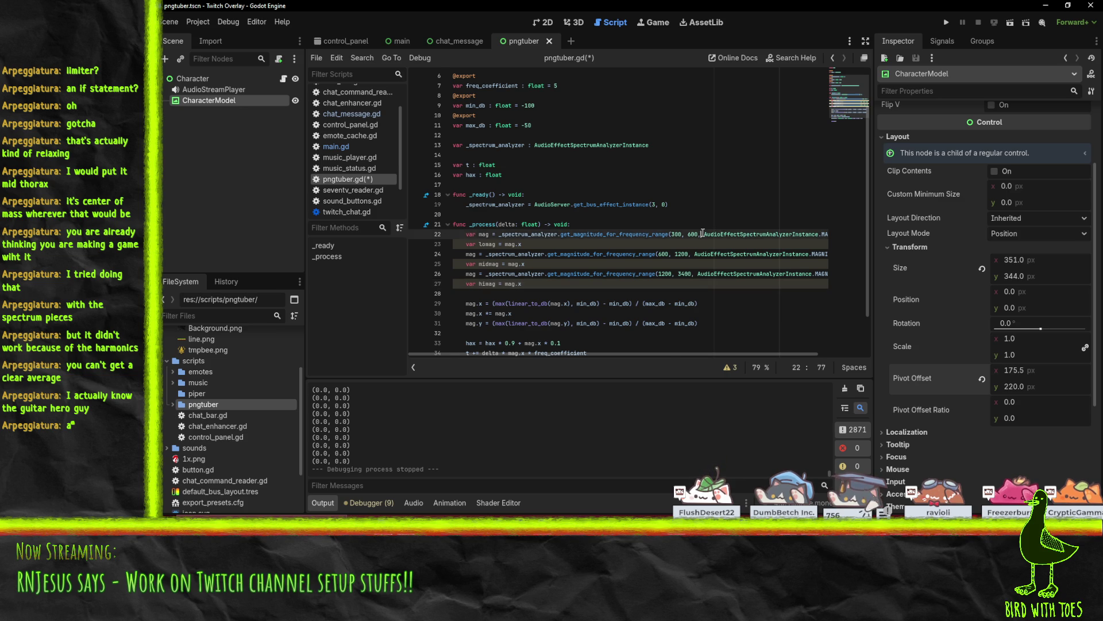
pyautogui.scroll(-2, 632, 241)
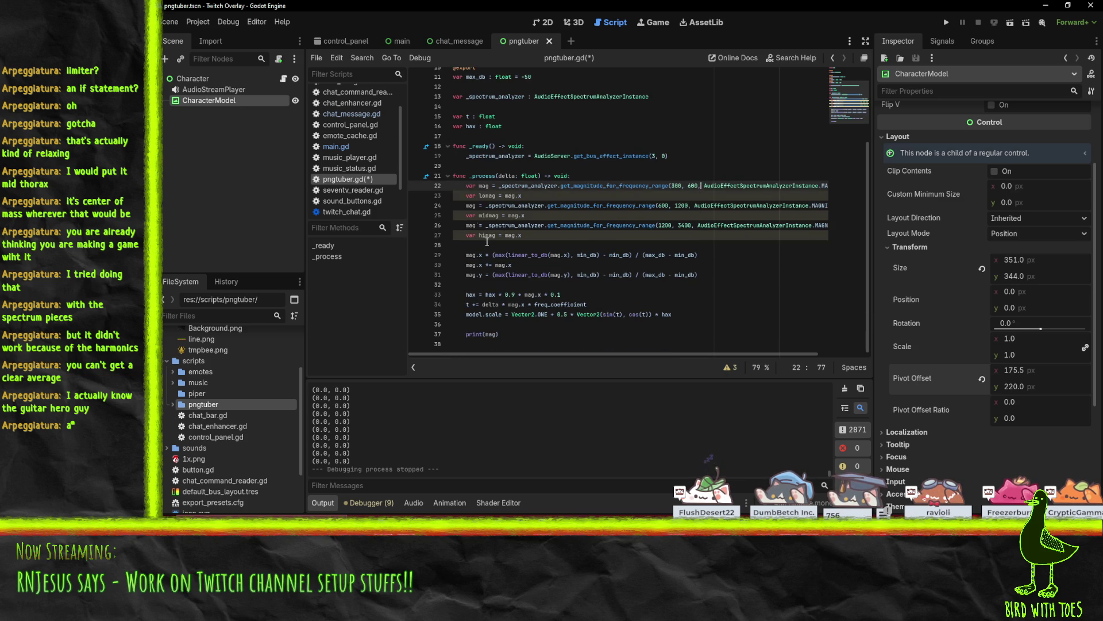
pyautogui.click(520, 275)
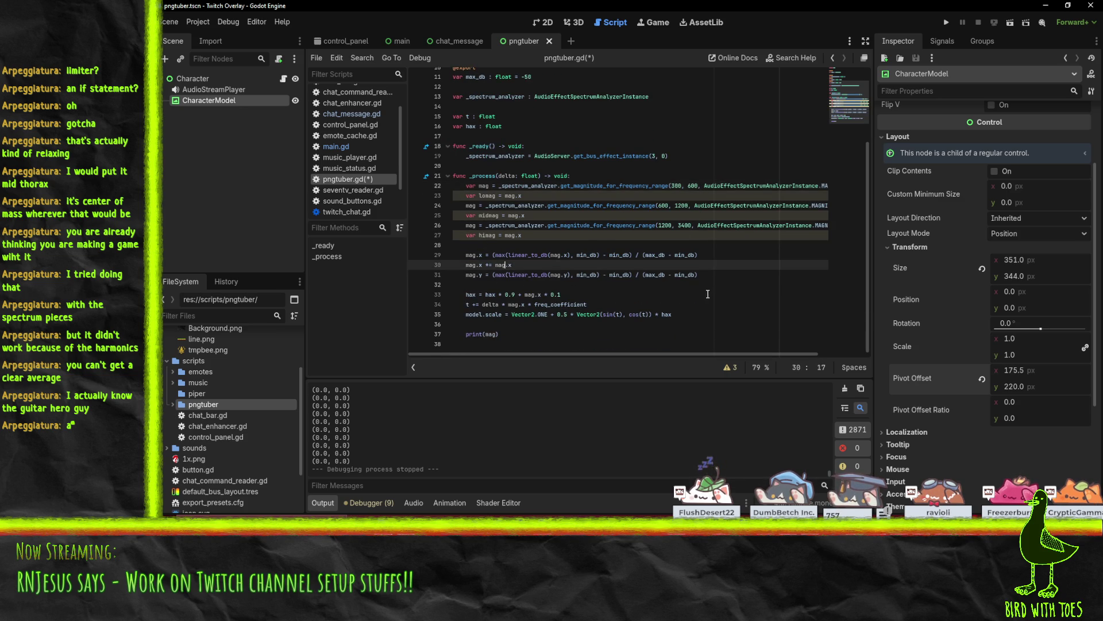
pyautogui.hotkey('ctrl', 'shift', 'k')
pyautogui.hotkey('ctrl', 'shift', 'k')
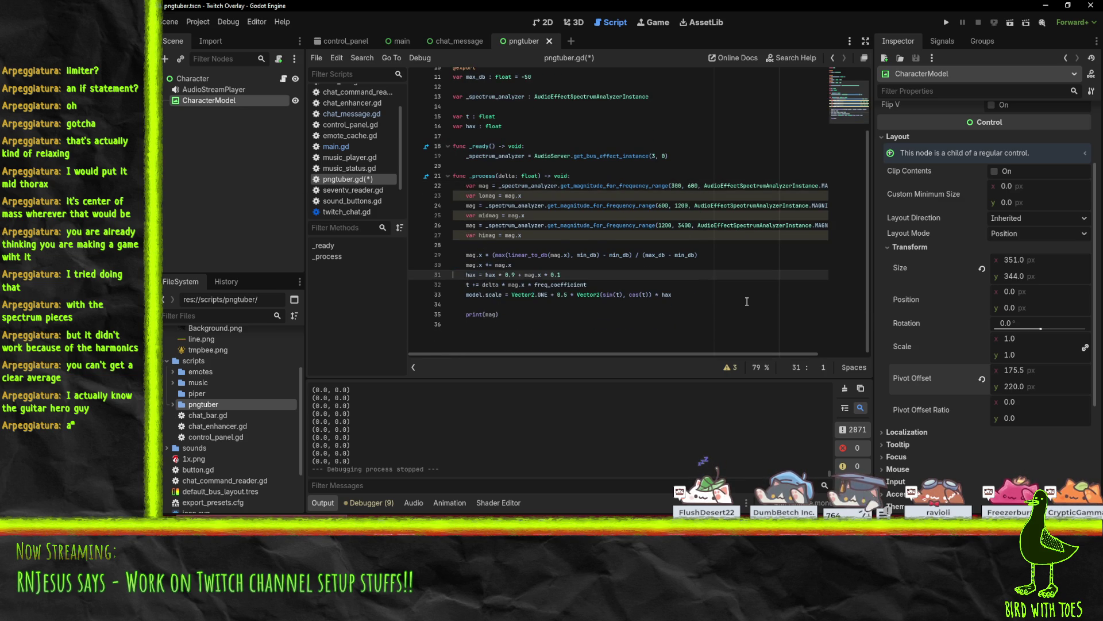
pyautogui.doubleClick(486, 196)
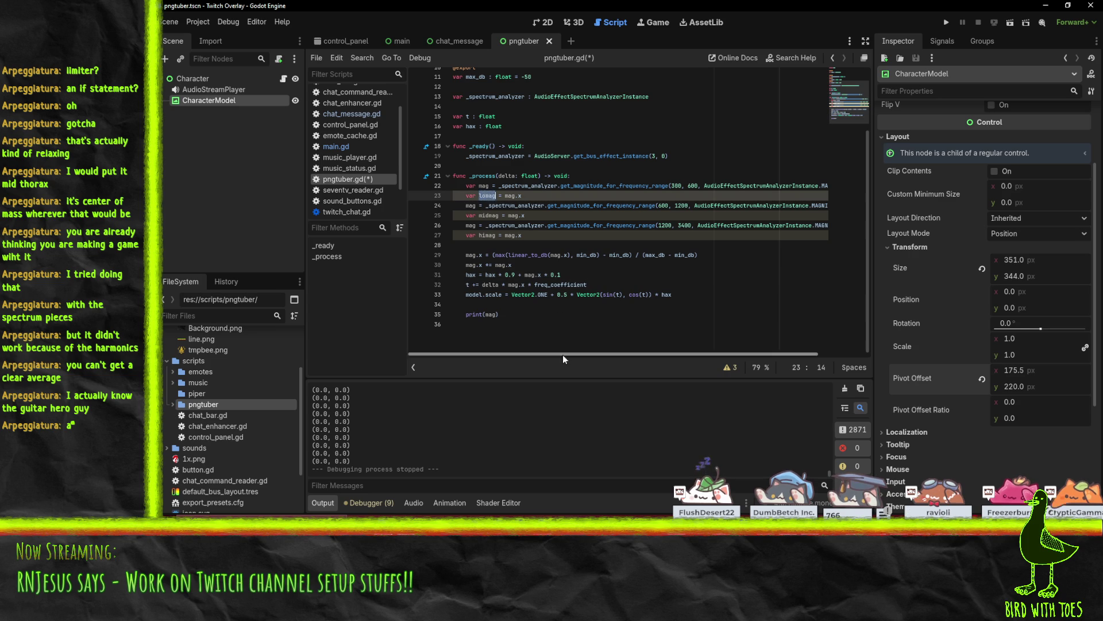
pyautogui.scroll(3, 523, 266)
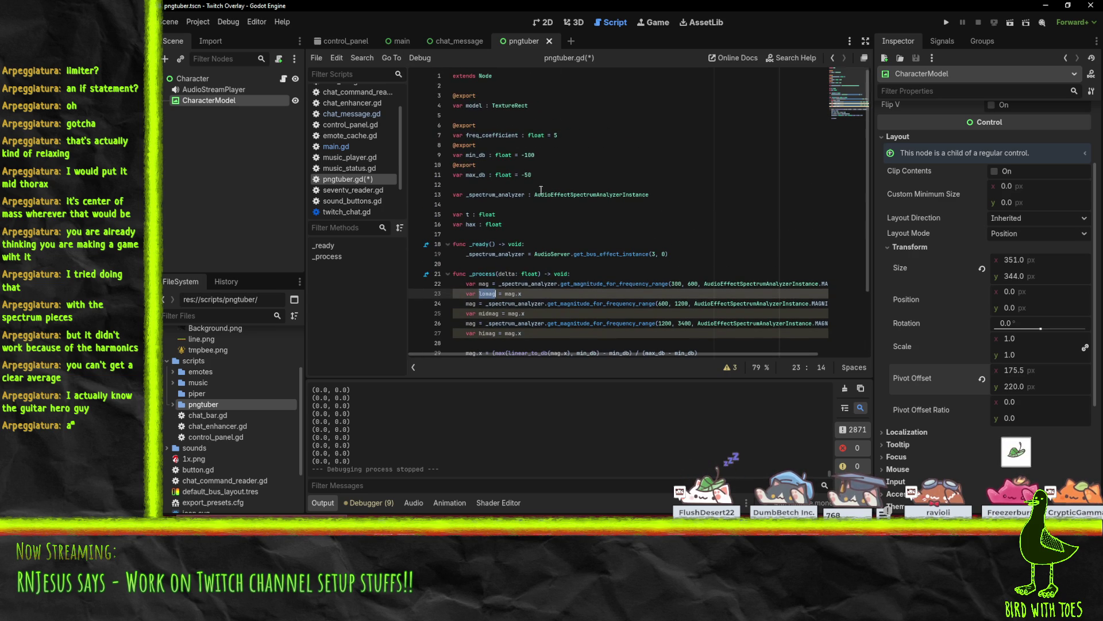
pyautogui.click(577, 184)
pyautogui.press('Up')
pyautogui.press('End')
pyautogui.press('Return')
pyautogui.press('Return')
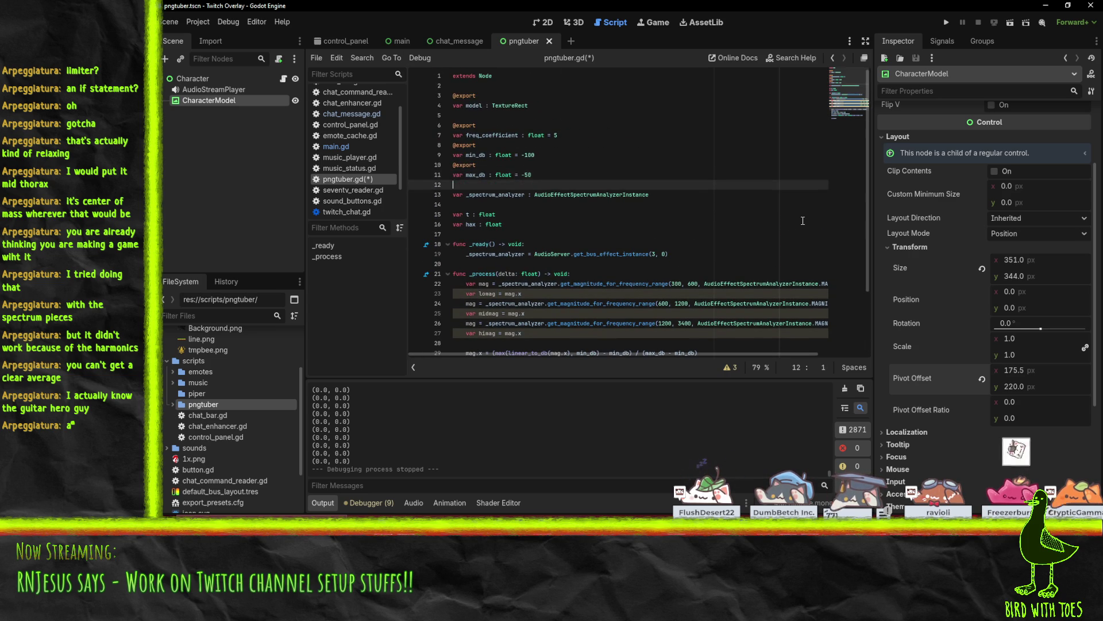
pyautogui.write('@export')
pyautogui.press('Return')
pyautogui.press('Return')
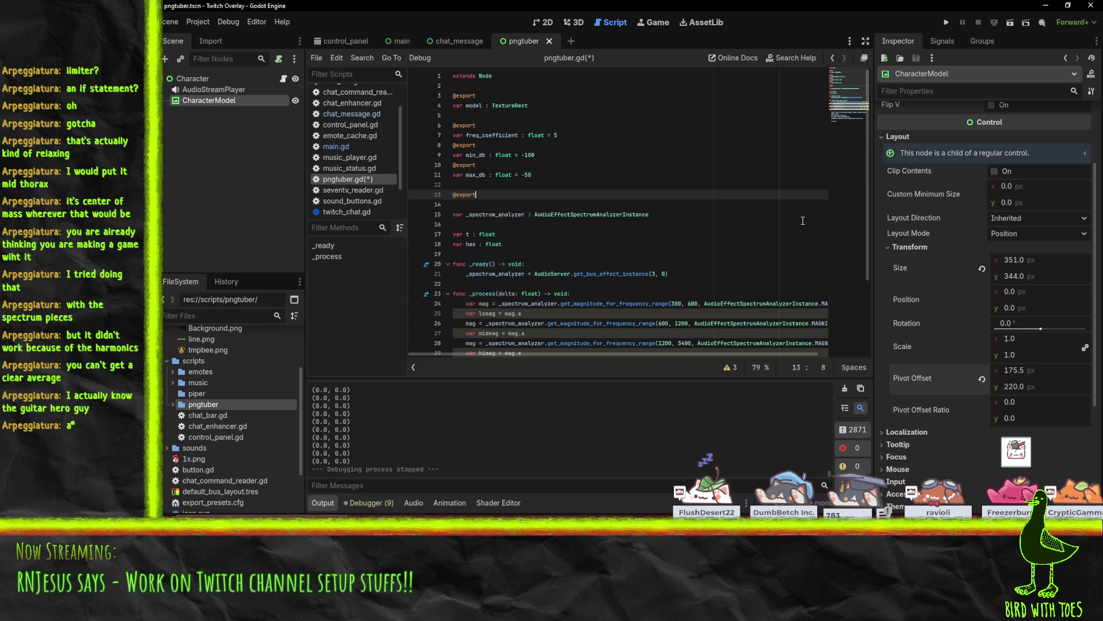
pyautogui.write('var mag_to_use = 0')
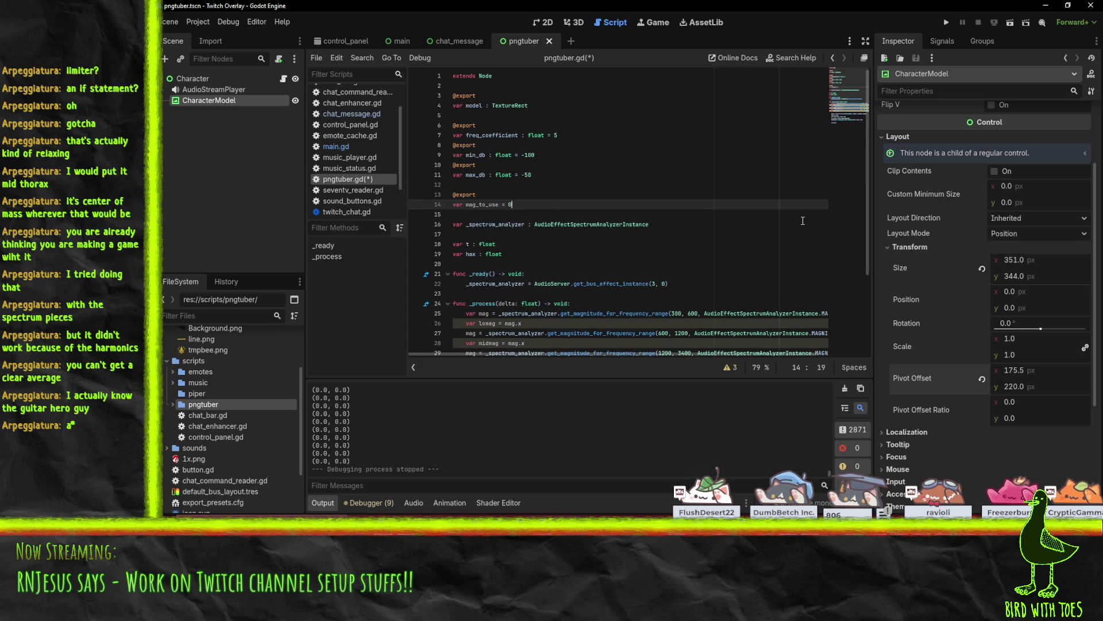
pyautogui.click(502, 205)
pyautogui.scroll(-4, 572, 217)
# Declare var uhh = lomag above a new mag_to_use if condition.
pyautogui.click(470, 270)
pyautogui.press('Return')
pyautogui.write('if mag')
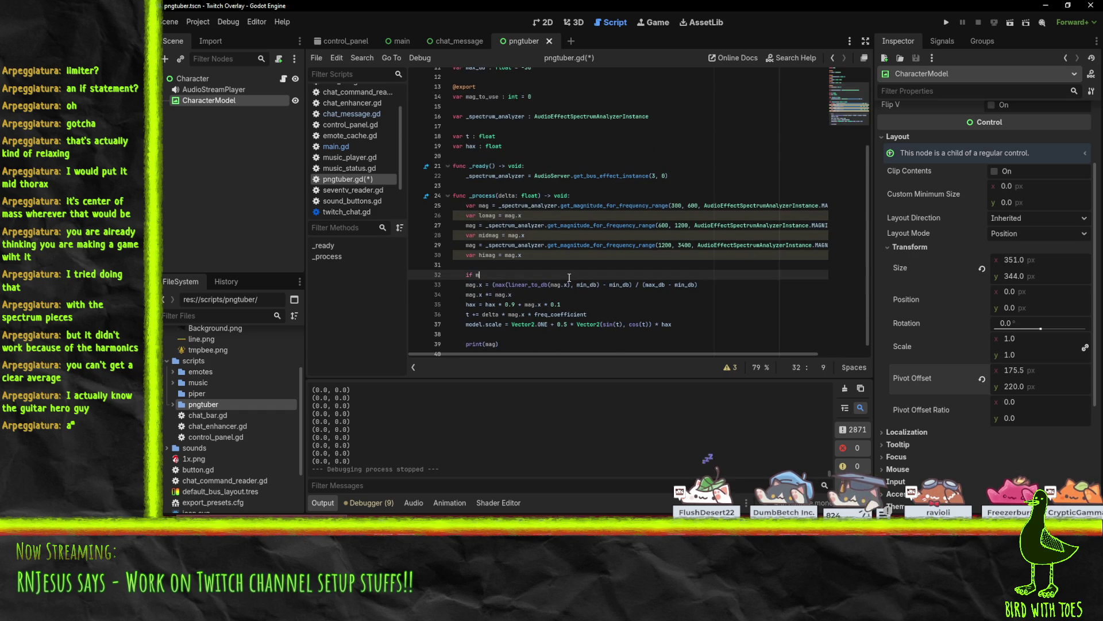
pyautogui.write('_to_use')
pyautogui.write(' == 0:')
pyautogui.press('Right')
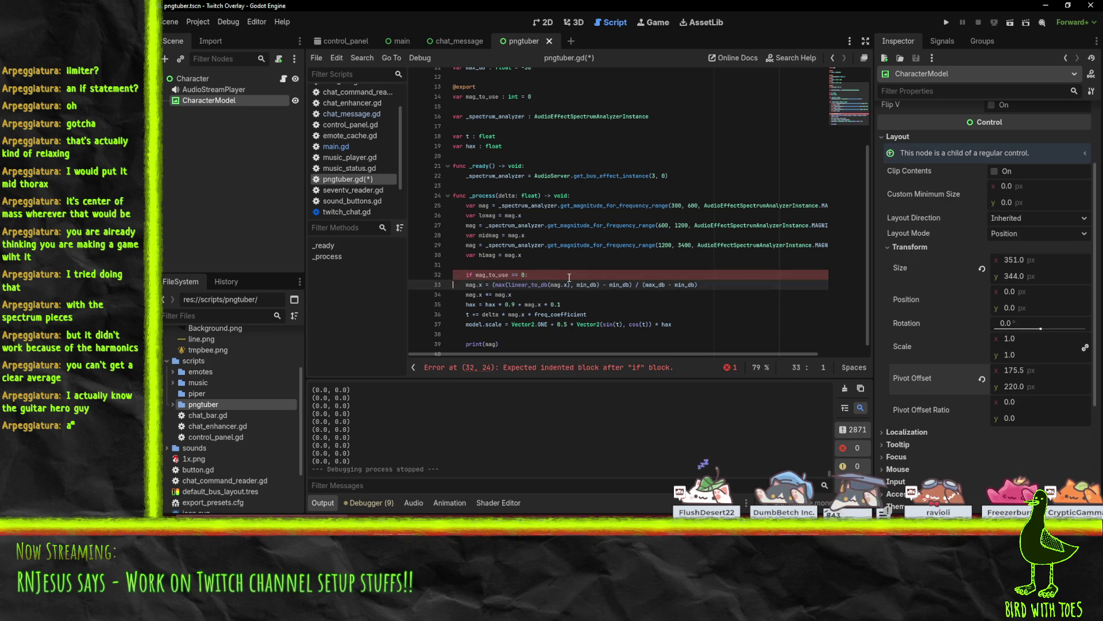
pyautogui.press('Up')
pyautogui.press('Up')
pyautogui.press('Down')
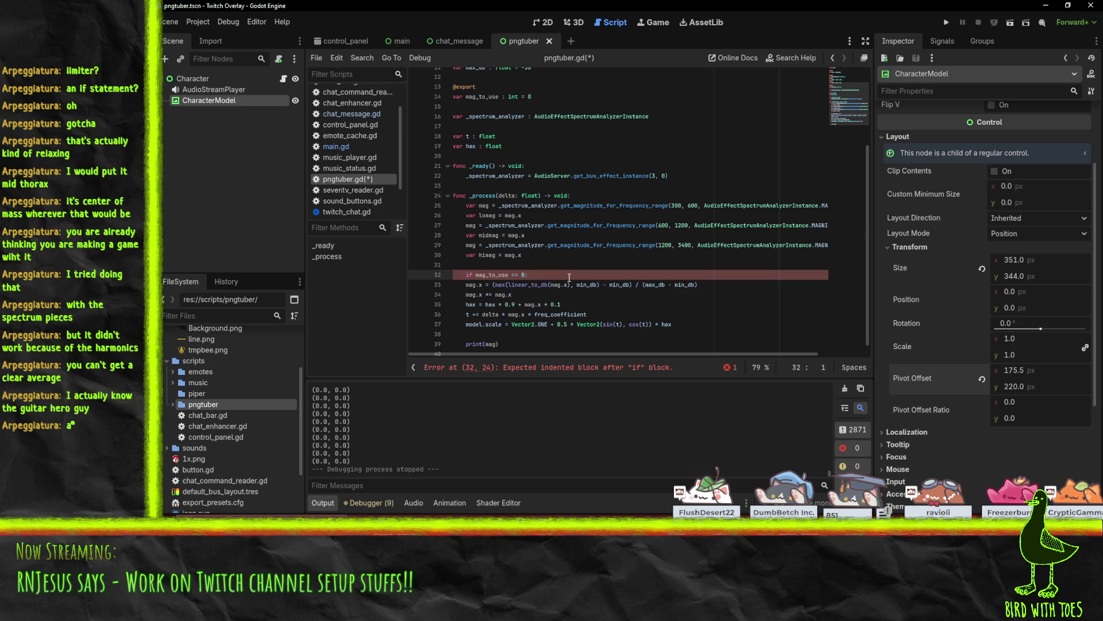
pyautogui.press('Up')
pyautogui.press('Return')
pyautogui.write('var uhh =')
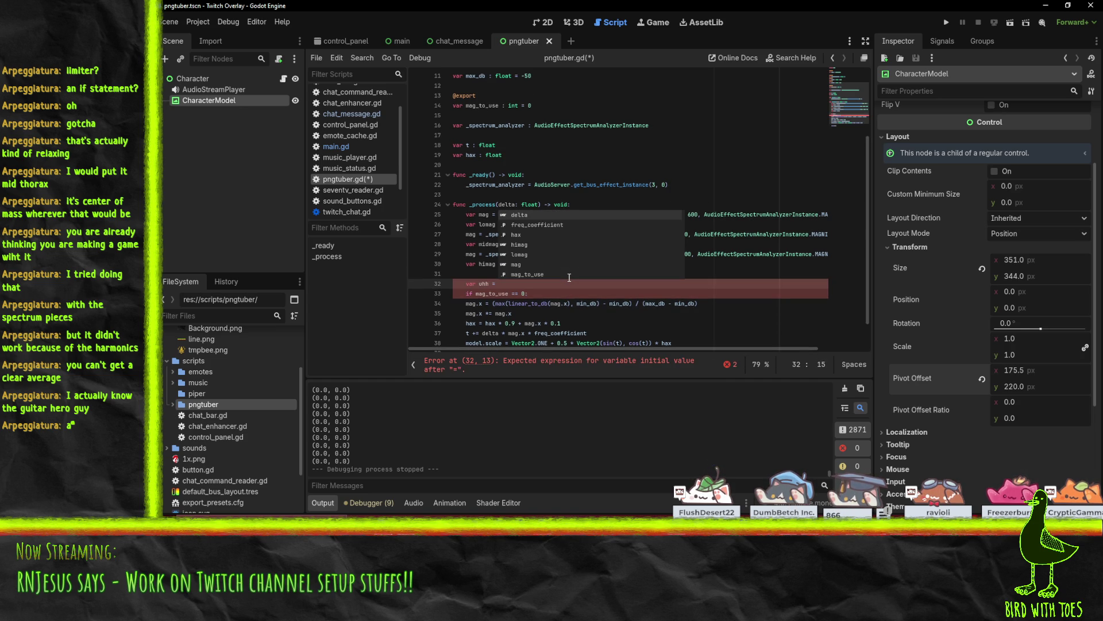
pyautogui.write('lomag')
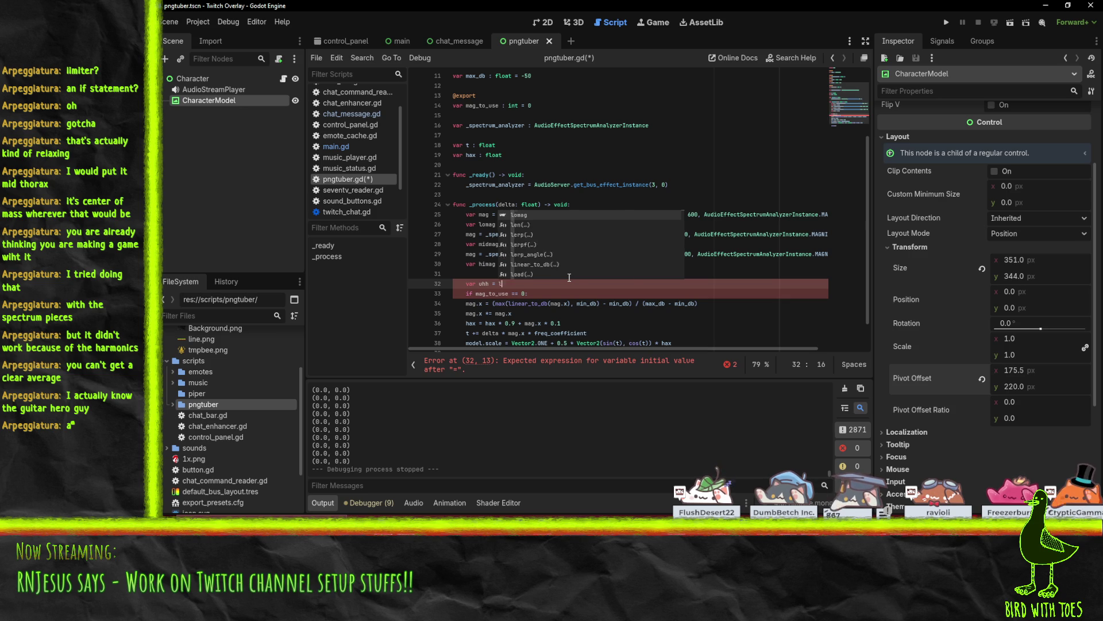
pyautogui.press('Down')
pyautogui.press('Down')
# Under the if, set uhh = midmag, then begin 'elif mag_to_use == 2:'.
pyautogui.press('Up')
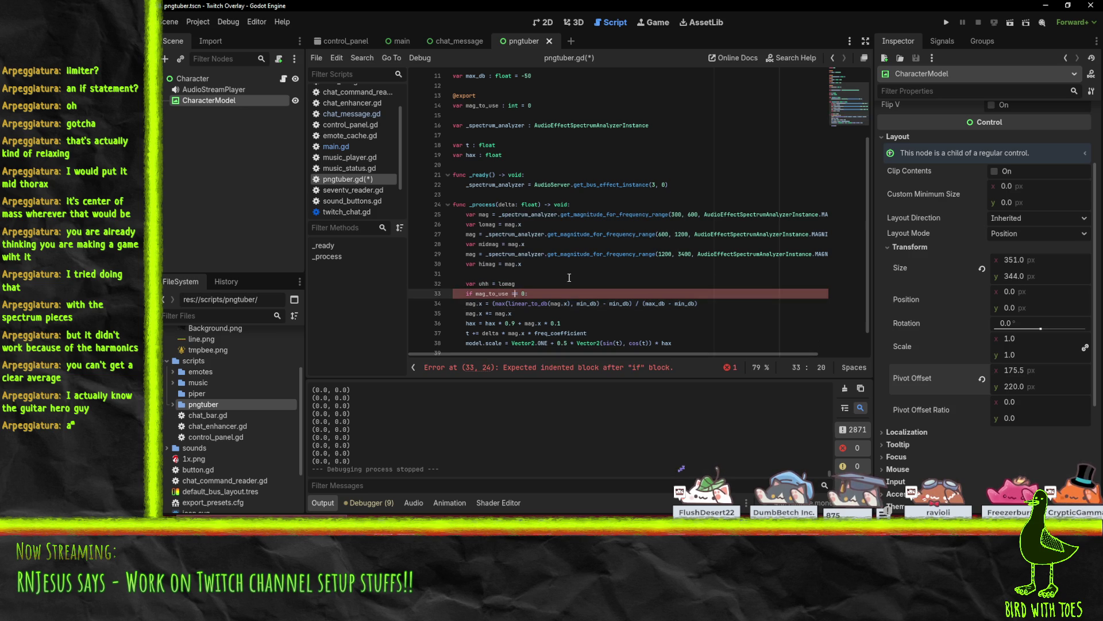
pyautogui.press('Return')
pyautogui.write('udd')
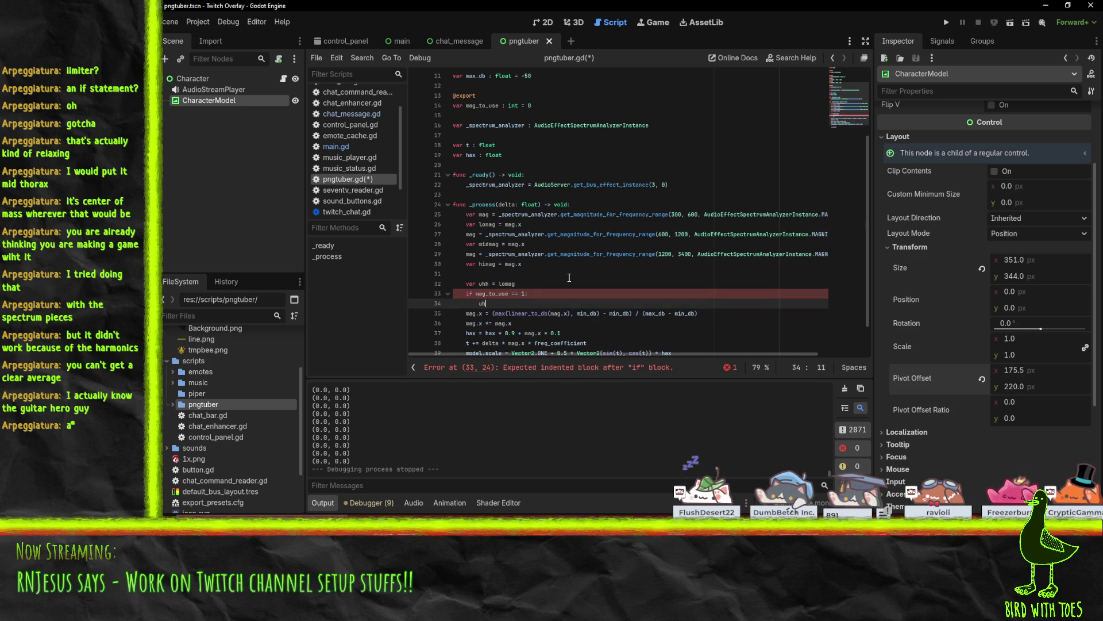
pyautogui.write('hh = midmag')
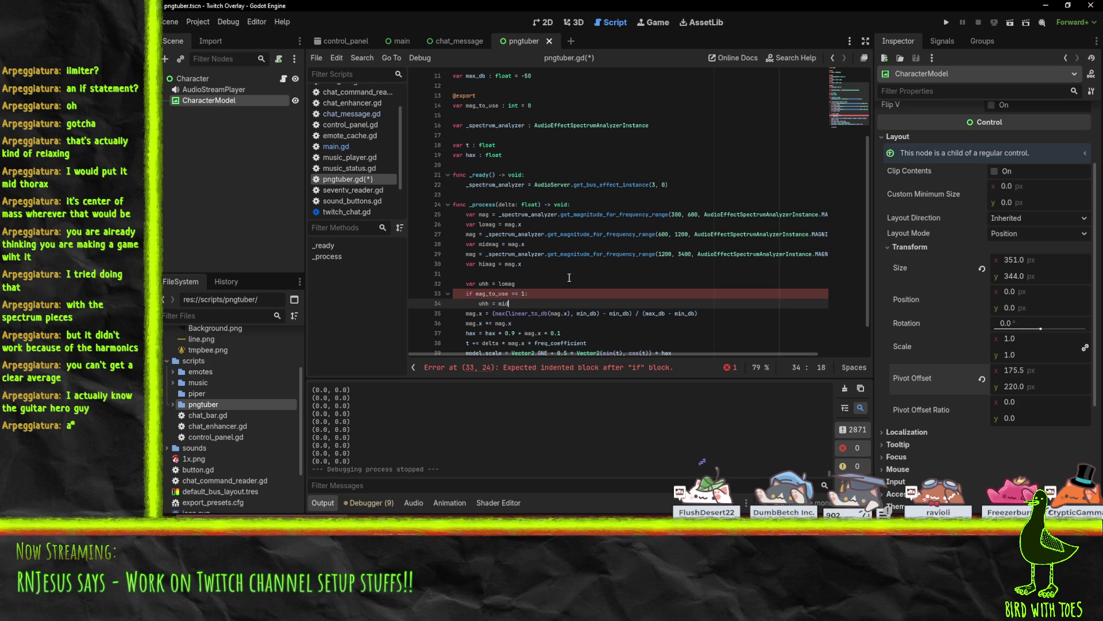
pyautogui.press('Return')
pyautogui.press('Return')
pyautogui.press('BackSpace')
pyautogui.write('elif ma')
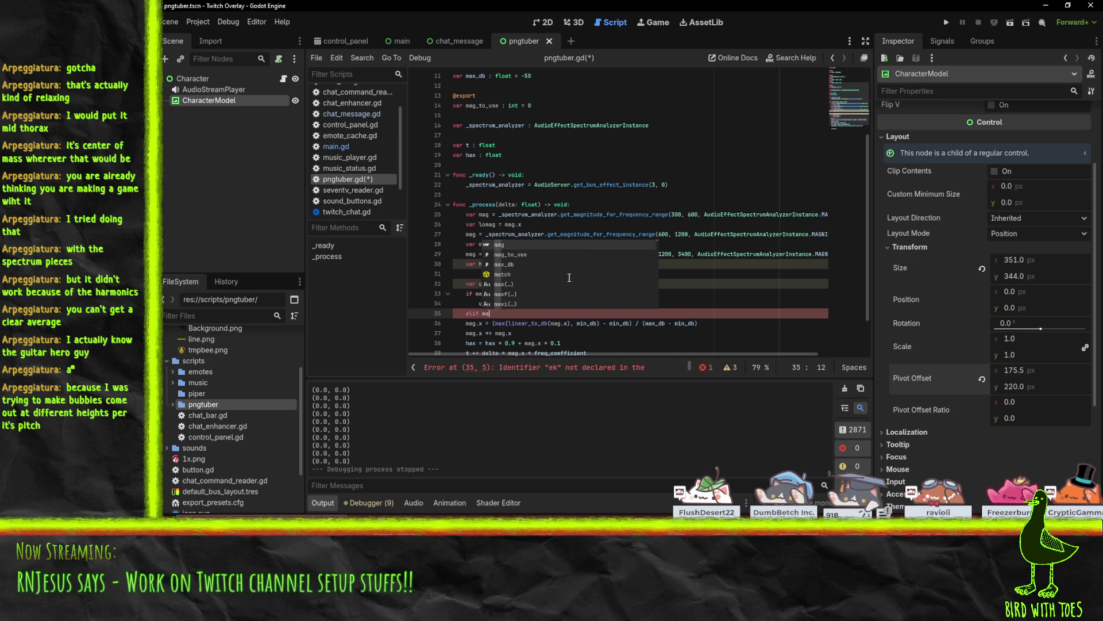
pyautogui.press('Return')
pyautogui.write('2:')
pyautogui.press('Return')
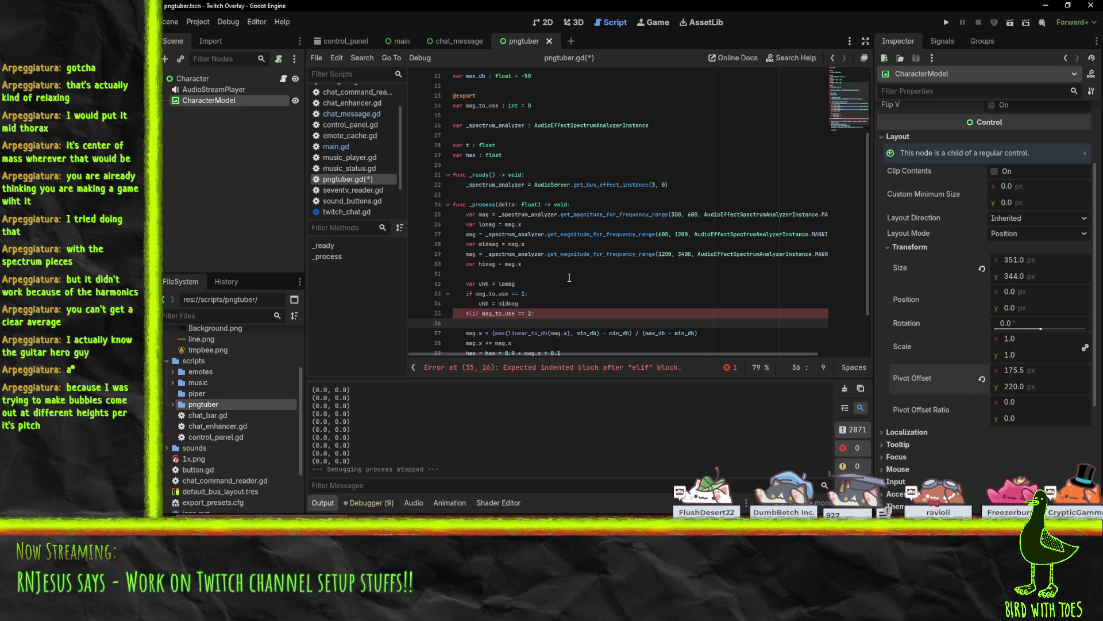
# Finish the elif branch with uhh = himag.
pyautogui.hotkey('ctrl', 'space')
pyautogui.write('himag')
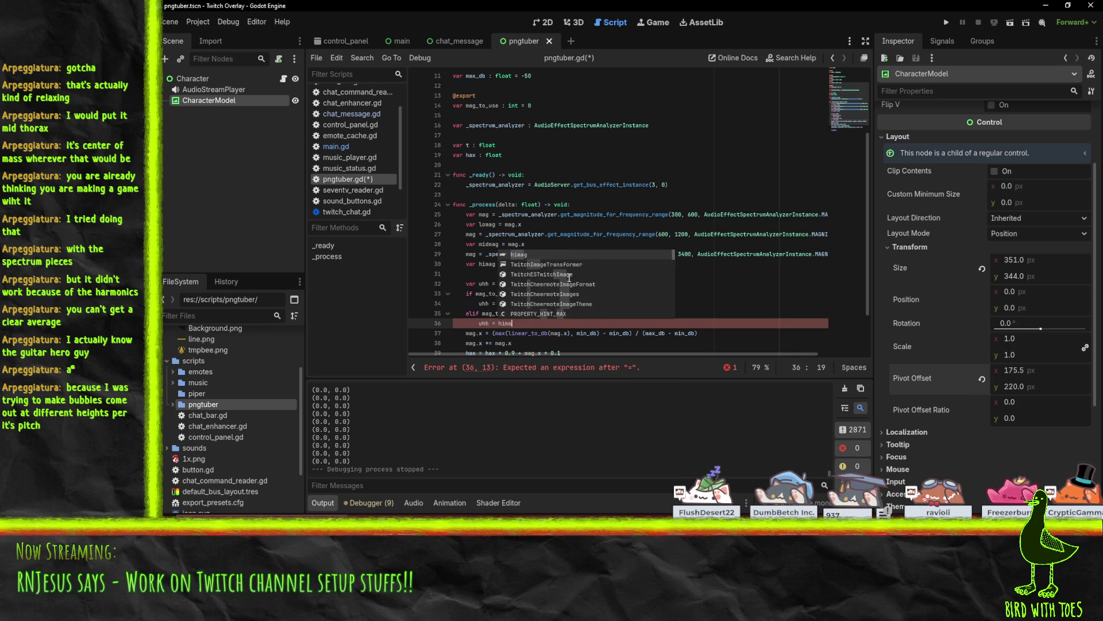
pyautogui.press('Escape')
pyautogui.click(447, 313)
pyautogui.scroll(-1, 492, 255)
pyautogui.click(516, 264)
pyautogui.scroll(-1, 553, 261)
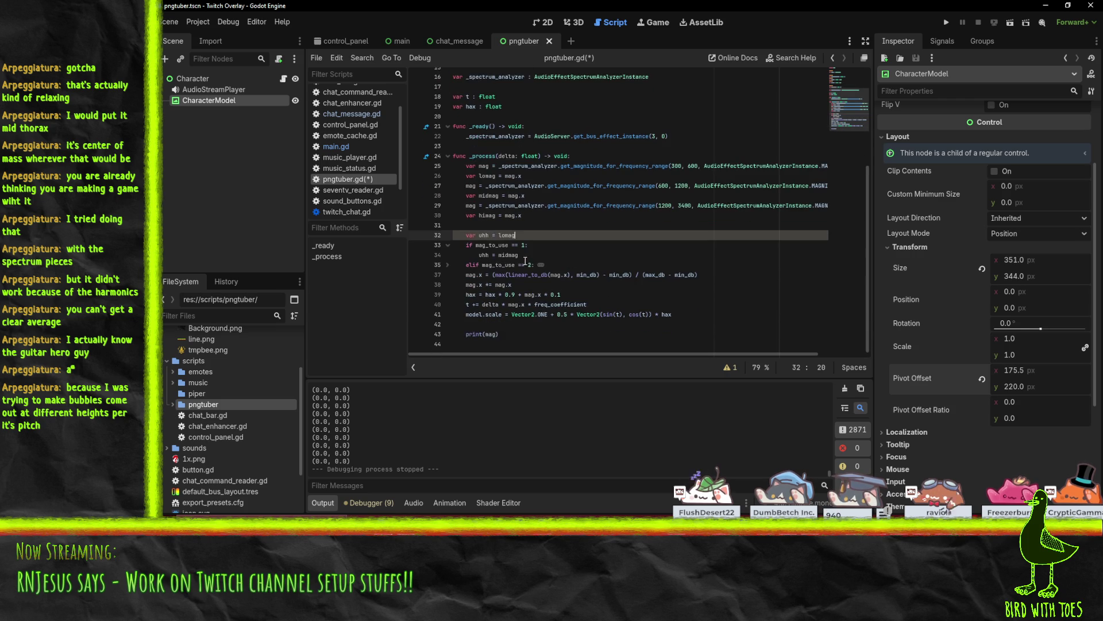
# Replace both mag.x references in the normalization line with uhh.
pyautogui.doubleClick(486, 235)
pyautogui.click(509, 275)
pyautogui.moveTo(467, 274); pyautogui.dragTo(482, 275)
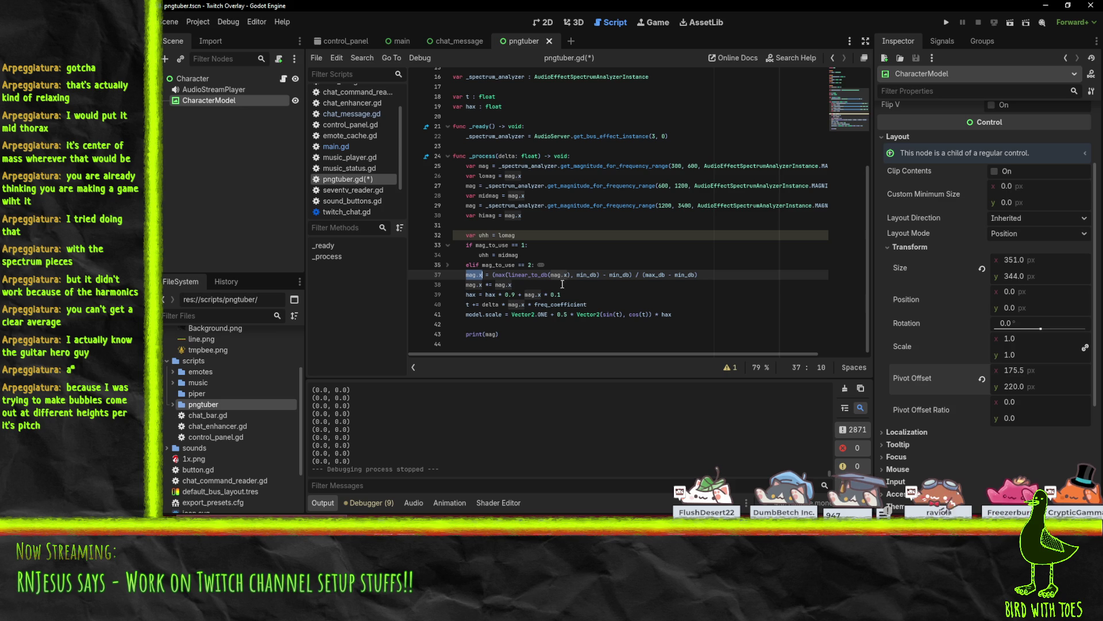
pyautogui.write('uhh')
pyautogui.click(544, 275)
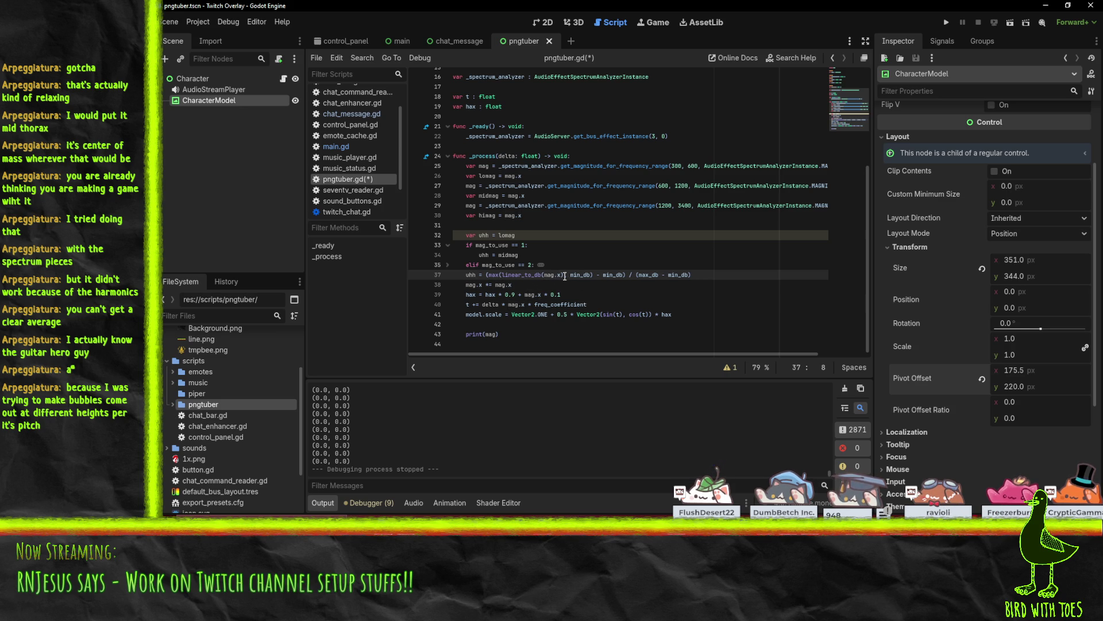
pyautogui.moveTo(544, 275); pyautogui.dragTo(561, 275)
pyautogui.write('uhh')
# Store the normalized value in a new var ahh and use ahh on the next line.
pyautogui.press('Return')
pyautogui.press('Delete')
pyautogui.press('Delete')
pyautogui.press('Delete')
pyautogui.write('var a')
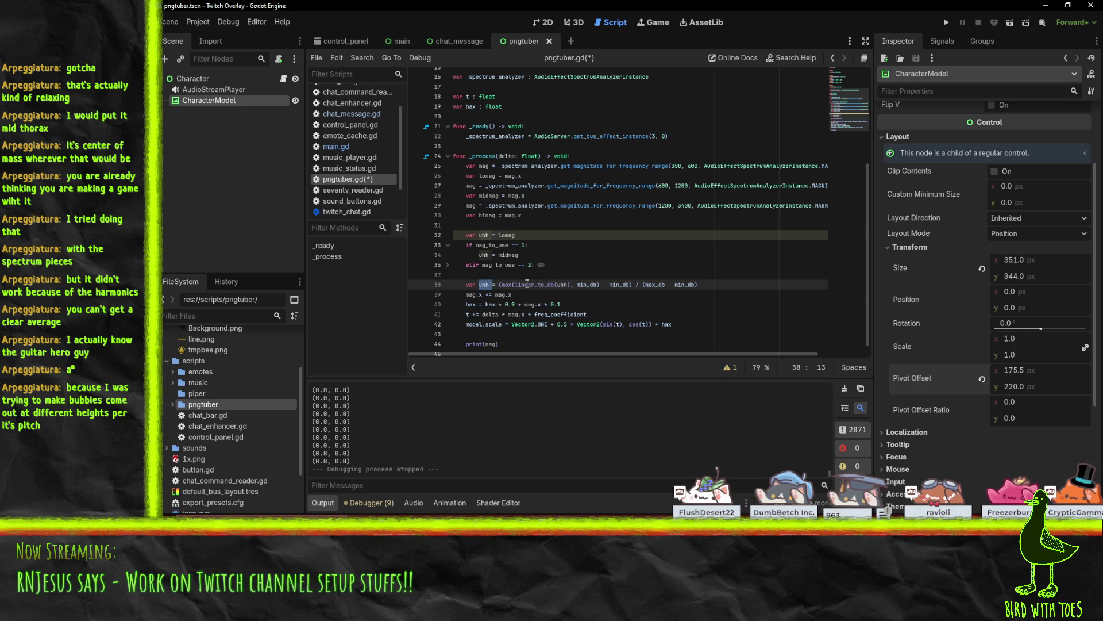
pyautogui.write('hh')
pyautogui.click(495, 294)
pyautogui.press('BackSpace')
pyautogui.press('BackSpace')
pyautogui.press('BackSpace')
pyautogui.write('ahh')
pyautogui.hotkey('shift', 'End')
pyautogui.write('ahh')
# Replace mag.x in the hax line with ahh.
pyautogui.press('Down')
pyautogui.hotkey('ctrl', 'Left')
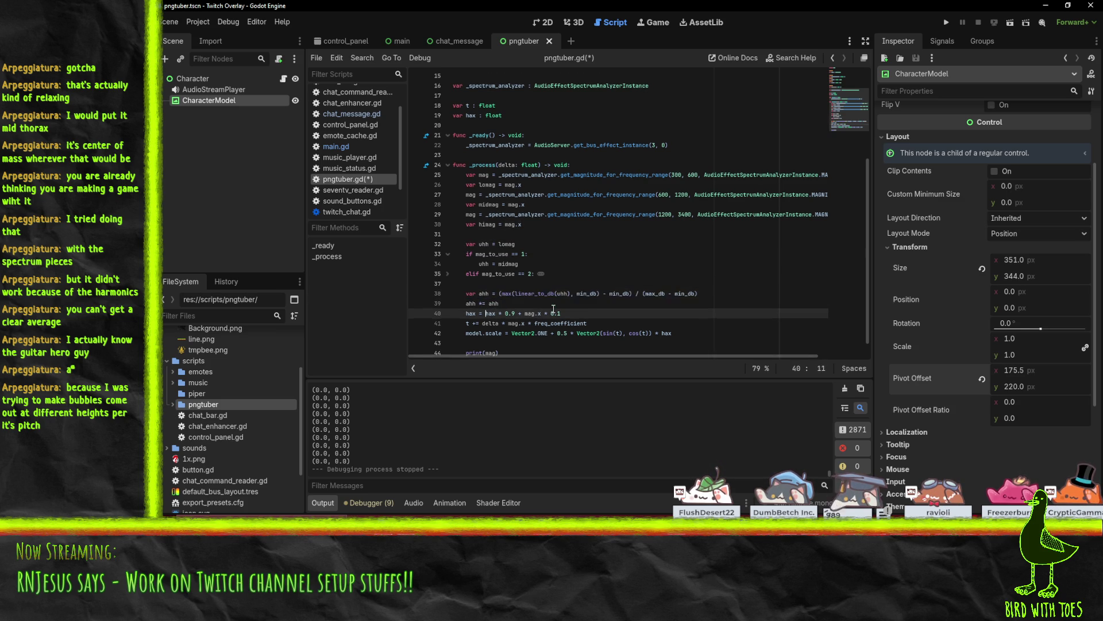
pyautogui.scroll(-1, 554, 309)
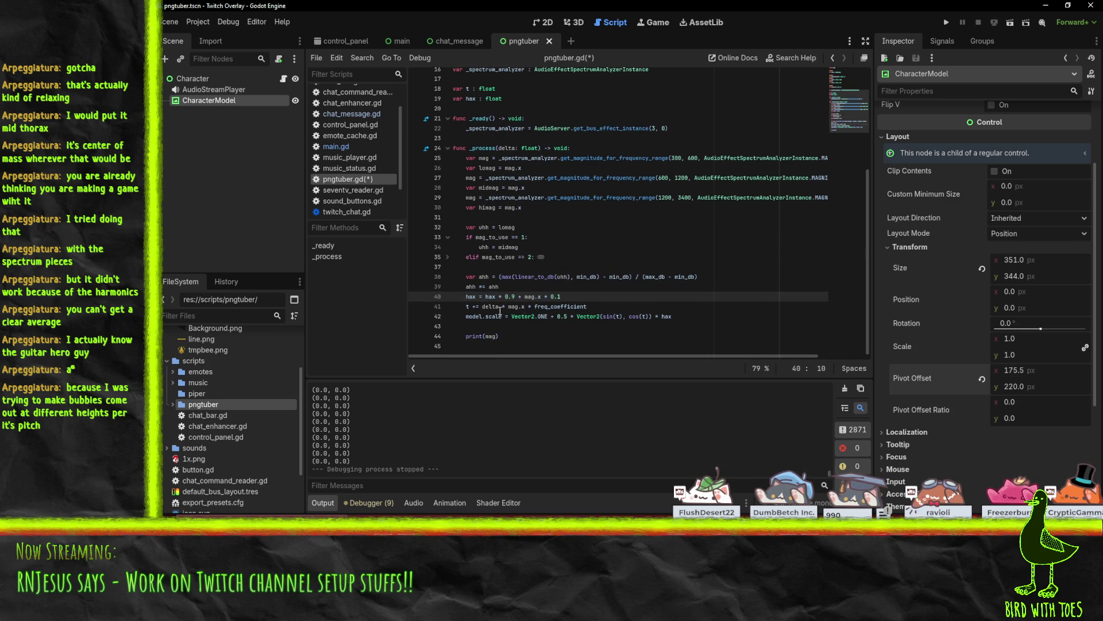
pyautogui.moveTo(525, 297)
pyautogui.mouseDown()
pyautogui.moveTo(540, 296)
pyautogui.moveTo(511, 307)
pyautogui.moveTo(525, 307)
pyautogui.mouseUp()
pyautogui.write('ahh')
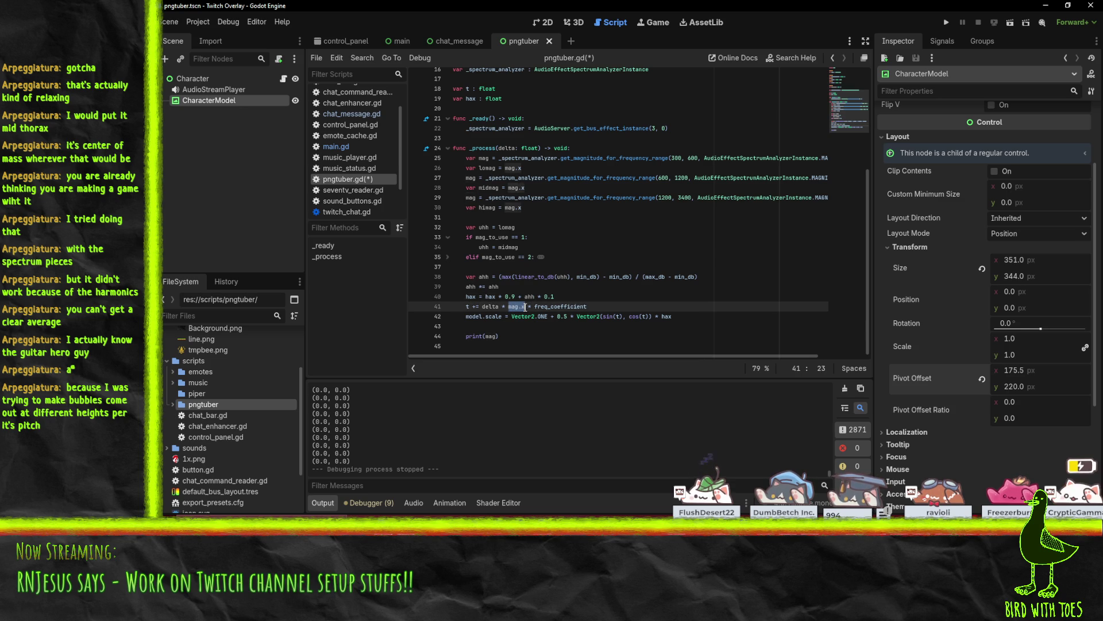
pyautogui.write('ahh')
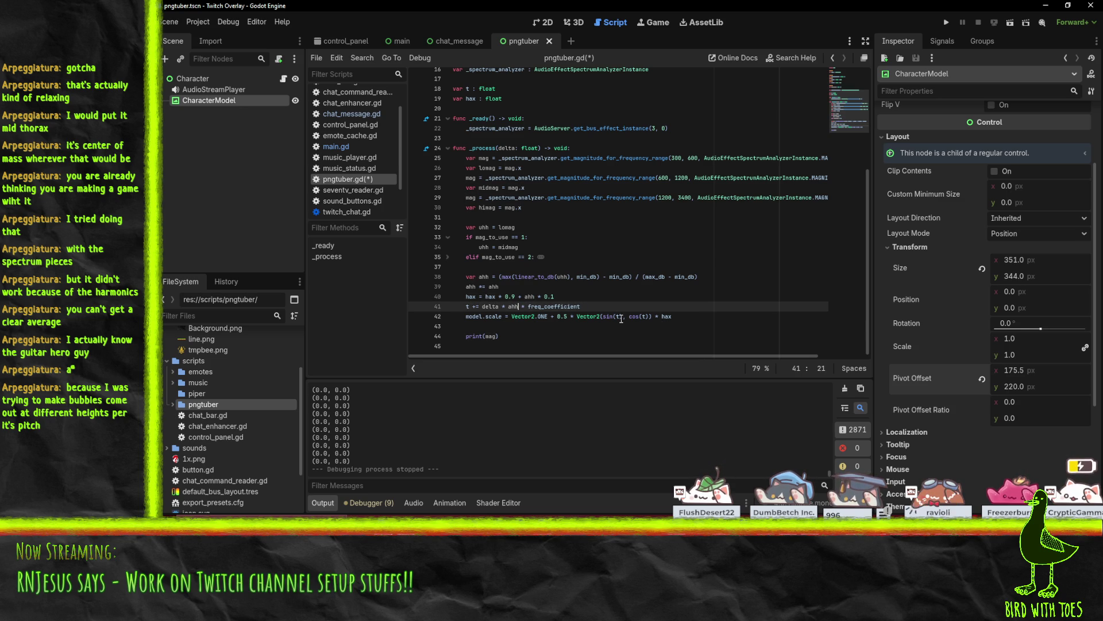
# Save the script, print uhh instead of mag, and run the project.
pyautogui.hotkey('ctrl', 's')
pyautogui.doubleClick(489, 336)
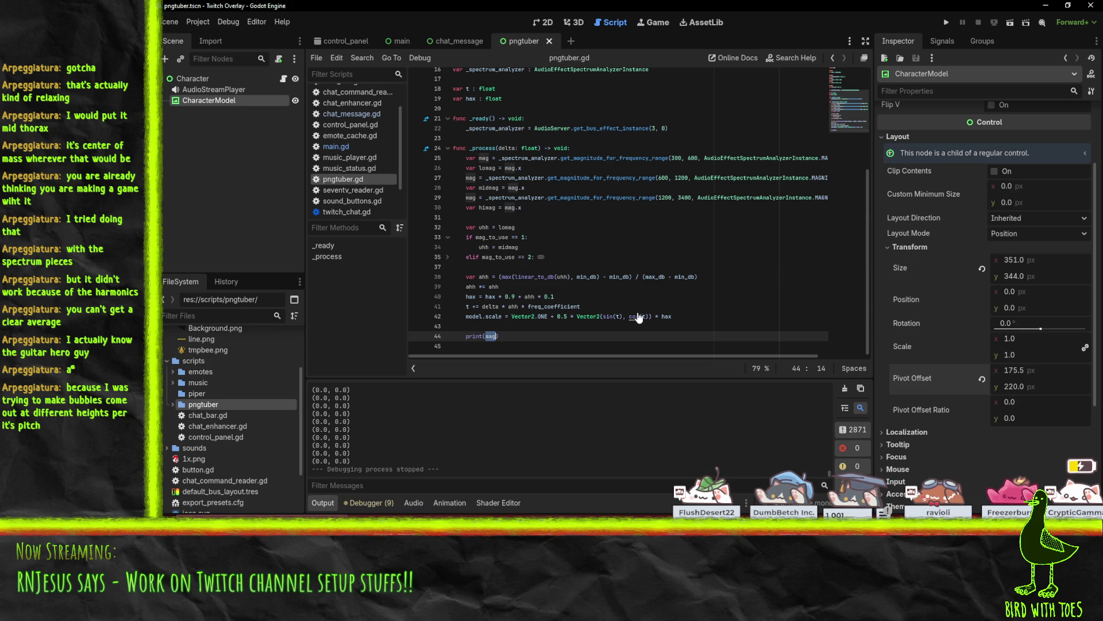
pyautogui.write('uhh')
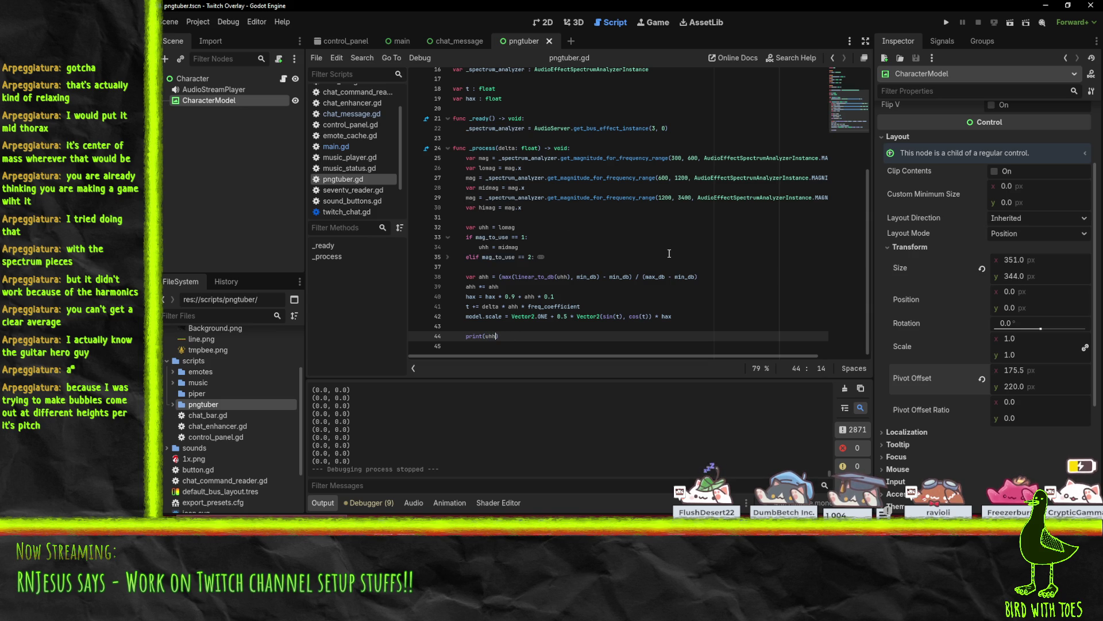
pyautogui.click(669, 267)
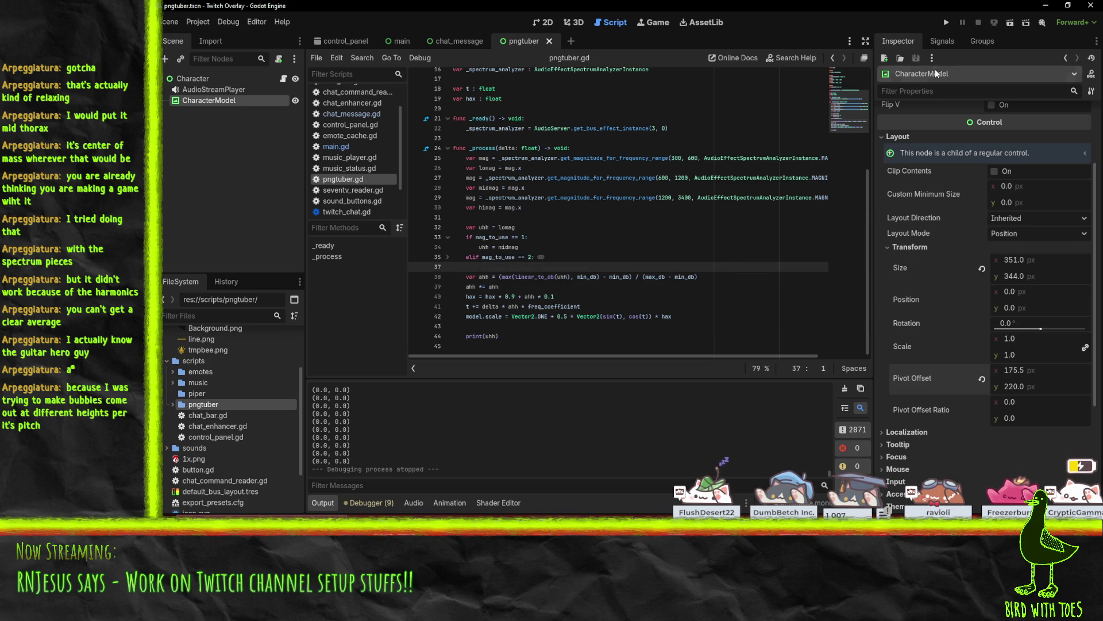
pyautogui.click(946, 22)
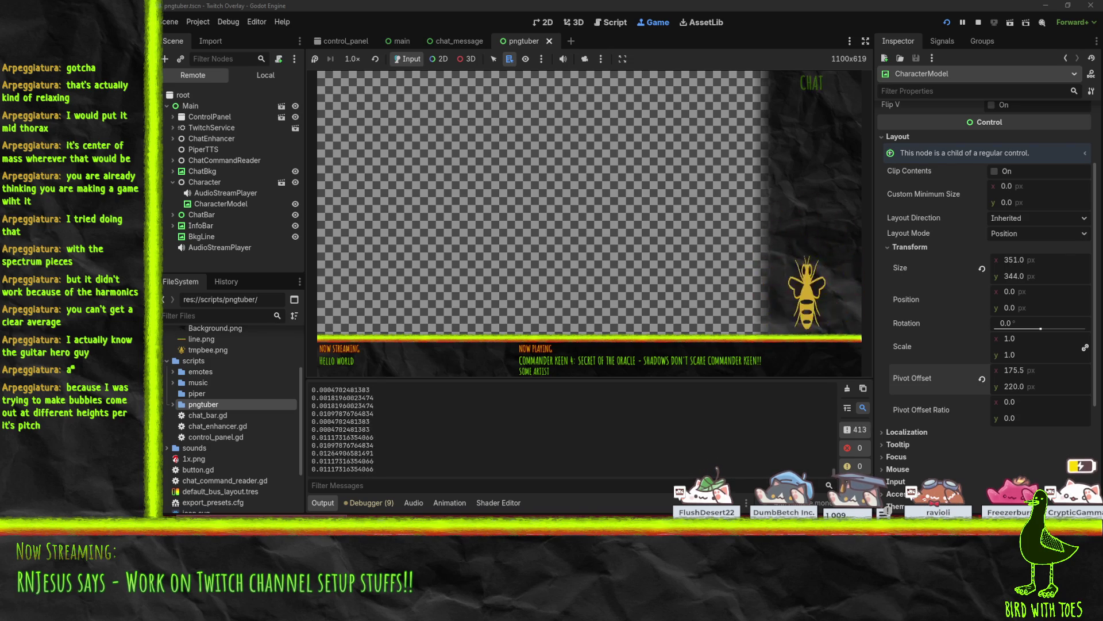
# On the running Character node, set Mag to Use to 1, 2, then 1, and stop the game.
pyautogui.click(205, 182)
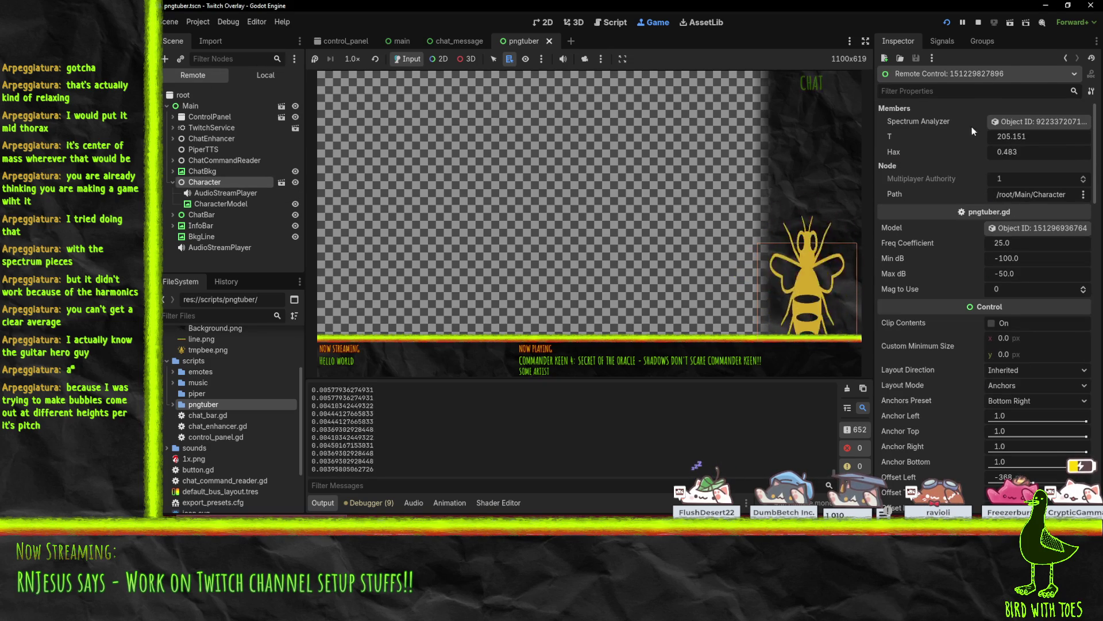
pyautogui.click(1083, 286)
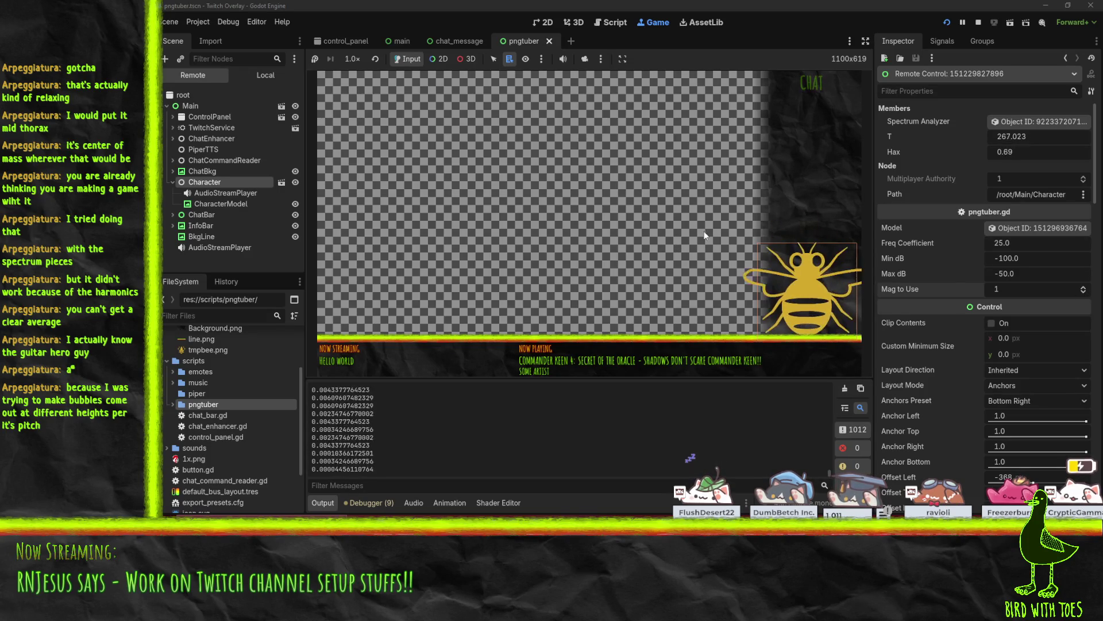
pyautogui.click(1084, 287)
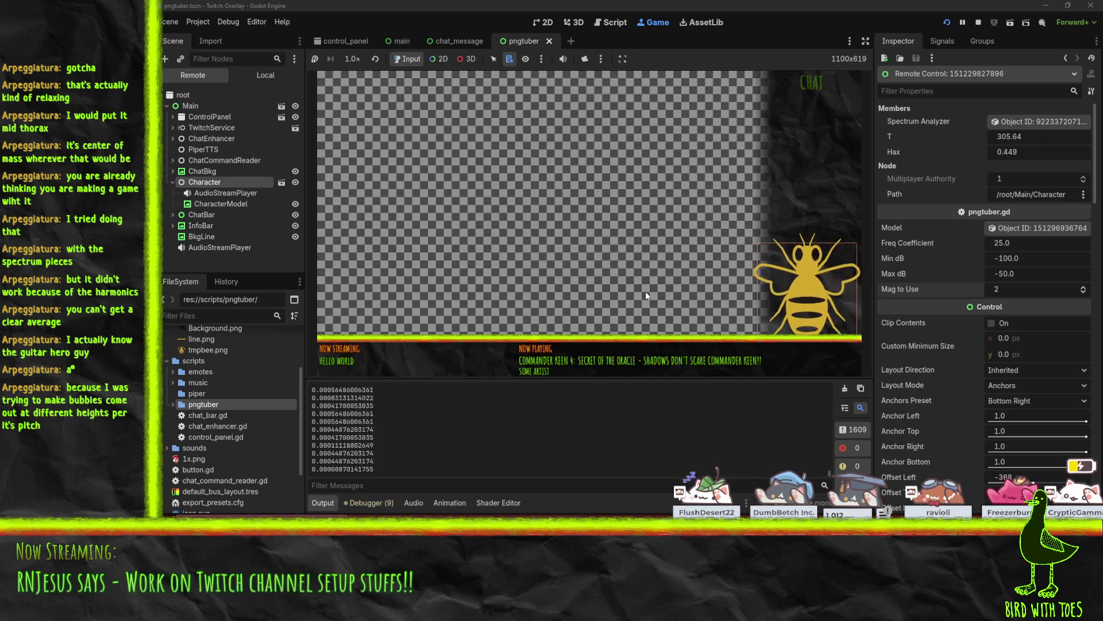
pyautogui.click(1083, 292)
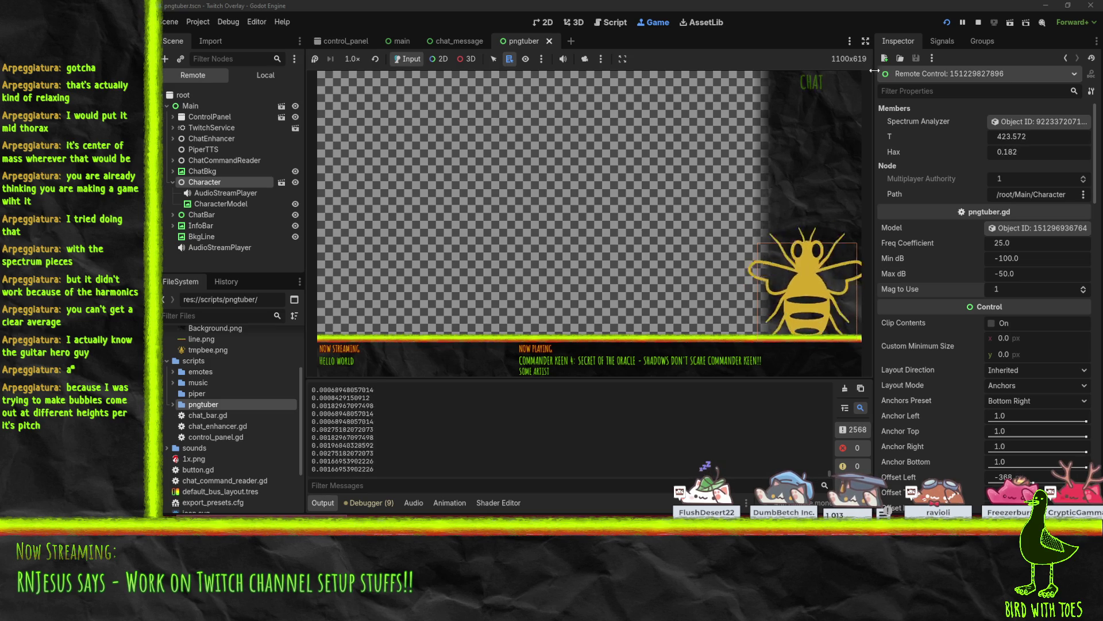
pyautogui.click(978, 26)
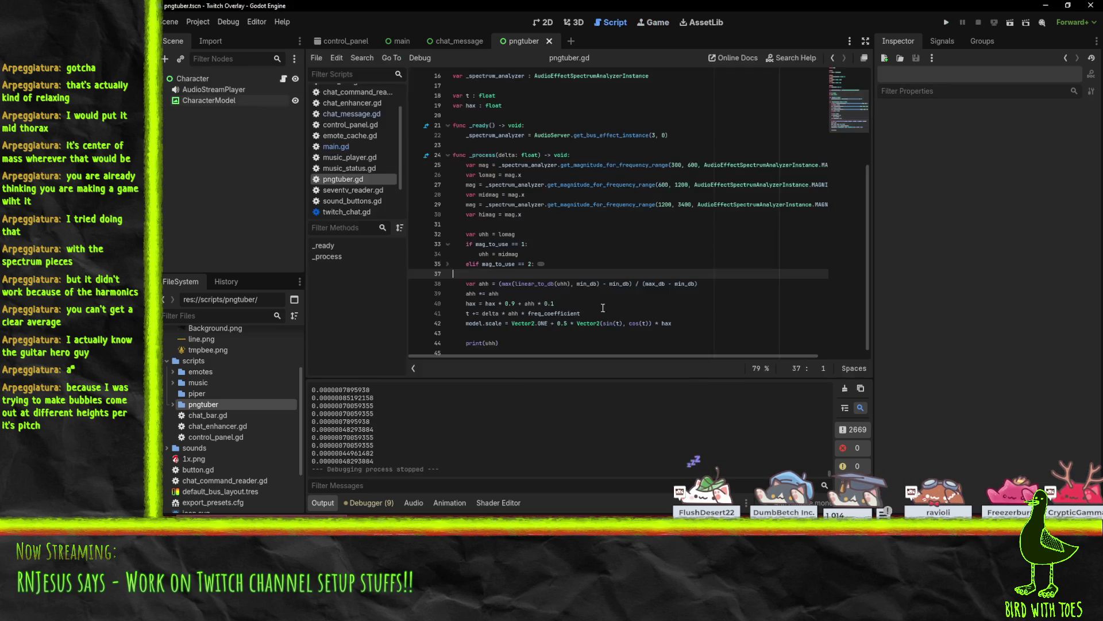
# Change the low band to 300–400 Hz and the mid band to 400–800 Hz.
pyautogui.scroll(1, 755, 262)
pyautogui.click(689, 194)
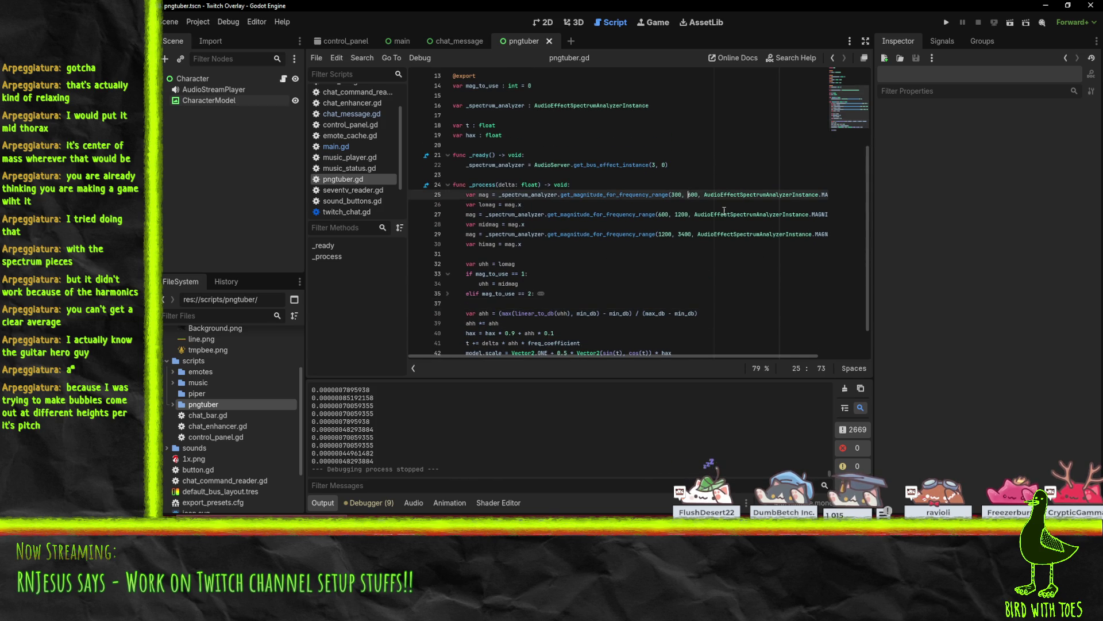
pyautogui.press('Delete')
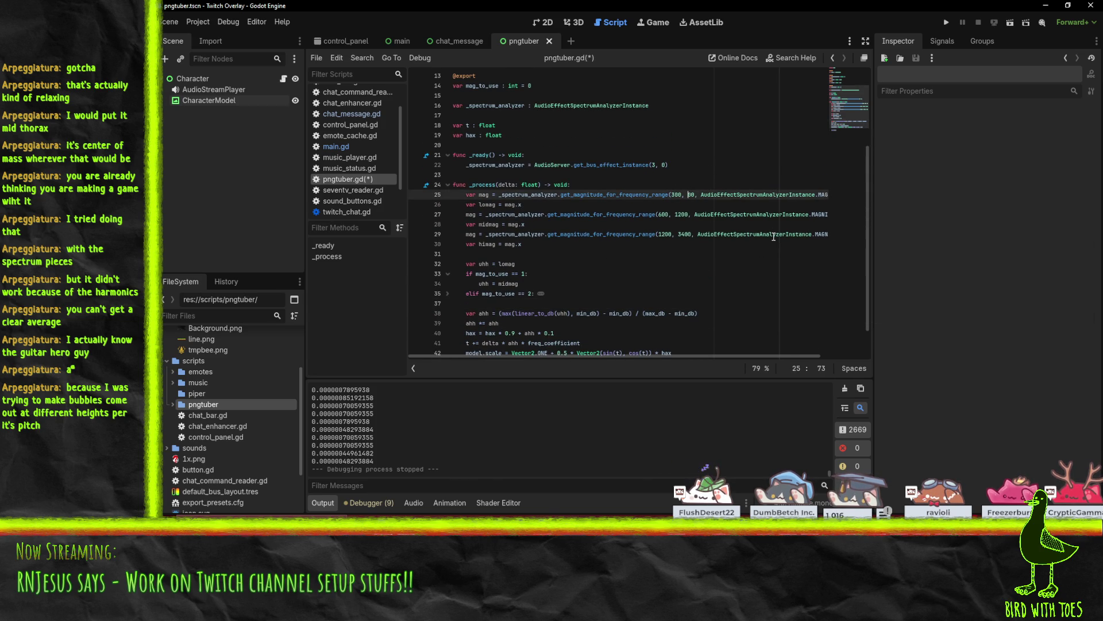
pyautogui.write('4')
pyautogui.press('Down')
pyautogui.press('Down')
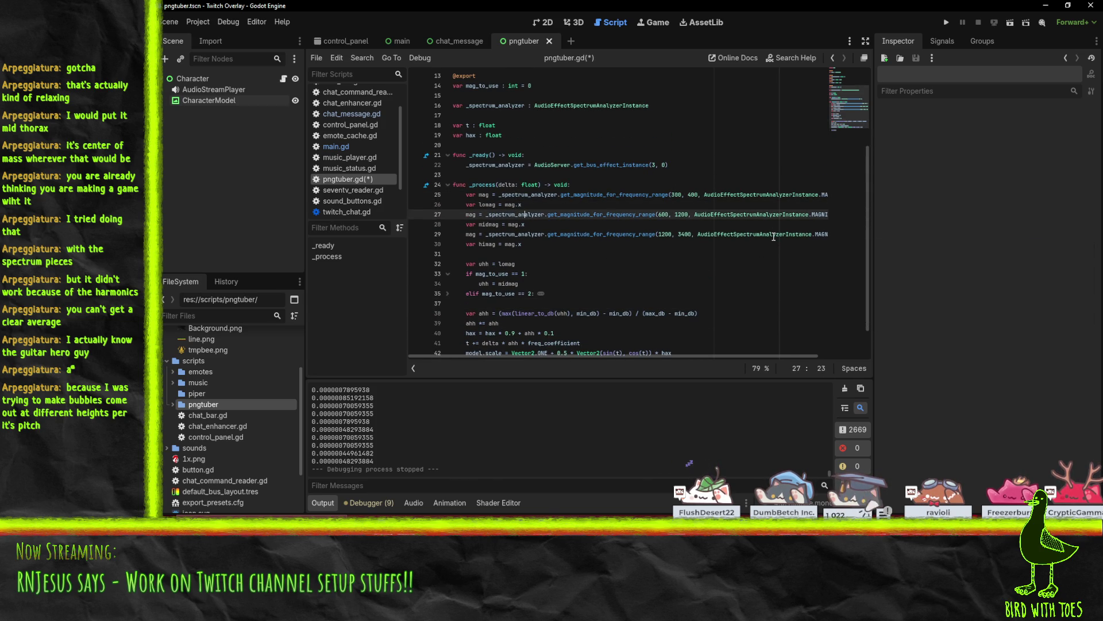
pyautogui.press('Delete')
pyautogui.write('4')
pyautogui.press('Right')
pyautogui.press('Delete')
pyautogui.press('Delete')
pyautogui.press('Delete')
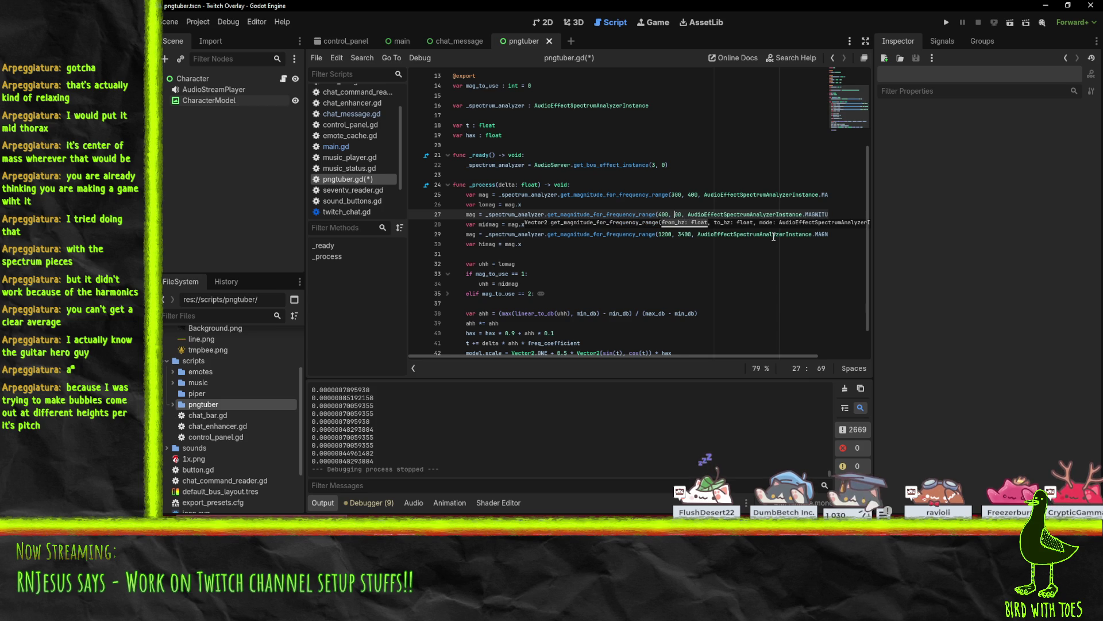
pyautogui.write('80')
# Change the high band to 800–2000 Hz and run the project with F5.
pyautogui.press('Down')
pyautogui.press('Down')
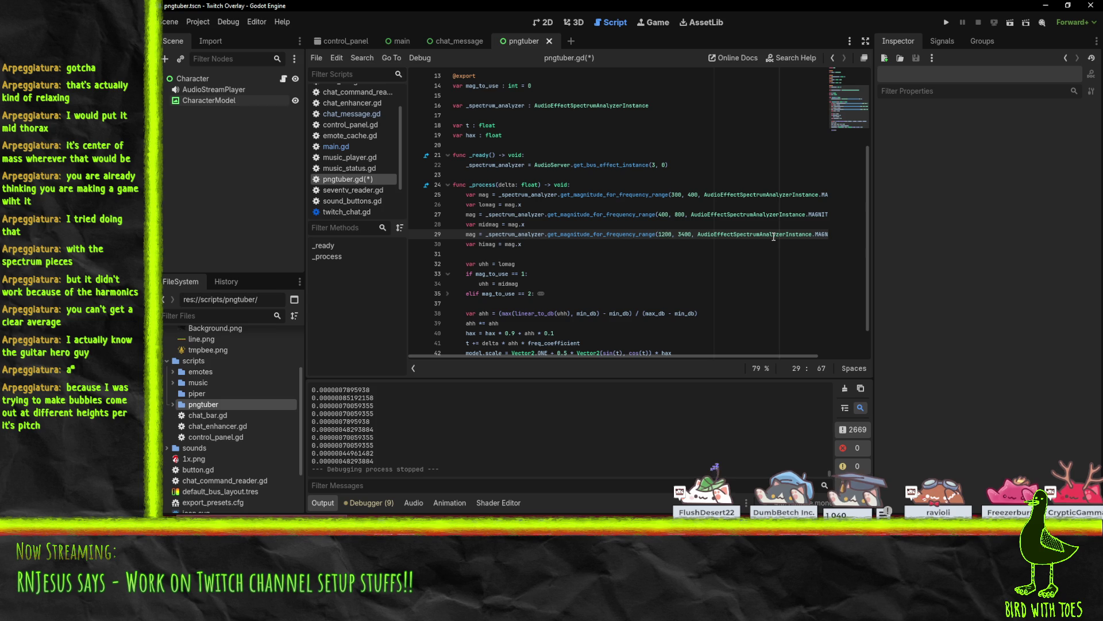
pyautogui.press('Delete')
pyautogui.press('Delete')
pyautogui.write('8')
pyautogui.press('Right')
pyautogui.press('Right')
pyautogui.press('Right')
pyautogui.press('Delete')
pyautogui.press('Delete')
pyautogui.write('20')
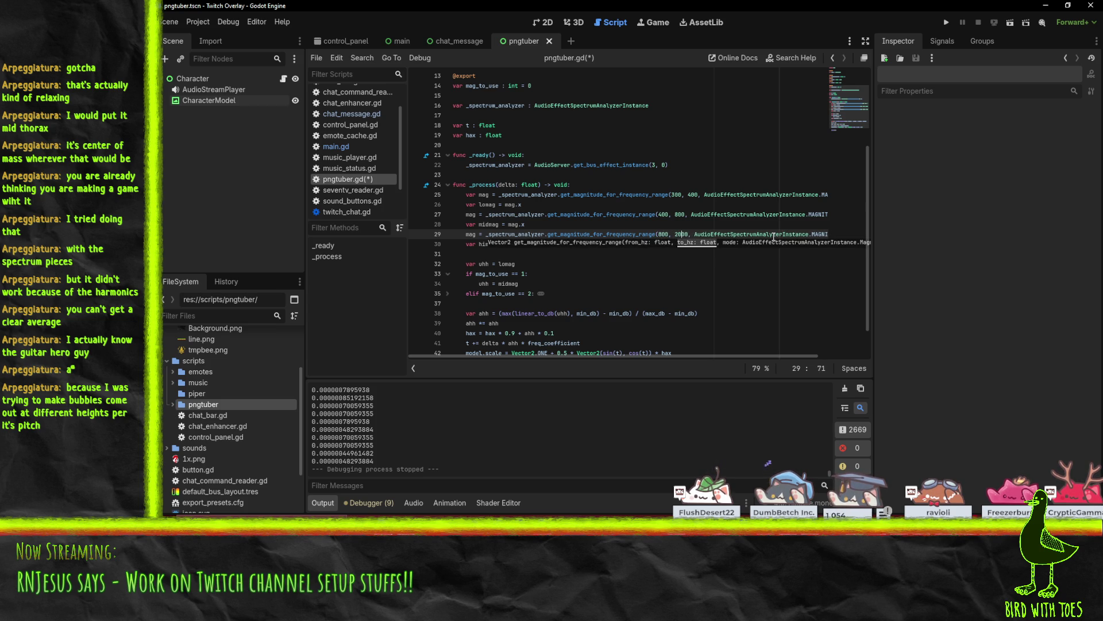
pyautogui.press('F5')
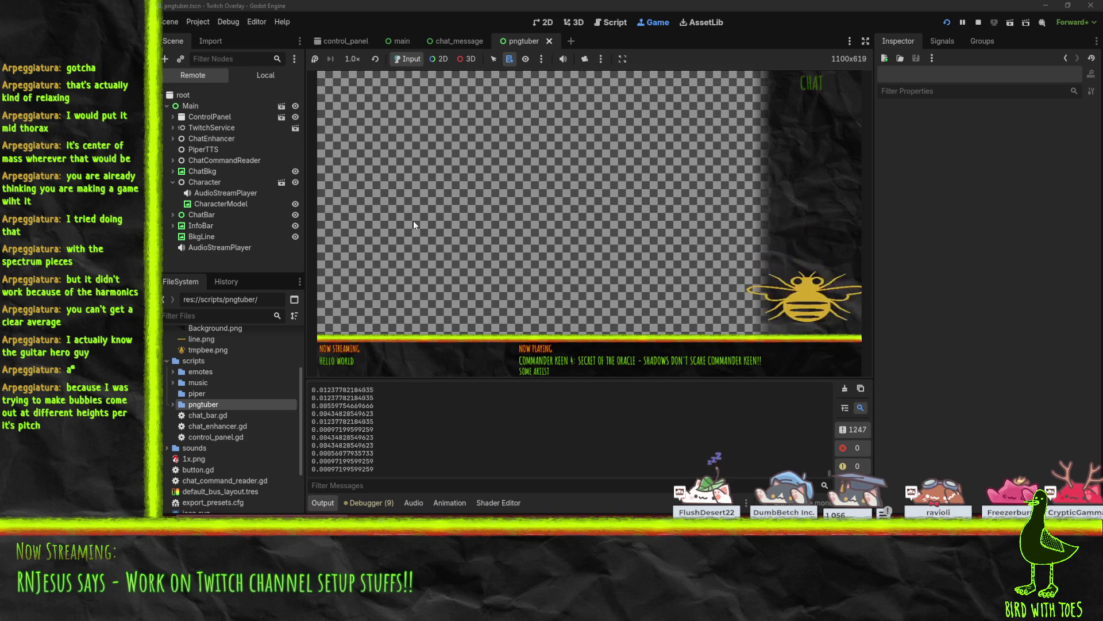
# Select the Character node in the Remote tree and try Mag to Use values 1, 2 and 0.
pyautogui.click(205, 182)
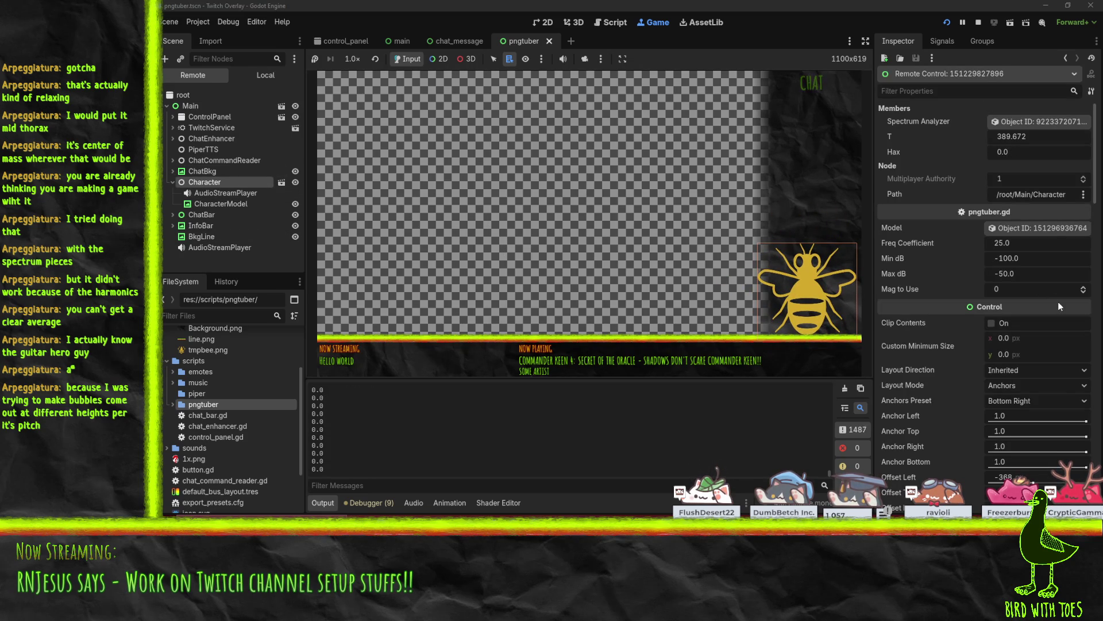
pyautogui.click(1084, 287)
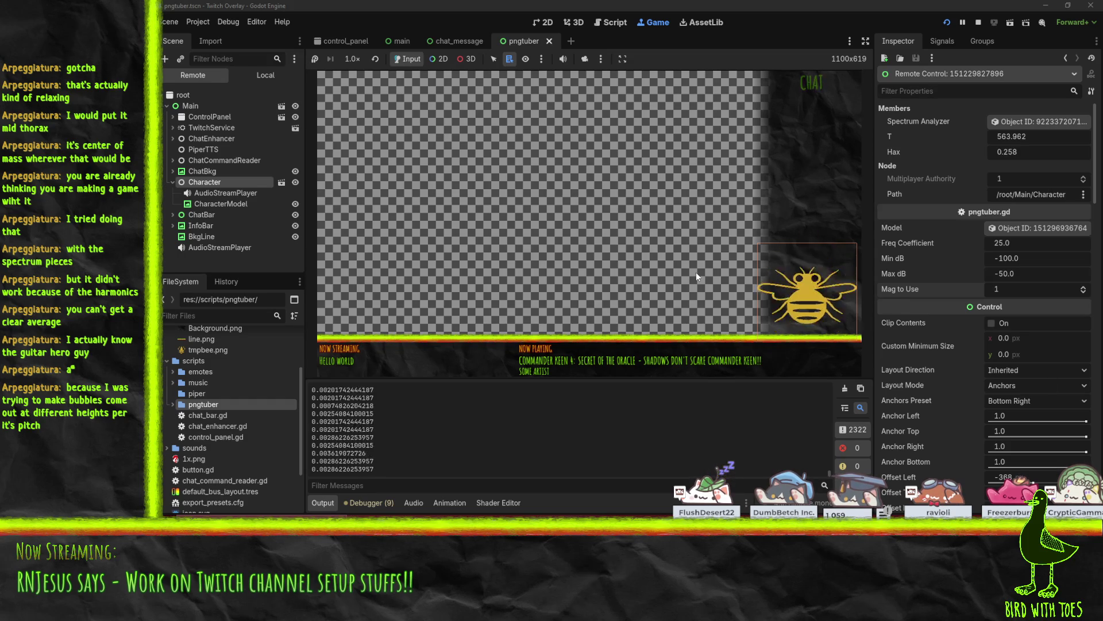
pyautogui.click(1082, 288)
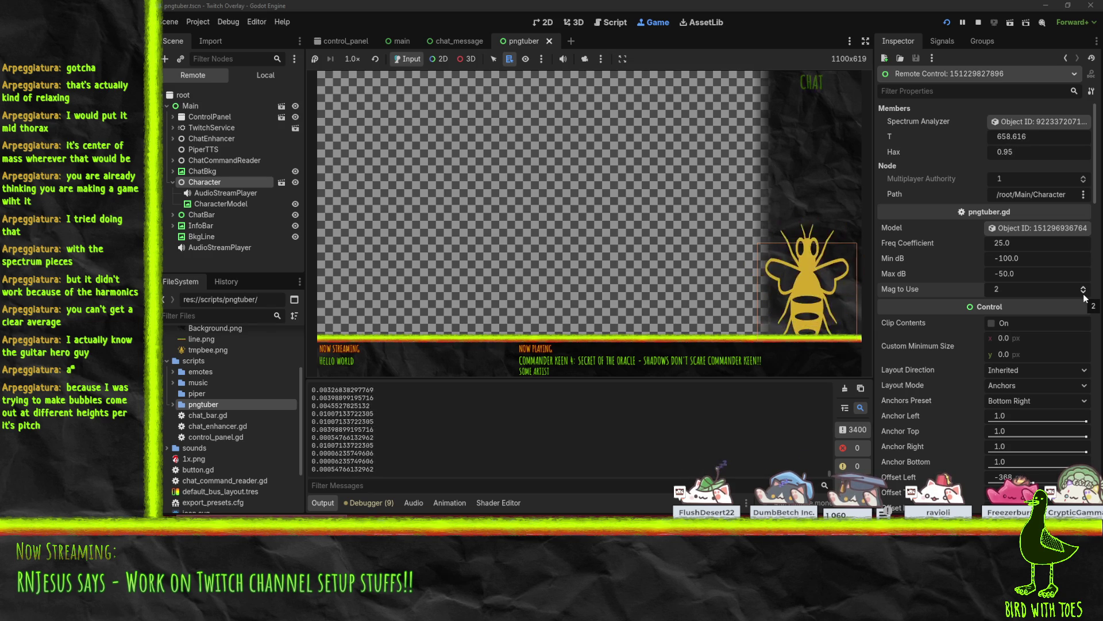
pyautogui.click(1084, 294)
pyautogui.click(1084, 294)
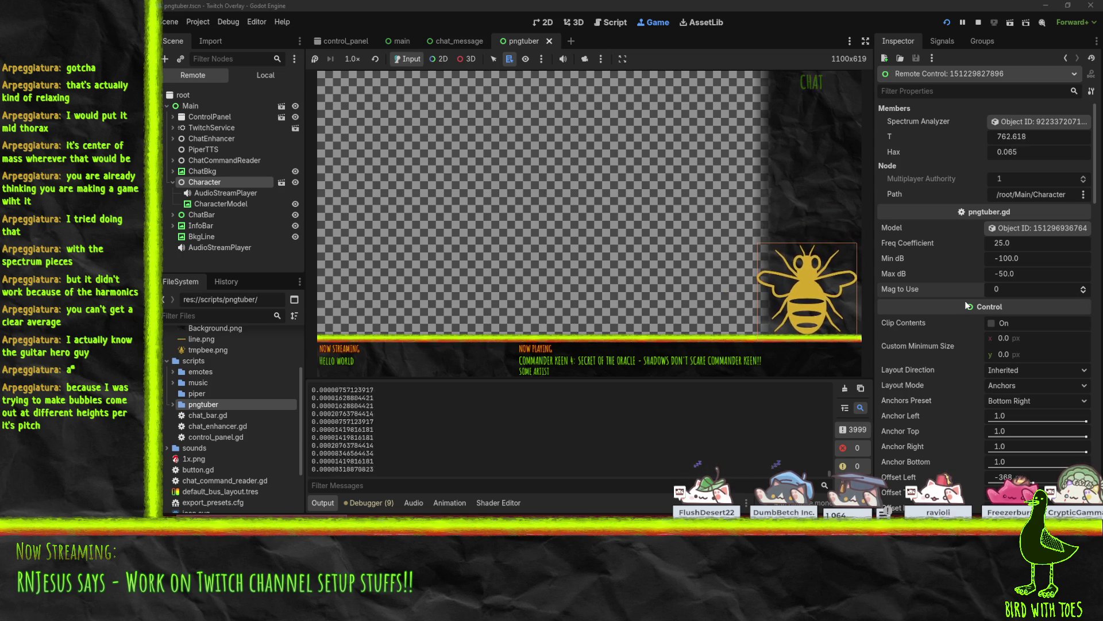
# Try Mag to Use 1 and 2 again, leave it at 1, and stop the game.
pyautogui.moveTo(968, 305)
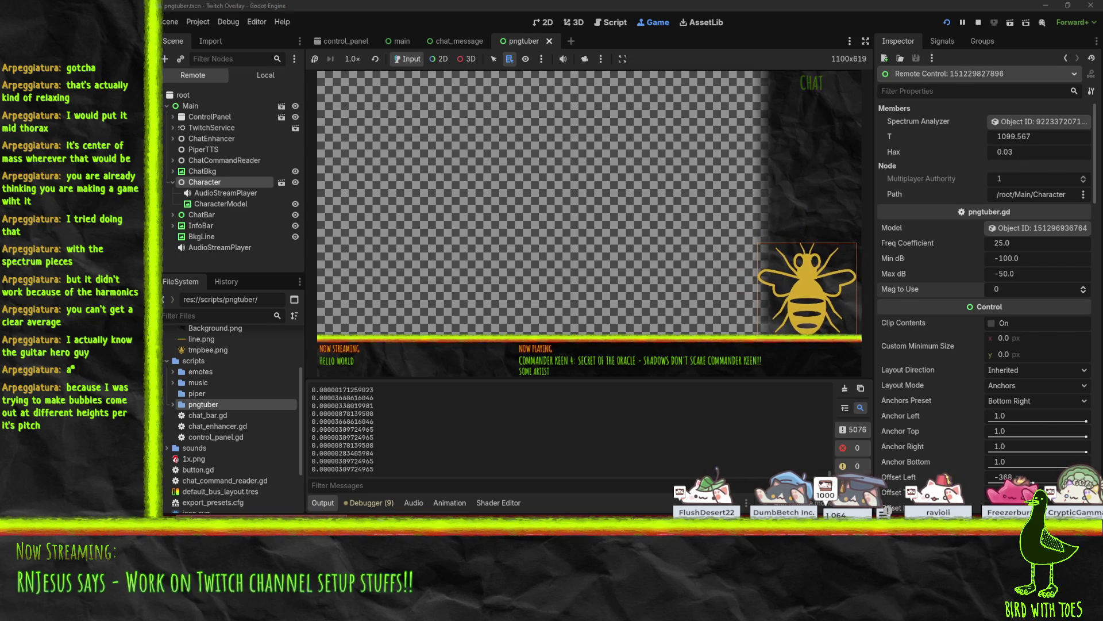
pyautogui.click(1084, 290)
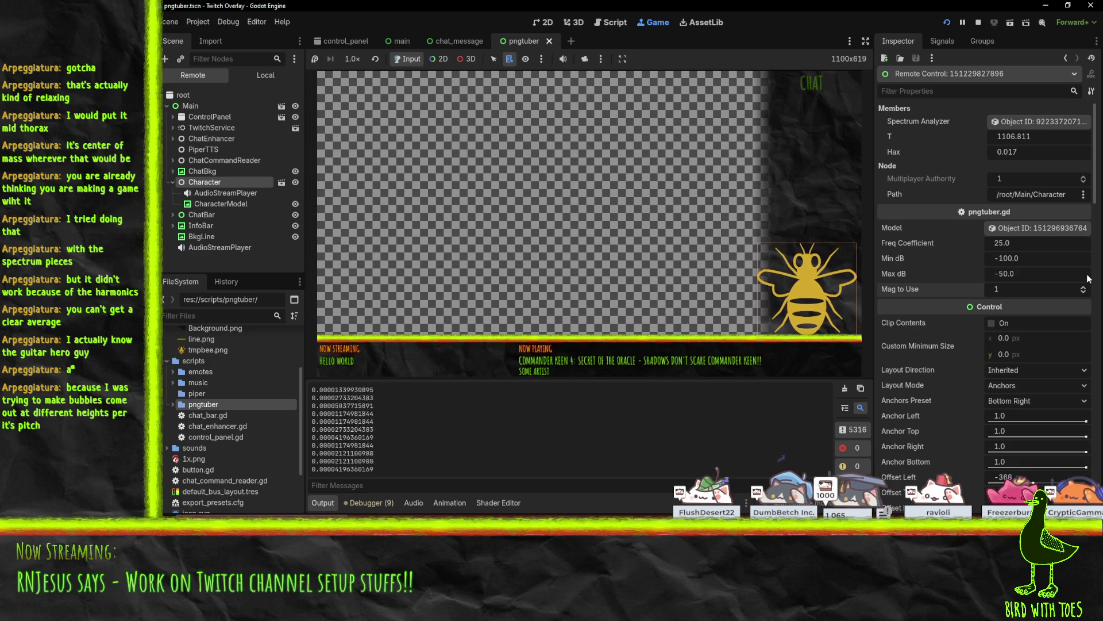
pyautogui.click(1084, 290)
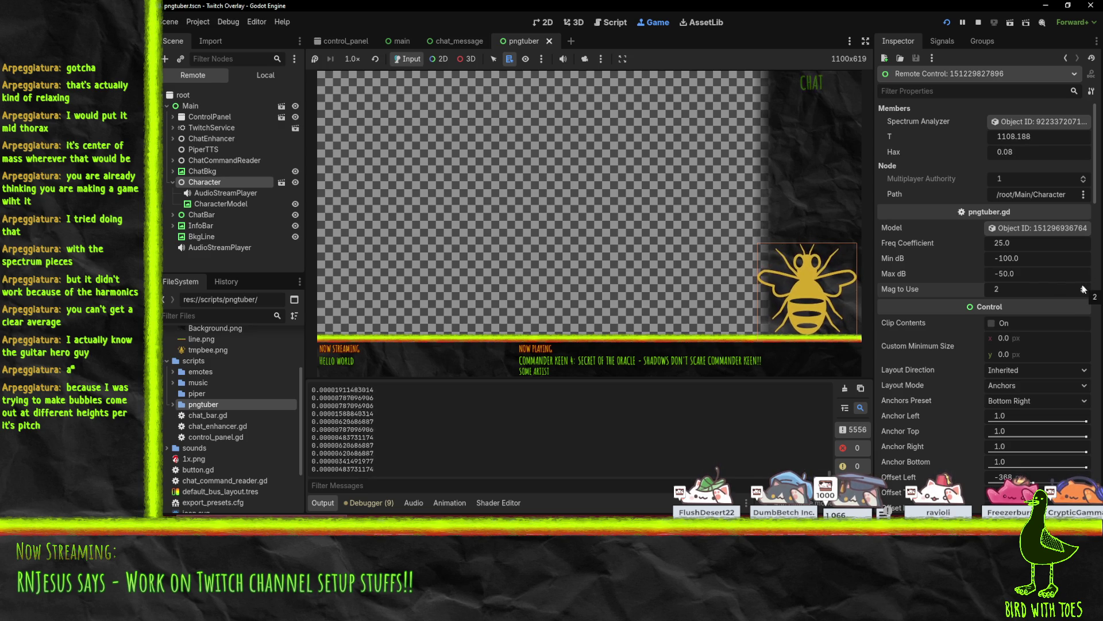
pyautogui.click(1084, 292)
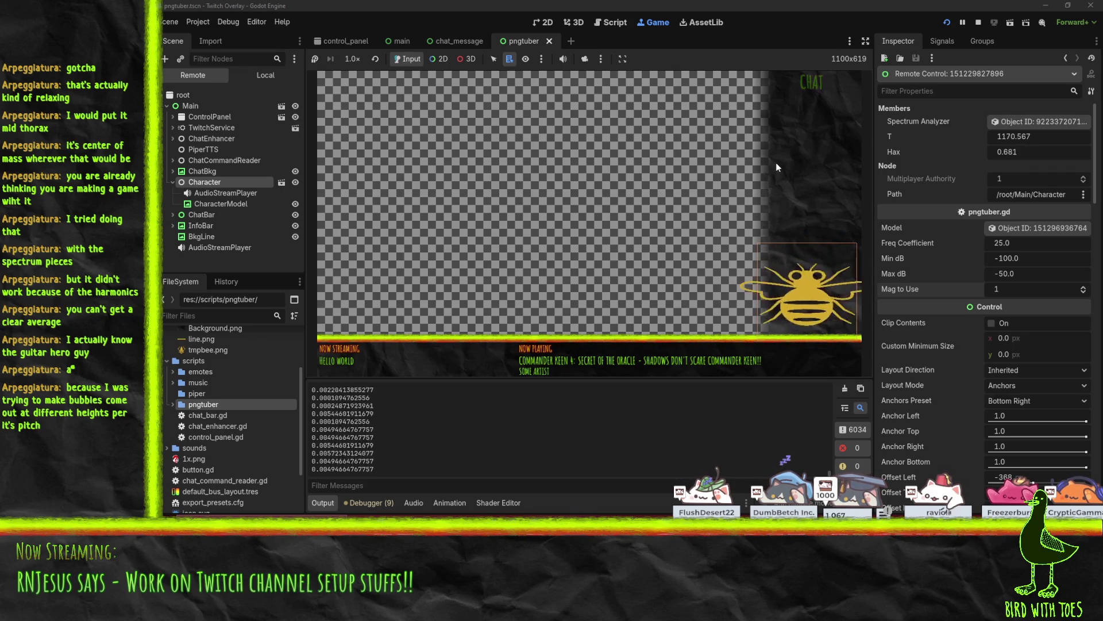
pyautogui.click(975, 23)
pyautogui.click(639, 275)
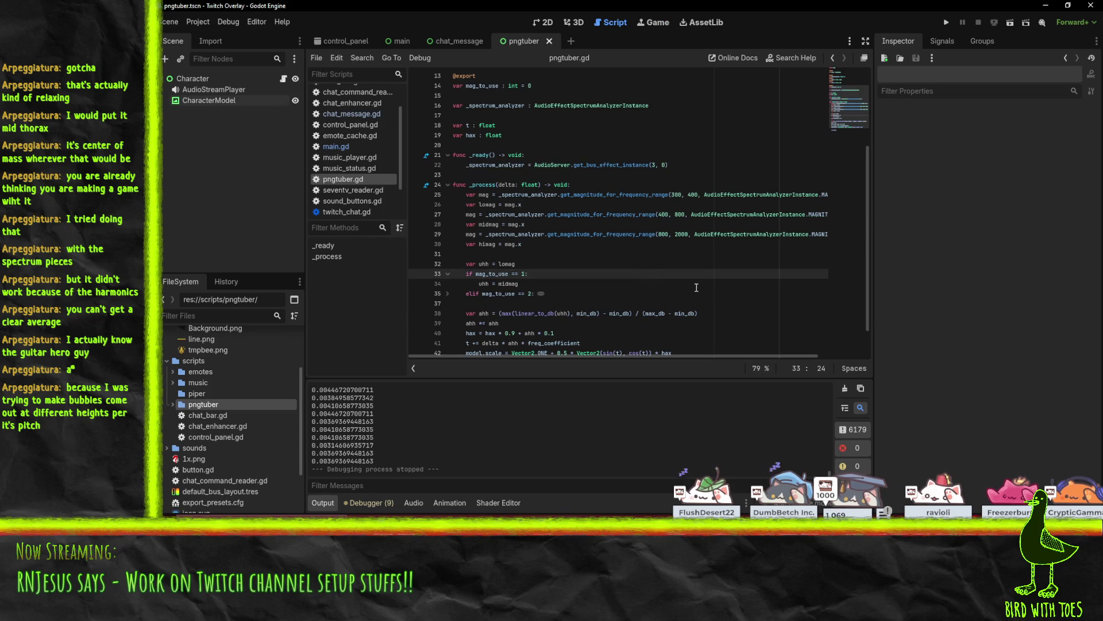
# Insert a blank line right after 'func _process(delta: float) -> void:'.
pyautogui.scroll(-2, 554, 204)
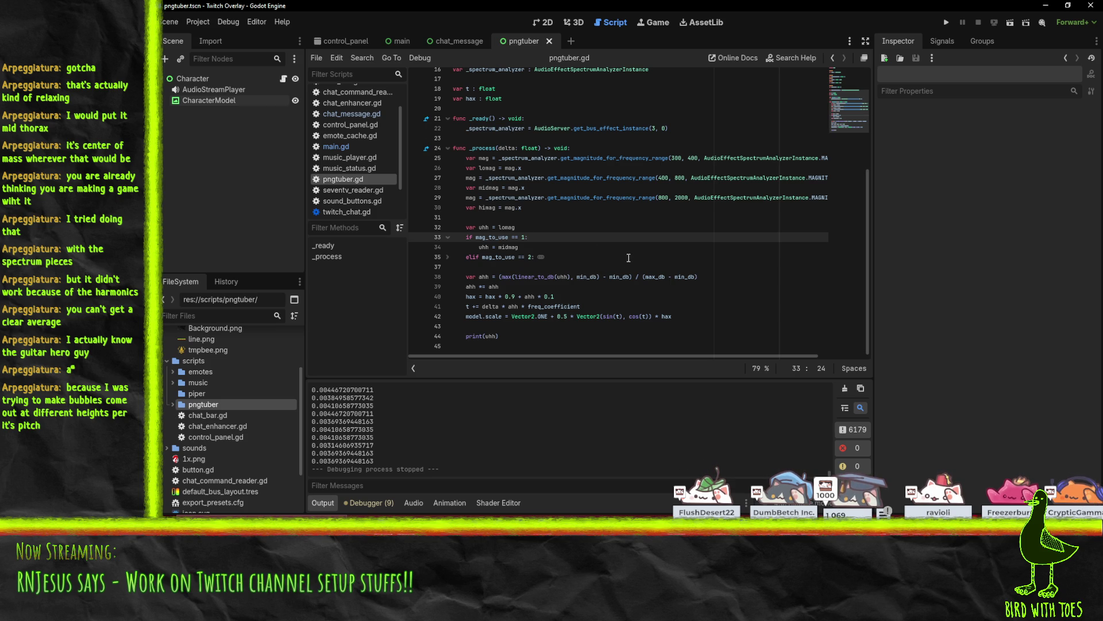
pyautogui.scroll(2, 632, 256)
pyautogui.scroll(-2, 631, 257)
pyautogui.click(586, 148)
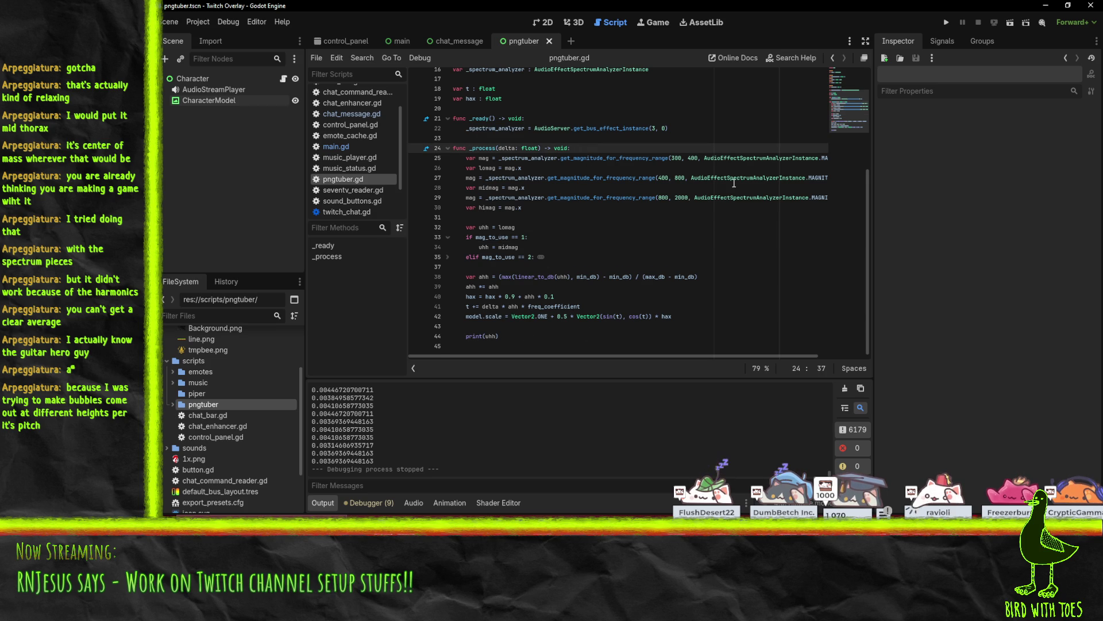
pyautogui.press('Return')
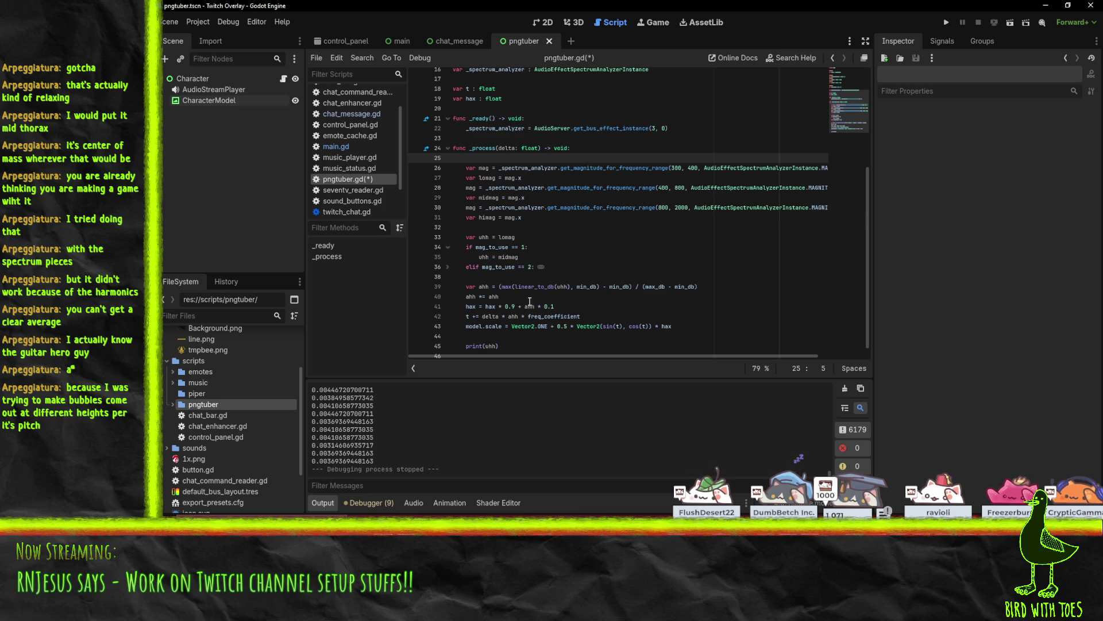
# Select hax to review its declaration and uses, then return to blank line 25.
pyautogui.doubleClick(493, 306)
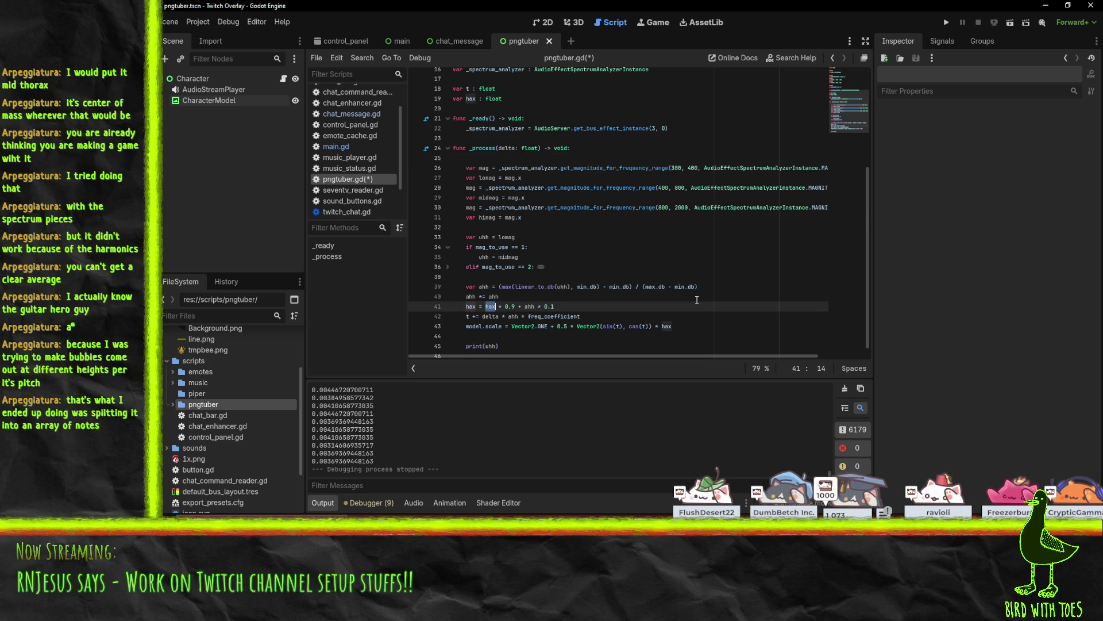
pyautogui.scroll(1, 537, 130)
pyautogui.click(534, 158)
pyautogui.doubleClick(471, 128)
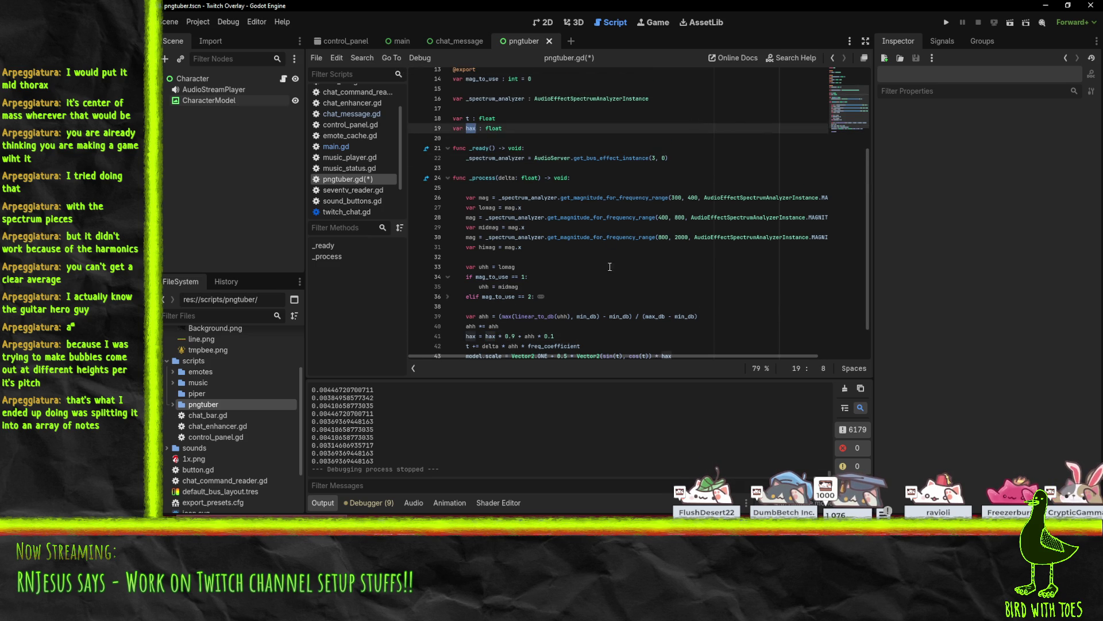
pyautogui.click(559, 198)
pyautogui.press('Up')
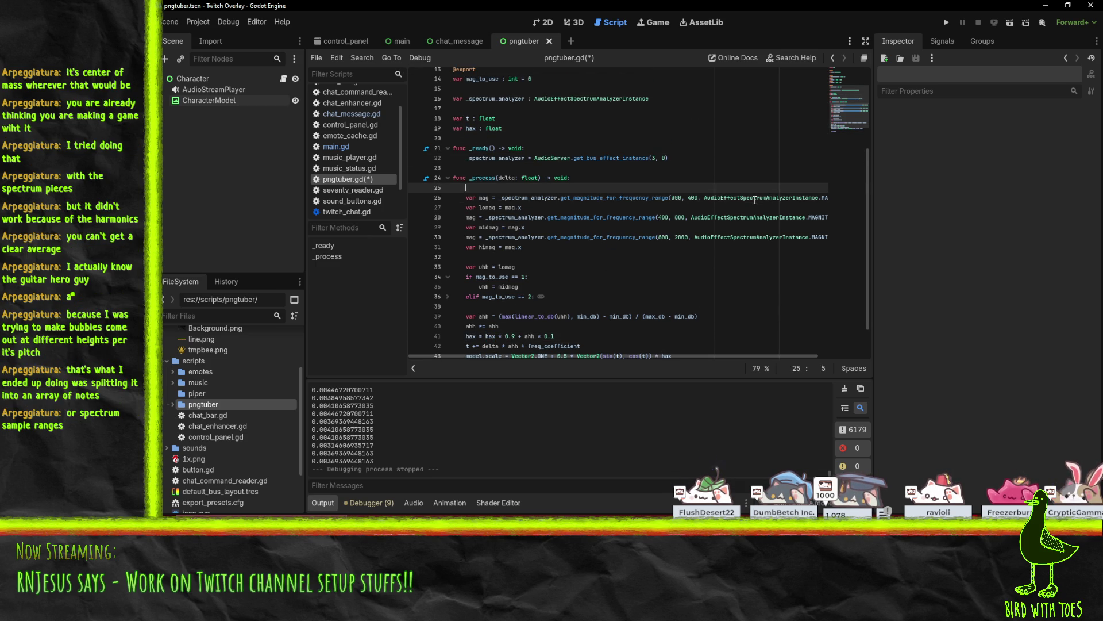
# Open a new empty line after print(uhh) at the end of the script.
pyautogui.scroll(-2, 755, 199)
pyautogui.click(457, 346)
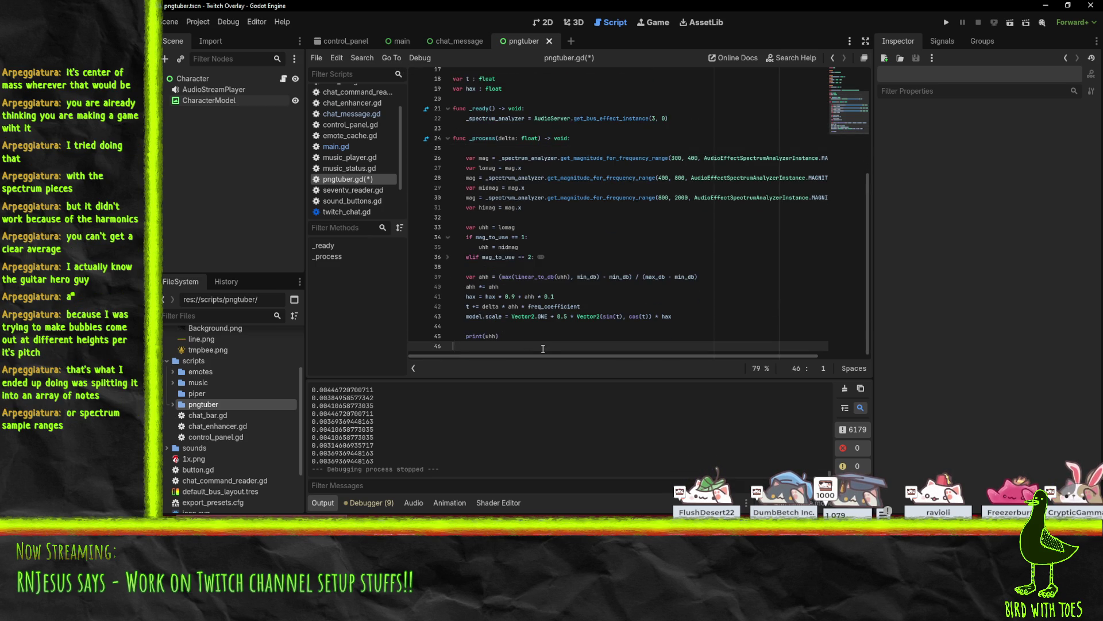
pyautogui.press('Return')
pyautogui.press('BackSpace')
pyautogui.press('BackSpace')
pyautogui.press('BackSpace')
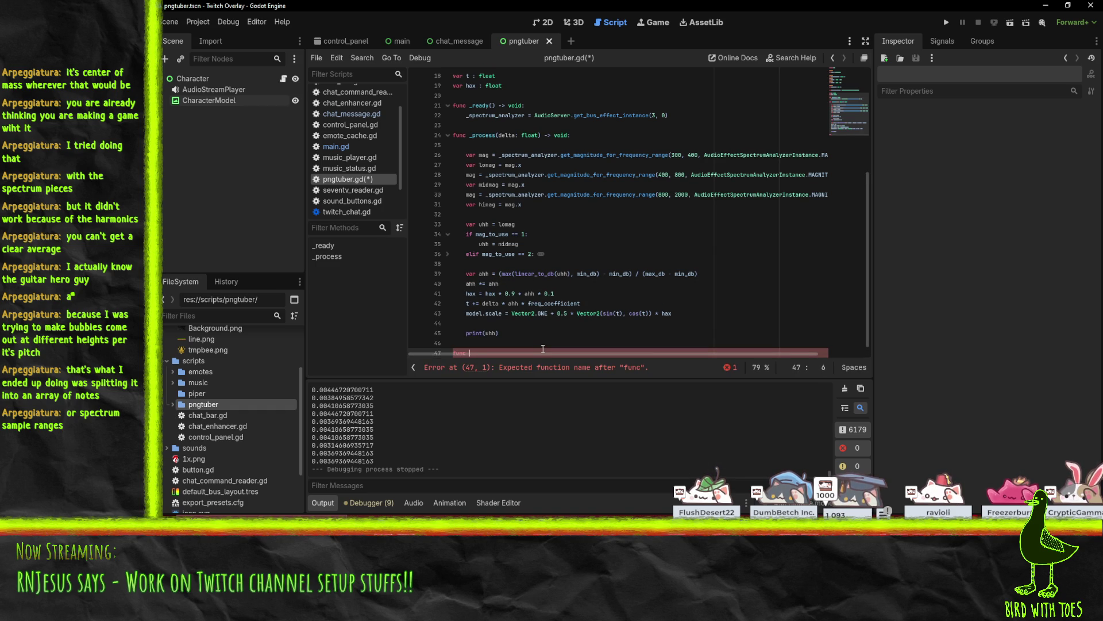
# Declare func freq_band_to_effect(min_freq, max_freq) at the end of the script.
pyautogui.write('spec')
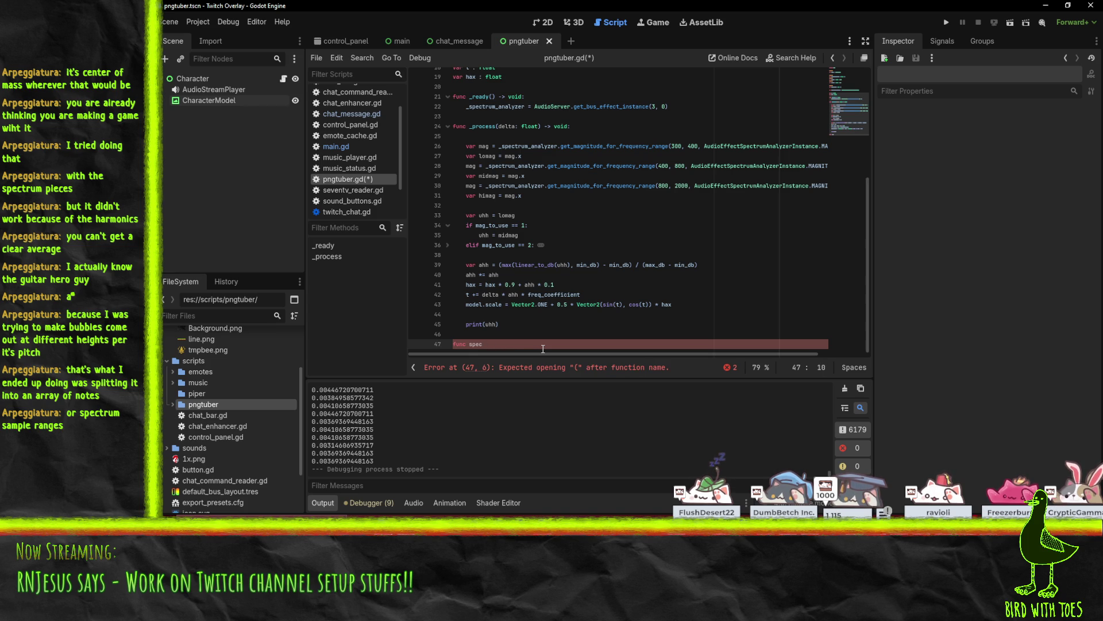
pyautogui.write('freq_')
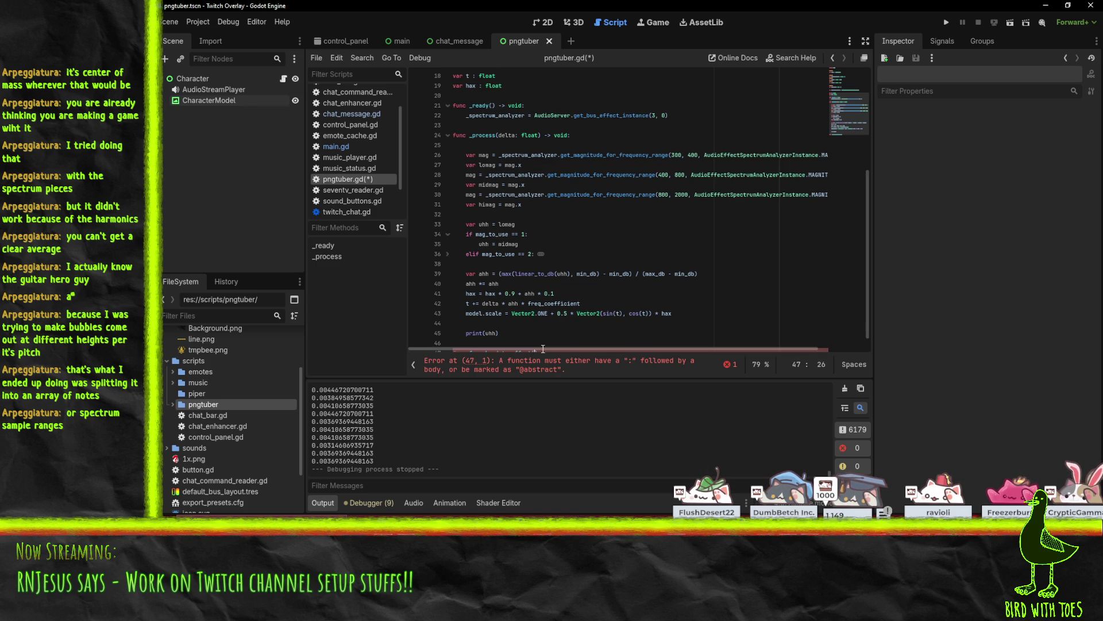
pyautogui.scroll(-1, 569, 319)
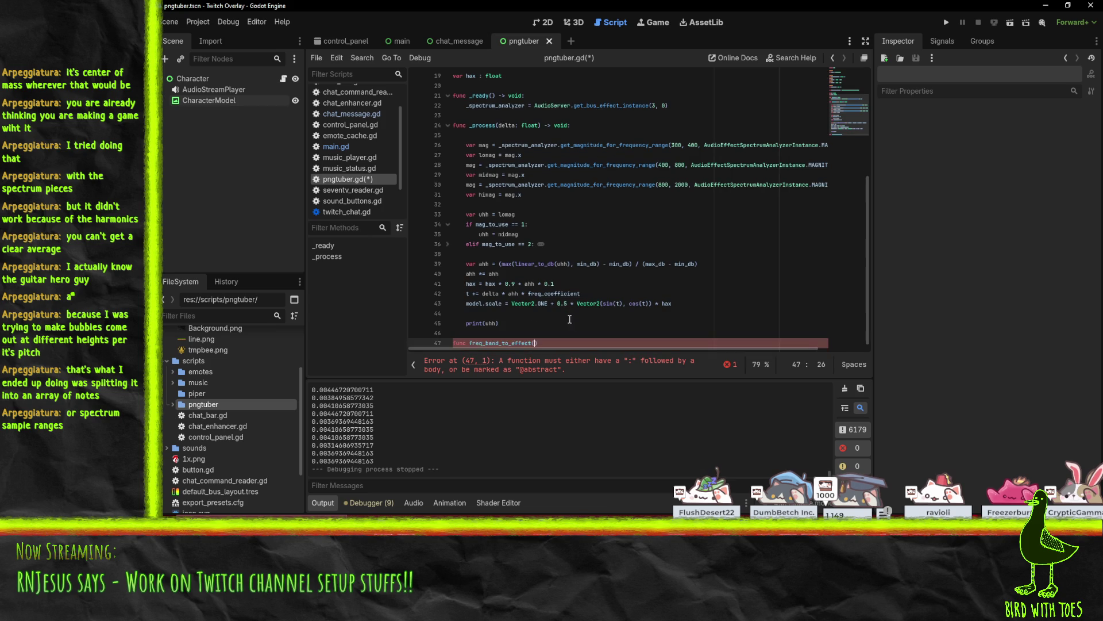
pyautogui.write('min_')
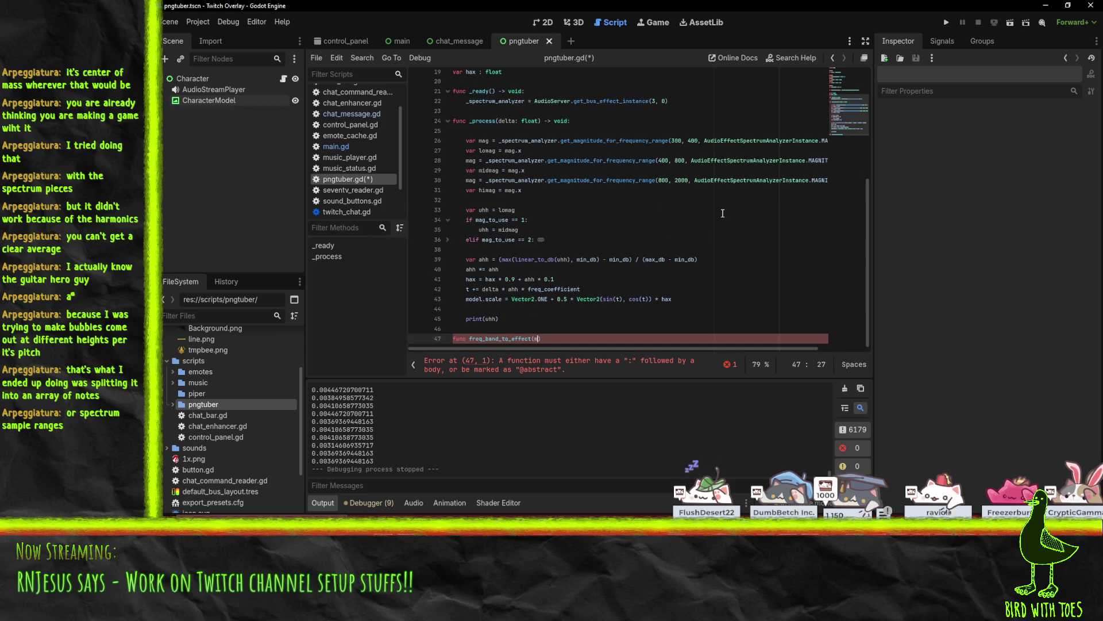
pyautogui.write('freq, max_freq):')
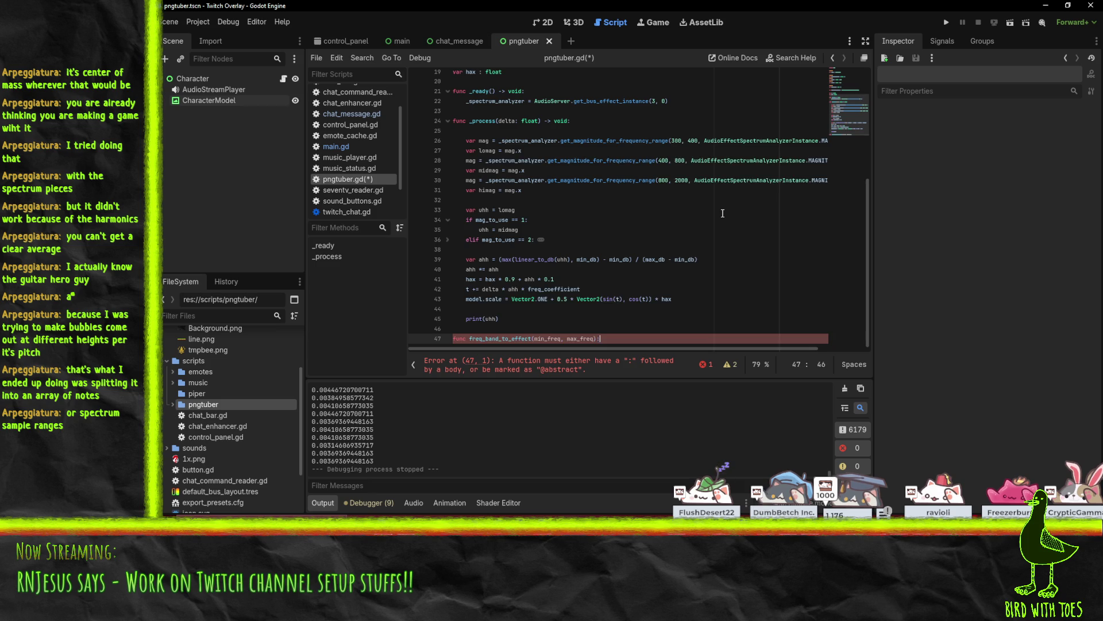
pyautogui.press('Return')
# Move the 300–400 Hz magnitude line from _process into the helper's body.
pyautogui.click(561, 135)
pyautogui.hotkey('ctrl', 'x')
pyautogui.press('Down')
pyautogui.press('Up')
pyautogui.press('Down')
pyautogui.press('Down')
pyautogui.press('Down')
pyautogui.press('Down')
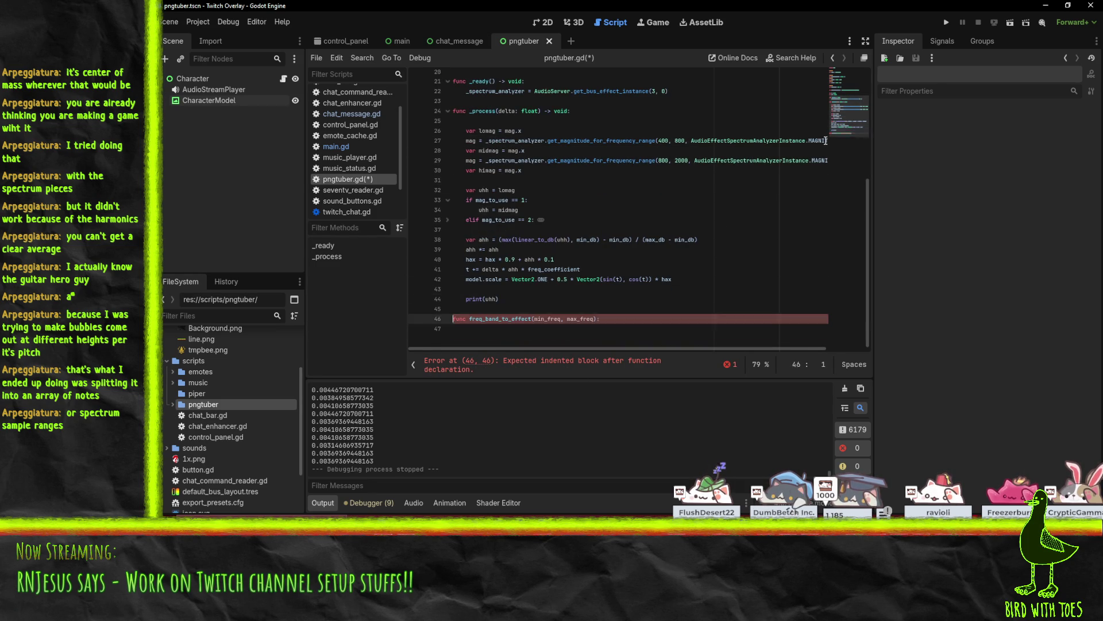
pyautogui.hotkey('ctrl', 'v')
pyautogui.press('Up')
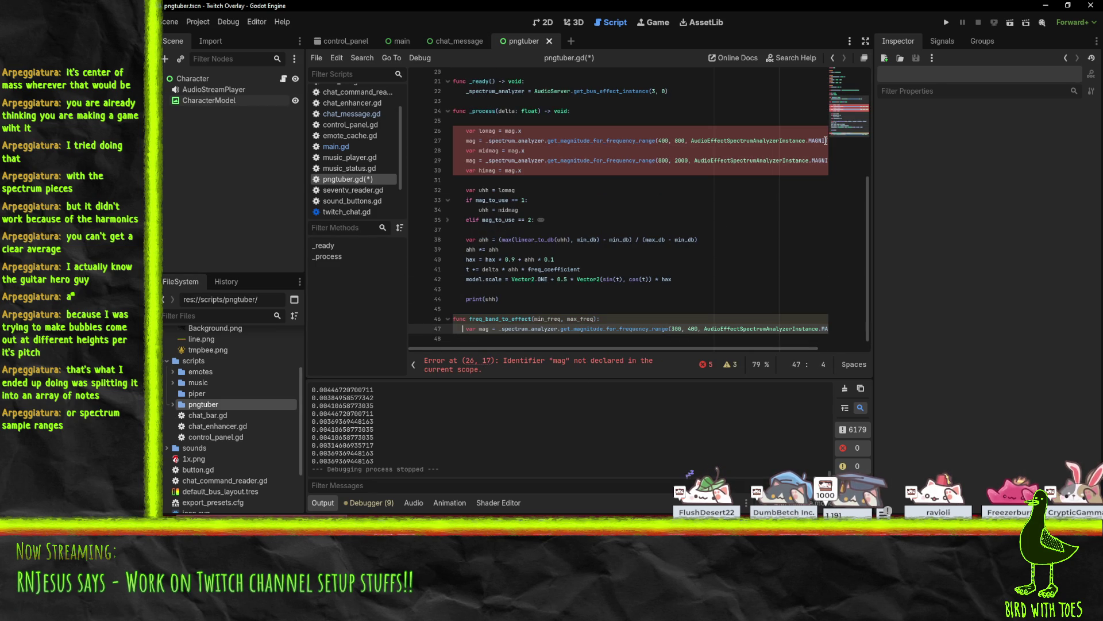
pyautogui.hotkey('ctrl', 'shift', 'Right')
pyautogui.hotkey('ctrl', 'shift', 'Right')
pyautogui.hotkey('ctrl', 'shift', 'Right')
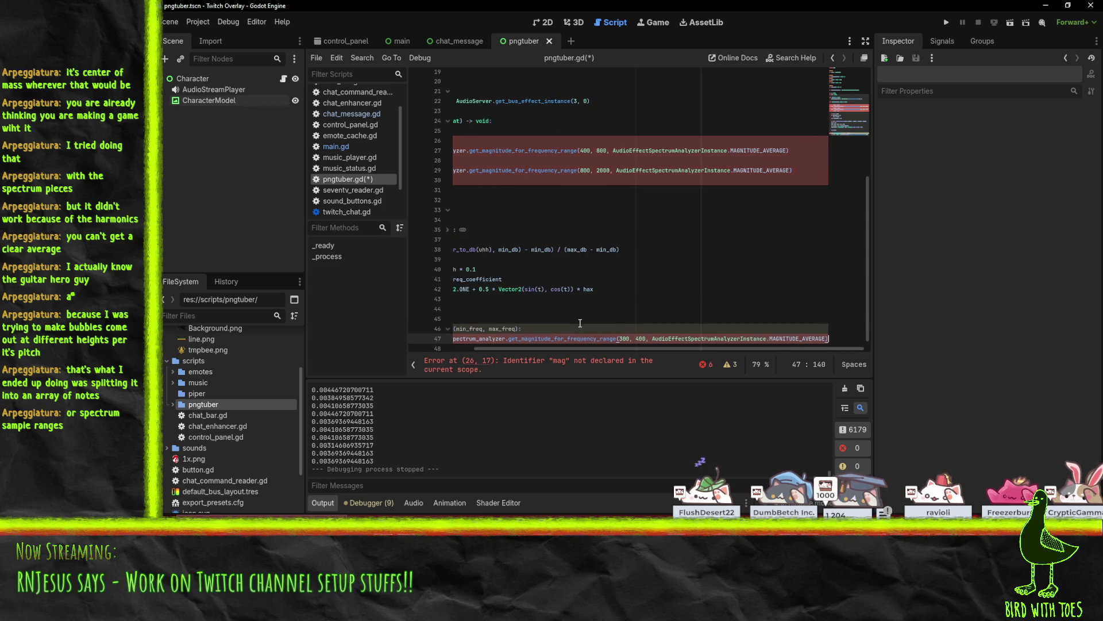
pyautogui.moveTo(602, 338)
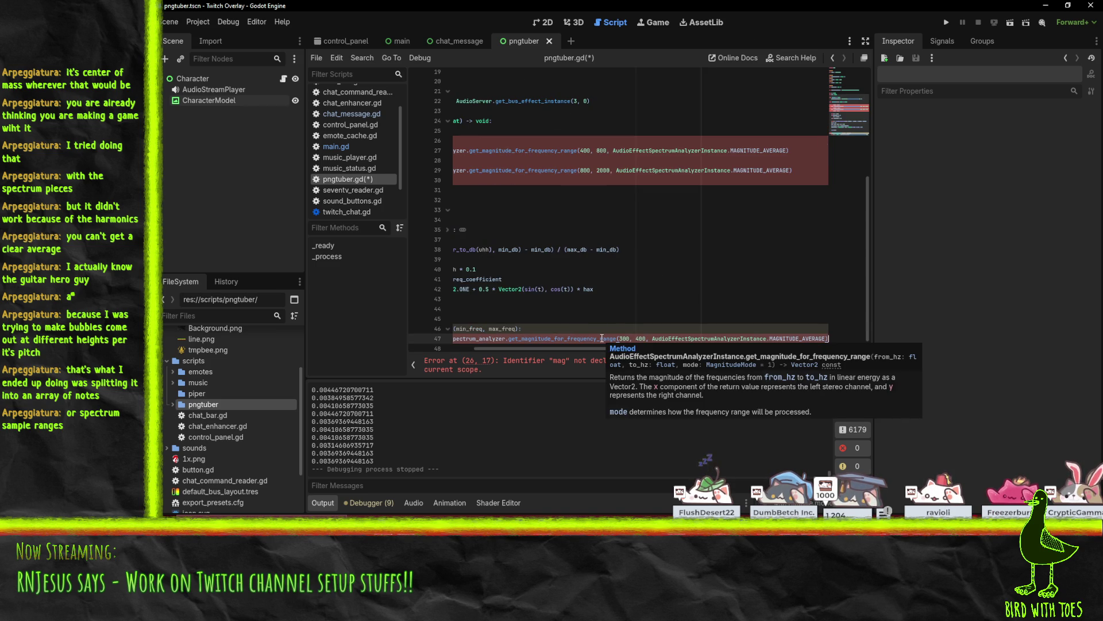
pyautogui.press('Home')
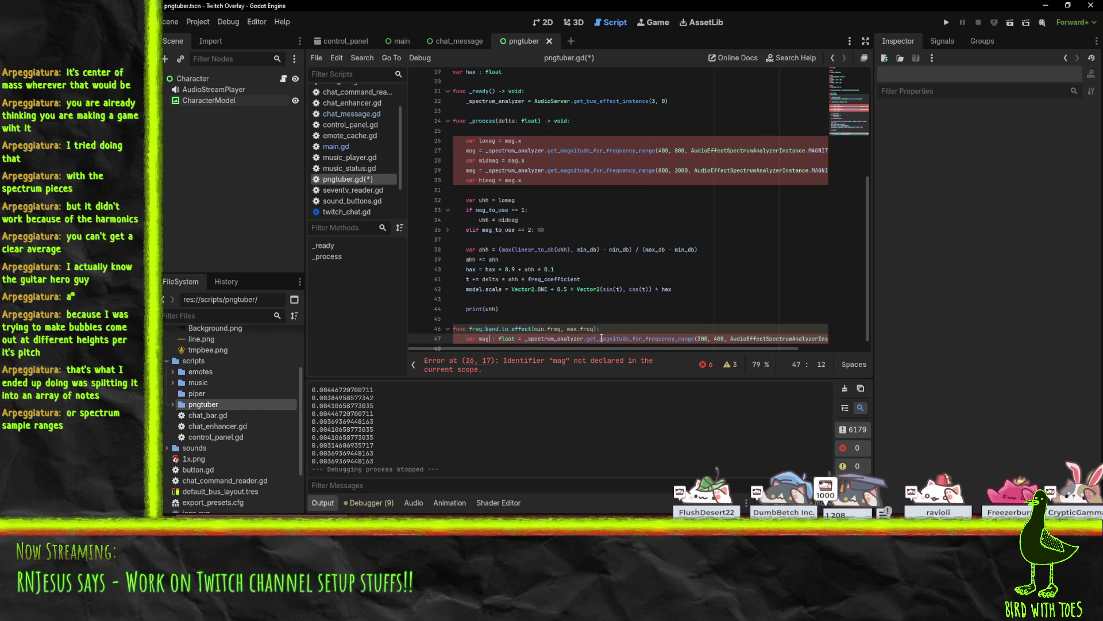
pyautogui.press('End')
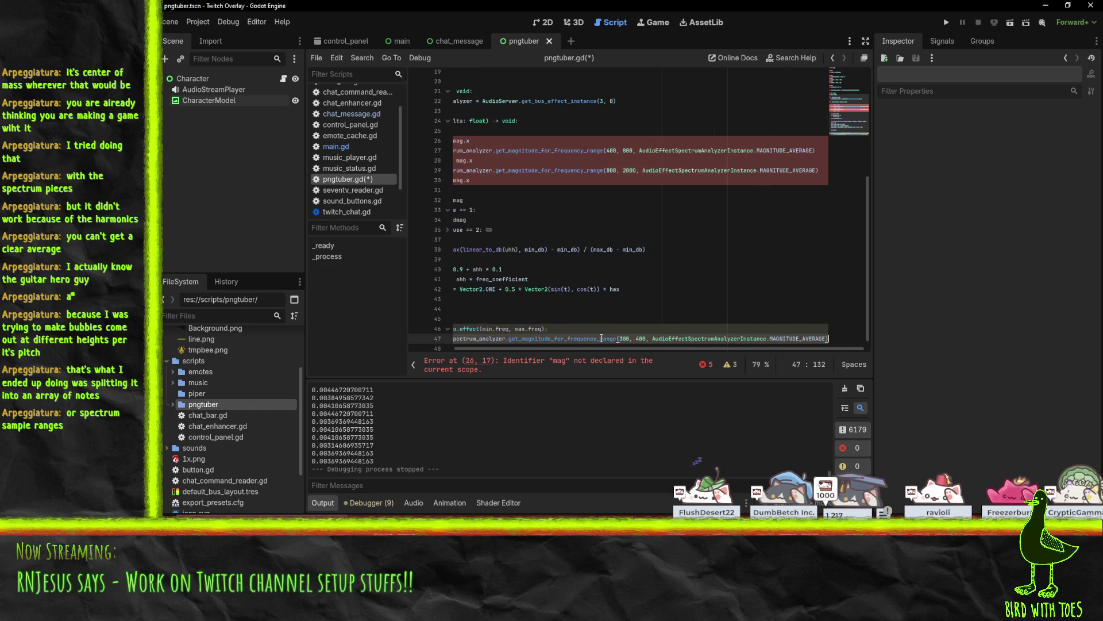
pyautogui.press('Home')
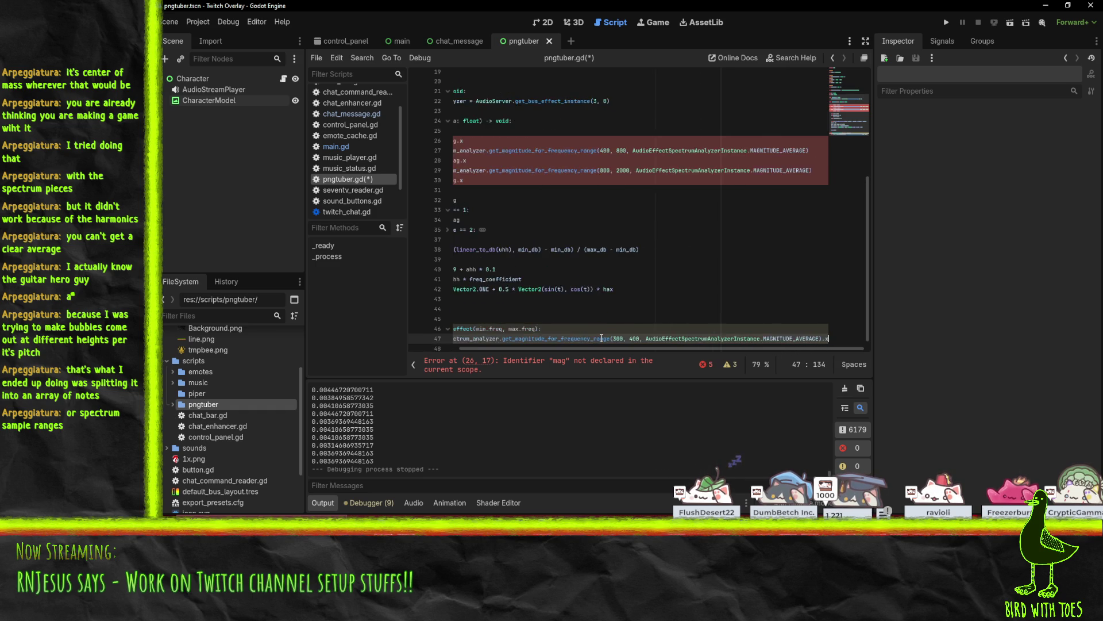
pyautogui.press('End')
pyautogui.press('Return')
pyautogui.press('BackSpace')
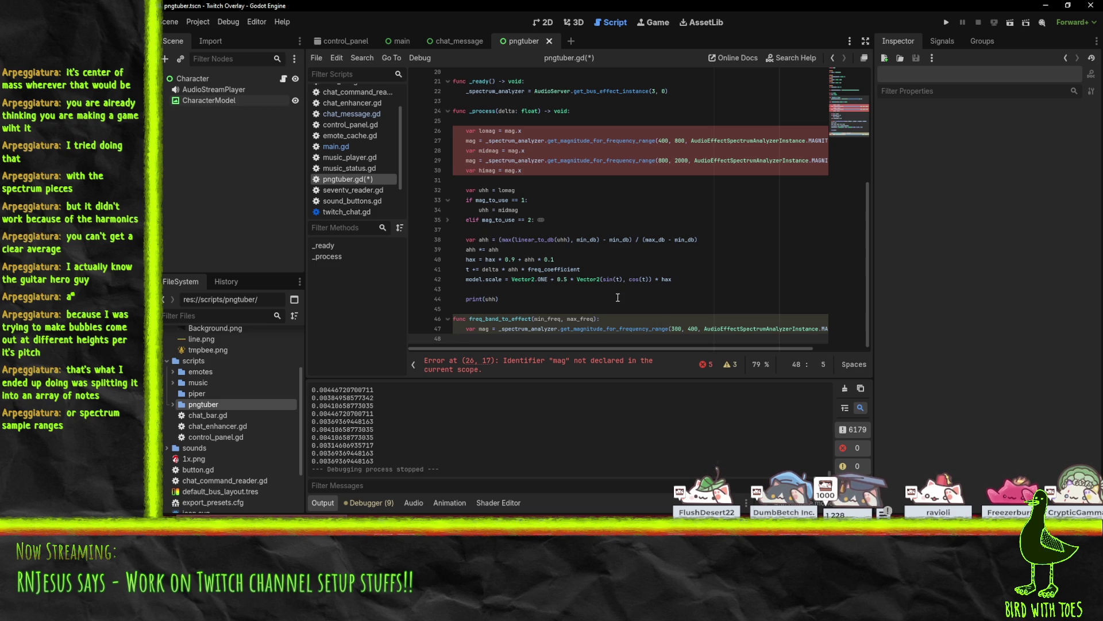
# Replace the hard-coded 300 and 400 in the magnitude call with min_freq and max_freq.
pyautogui.click(678, 333)
pyautogui.doubleClick(678, 333)
pyautogui.write('min_freq')
pyautogui.press('Right')
pyautogui.press('Right')
pyautogui.write('max_freq')
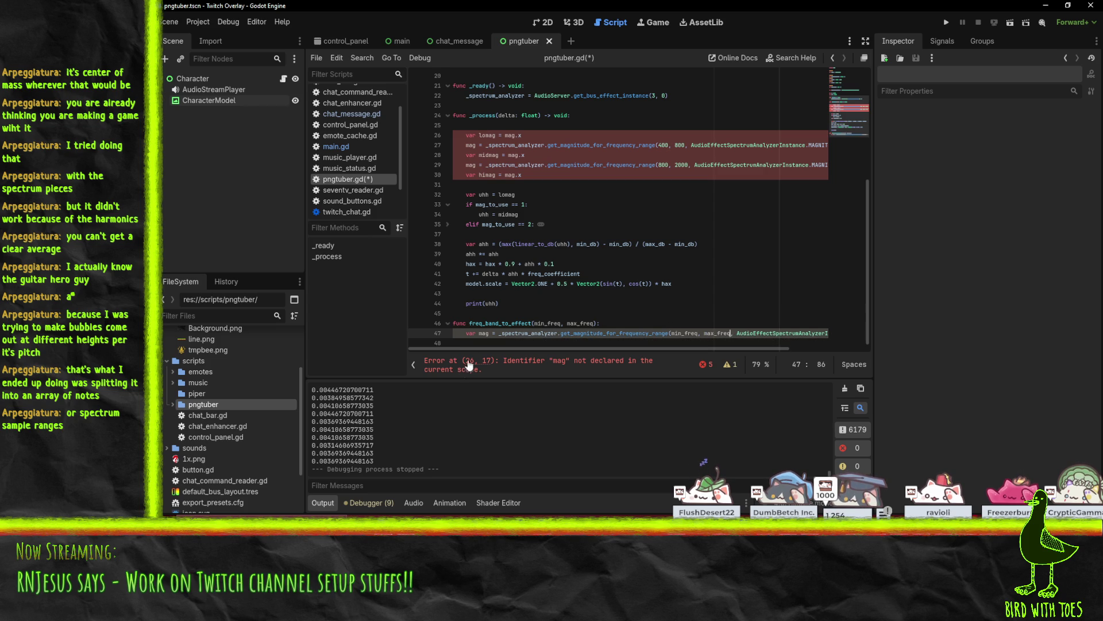
pyautogui.press('End')
pyautogui.press('Return')
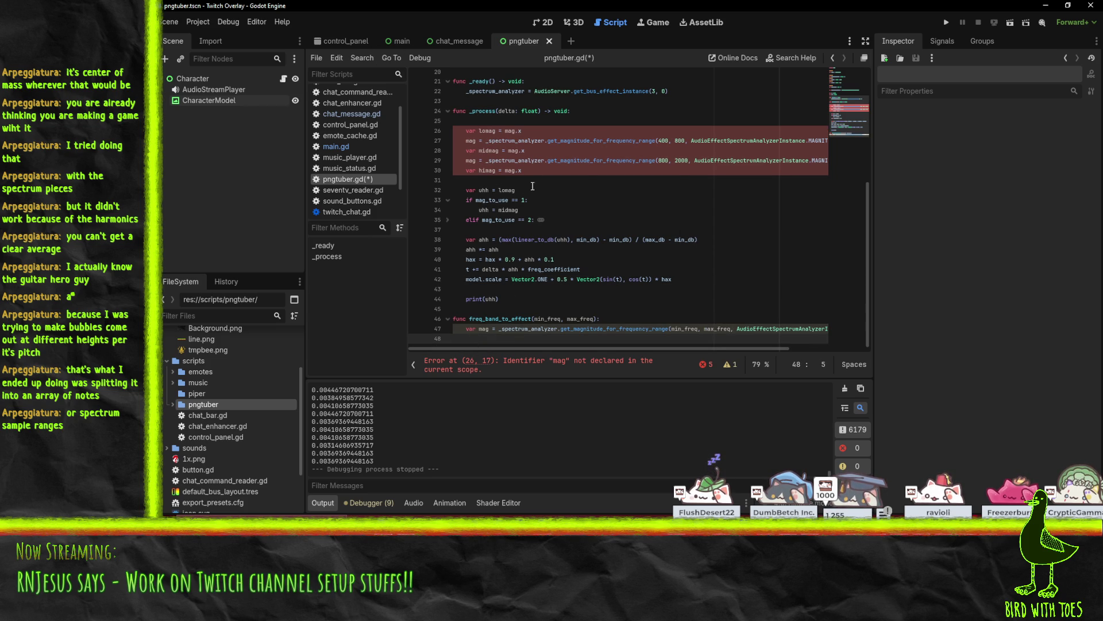
# Add a db variable set to linear_to_db(mag).
pyautogui.scroll(1, 705, 231)
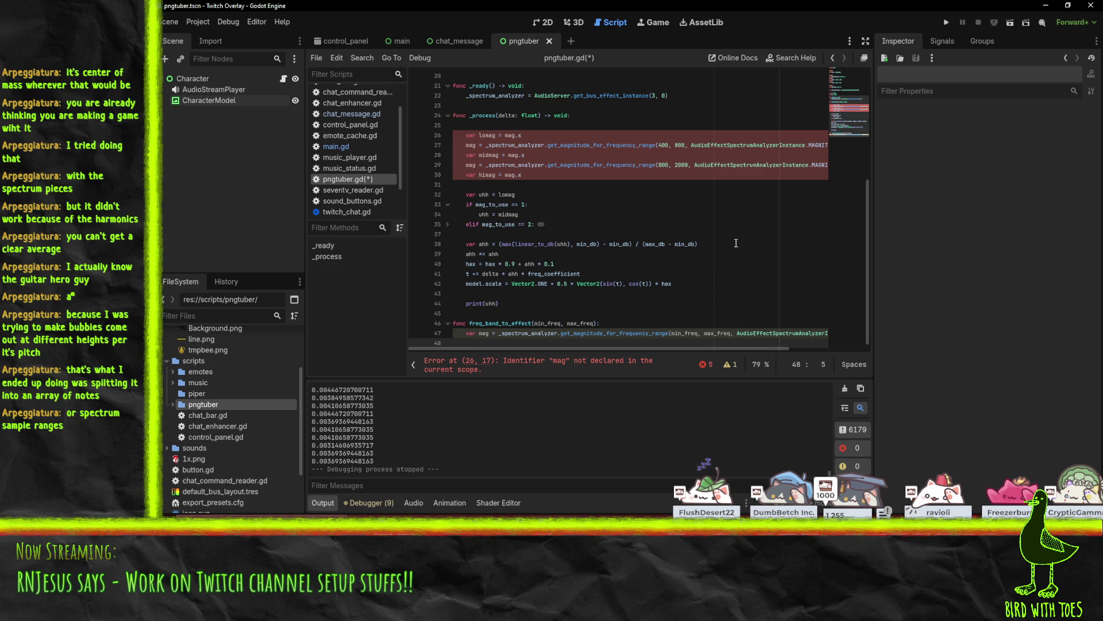
pyautogui.write('var db =')
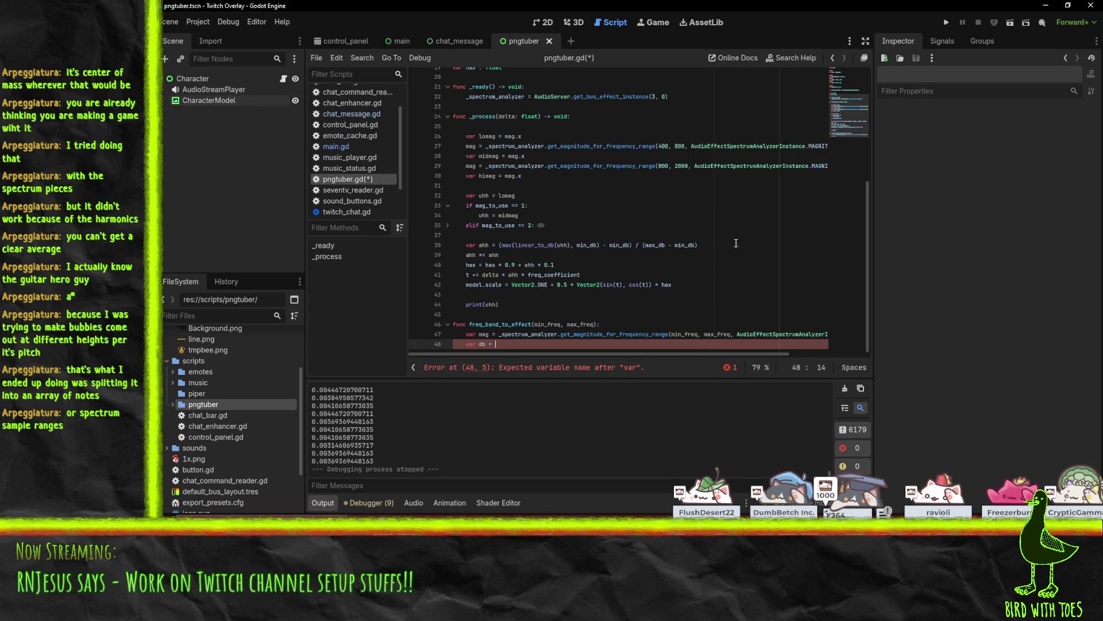
pyautogui.press('BackSpace')
pyautogui.write('lin')
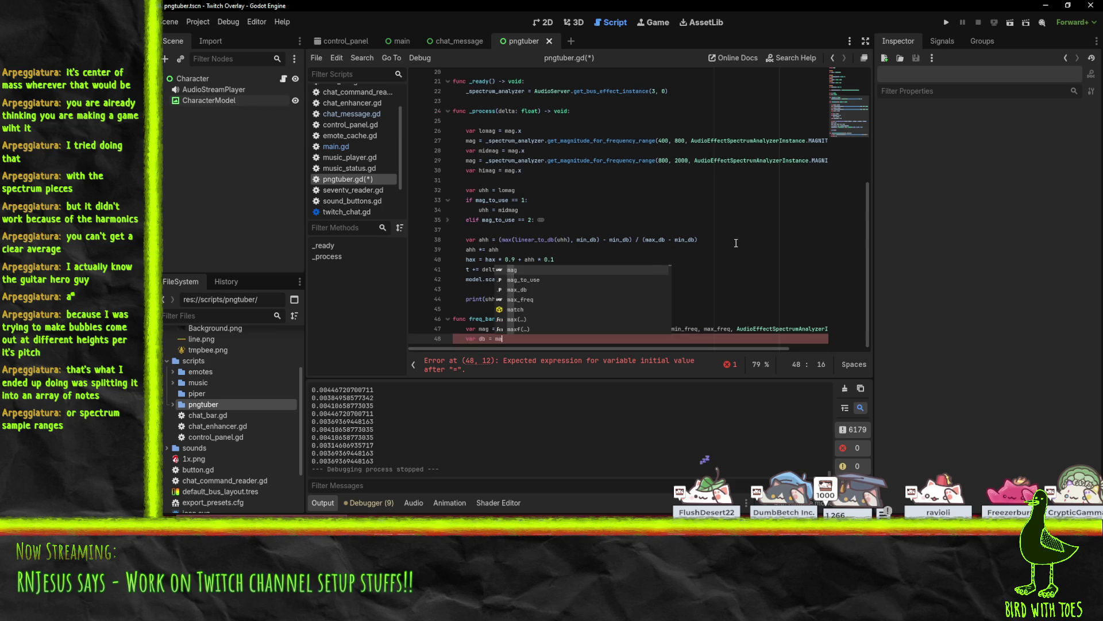
pyautogui.write('ear')
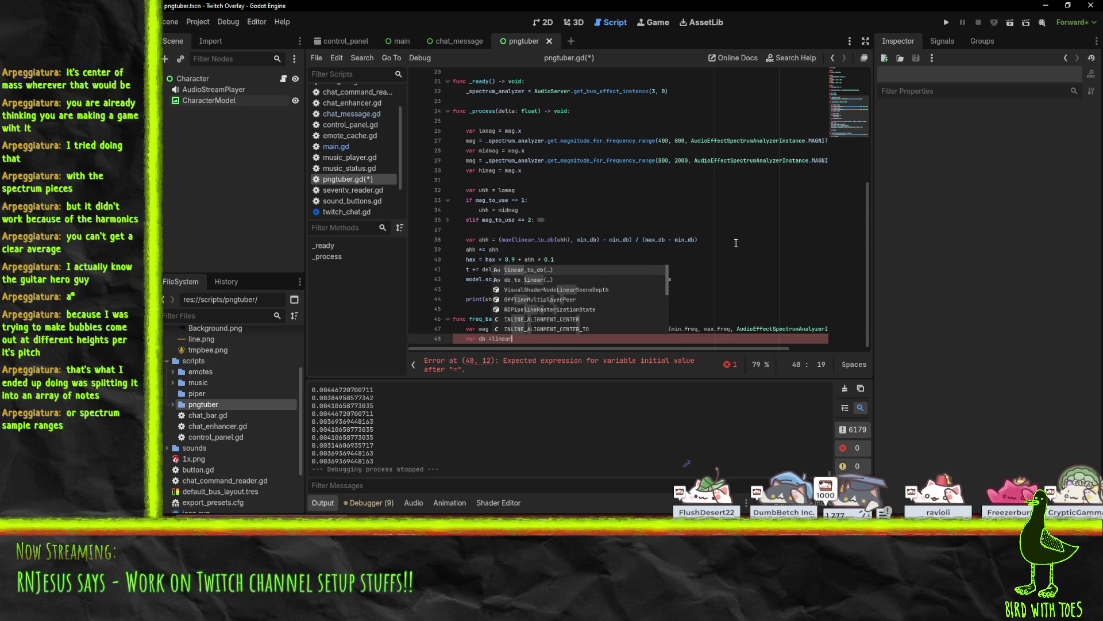
pyautogui.press('Return')
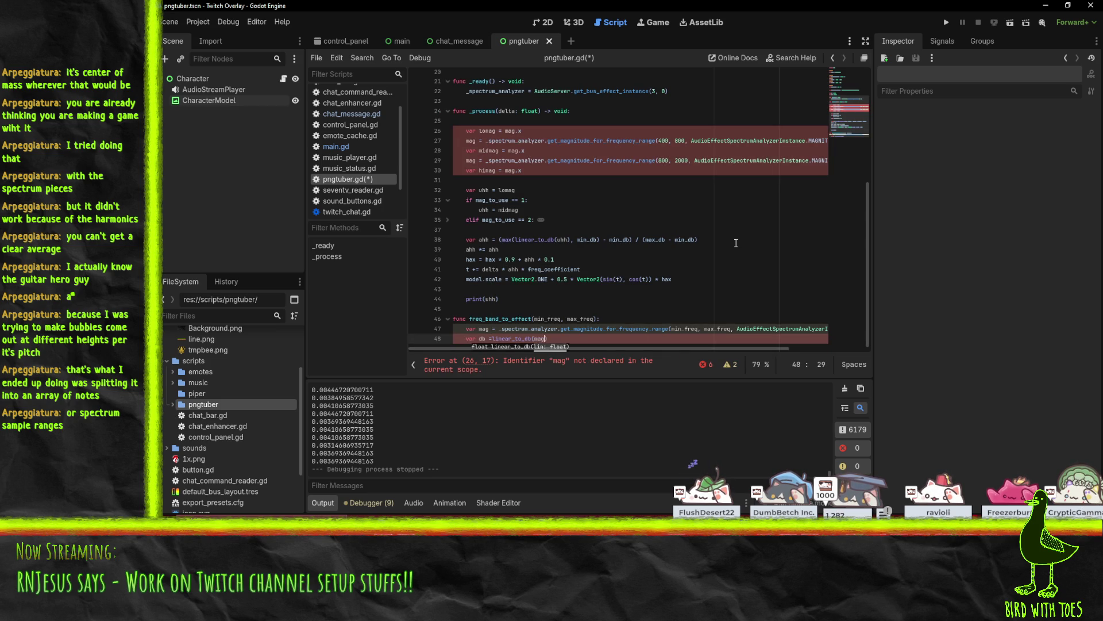
pyautogui.press('Home')
pyautogui.hotkey('ctrl', 'Right')
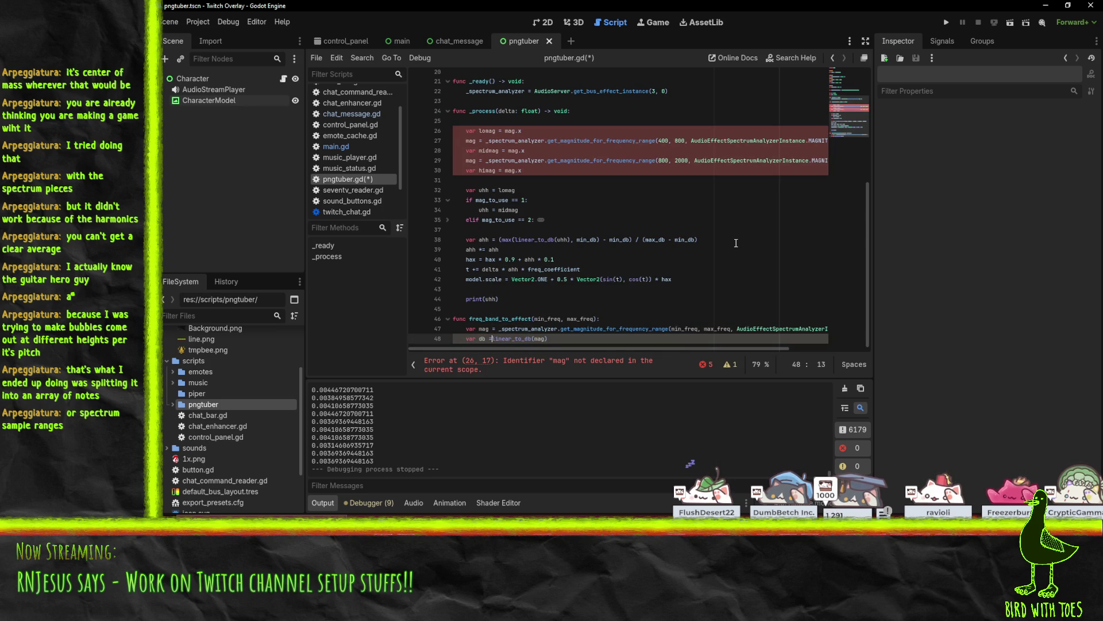
pyautogui.press('End')
pyautogui.press('Return')
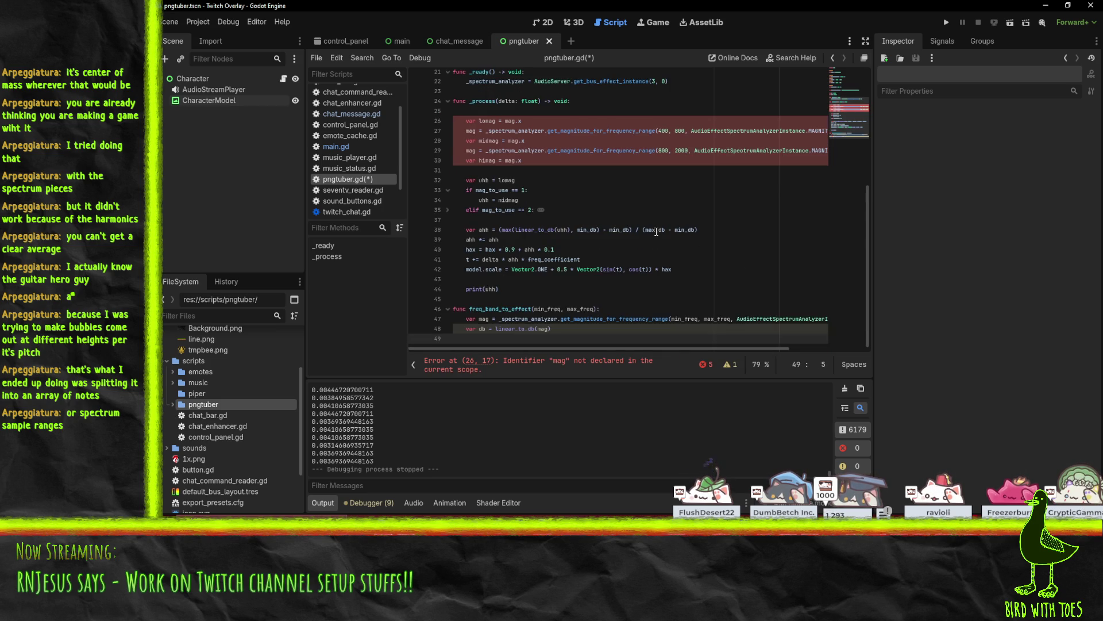
# Start a clamped_linear variable and make db max(linear_to_db(mag), min_db).
pyautogui.write('var cl')
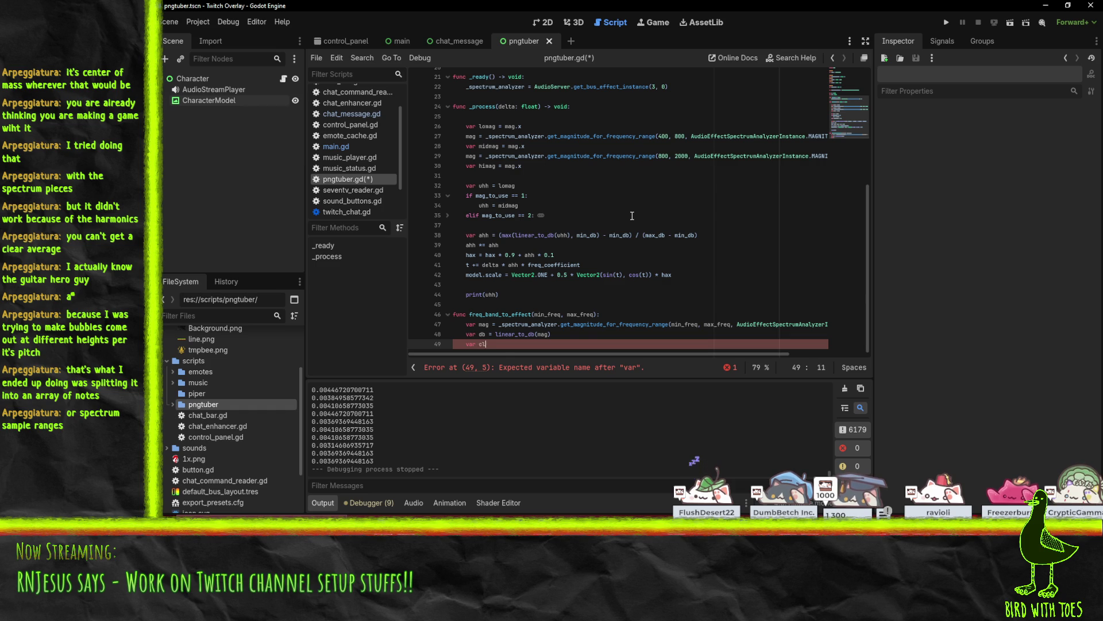
pyautogui.write('amped_linear =')
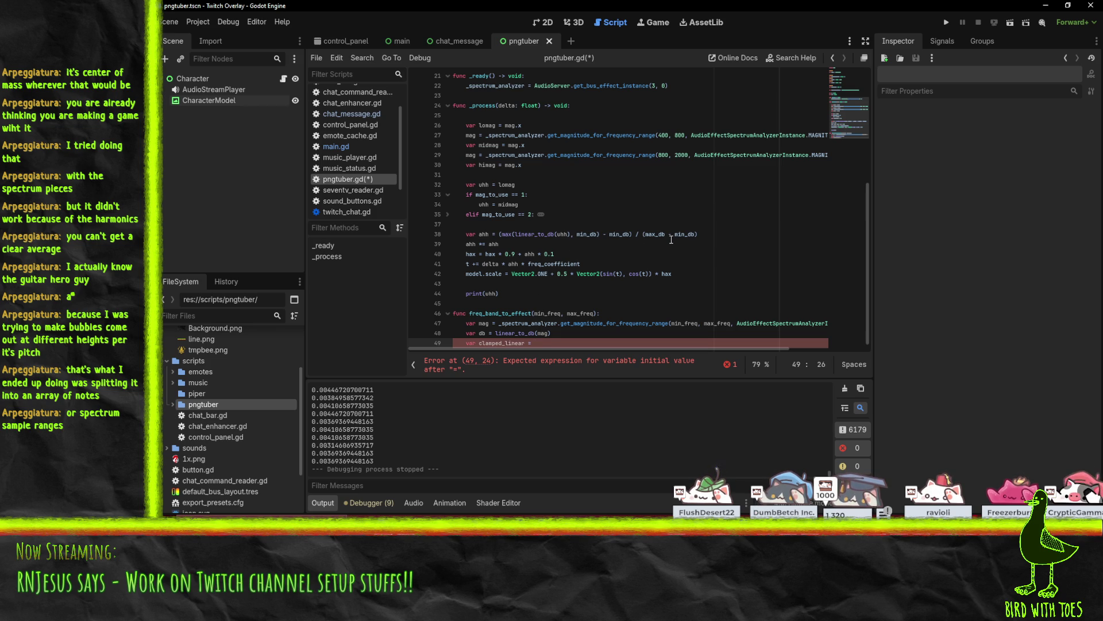
pyautogui.press('Up')
pyautogui.hotkey('ctrl', 'Left')
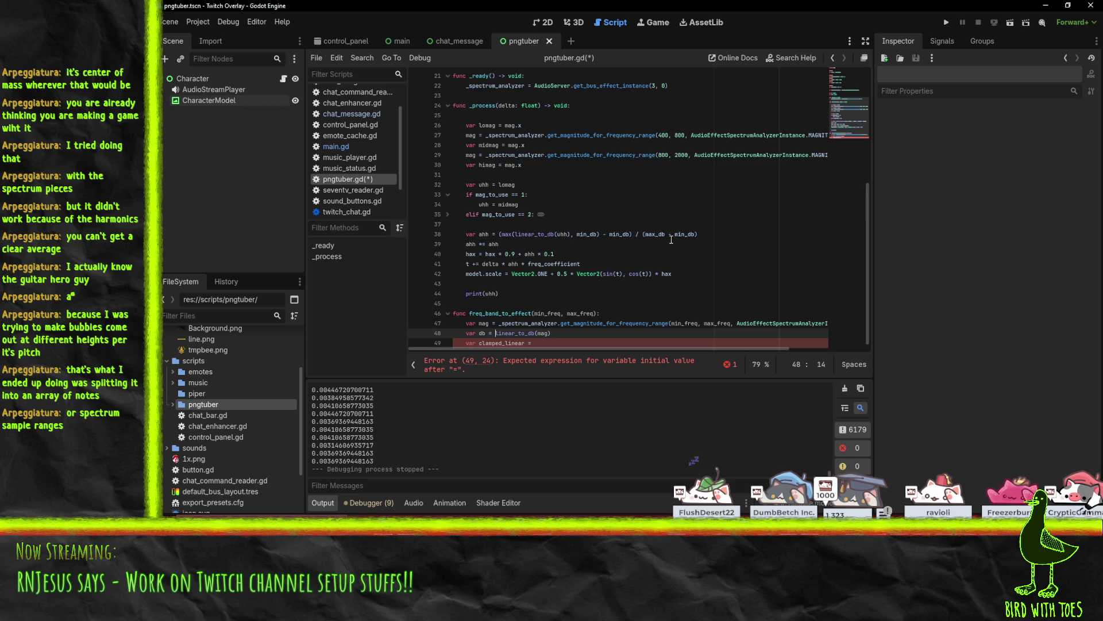
pyautogui.write('mi')
pyautogui.press('BackSpace')
pyautogui.write('ax(')
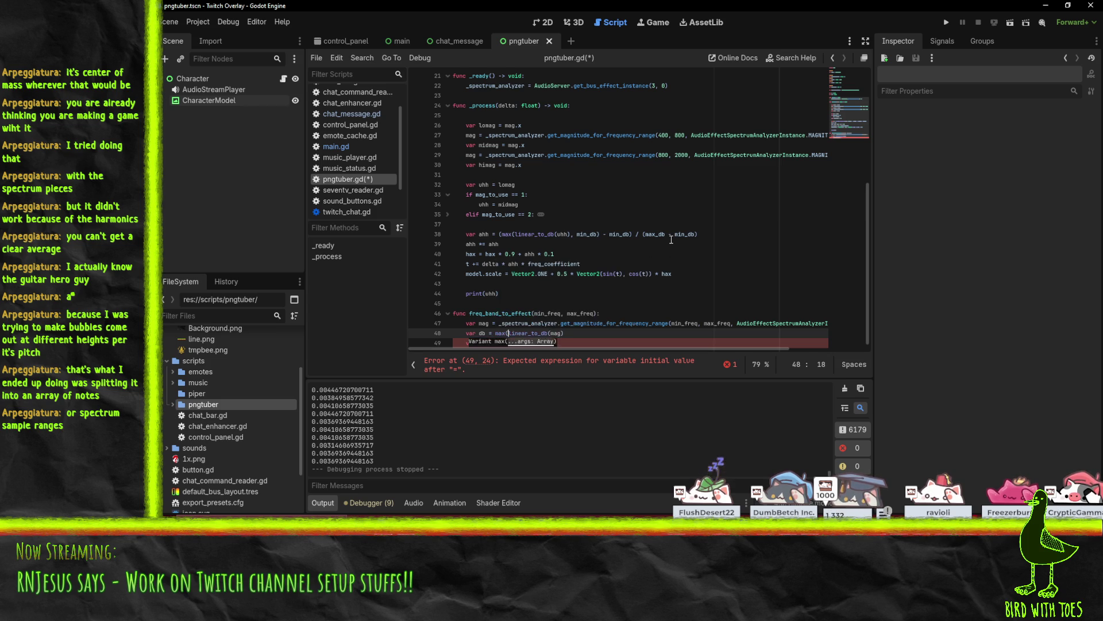
pyautogui.press('End')
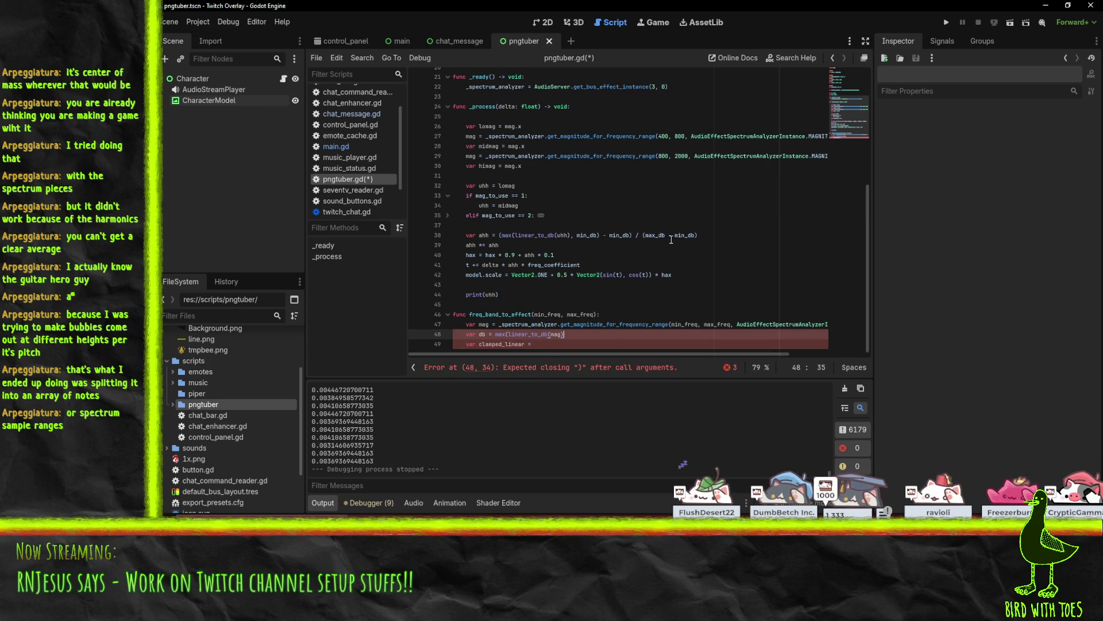
pyautogui.write(', ')
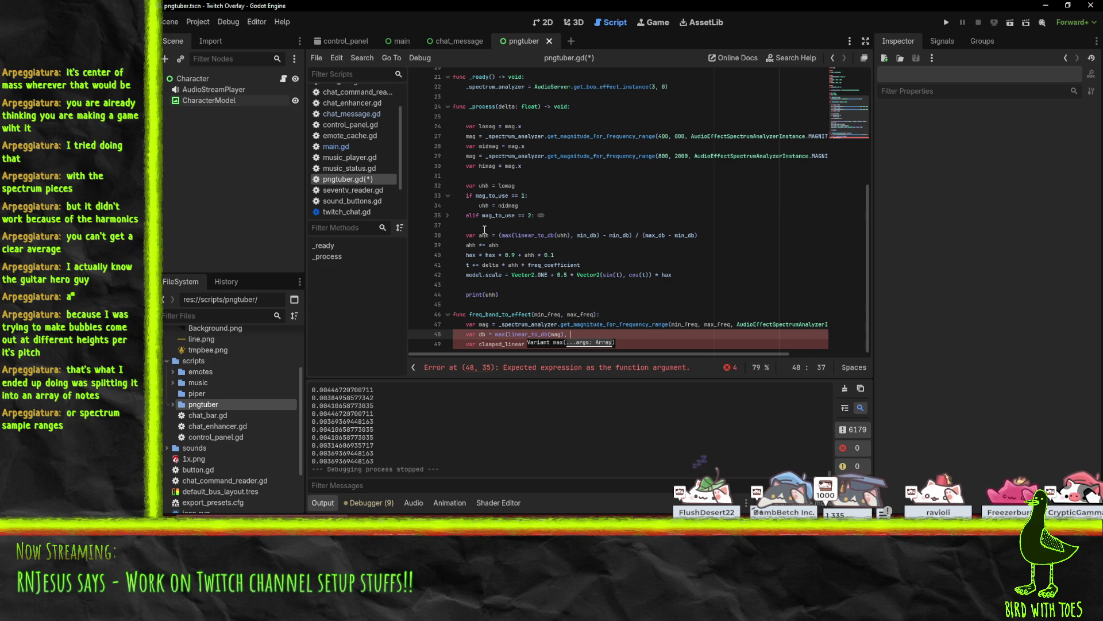
pyautogui.write('min_db)')
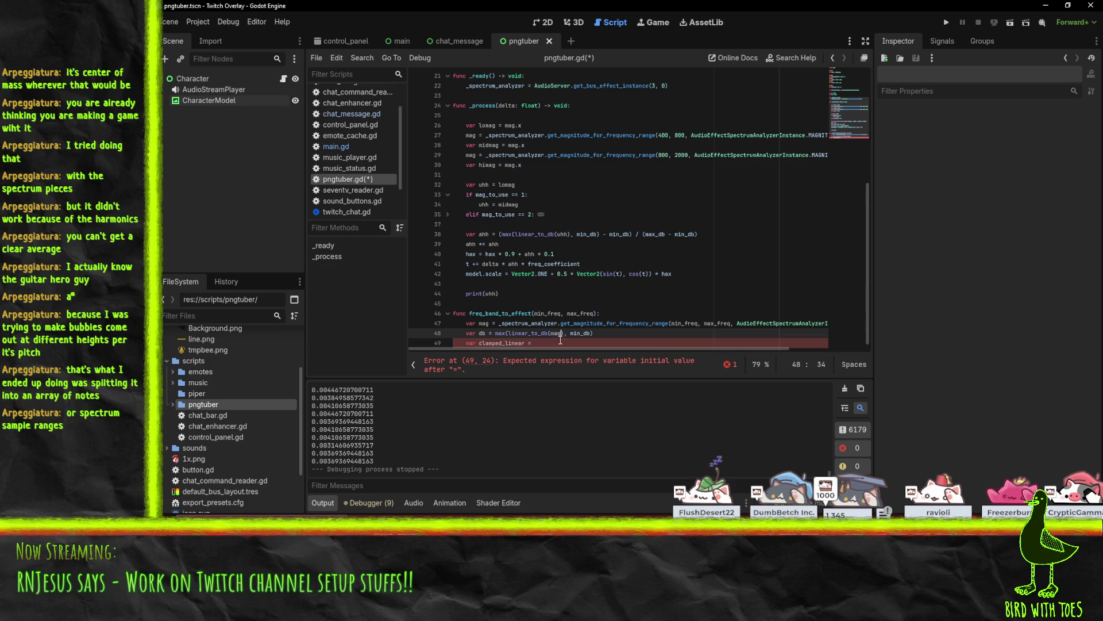
# Set clamped_linear to (db - min_db) / (max_db - min_db).
pyautogui.press('Down')
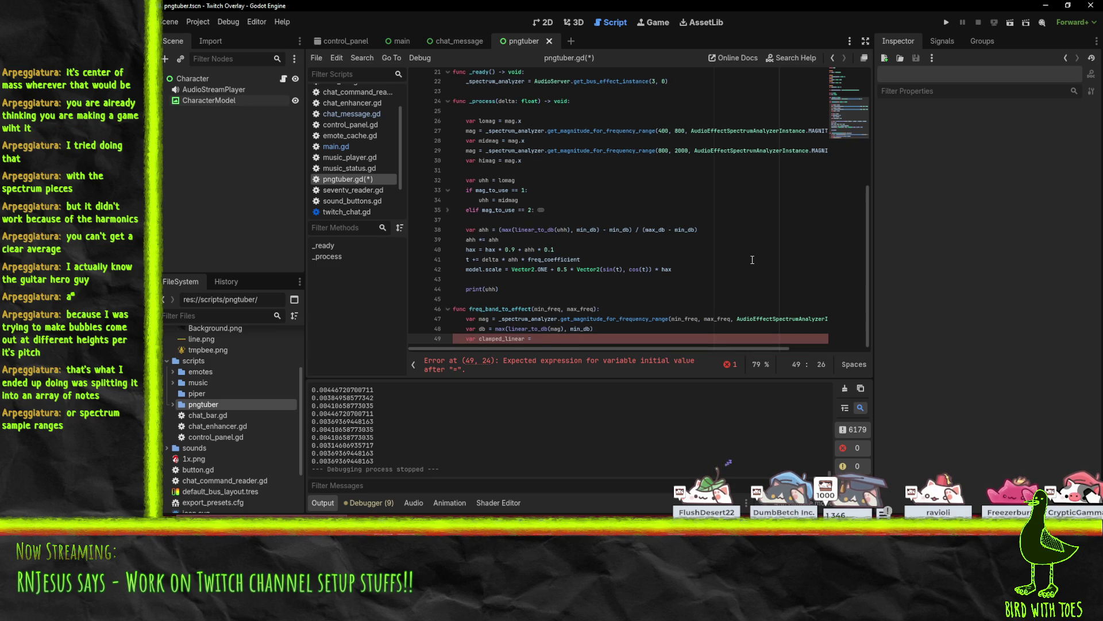
pyautogui.write('db - min_')
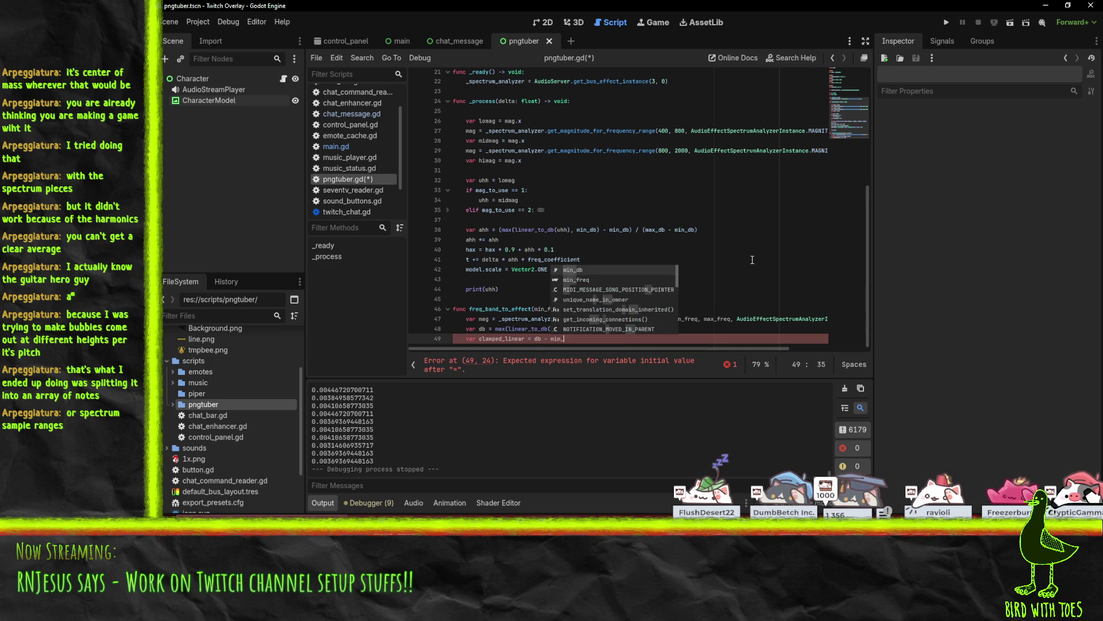
pyautogui.write('db')
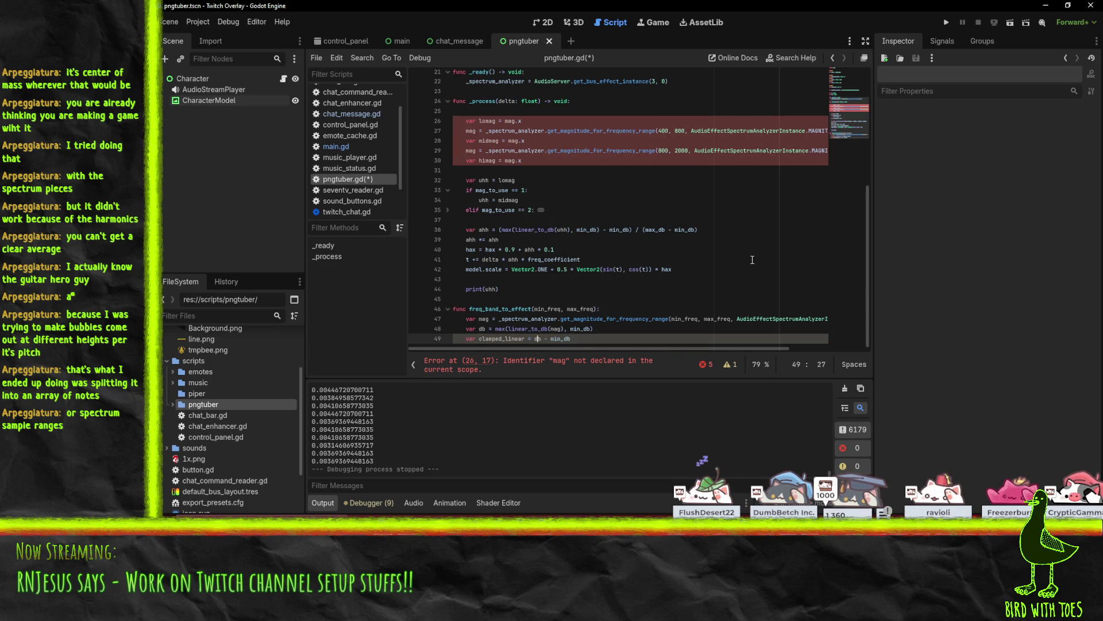
pyautogui.write('(')
pyautogui.press('End')
pyautogui.write(') / (max_db - min_db)')
pyautogui.press('Return')
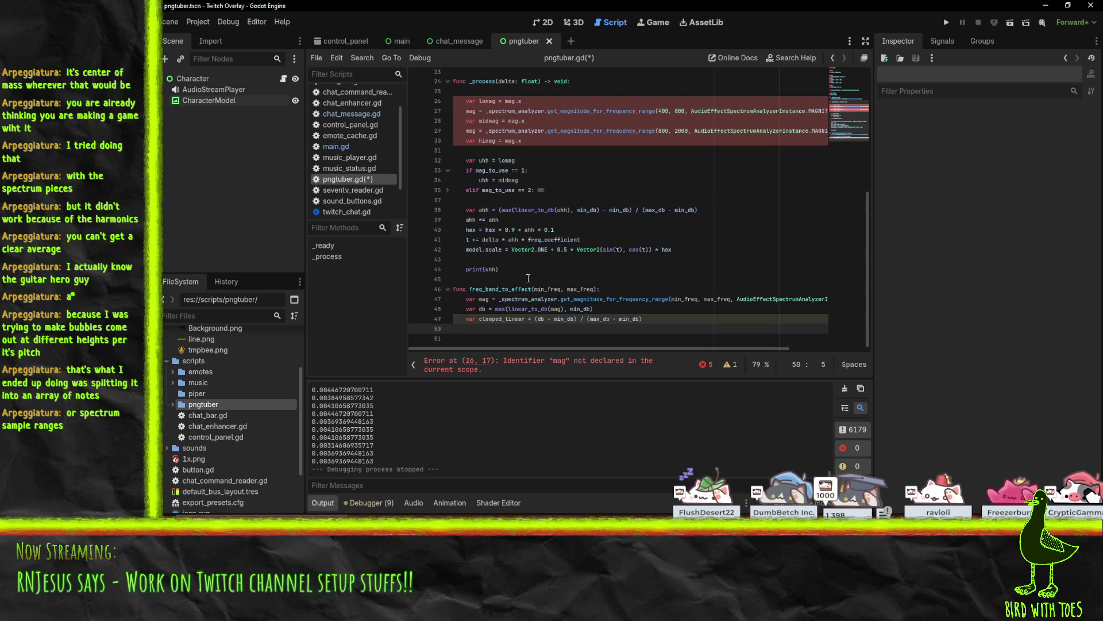
pyautogui.moveTo(512, 289); pyautogui.dragTo(532, 290)
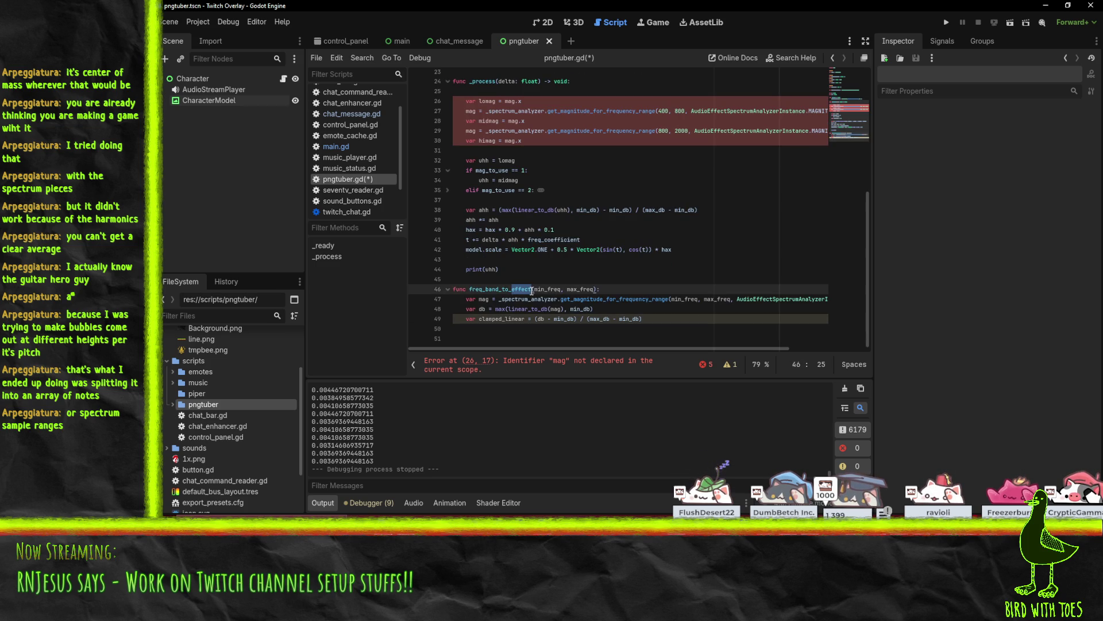
# Rename the helper to freq_band_magnitude and add a line returning clamped_linear.
pyautogui.press('BackSpace')
pyautogui.press('BackSpace')
pyautogui.press('BackSpace')
pyautogui.write('magni')
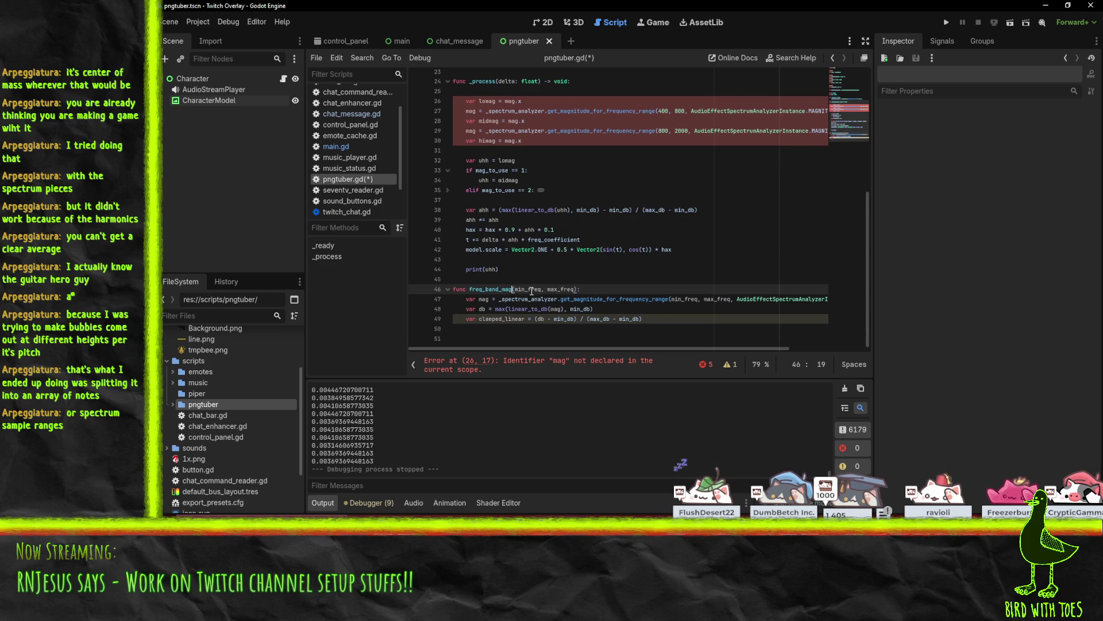
pyautogui.write('tude')
pyautogui.press('Down')
pyautogui.press('Down')
pyautogui.press('Down')
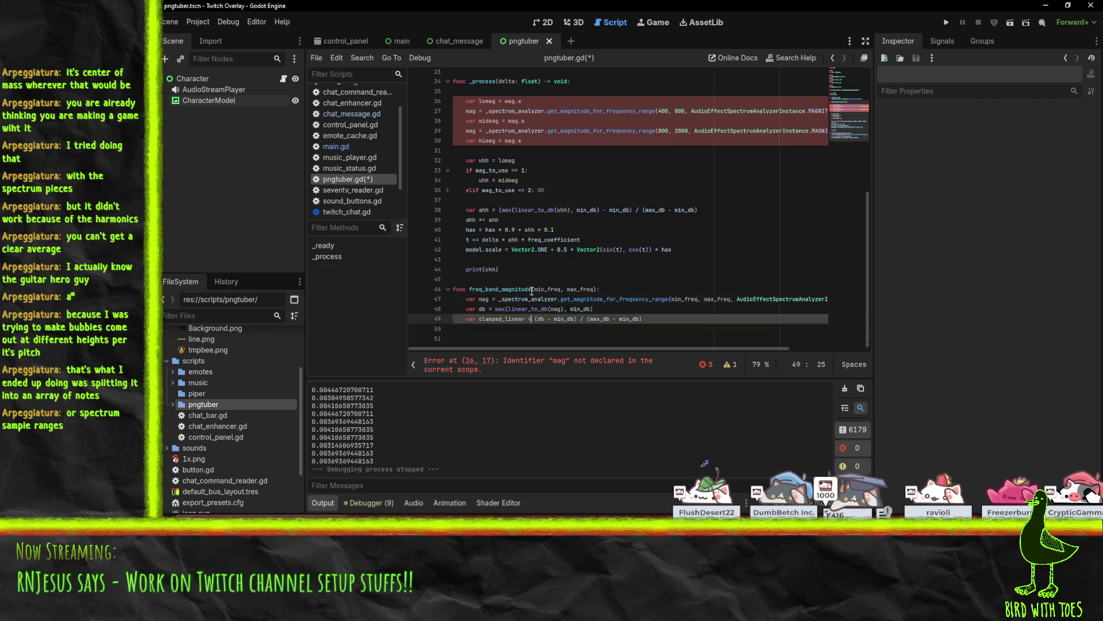
pyautogui.press('Return')
pyautogui.write('return clam')
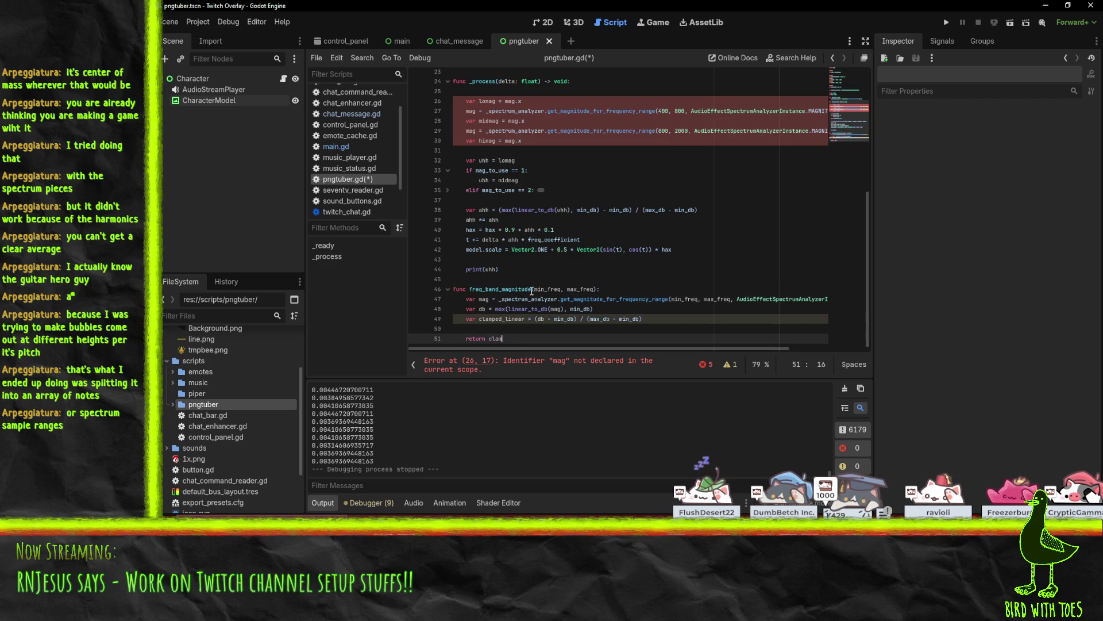
pyautogui.write('ar')
pyautogui.click(628, 333)
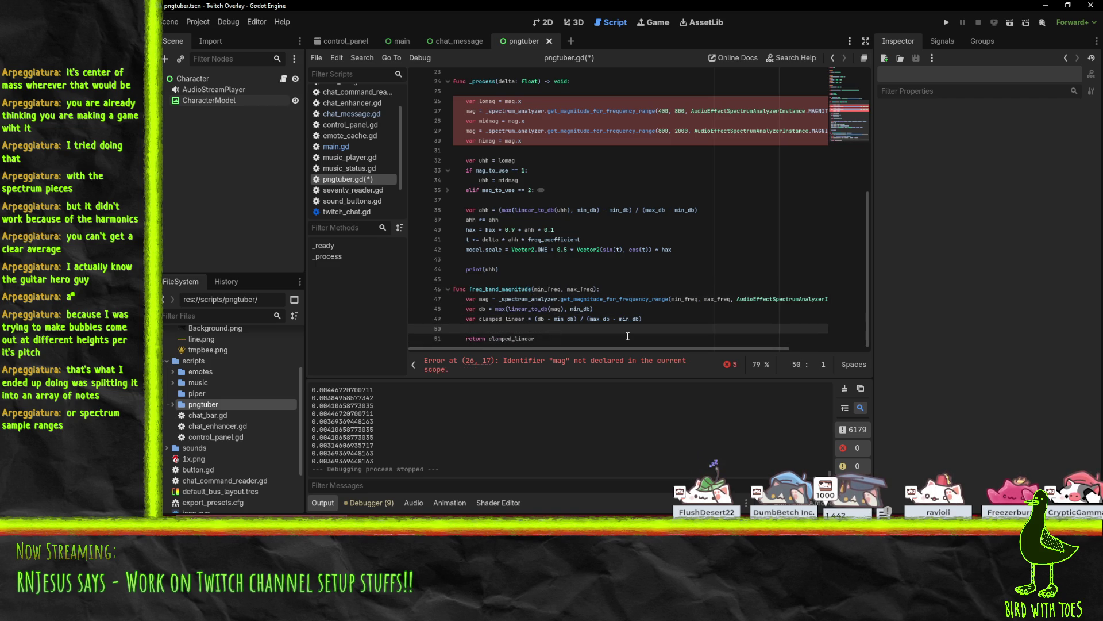
# Return the normalization expression directly and delete the redundant return line.
pyautogui.click(536, 319)
pyautogui.write('(')
pyautogui.hotkey('shift', 'Home')
pyautogui.write('return (')
pyautogui.press('Down')
pyautogui.press('Down')
pyautogui.press('Home')
pyautogui.hotkey('shift', 'End')
pyautogui.press('BackSpace')
pyautogui.press('BackSpace')
pyautogui.press('BackSpace')
# Paste freq_band_magnitude in place of mag.x in the lomag assignment.
pyautogui.doubleClick(497, 289)
pyautogui.scroll(4, 536, 211)
pyautogui.moveTo(502, 229); pyautogui.dragTo(522, 228)
pyautogui.write('freq_band_magnitude')
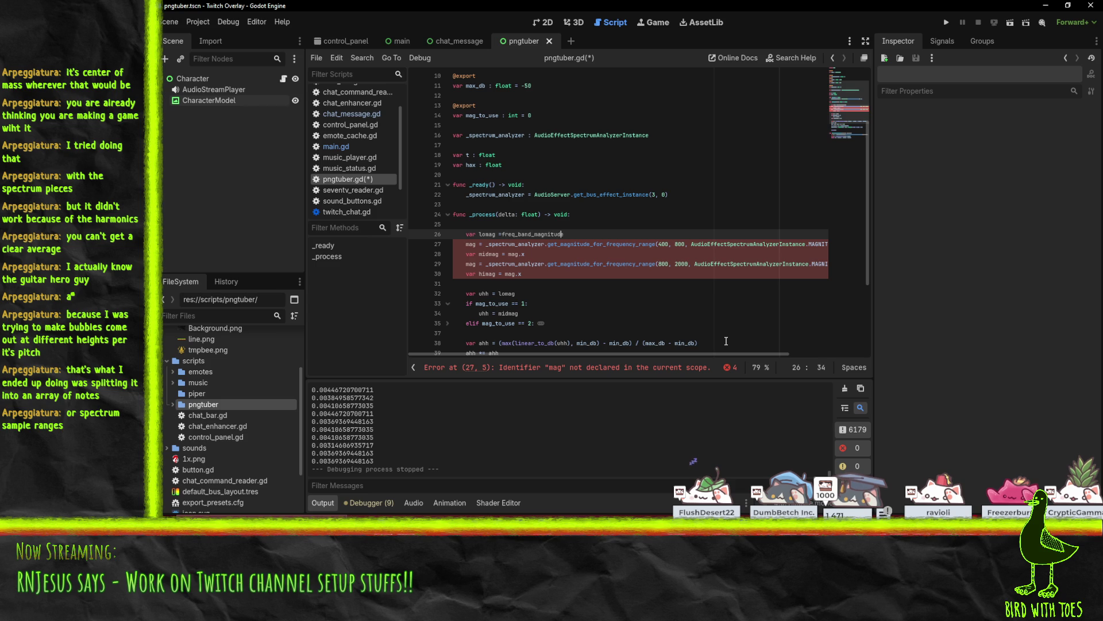
# Make the lomag line call freq_band_magnitude(300, 400).
pyautogui.press('End')
pyautogui.write('(600')
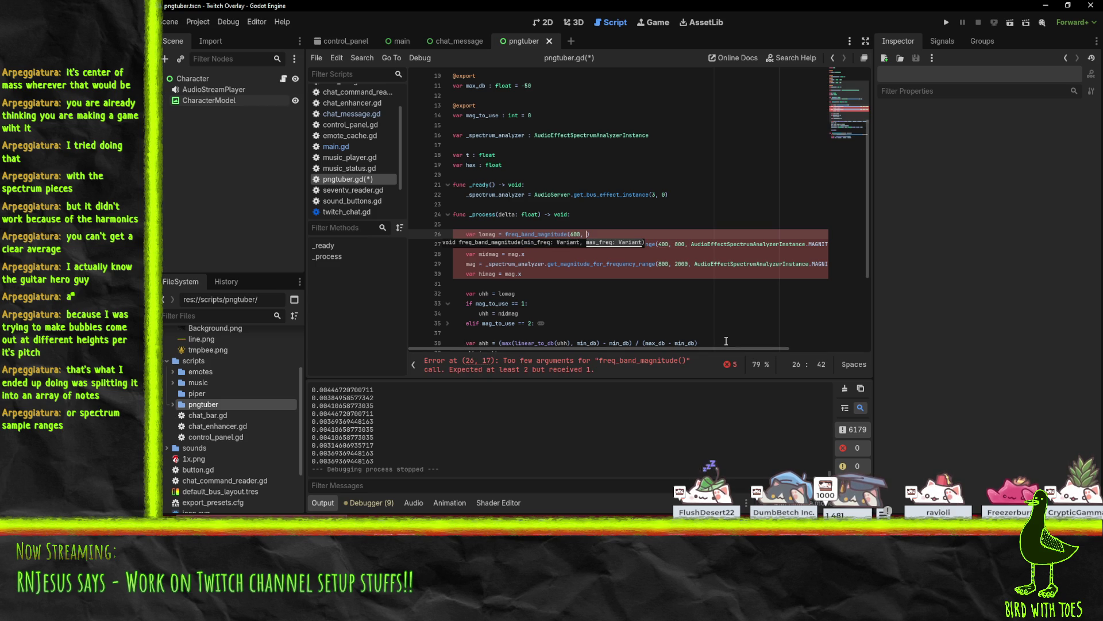
pyautogui.press('BackSpace')
pyautogui.press('BackSpace')
pyautogui.press('BackSpace')
pyautogui.write('300, ')
pyautogui.write('400')
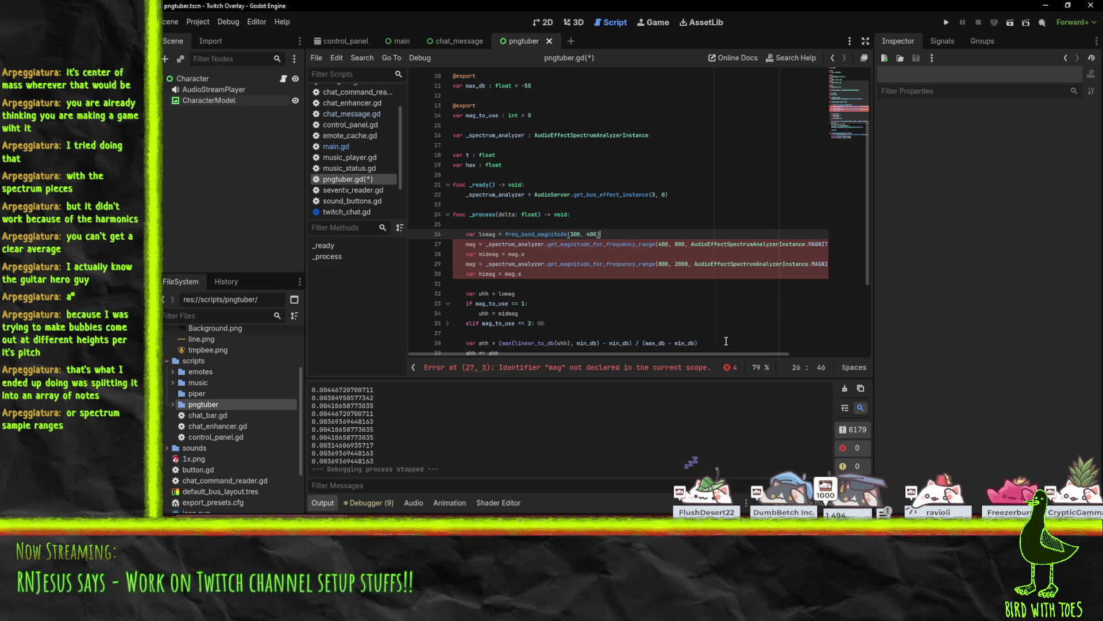
pyautogui.press('Down')
pyautogui.press('Home')
pyautogui.press('Home')
pyautogui.press('Left')
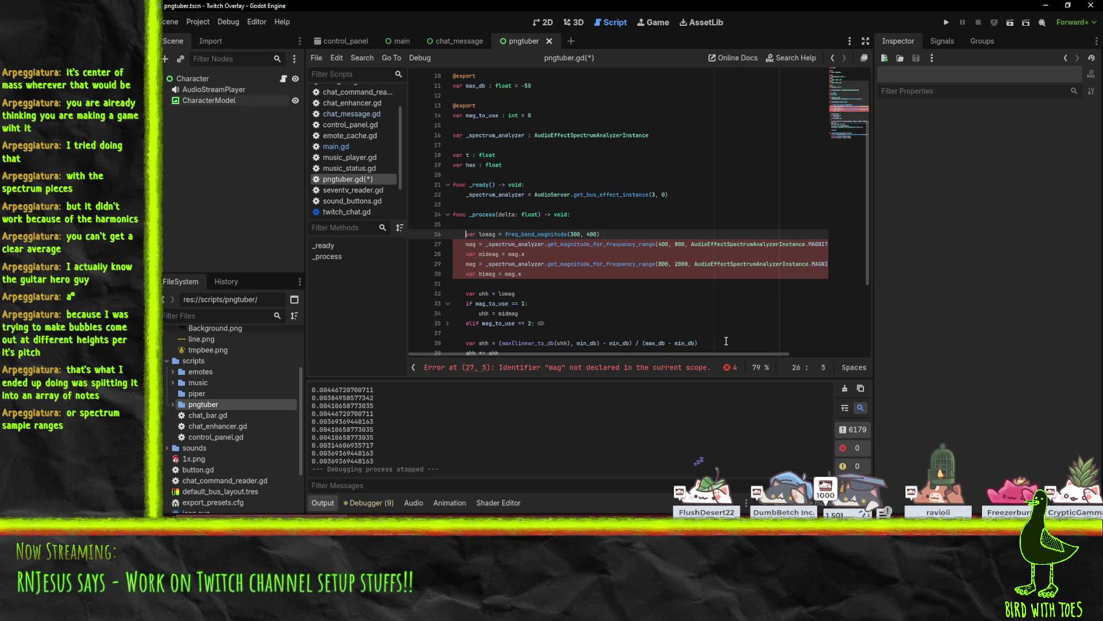
# Duplicate the lomag line as midmag with range 400, 800.
pyautogui.hotkey('ctrl', 'shift', 'd')
pyautogui.hotkey('ctrl', 'shift', 'd')
pyautogui.doubleClick(489, 274)
pyautogui.hotkey('ctrl', 'c')
pyautogui.doubleClick(489, 247)
pyautogui.hotkey('ctrl', 'v')
pyautogui.click(576, 244)
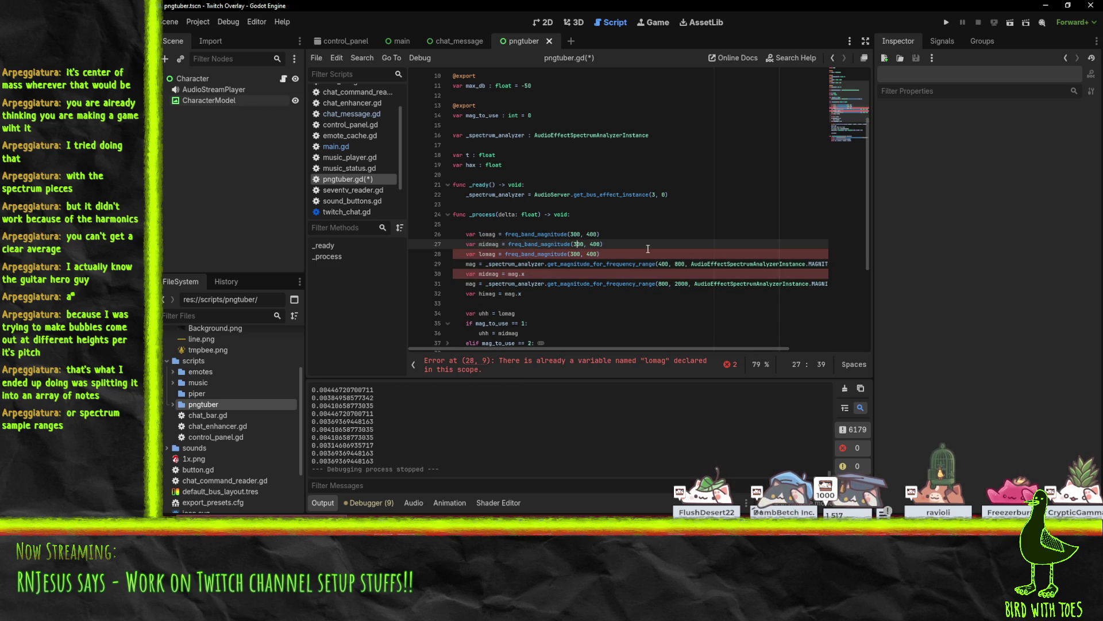
pyautogui.write('4')
pyautogui.press('Right')
pyautogui.press('Right')
pyautogui.press('Right')
pyautogui.press('Delete')
pyautogui.write('8')
pyautogui.press('Up')
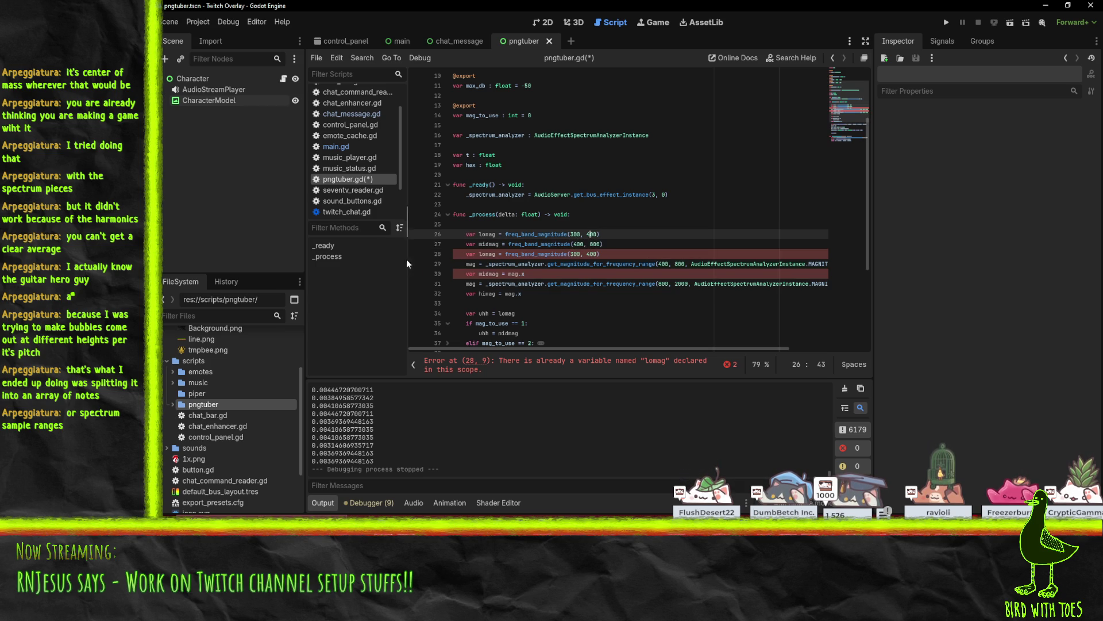
pyautogui.press('Down')
pyautogui.press('Down')
pyautogui.press('Down')
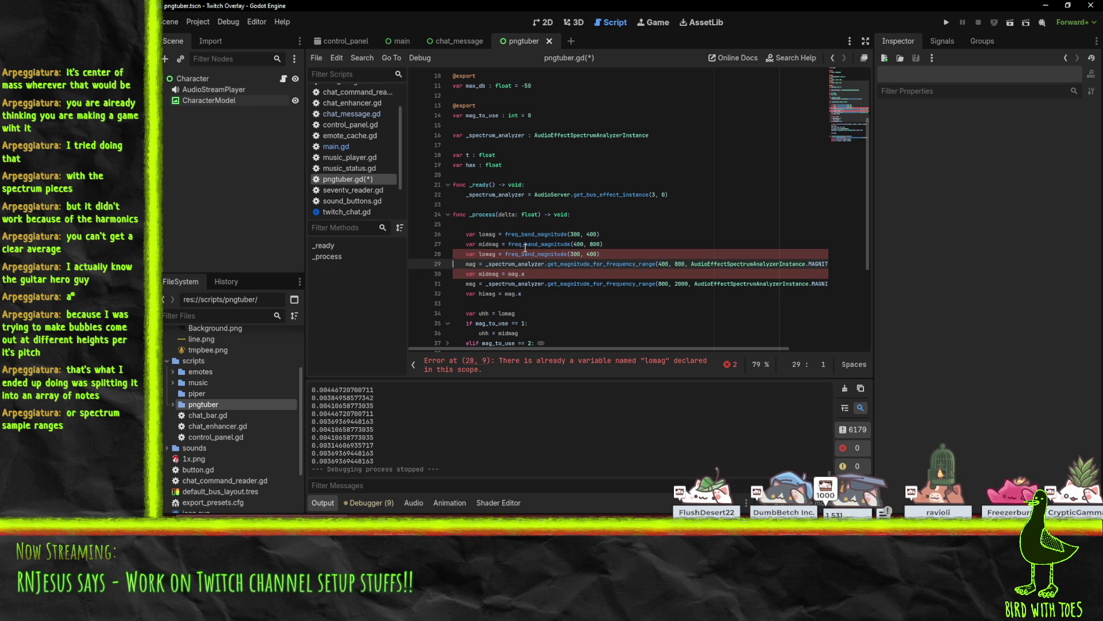
pyautogui.press('Up')
pyautogui.press('Up')
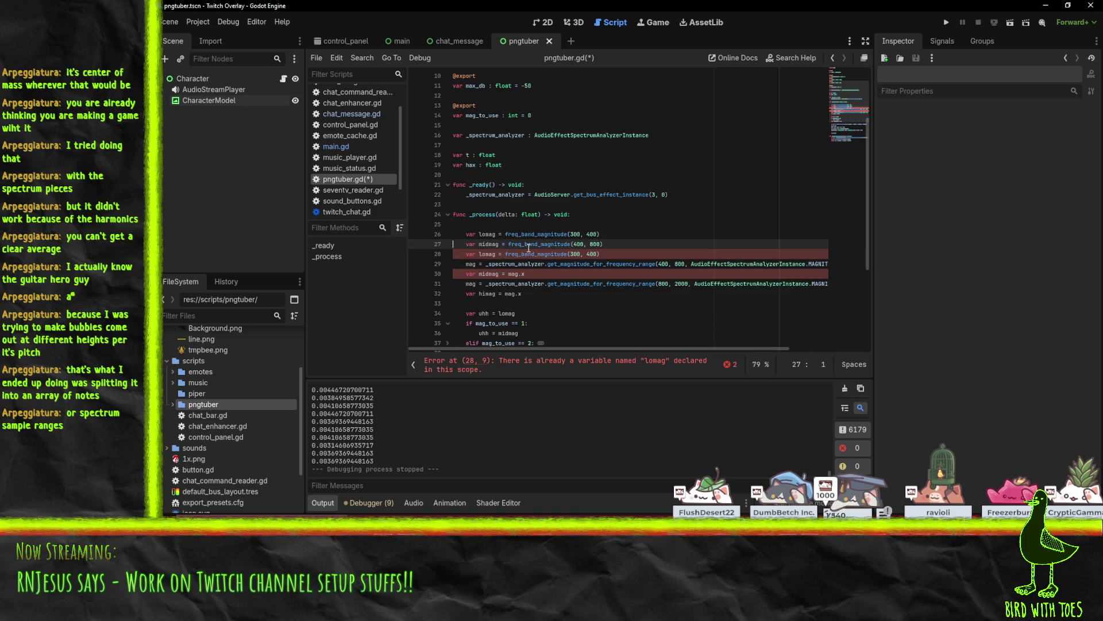
# Duplicate the midmag line as himag with range 800, 1600.
pyautogui.hotkey('ctrl', 'shift', 'd')
pyautogui.doubleClick(487, 304)
pyautogui.doubleClick(488, 253)
pyautogui.write('himag')
pyautogui.click(581, 254)
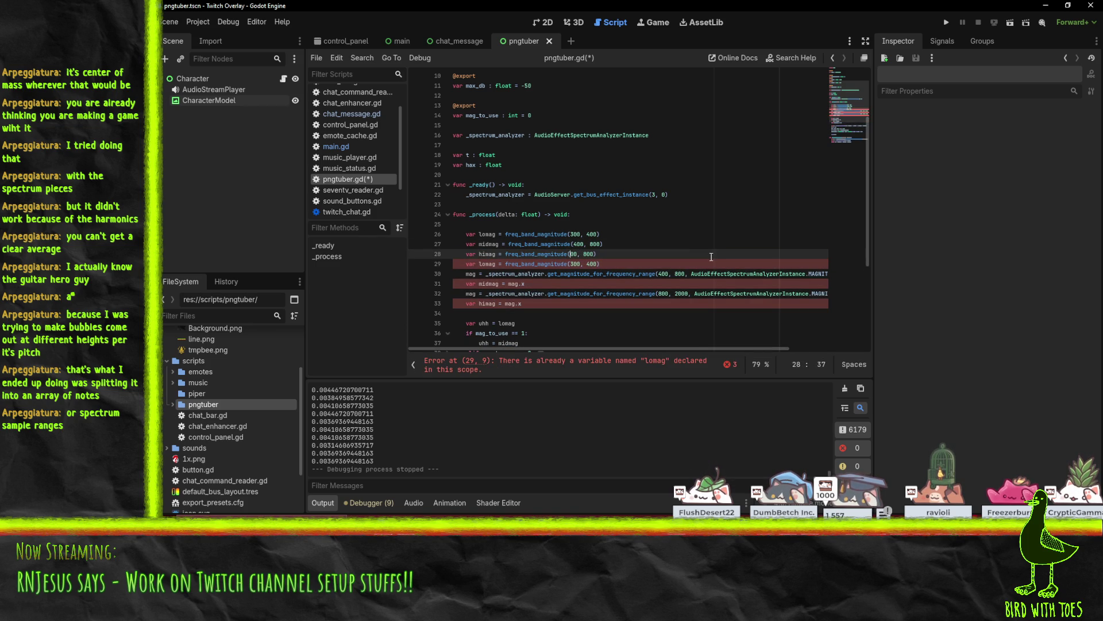
pyautogui.write('80')
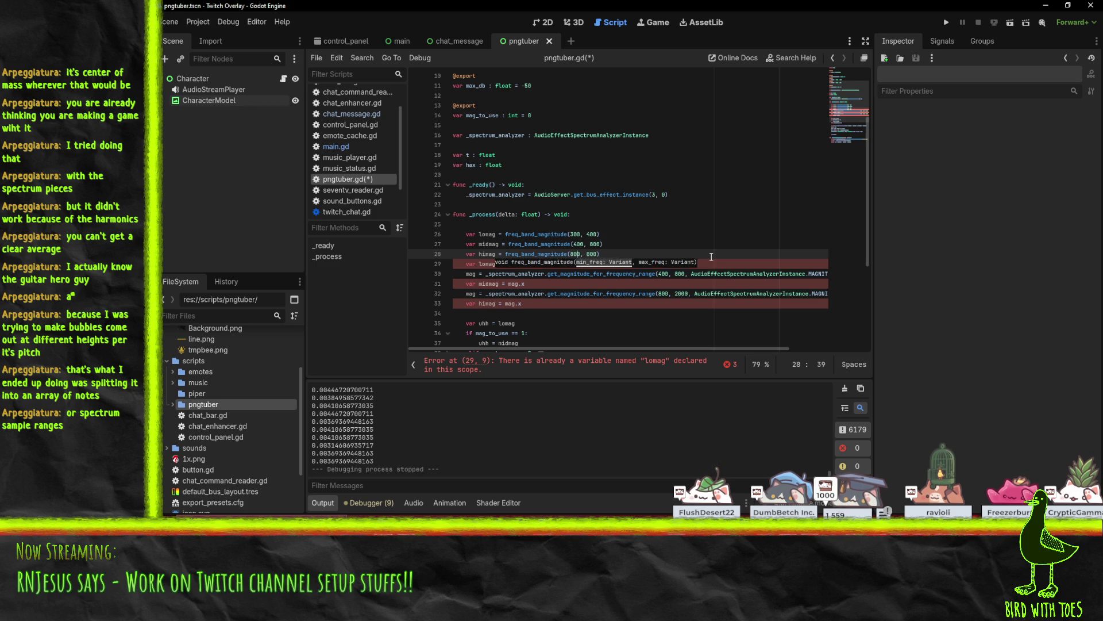
pyautogui.press('Right')
pyautogui.press('Right')
pyautogui.press('Right')
pyautogui.press('Delete')
pyautogui.write('12')
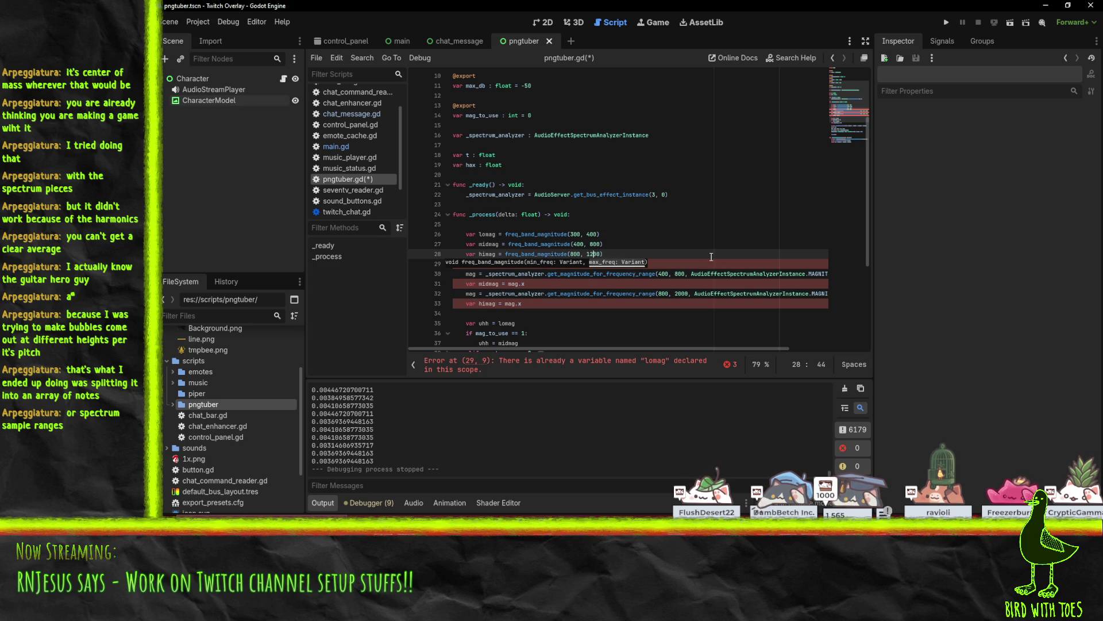
pyautogui.press('Up')
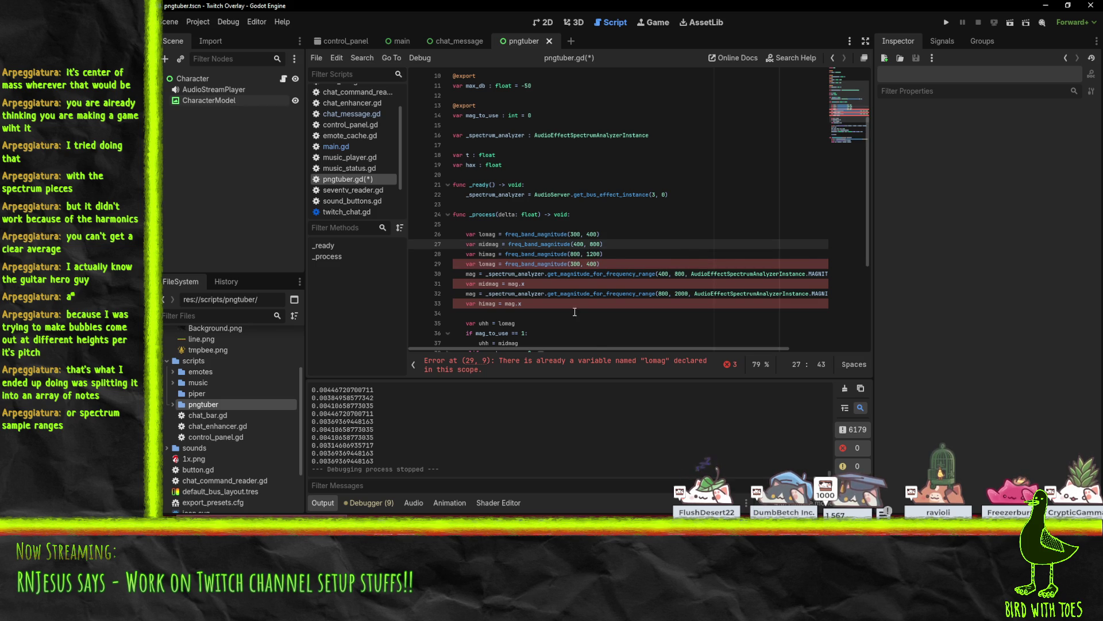
pyautogui.scroll(-1, 603, 254)
pyautogui.press('Down')
pyautogui.press('Delete')
pyautogui.write('6')
pyautogui.press('Up')
pyautogui.press('Up')
pyautogui.press('Down')
pyautogui.press('Down')
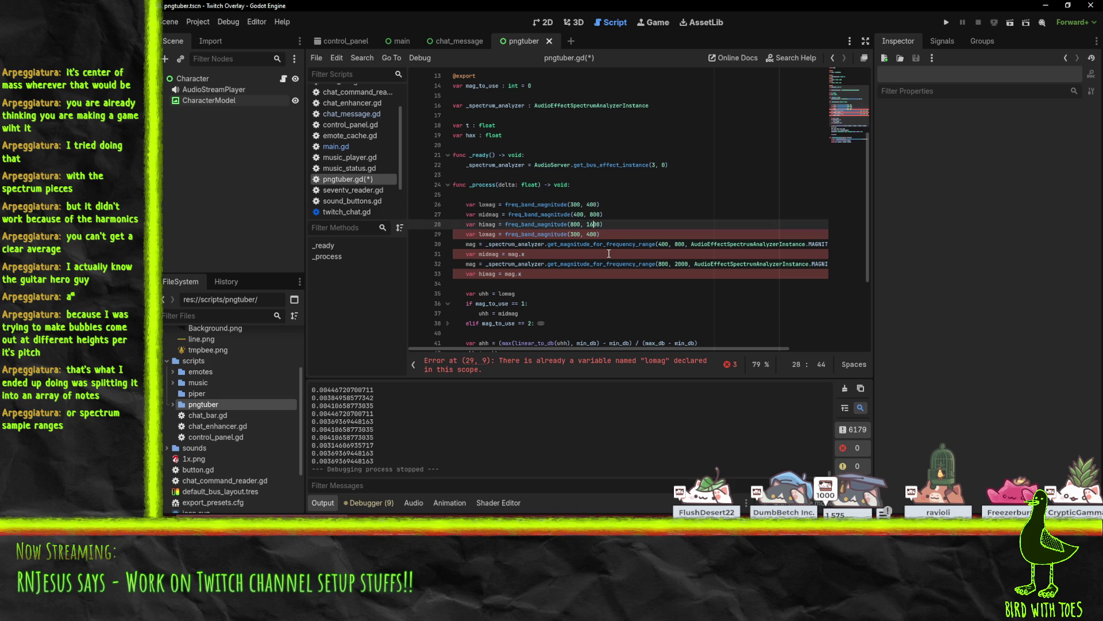
# Delete the old spectrum-analyzer magnitude lines below the three band calls.
pyautogui.press('Down')
pyautogui.press('Home')
pyautogui.hotkey('shift', 'Down')
pyautogui.hotkey('shift', 'Down')
pyautogui.hotkey('shift', 'Down')
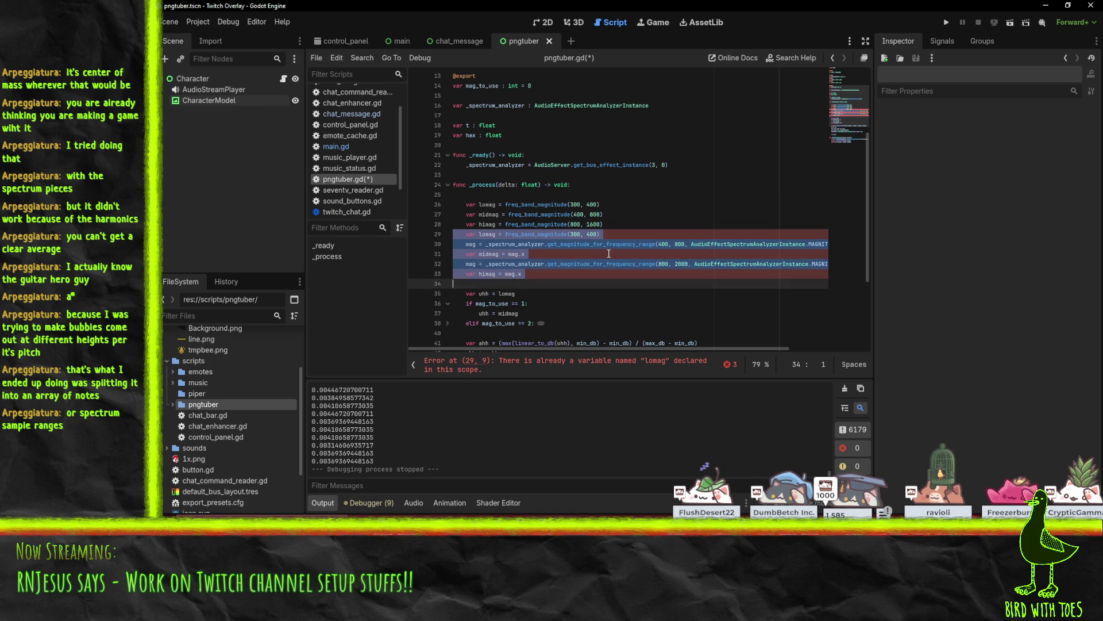
pyautogui.press('Delete')
# Highlight the uhh variable to check where it is used in _process.
pyautogui.press('Down')
pyautogui.press('Down')
pyautogui.press('Down')
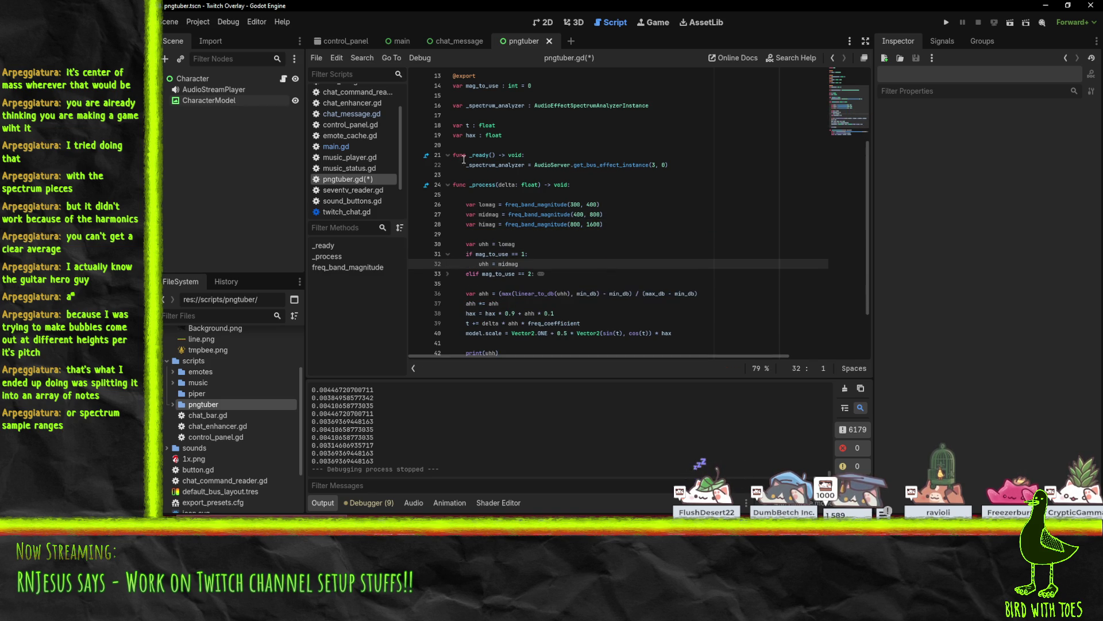
pyautogui.doubleClick(483, 244)
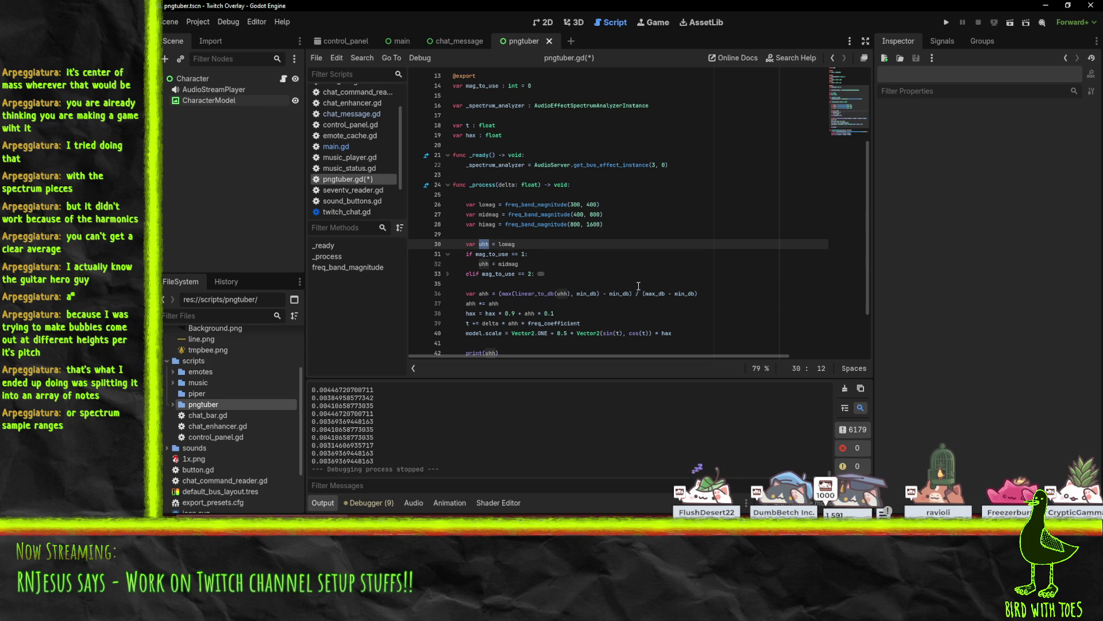
pyautogui.scroll(-2, 641, 285)
pyautogui.press('Home')
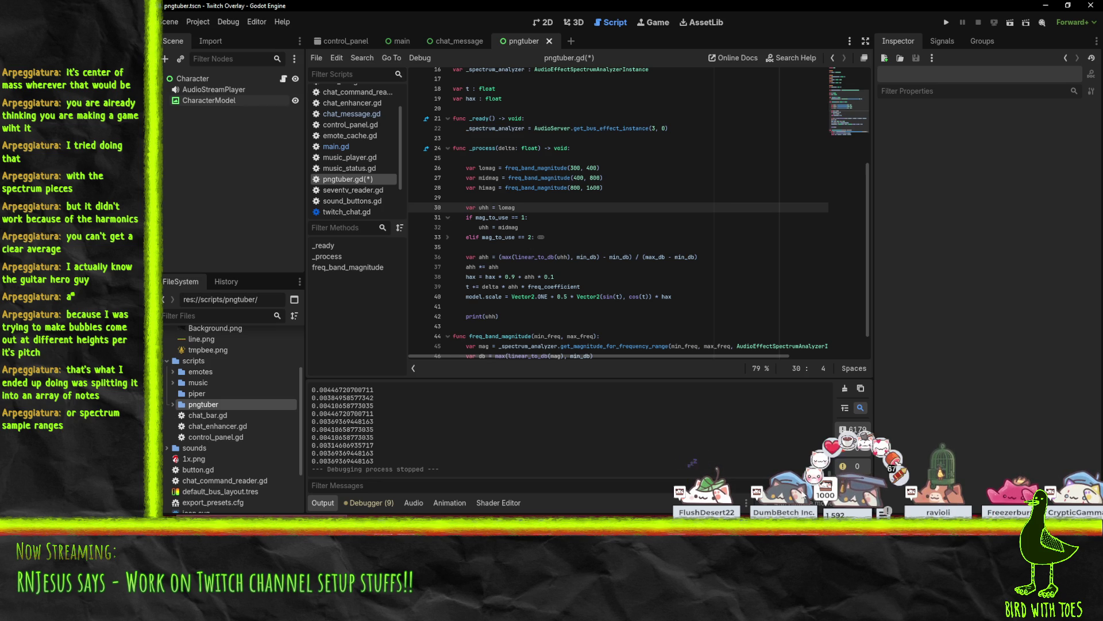
# Insert a blank line between the three band calls and var uhh.
pyautogui.moveTo(590, 255)
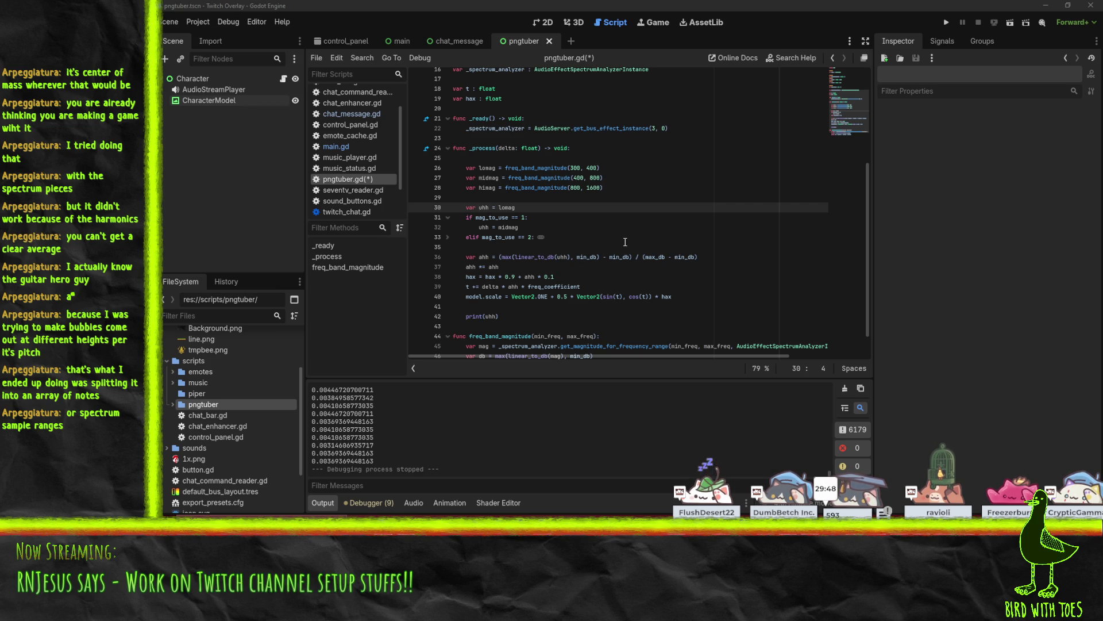
pyautogui.click(686, 205)
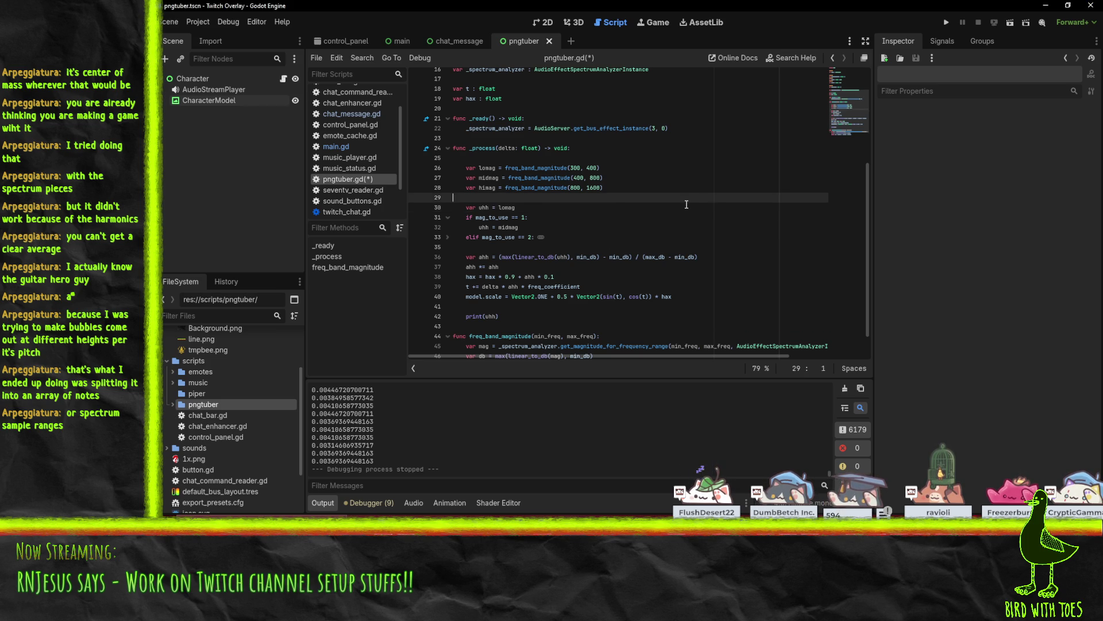
pyautogui.press('Return')
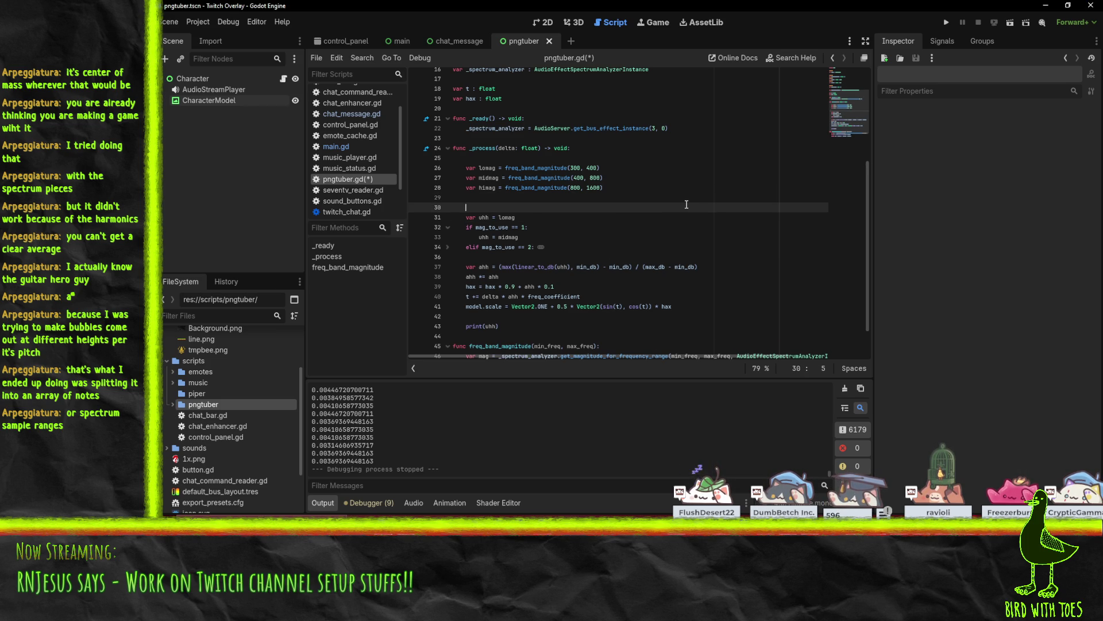
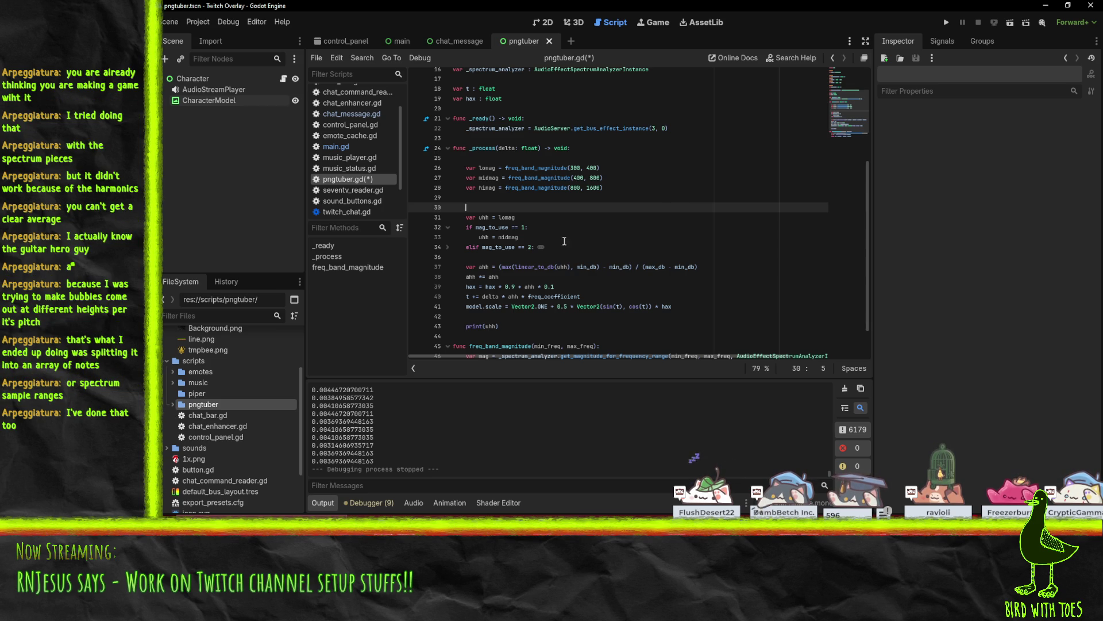
# Select the midmag, himag and lomag variable names in the script, then deselect on line 30.
pyautogui.doubleClick(489, 177)
pyautogui.doubleClick(488, 187)
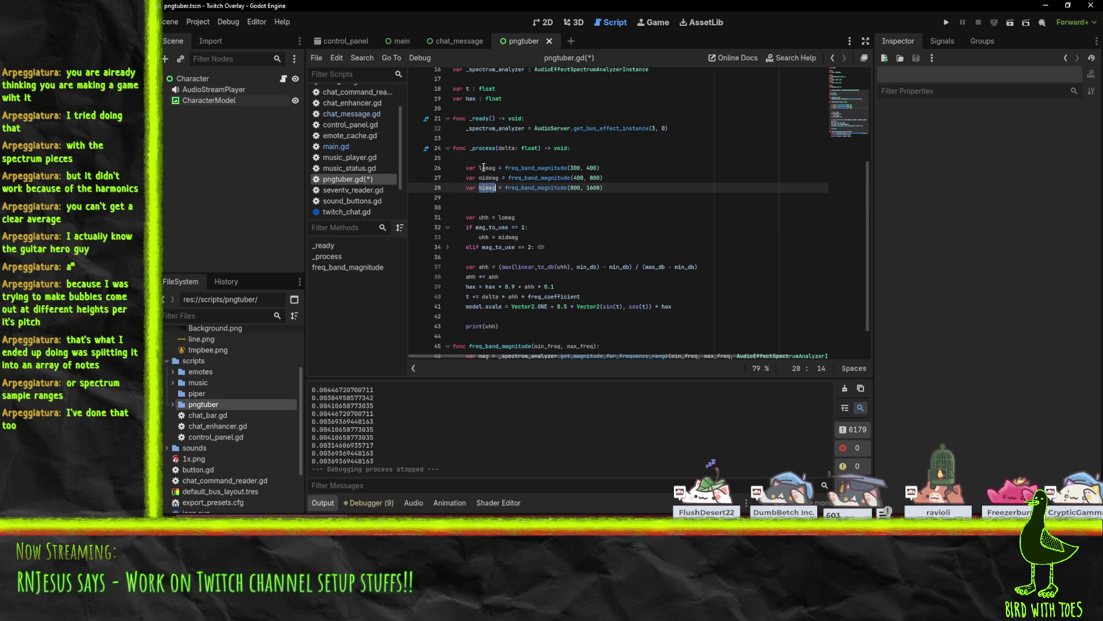
pyautogui.doubleClick(487, 167)
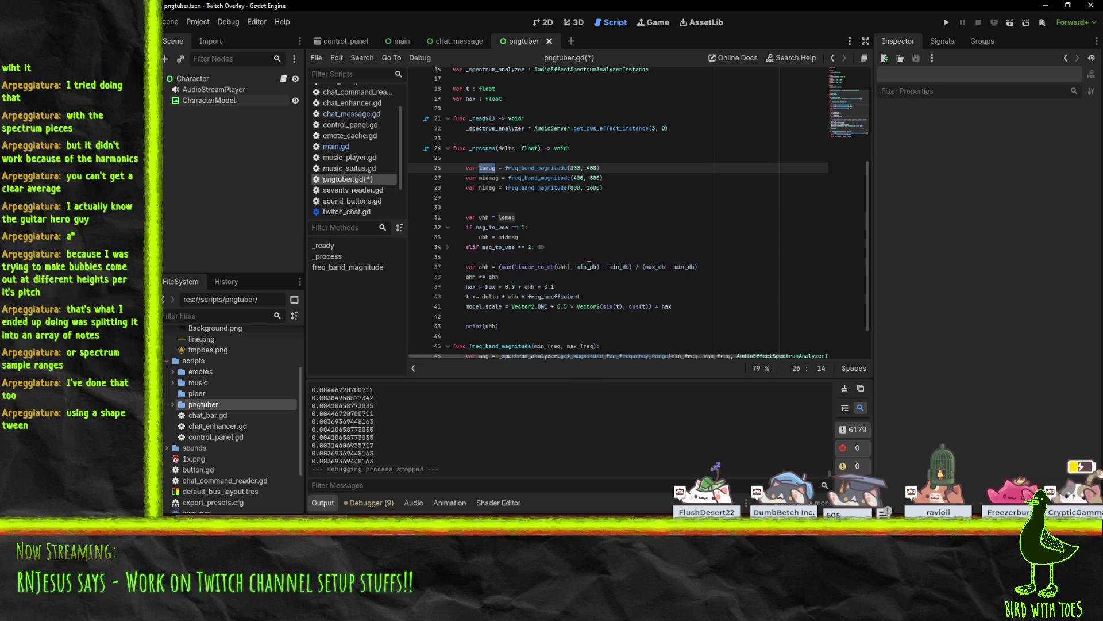
pyautogui.click(467, 209)
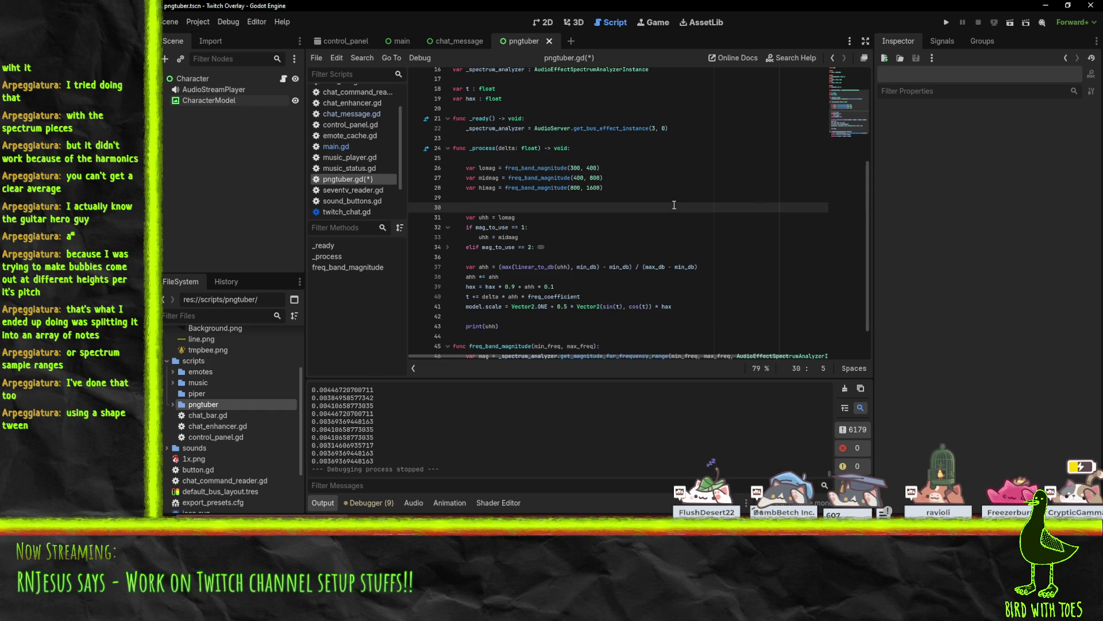
# Add an AnimationTree child node under Character using the 'animation' node search.
pyautogui.rightClick(192, 78)
pyautogui.click(250, 98)
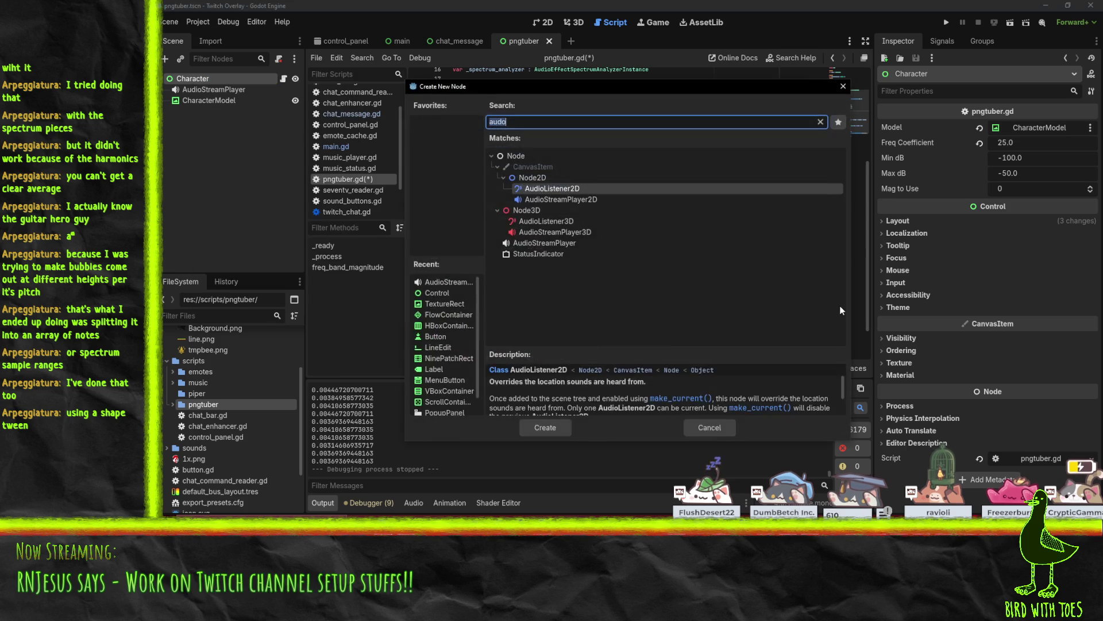
pyautogui.write('animation')
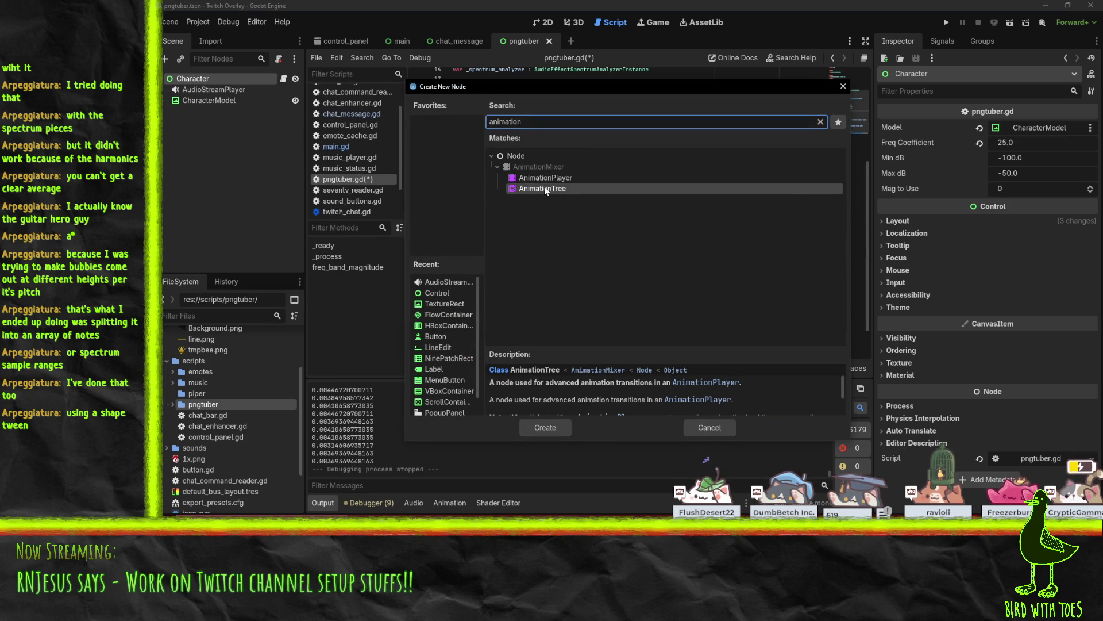
pyautogui.hotkey('ctrl', 'a')
pyautogui.write('m')
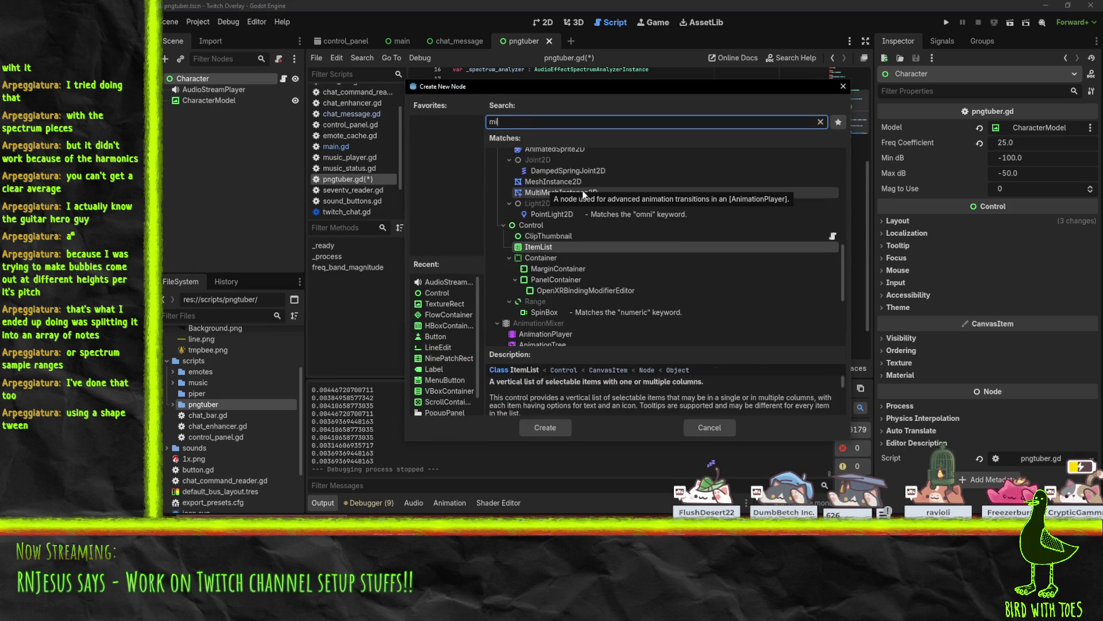
pyautogui.hotkey('ctrl', 'a')
pyautogui.write('animation')
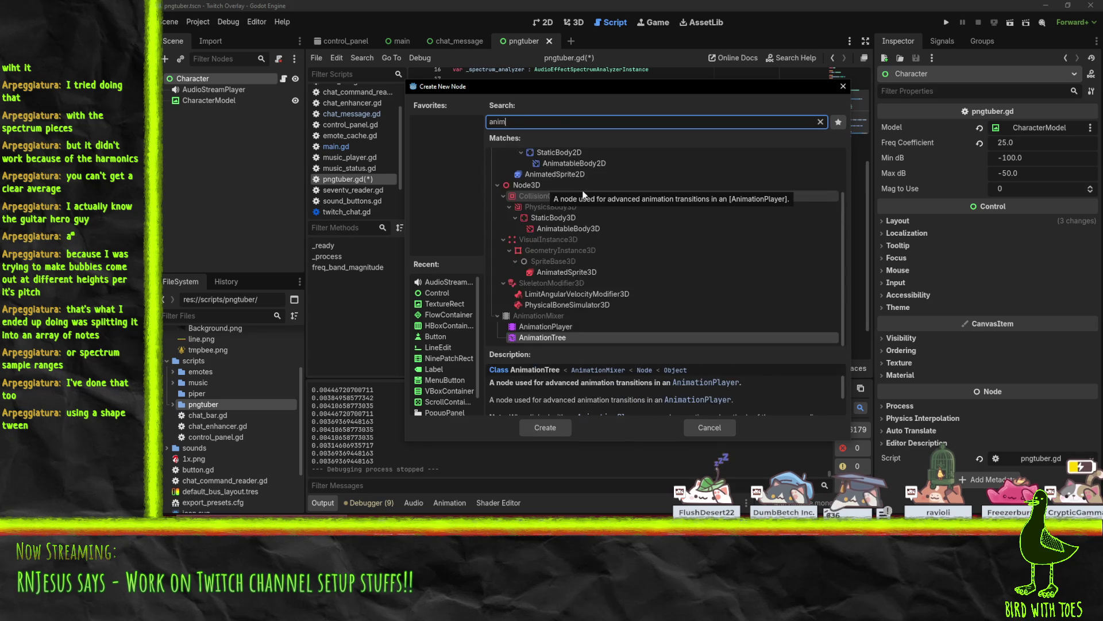
pyautogui.click(546, 188)
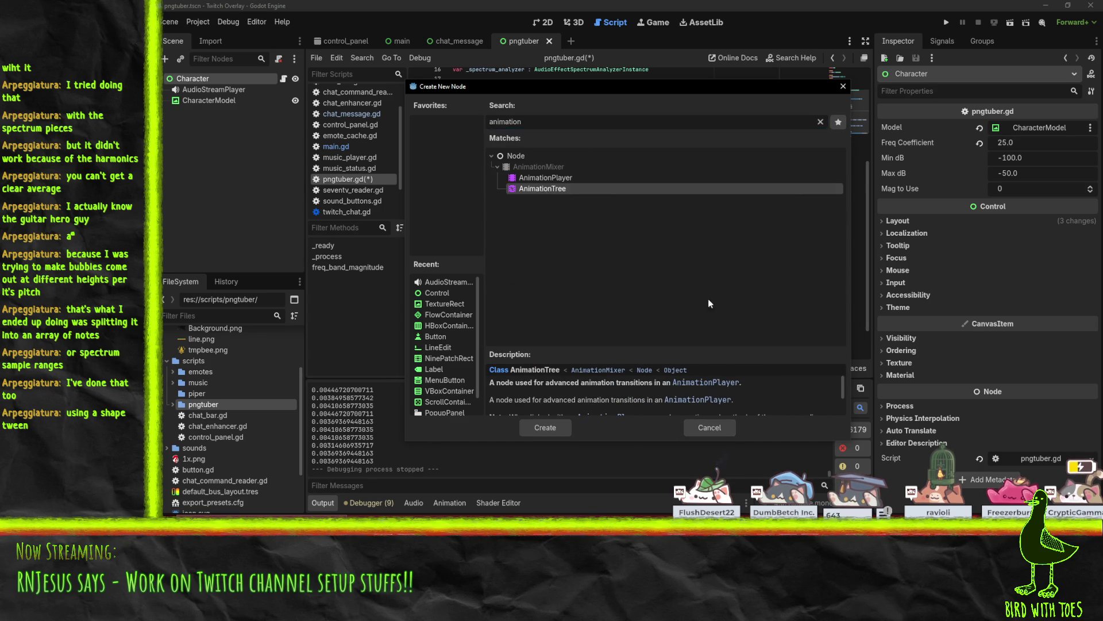
pyautogui.click(546, 428)
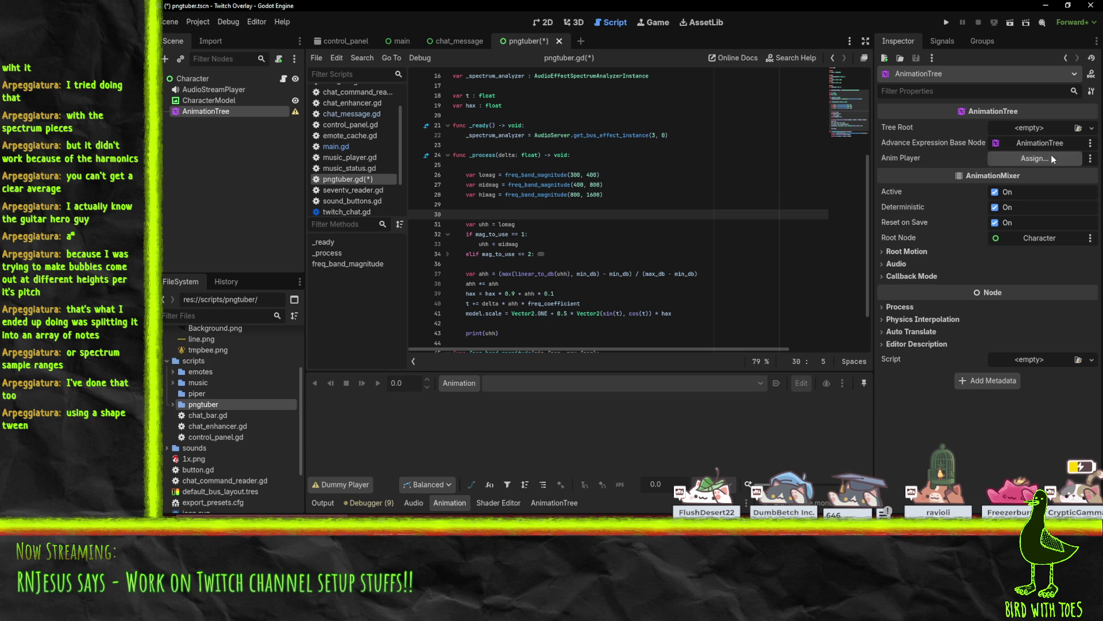
# Add an AnimationPlayer child node under Character.
pyautogui.rightClick(199, 78)
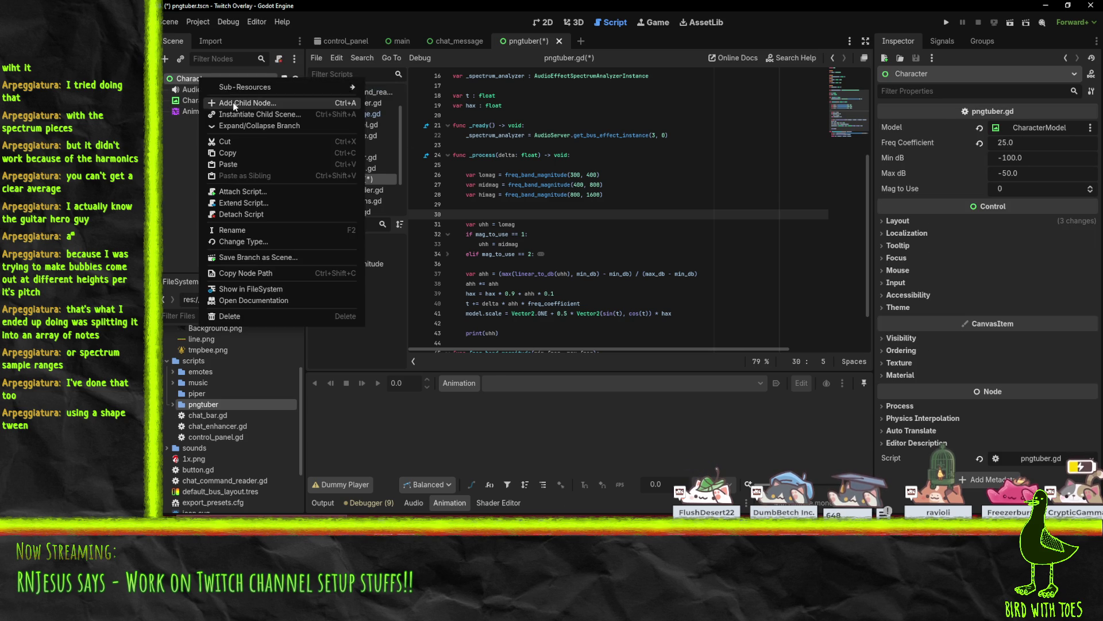
pyautogui.click(222, 88)
pyautogui.click(560, 178)
pyautogui.press('Return')
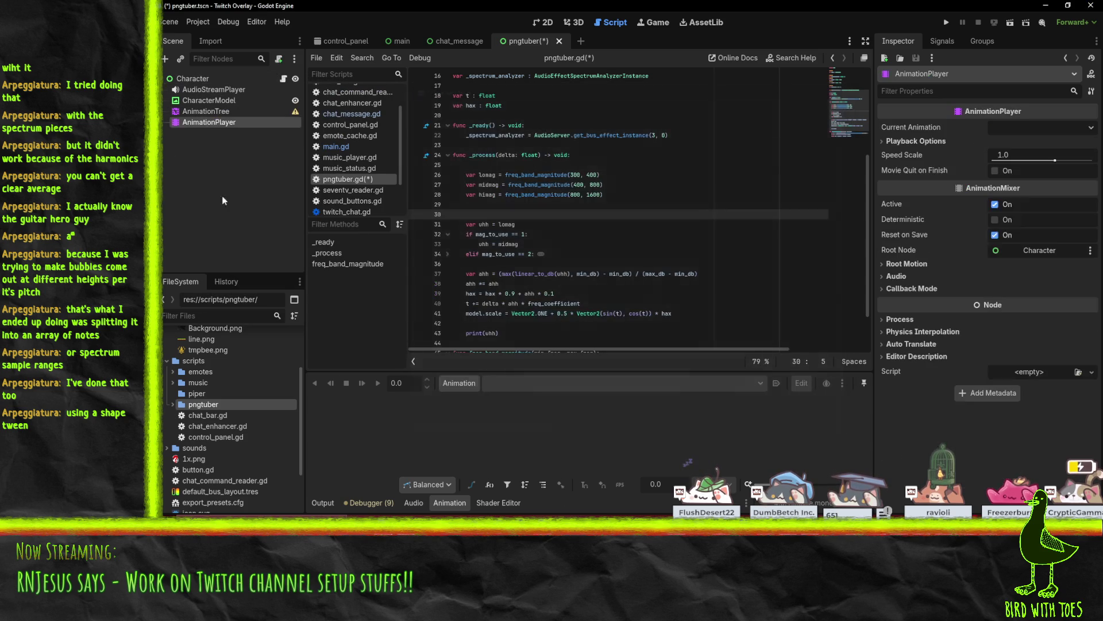
# Move AnimationPlayer above AnimationTree and link it as the tree's Anim Player, then preview Tree Root types.
pyautogui.moveTo(209, 122)
pyautogui.mouseDown()
pyautogui.moveTo(212, 108)
pyautogui.moveTo(1034, 159)
pyautogui.mouseUp()
pyautogui.click(214, 123)
pyautogui.click(1053, 143)
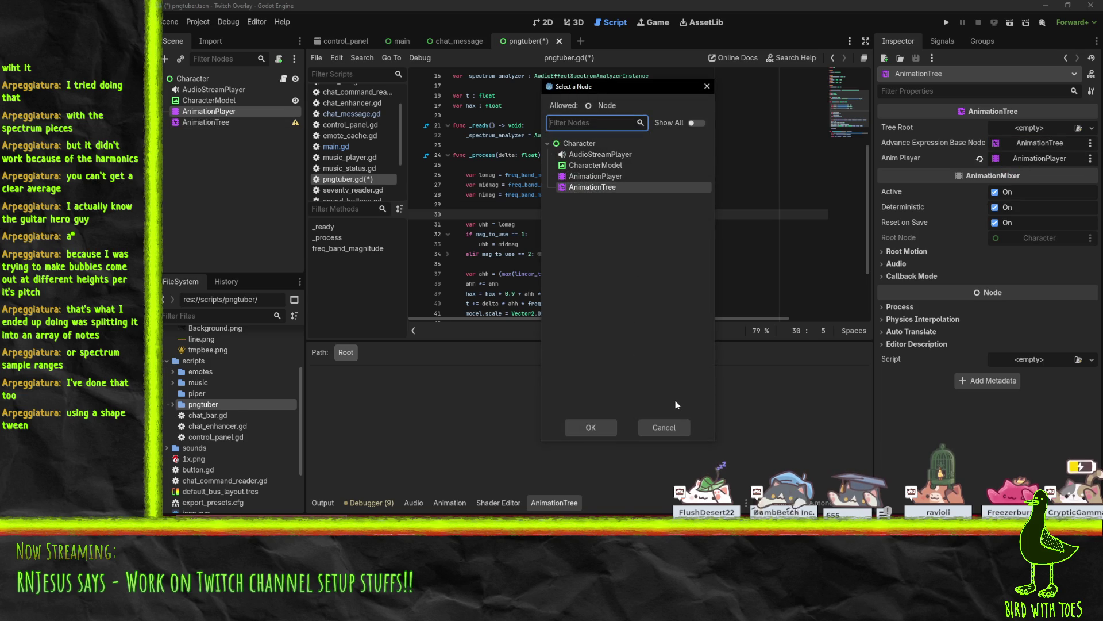
pyautogui.click(664, 425)
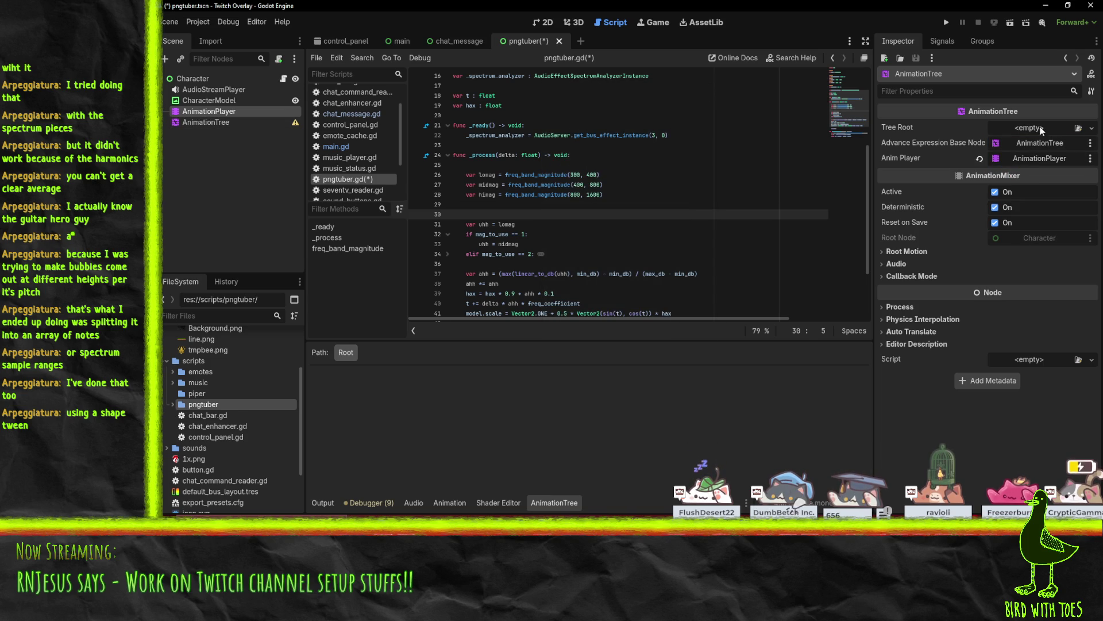
pyautogui.click(1091, 130)
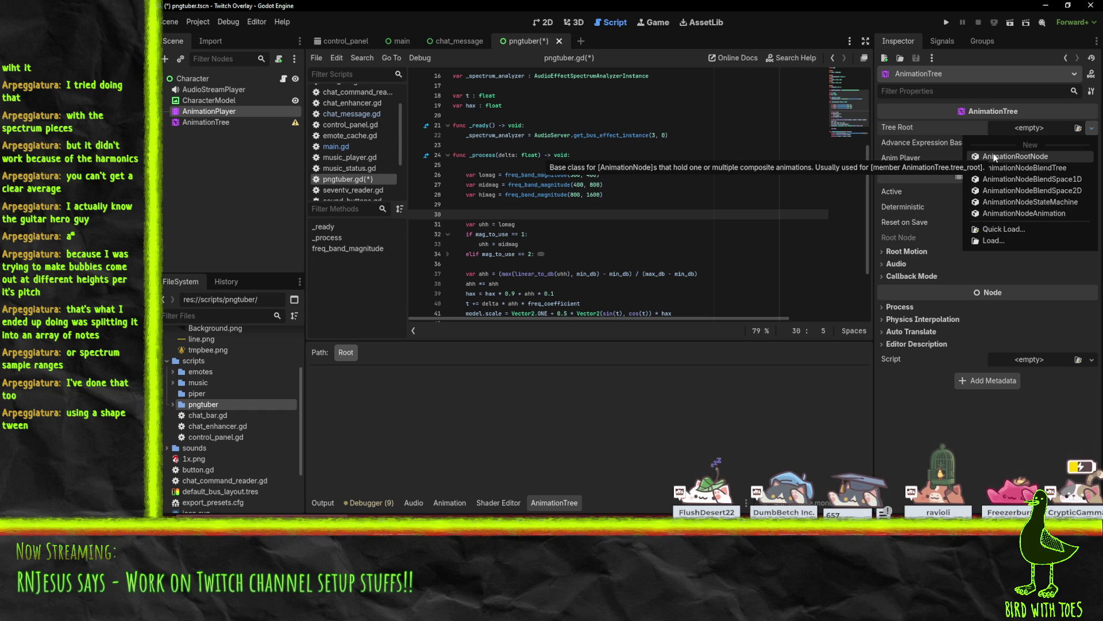
pyautogui.click(634, 217)
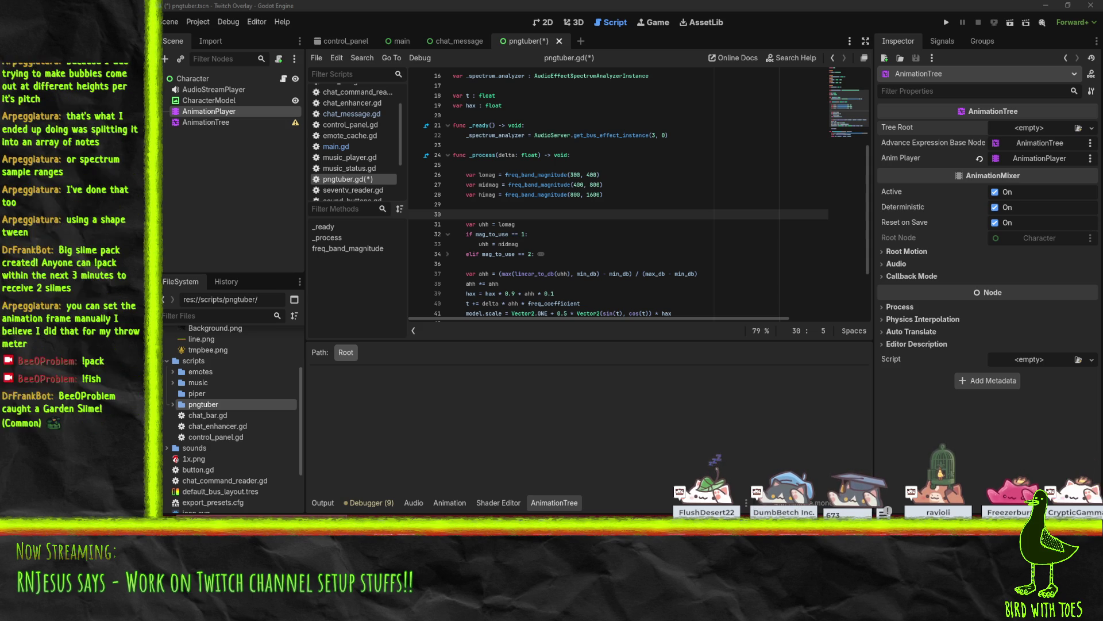
# Place the script cursor on lines 31, 25, then empty line 29.
pyautogui.click(708, 224)
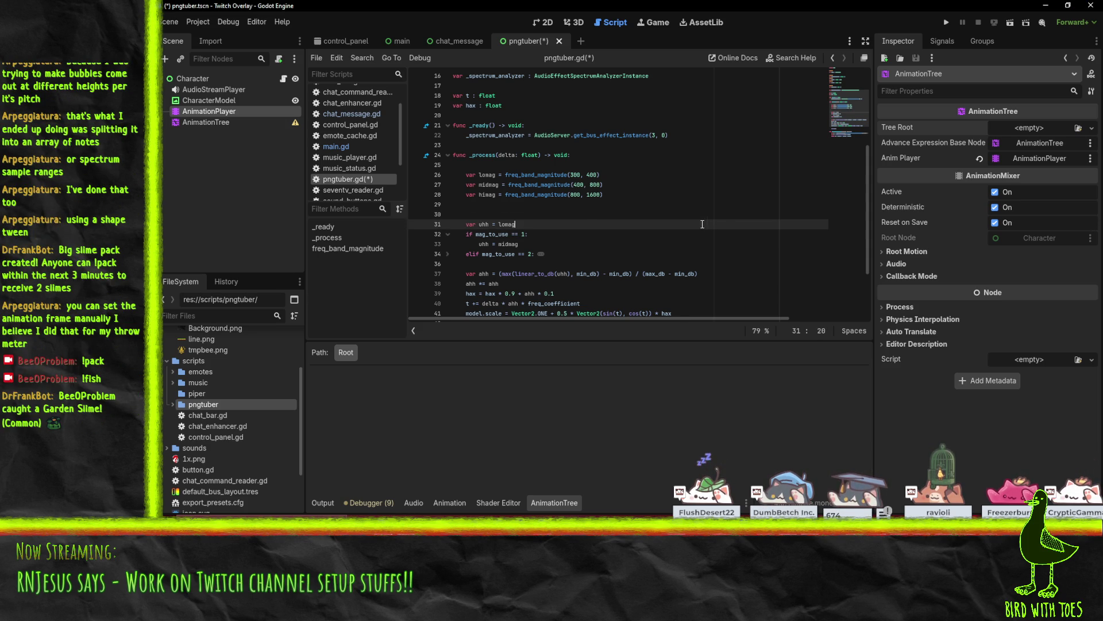
pyautogui.click(702, 167)
pyautogui.click(478, 204)
# In Firefox, search 'godot animationtree' and open the first result, the Using AnimationTree docs page.
pyautogui.moveTo(726, 531)
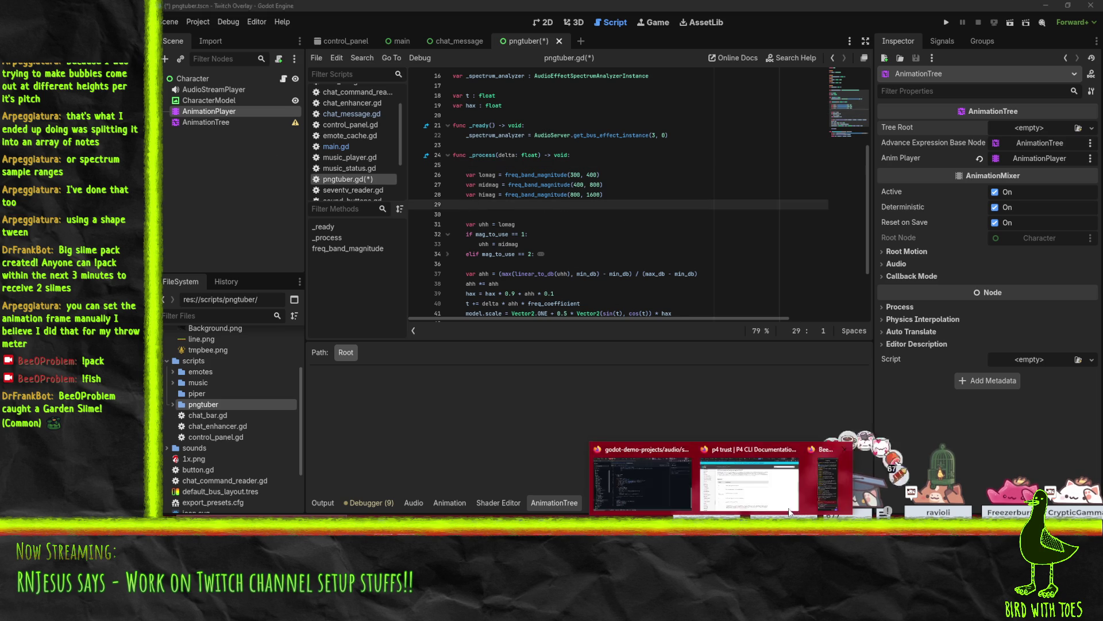
pyautogui.click(687, 460)
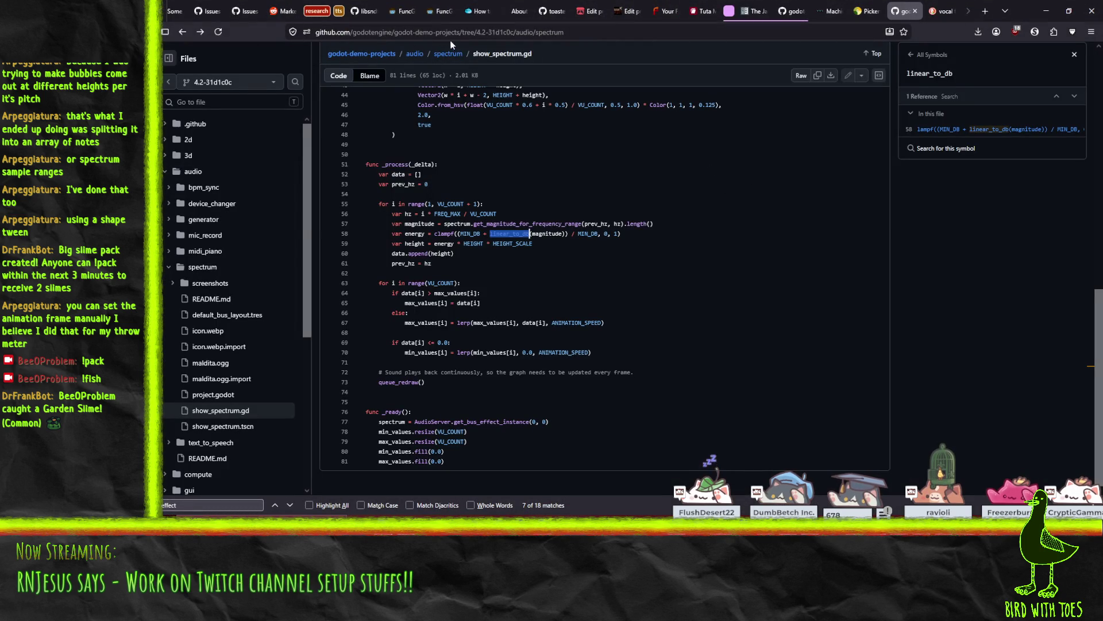
pyautogui.click(467, 37)
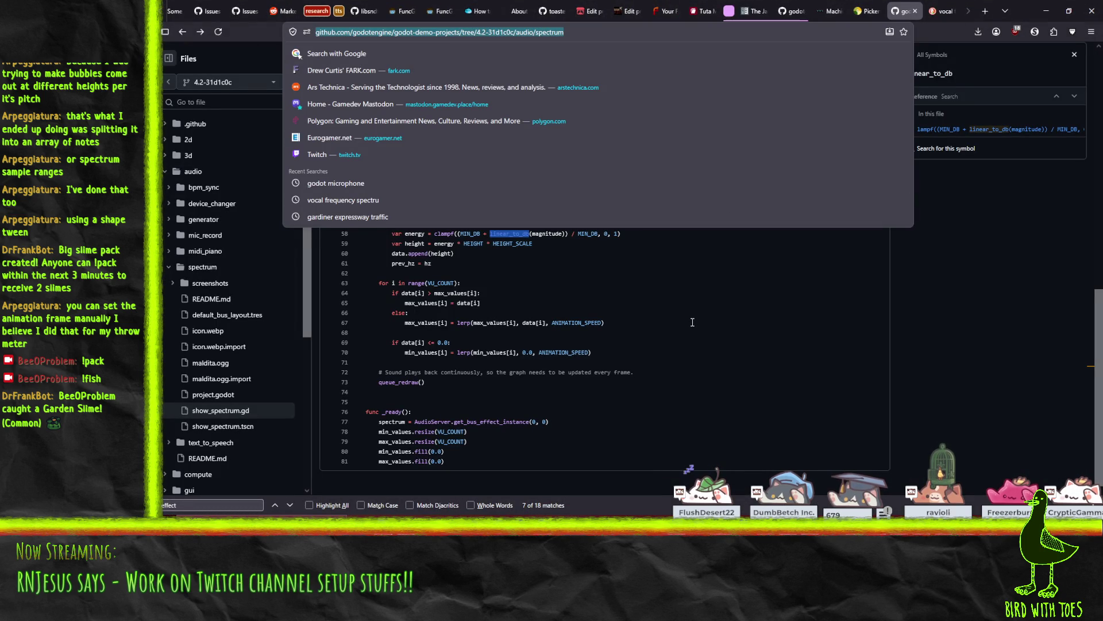
pyautogui.write('godot animationtree')
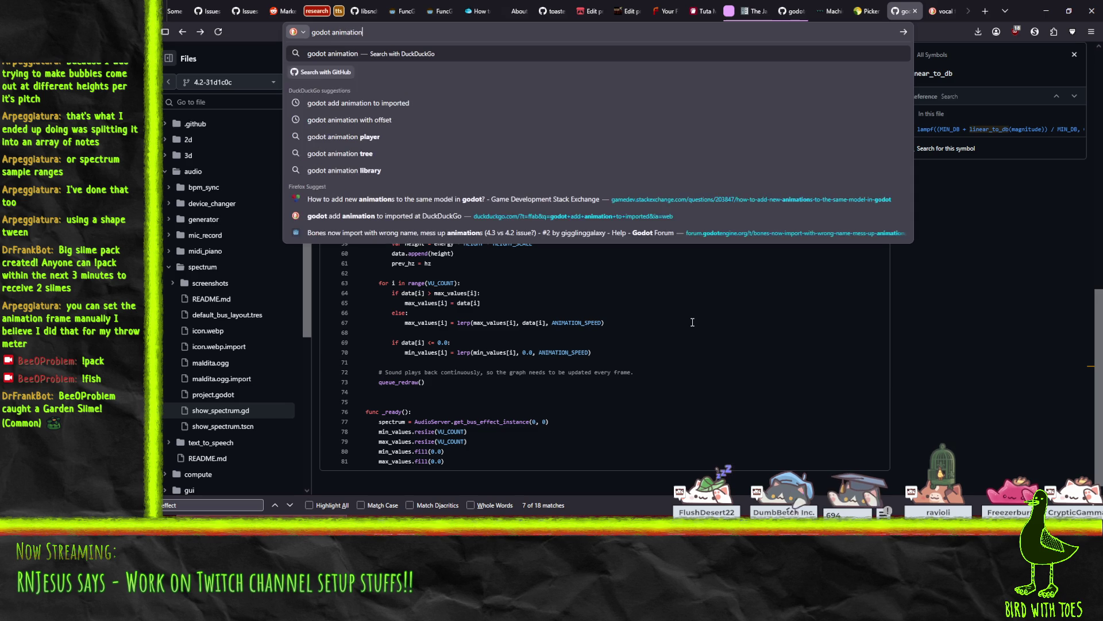
pyautogui.press('Escape')
pyautogui.press('Return')
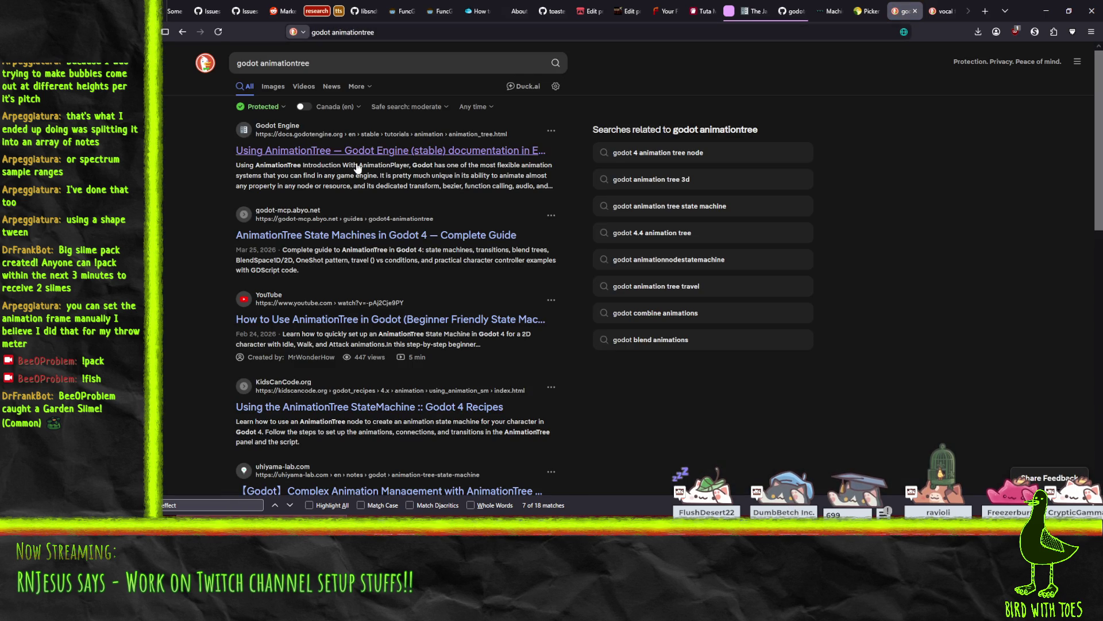
pyautogui.click(358, 154)
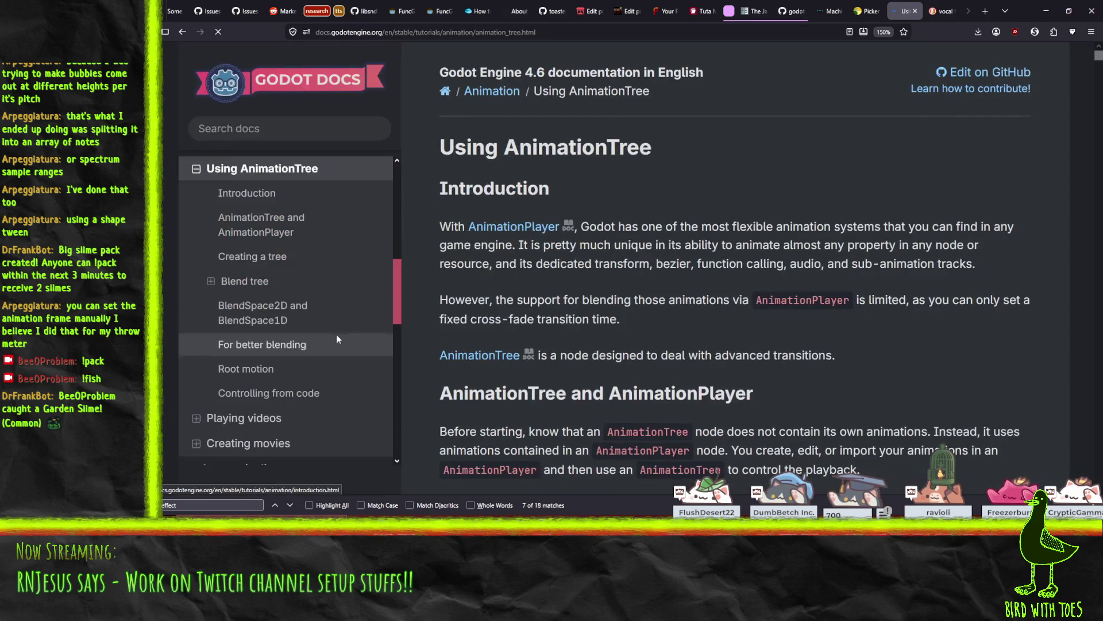
# Scroll through the Using AnimationTree page to read the node-type overview.
pyautogui.scroll(-5, 686, 230)
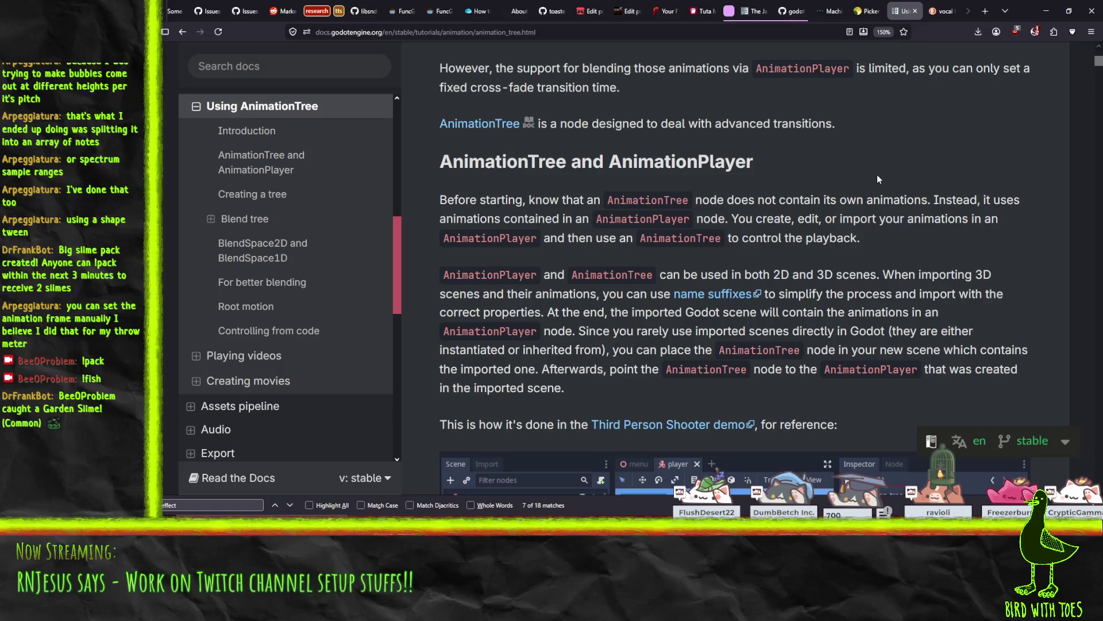
pyautogui.scroll(-3, 874, 177)
pyautogui.scroll(3, 839, 111)
pyautogui.scroll(-2, 862, 143)
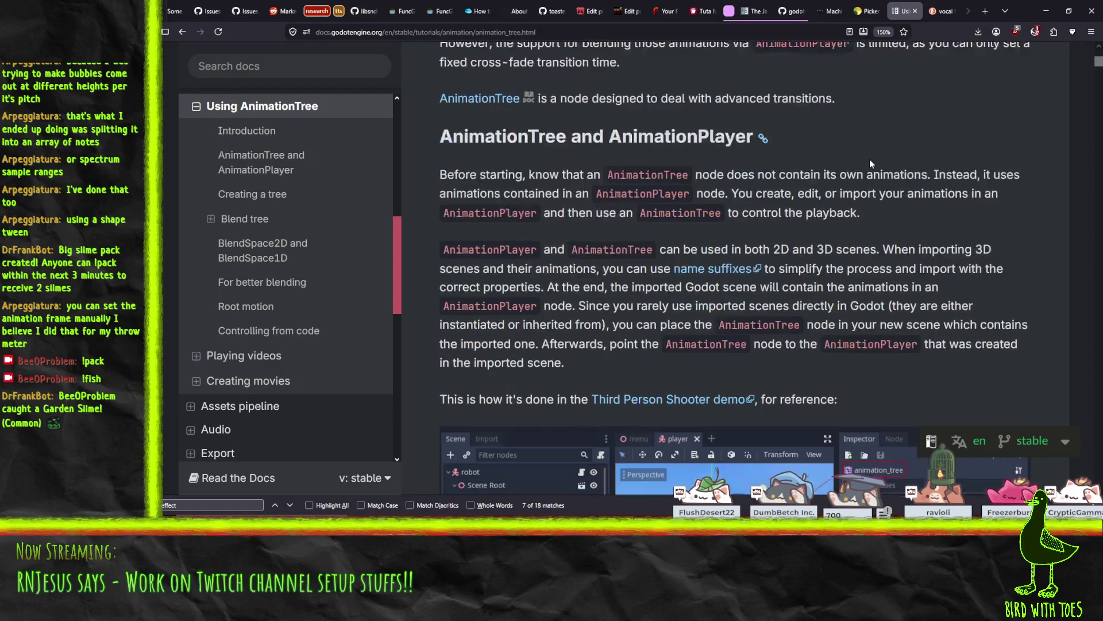
pyautogui.scroll(-5, 460, 299)
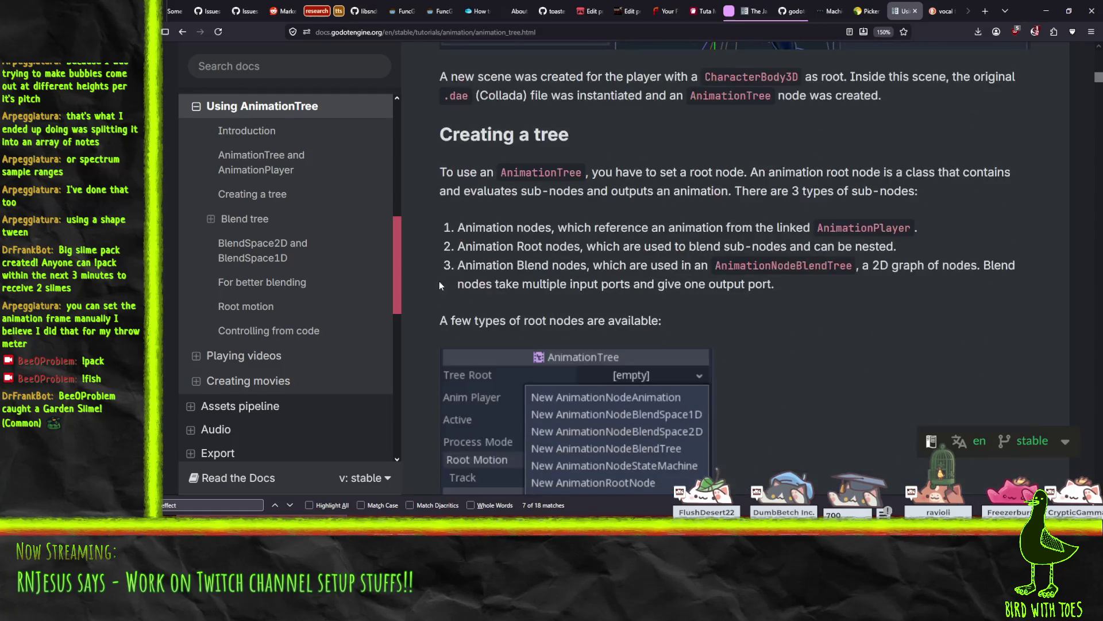
pyautogui.scroll(-3, 426, 282)
pyautogui.scroll(4, 427, 282)
pyautogui.scroll(-2, 480, 244)
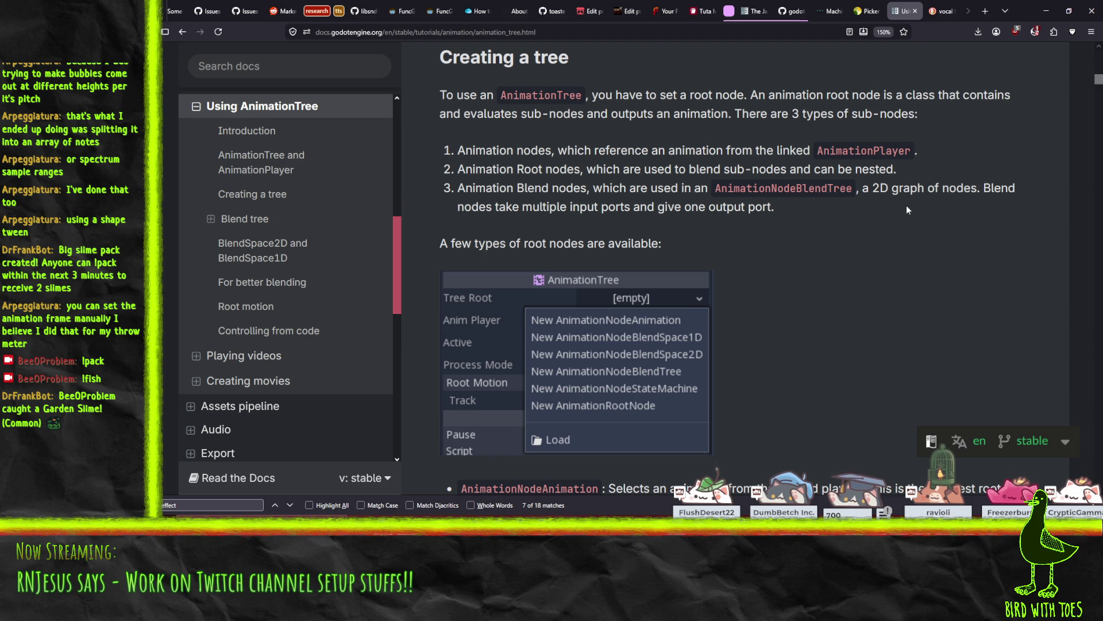
pyautogui.scroll(-2, 906, 205)
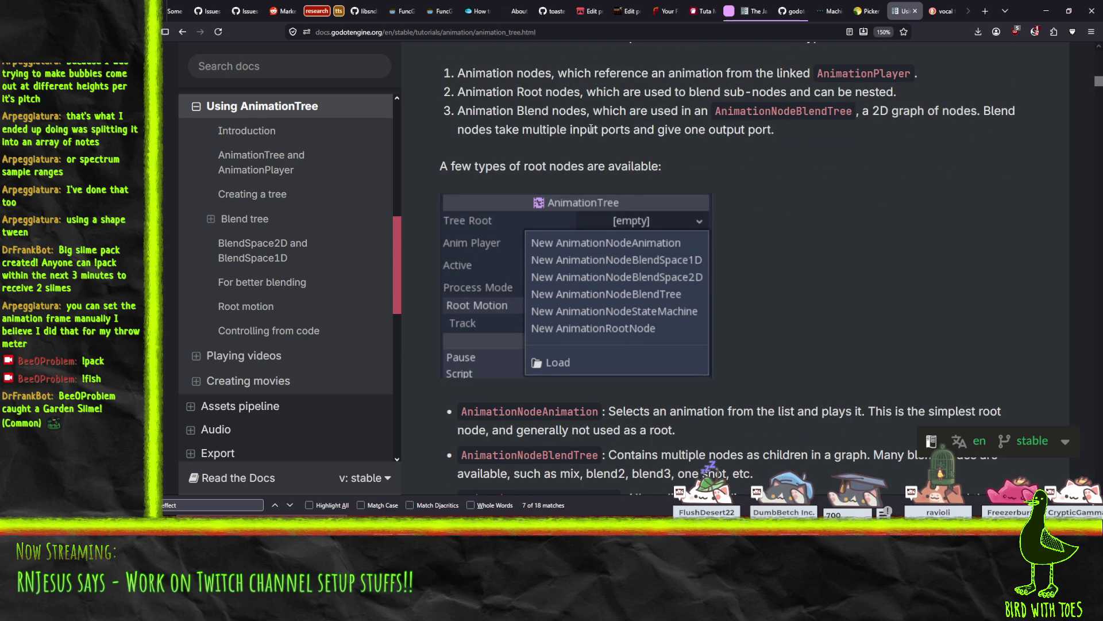
pyautogui.scroll(-5, 798, 136)
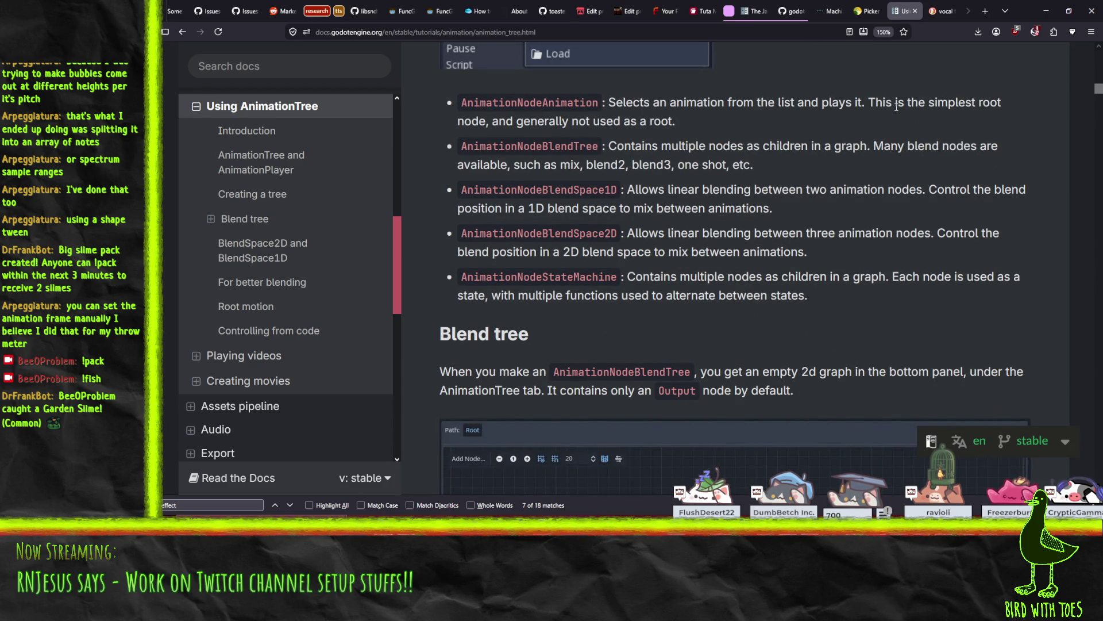
pyautogui.scroll(-1, 596, 124)
pyautogui.scroll(1, 597, 135)
# Highlight the AnimationNodeBlendSpace1D description, then return to the Godot editor.
pyautogui.moveTo(462, 192)
pyautogui.mouseDown()
pyautogui.moveTo(678, 192)
pyautogui.moveTo(781, 210)
pyautogui.mouseUp()
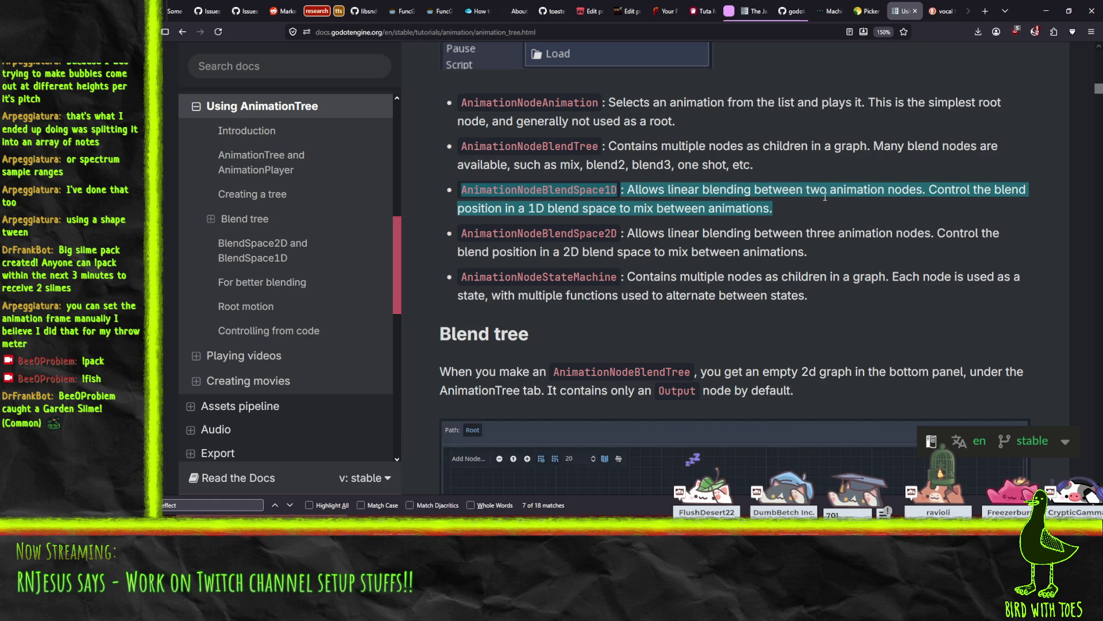
pyautogui.click(825, 197)
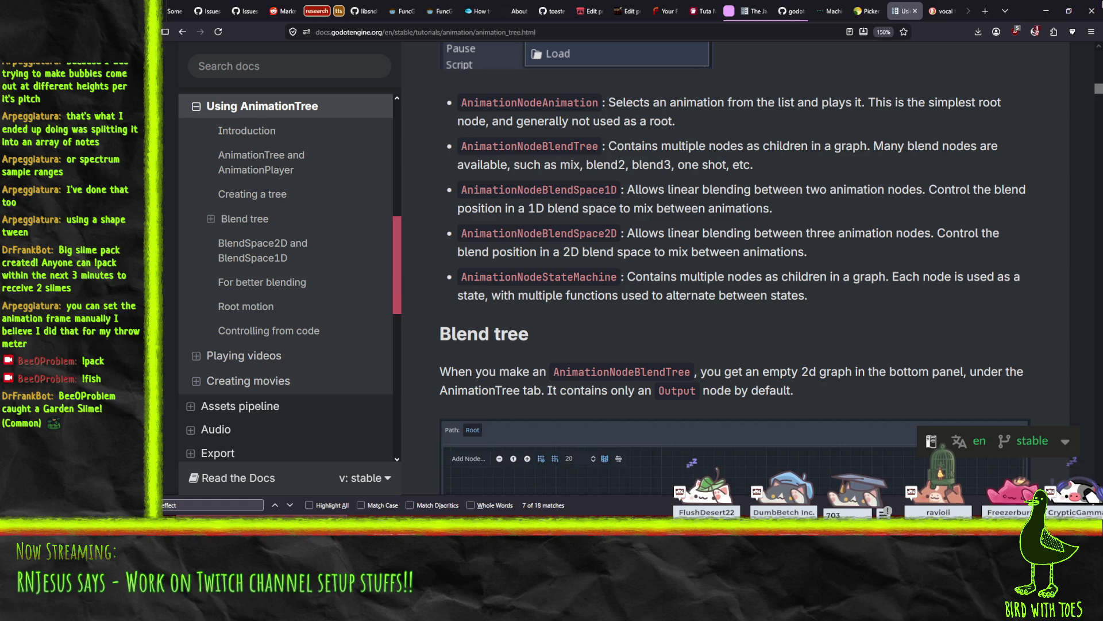
pyautogui.click(1046, 11)
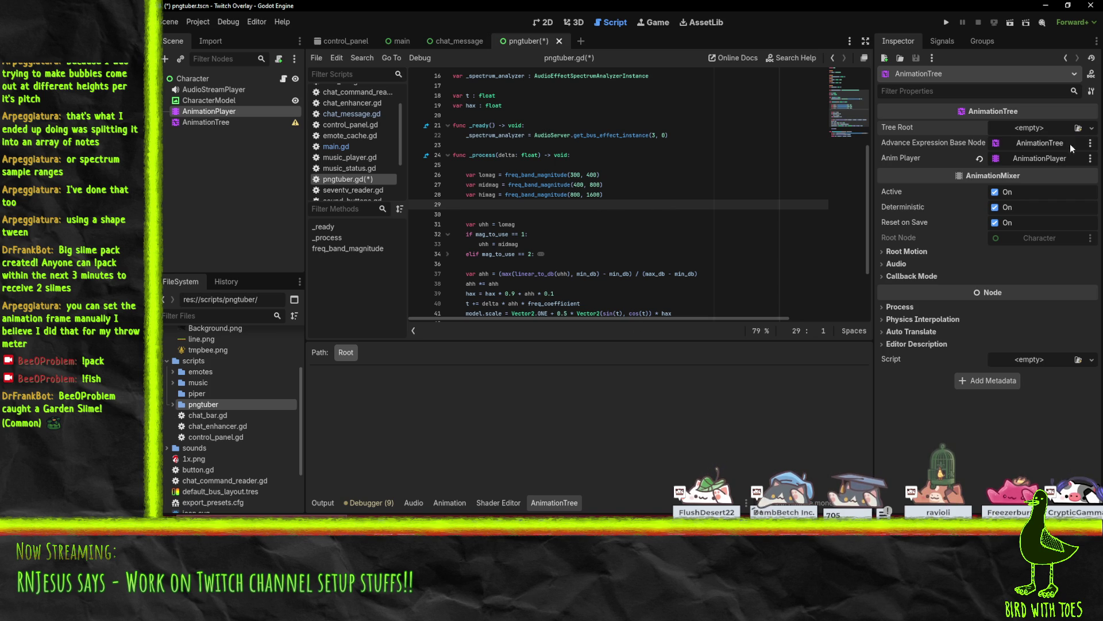
# Set the AnimationTree's Tree Root to a new AnimationNodeBlendTree.
pyautogui.click(1090, 128)
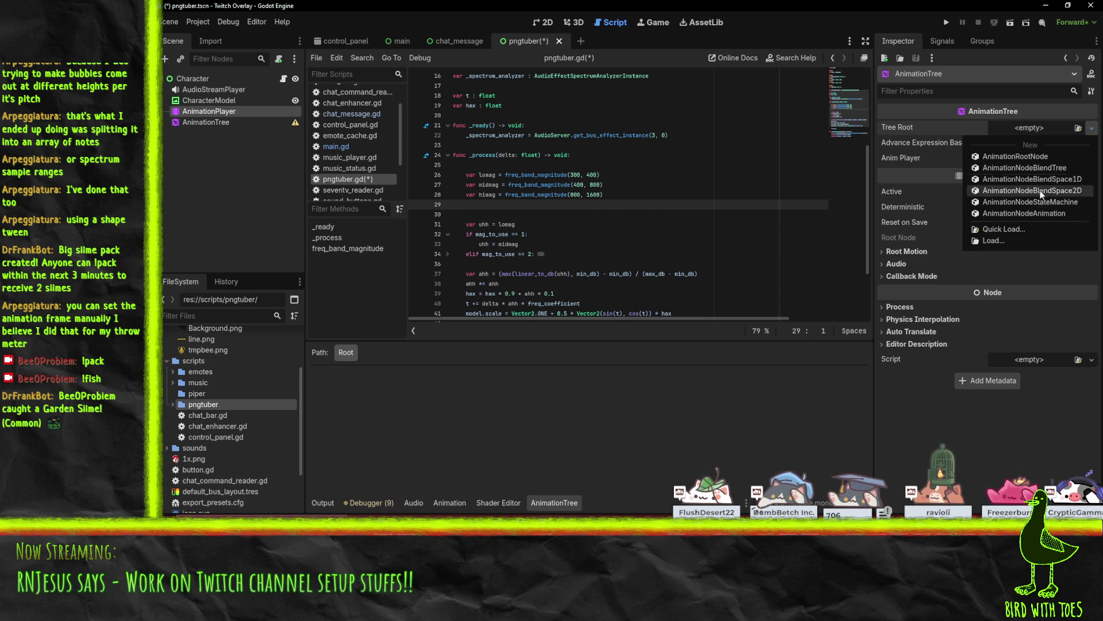
pyautogui.click(1048, 168)
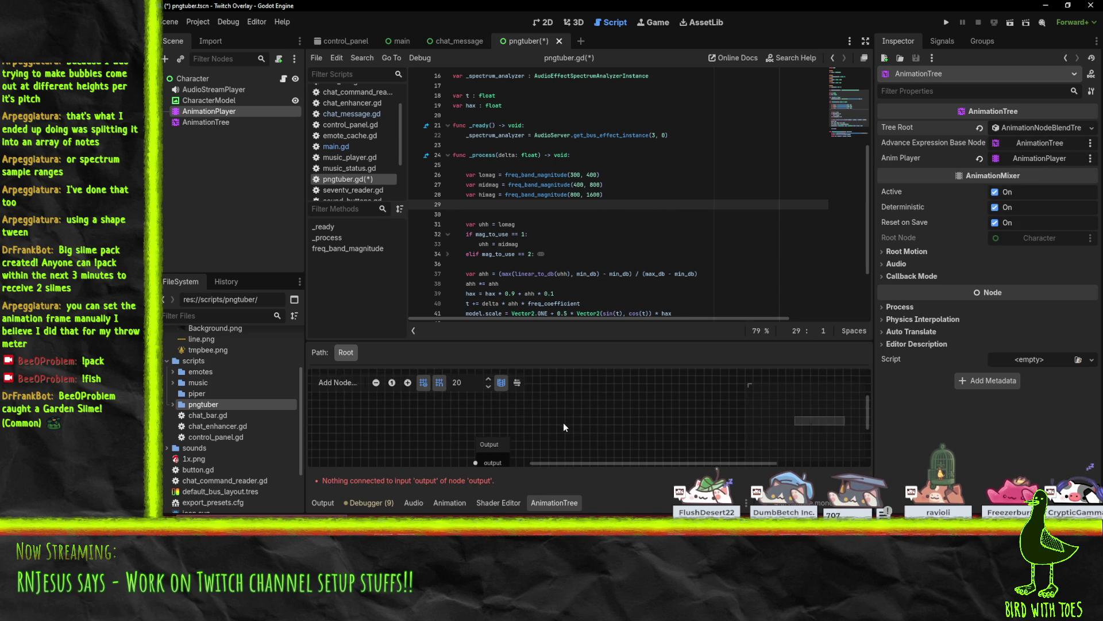
pyautogui.scroll(-3, 868, 420)
# Add a Blend3 node to the blend tree graph.
pyautogui.rightClick(475, 412)
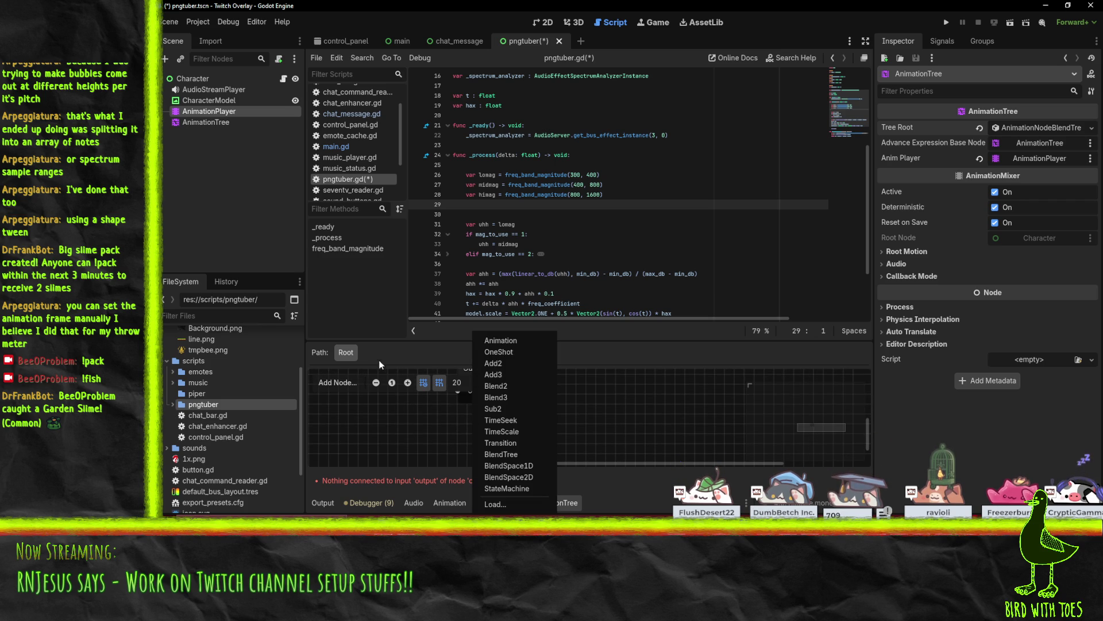
pyautogui.click(330, 422)
pyautogui.click(488, 399)
pyautogui.scroll(3, 561, 415)
pyautogui.scroll(-3, 601, 425)
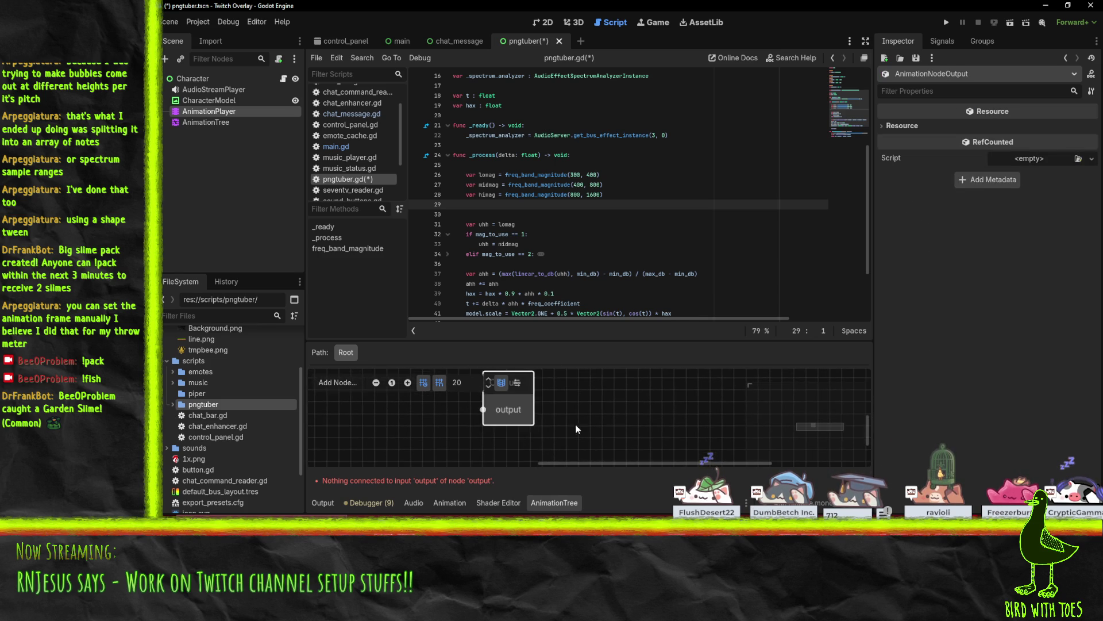
pyautogui.rightClick(515, 401)
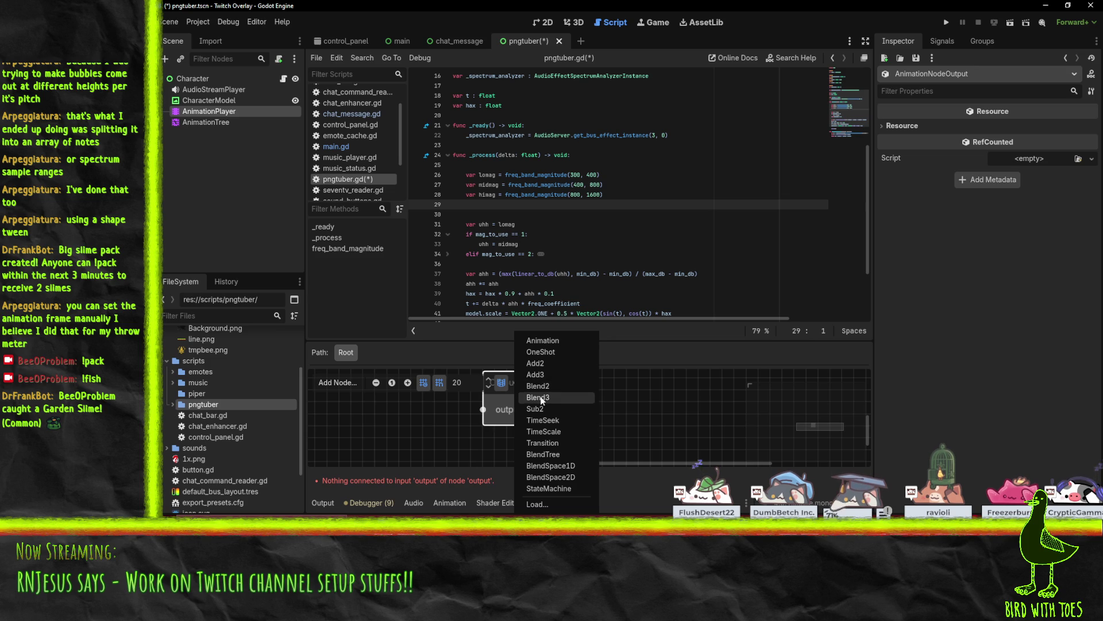
pyautogui.click(537, 397)
# Wire Blend3 into the Output node, enlarge the graph panel, then delete Blend3.
pyautogui.moveTo(524, 450); pyautogui.dragTo(505, 440)
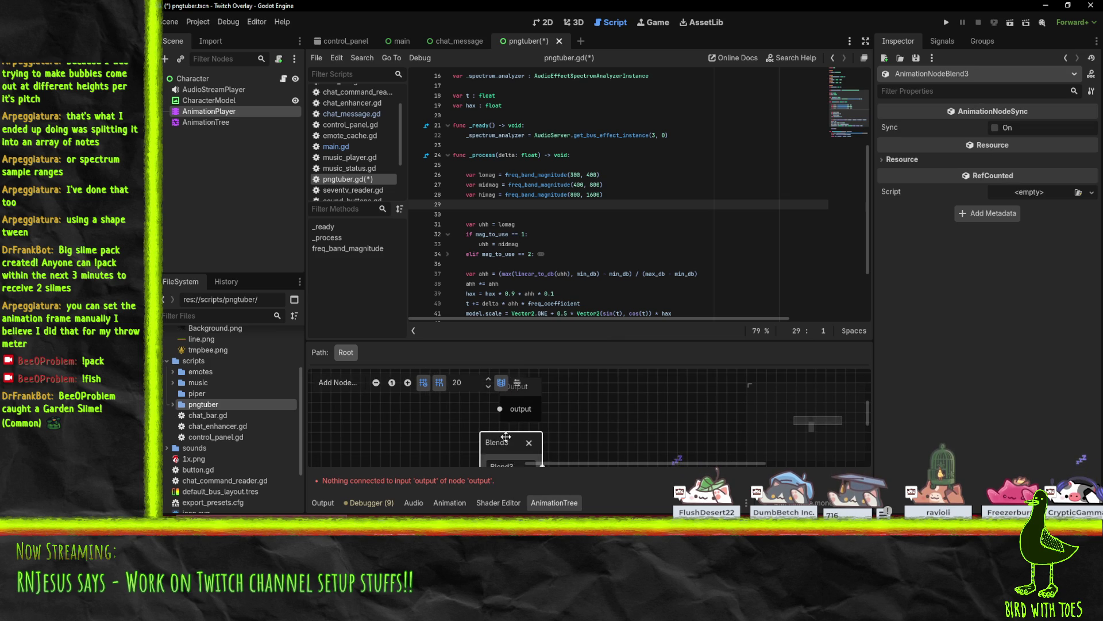
pyautogui.scroll(-2, 575, 421)
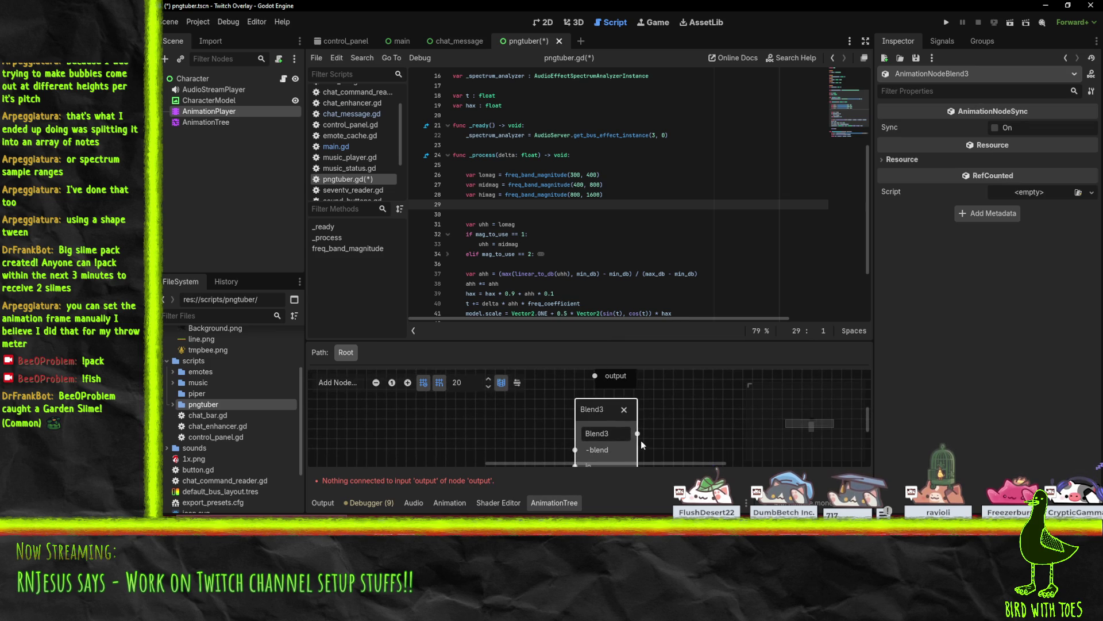
pyautogui.moveTo(638, 431); pyautogui.dragTo(598, 377)
pyautogui.scroll(-1, 679, 419)
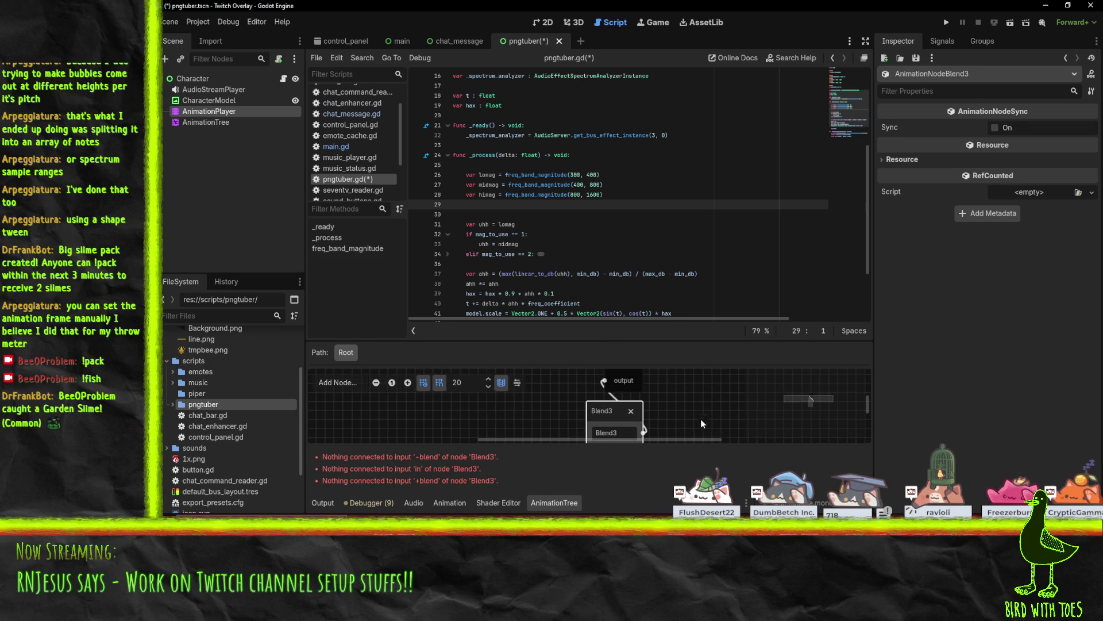
pyautogui.moveTo(668, 340); pyautogui.dragTo(668, 196)
pyautogui.moveTo(611, 315)
pyautogui.mouseDown()
pyautogui.moveTo(538, 341)
pyautogui.moveTo(549, 317)
pyautogui.mouseUp()
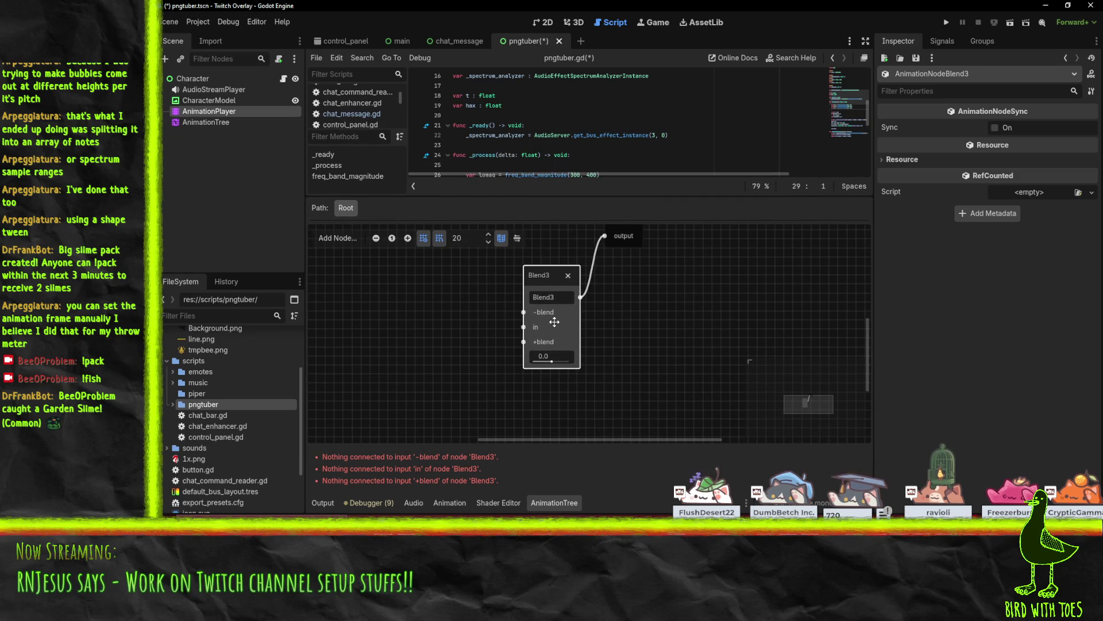
pyautogui.moveTo(638, 343); pyautogui.dragTo(728, 345)
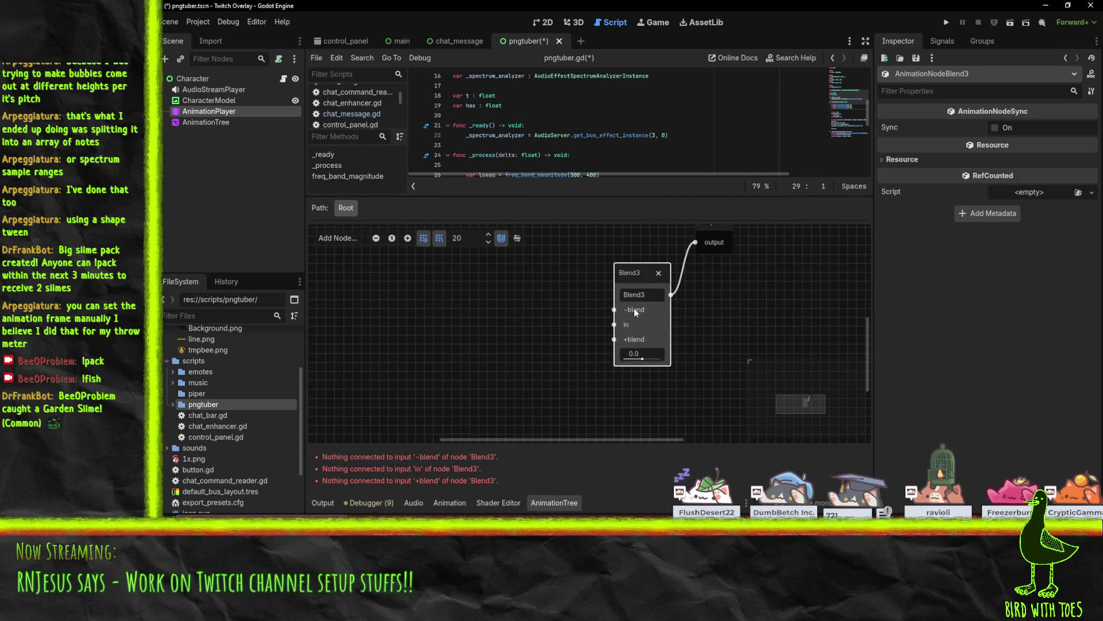
pyautogui.click(657, 294)
pyautogui.click(658, 273)
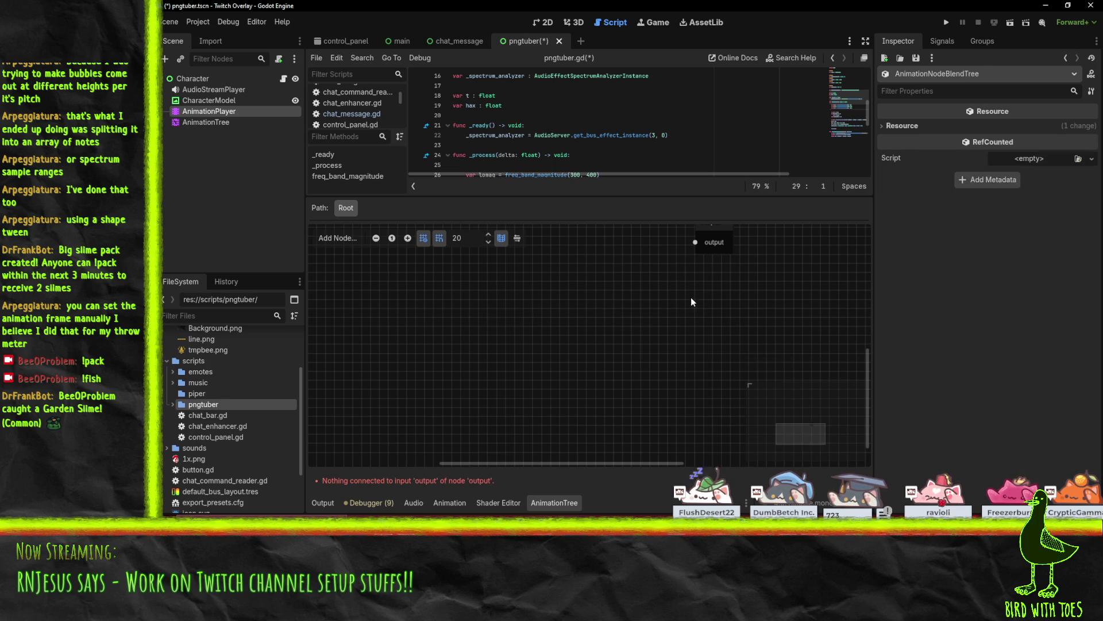
# Try adding an Add3 node and a Blend2 node, deleting each one.
pyautogui.rightClick(691, 298)
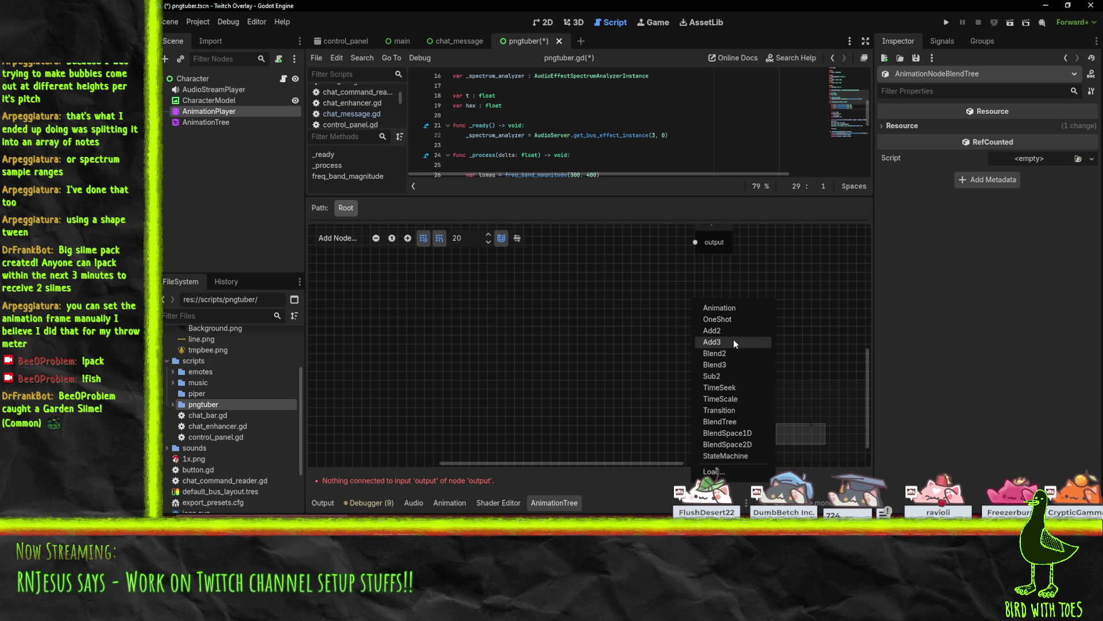
pyautogui.click(734, 343)
pyautogui.moveTo(716, 304)
pyautogui.mouseDown()
pyautogui.moveTo(598, 303)
pyautogui.moveTo(598, 270)
pyautogui.moveTo(593, 287)
pyautogui.mouseUp()
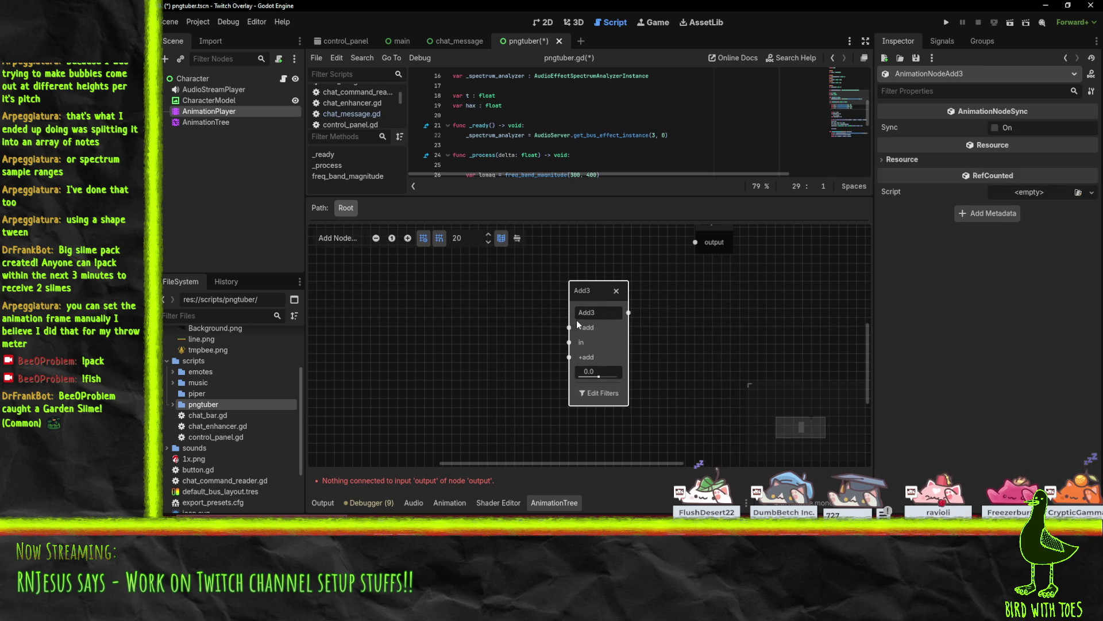
pyautogui.click(619, 291)
pyautogui.rightClick(642, 292)
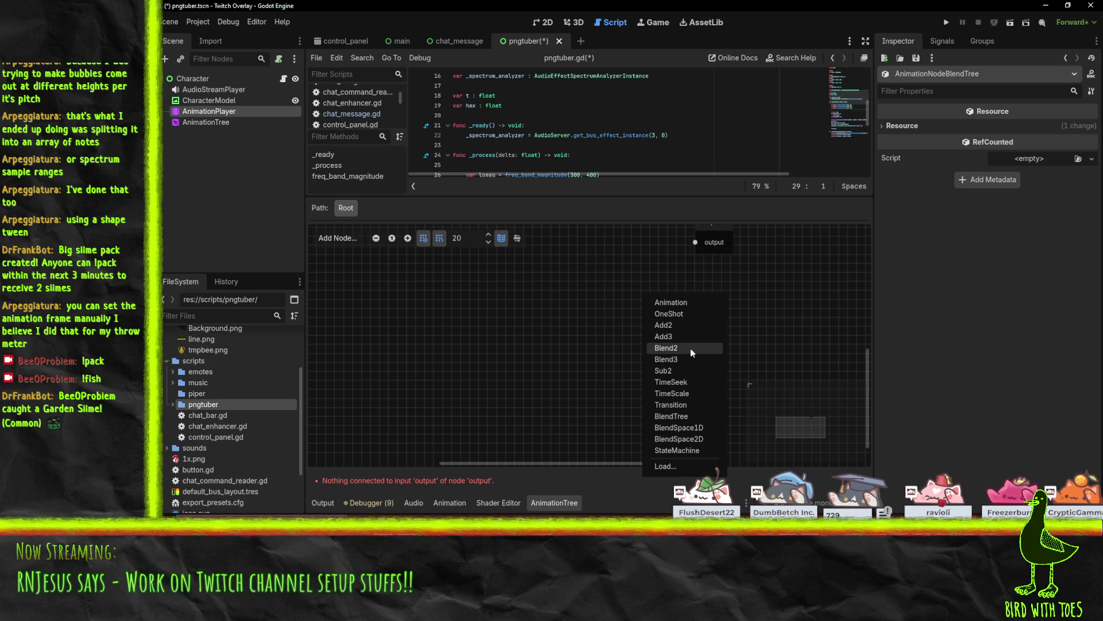
pyautogui.click(691, 347)
pyautogui.moveTo(656, 305); pyautogui.dragTo(572, 319)
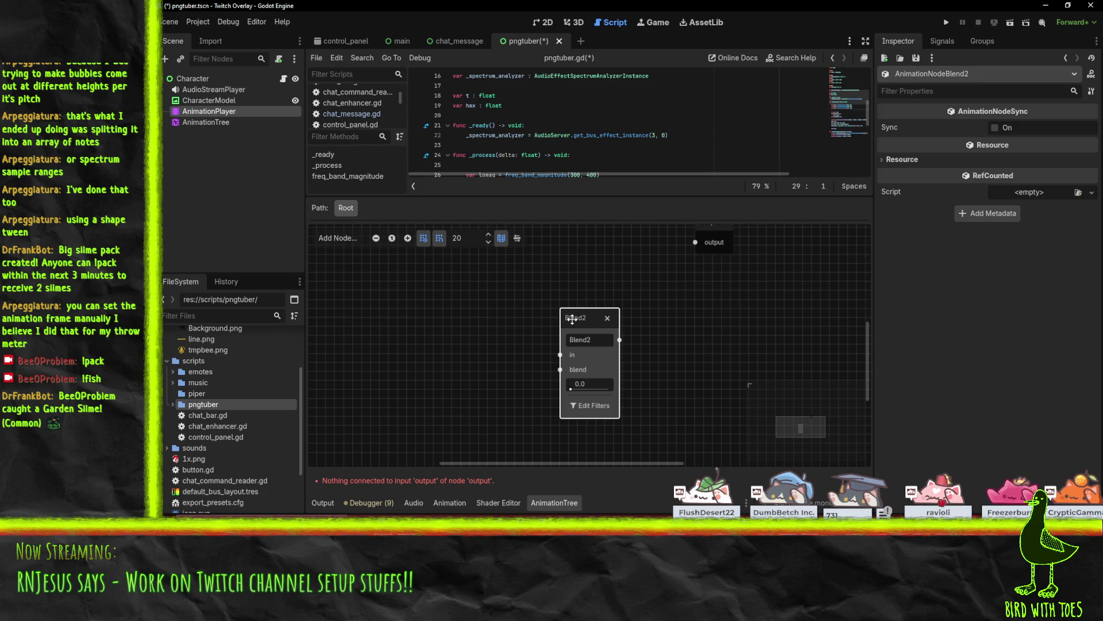
pyautogui.click(606, 318)
# Add an Add3 node and connect its output to the Output node.
pyautogui.rightClick(633, 308)
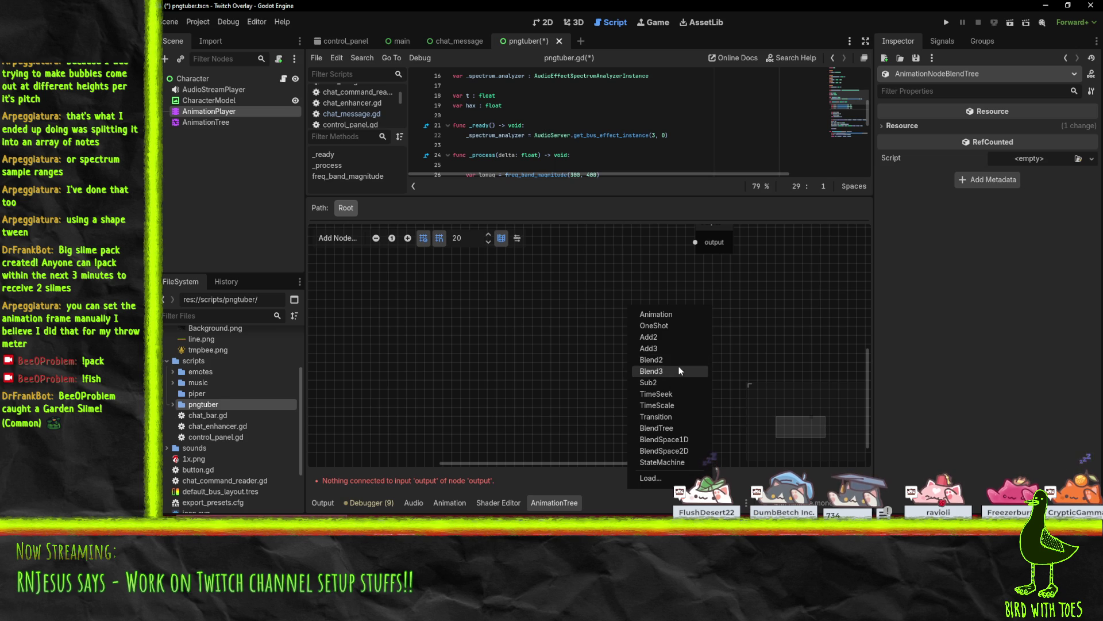
pyautogui.click(671, 345)
pyautogui.moveTo(681, 433); pyautogui.dragTo(631, 399)
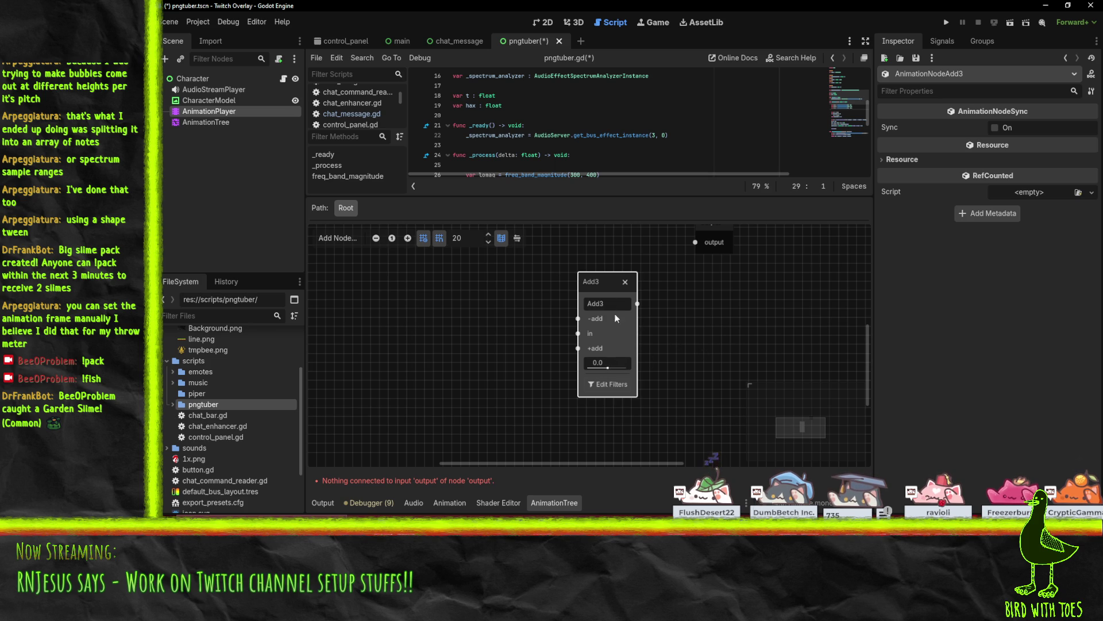
pyautogui.moveTo(694, 252); pyautogui.dragTo(697, 241)
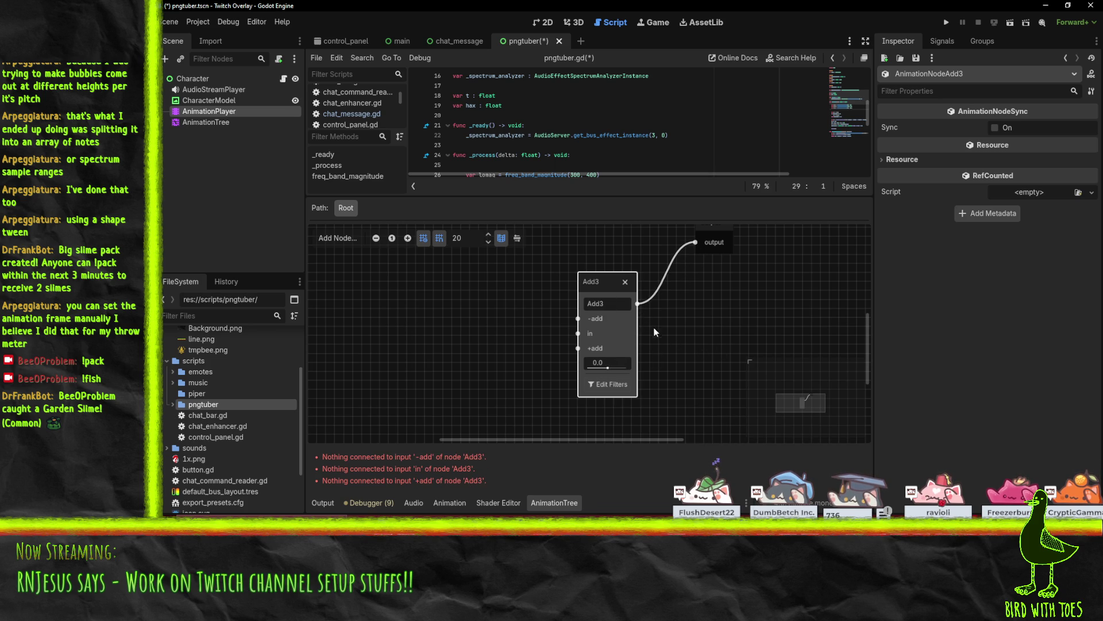
pyautogui.moveTo(499, 318); pyautogui.dragTo(577, 316)
# Add three BlendSpace1D nodes lined up to the left of Add3.
pyautogui.rightClick(588, 316)
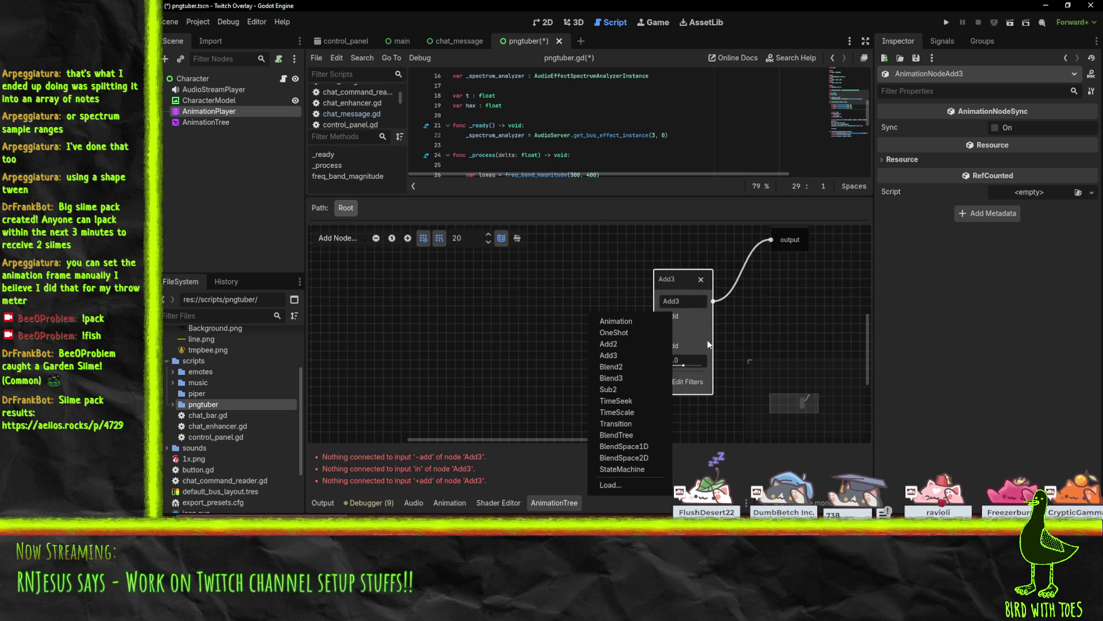
pyautogui.click(632, 446)
pyautogui.moveTo(609, 320)
pyautogui.mouseDown()
pyautogui.moveTo(551, 253)
pyautogui.moveTo(565, 252)
pyautogui.mouseUp()
pyautogui.rightClick(577, 385)
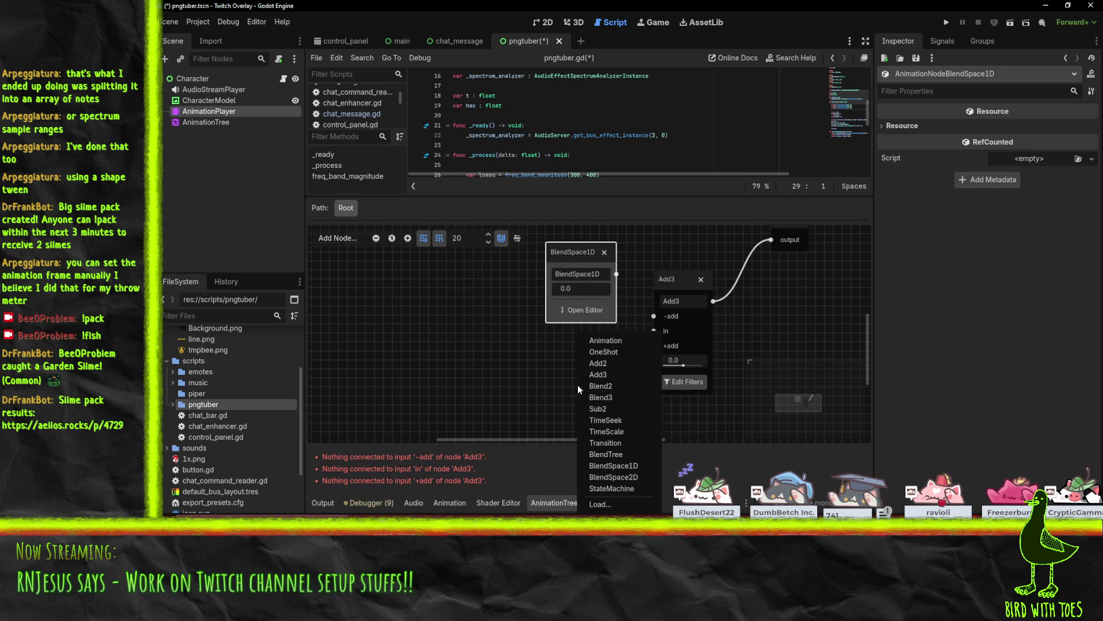
pyautogui.click(636, 464)
pyautogui.moveTo(616, 397)
pyautogui.mouseDown()
pyautogui.moveTo(565, 355)
pyautogui.moveTo(579, 346)
pyautogui.mouseUp()
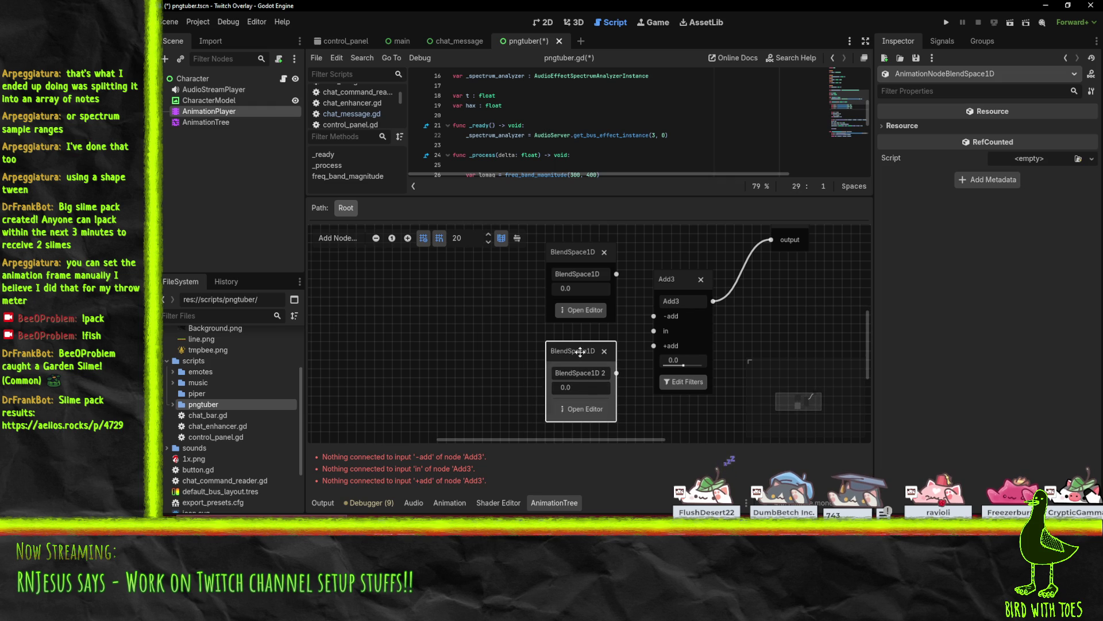
pyautogui.scroll(-3, 551, 339)
pyautogui.rightClick(571, 318)
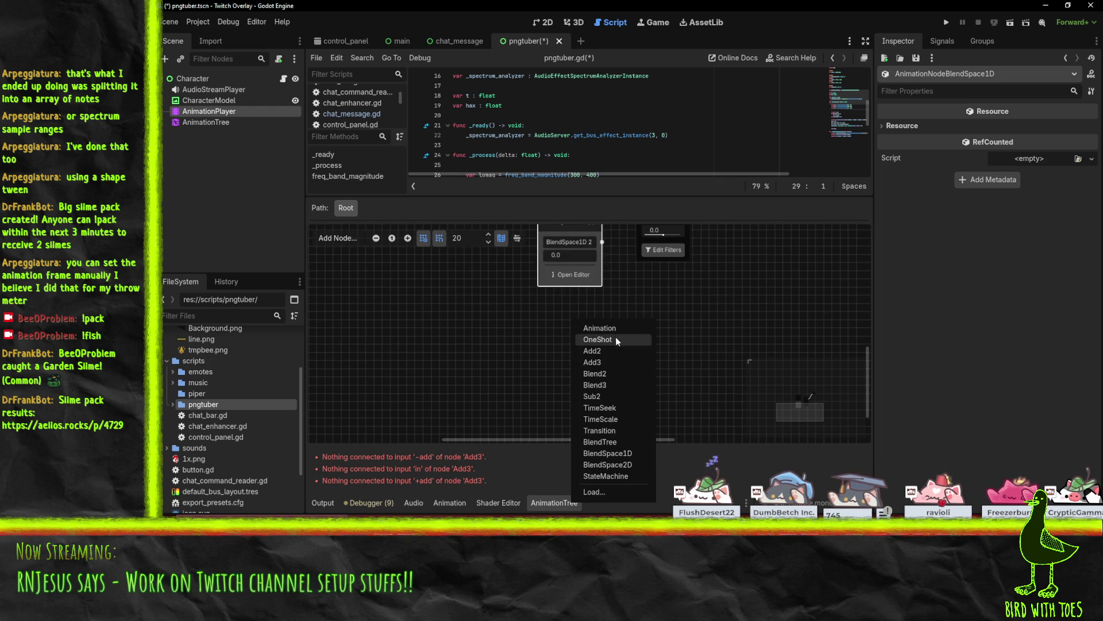
pyautogui.click(609, 453)
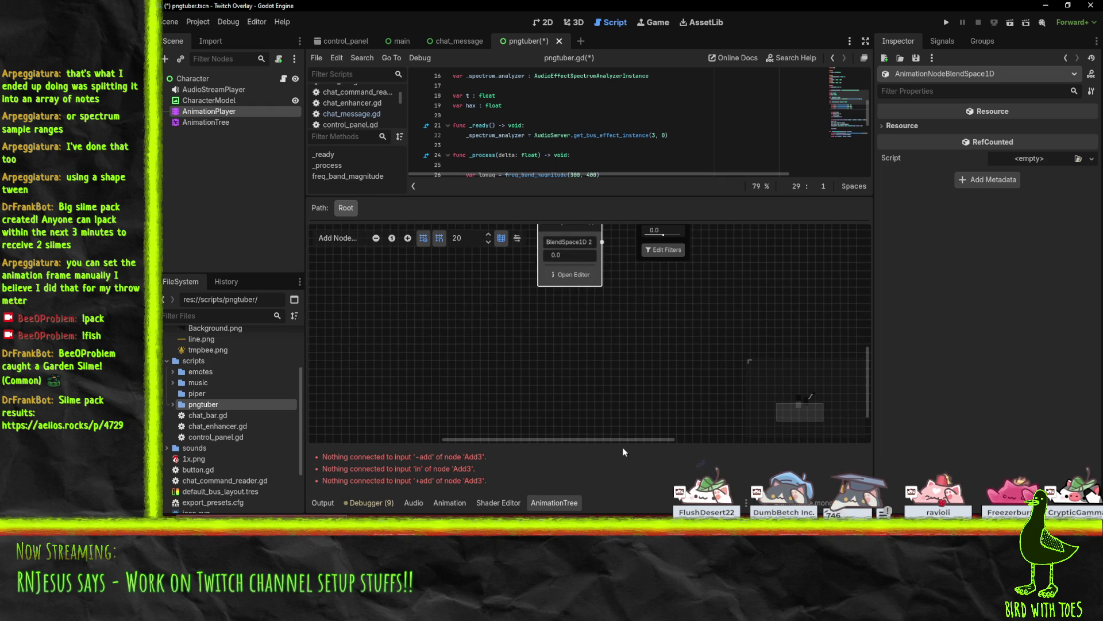
pyautogui.moveTo(594, 326); pyautogui.dragTo(578, 318)
pyautogui.scroll(4, 574, 408)
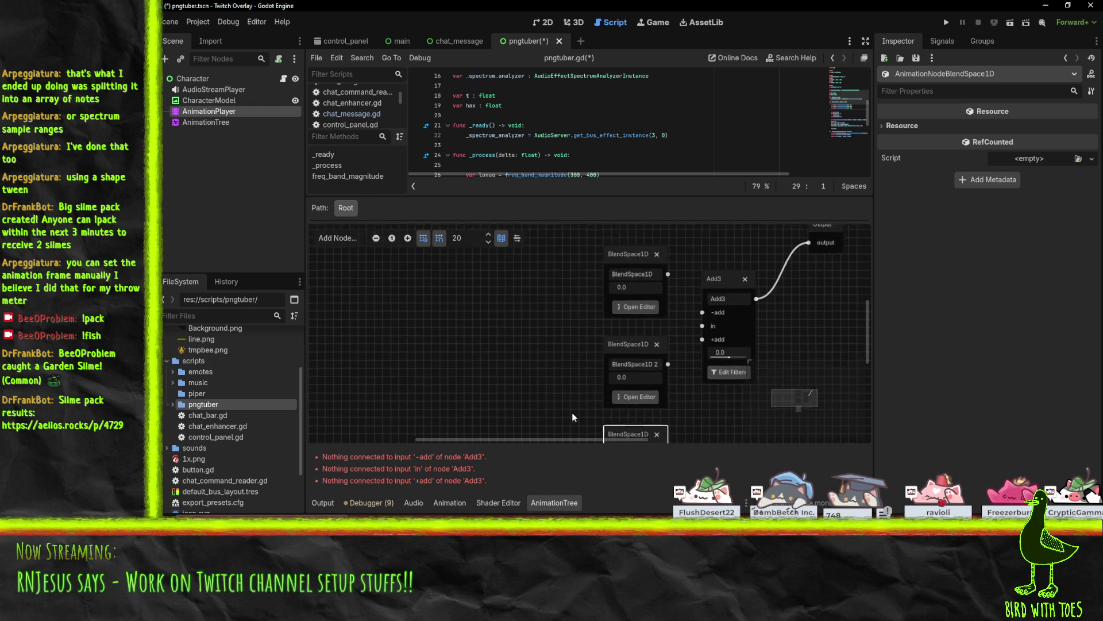
pyautogui.rightClick(529, 269)
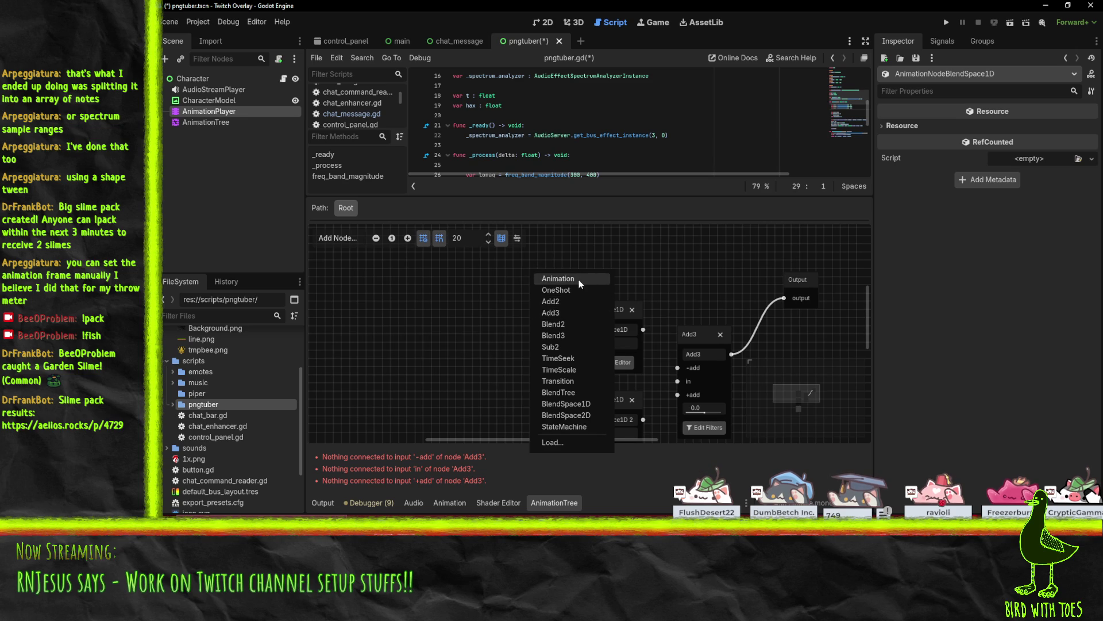
# Add an Animation node set to Idle and move it down-left in the graph.
pyautogui.click(552, 274)
pyautogui.moveTo(546, 291)
pyautogui.mouseDown()
pyautogui.moveTo(530, 266)
pyautogui.moveTo(518, 281)
pyautogui.mouseUp()
pyautogui.press('BackSpace')
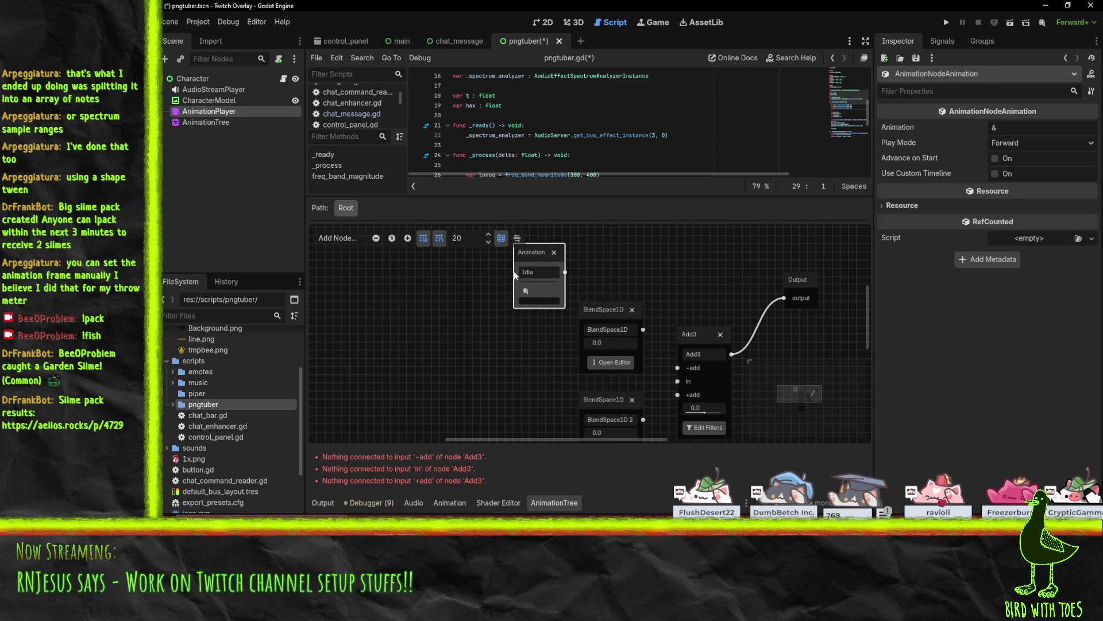
pyautogui.moveTo(540, 252)
pyautogui.mouseDown()
pyautogui.moveTo(515, 264)
pyautogui.moveTo(441, 376)
pyautogui.mouseUp()
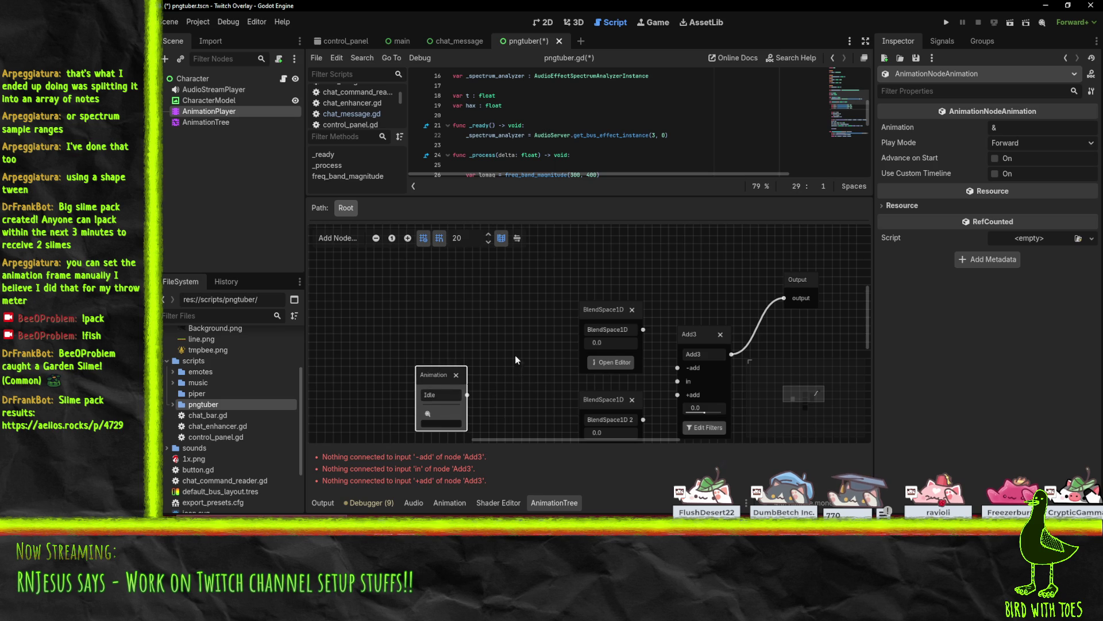
pyautogui.scroll(-3, 517, 360)
pyautogui.moveTo(384, 299); pyautogui.dragTo(365, 313)
pyautogui.hscroll(1, 539, 294)
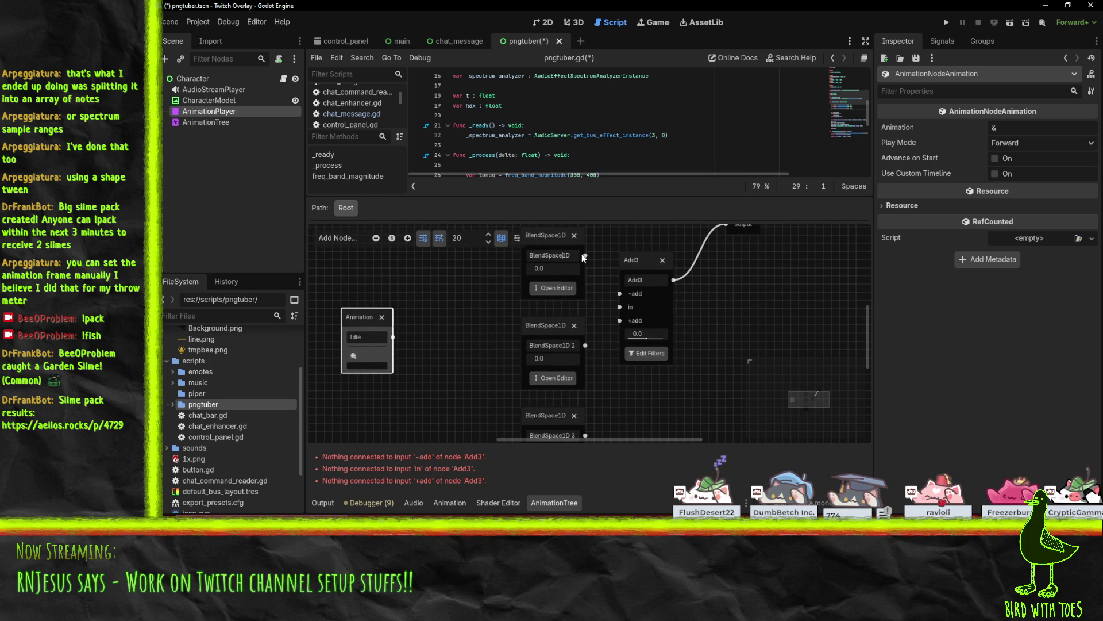
# Add and delete a BlendSpace2D node, then delete the top BlendSpace1D node.
pyautogui.click(543, 238)
pyautogui.rightClick(542, 238)
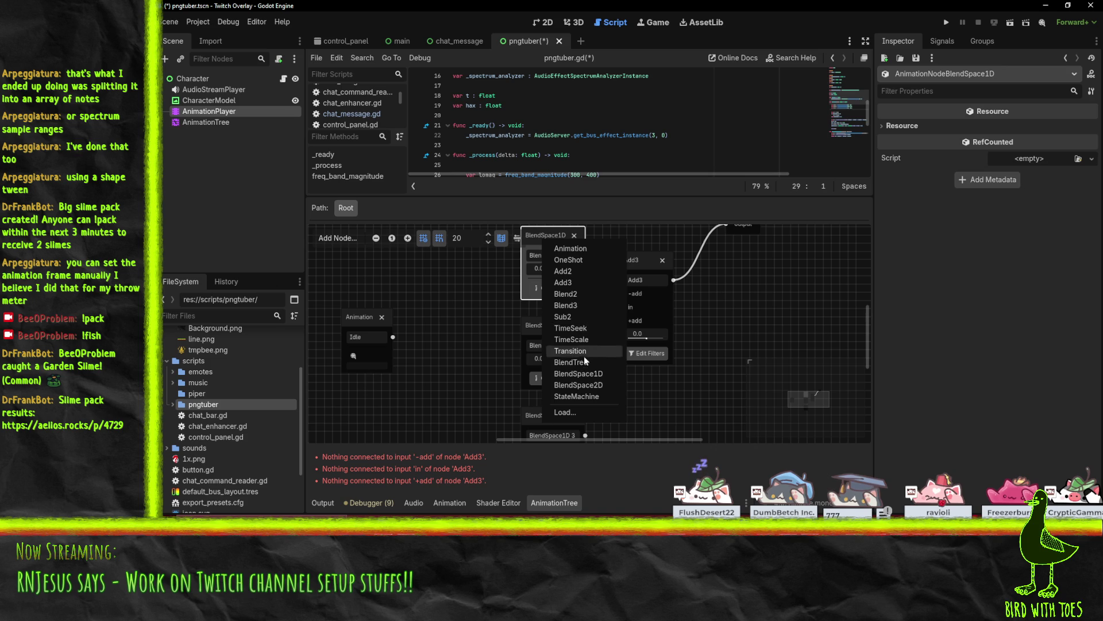
pyautogui.click(589, 384)
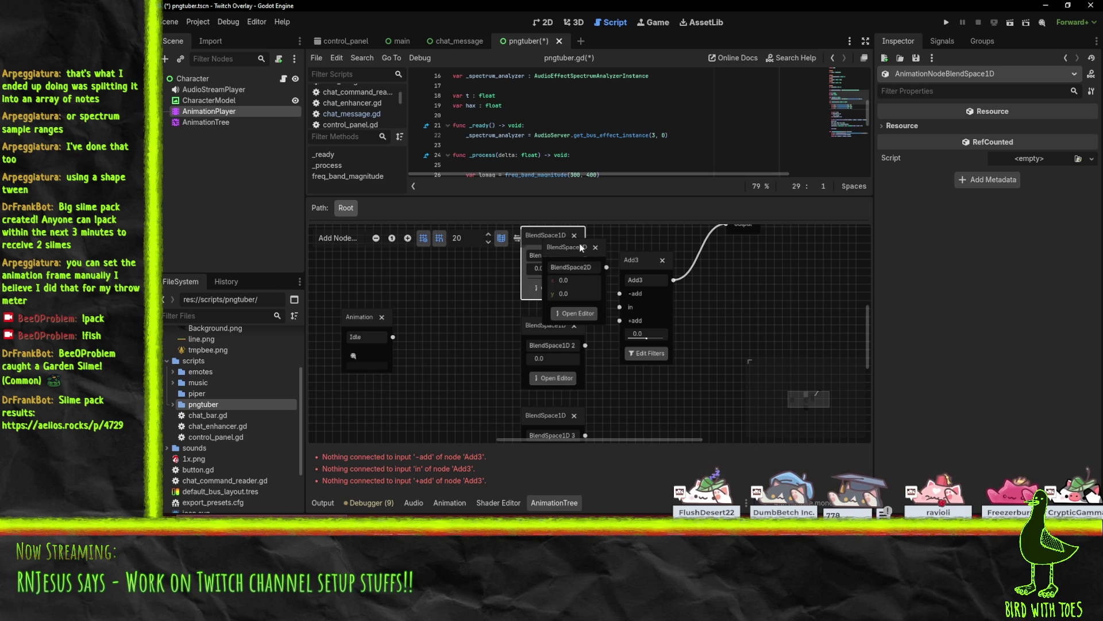
pyautogui.moveTo(581, 246); pyautogui.dragTo(457, 267)
pyautogui.click(476, 268)
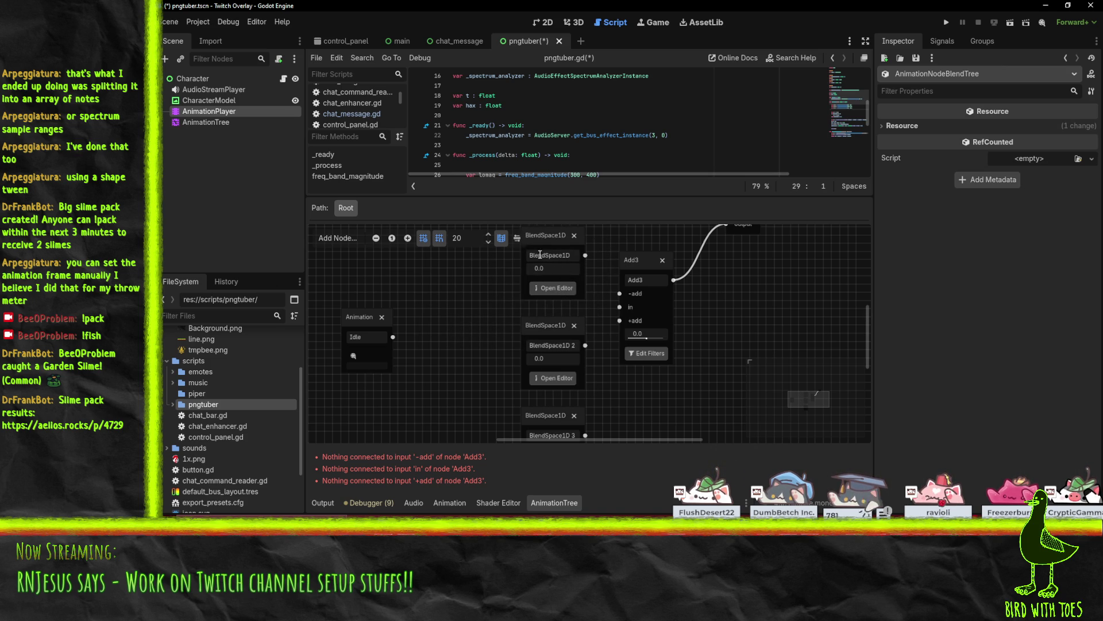
pyautogui.moveTo(547, 239); pyautogui.dragTo(535, 239)
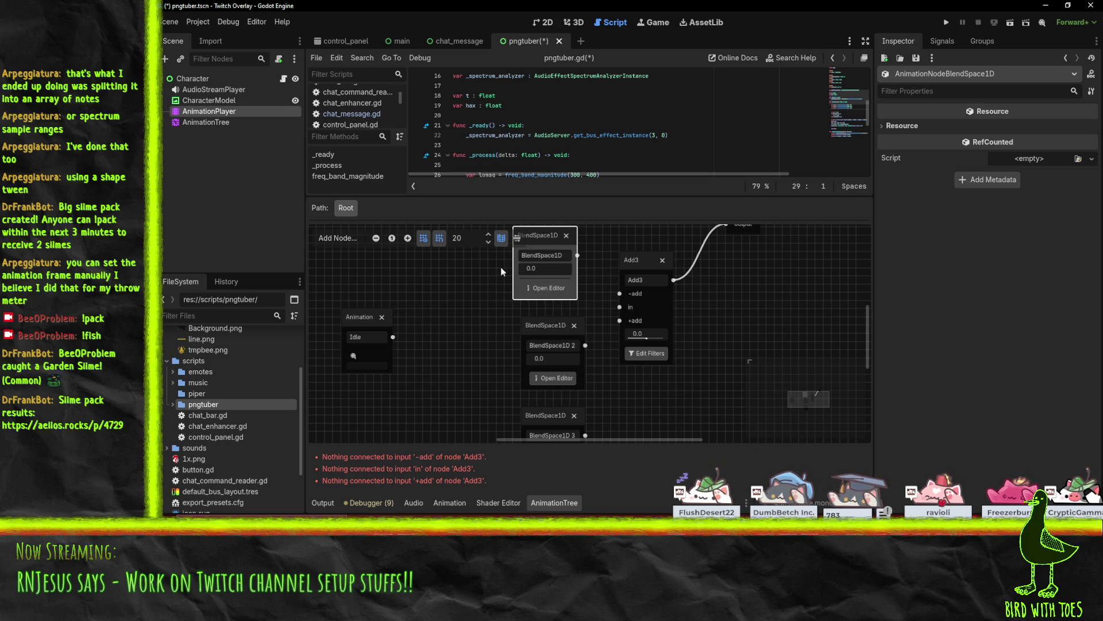
pyautogui.click(567, 235)
# Try adding a Blend2 node, then delete it again.
pyautogui.rightClick(558, 264)
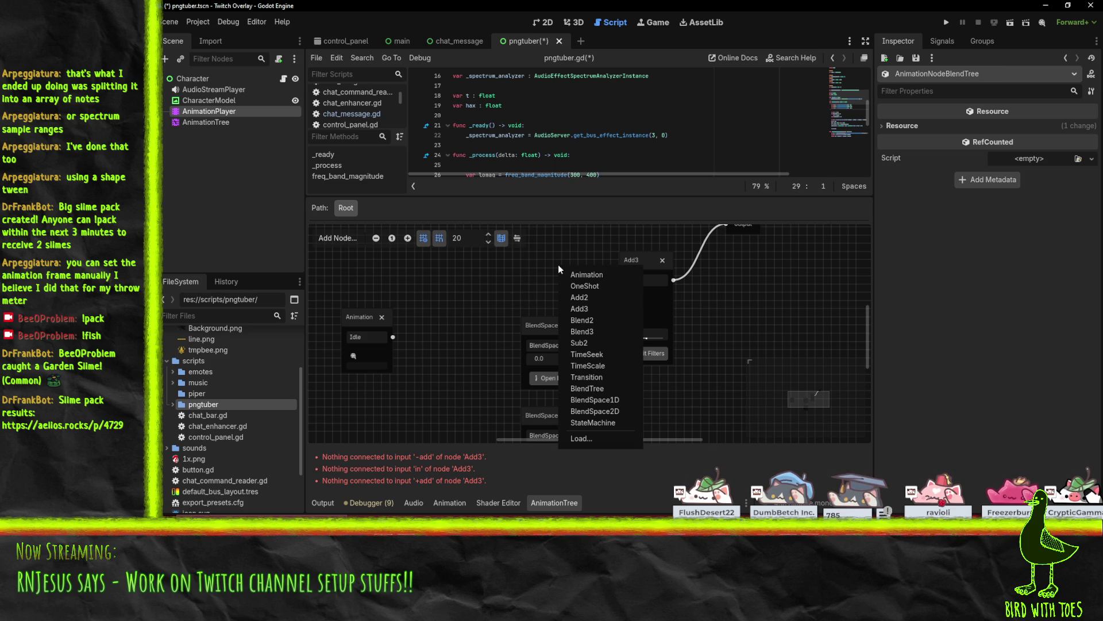
pyautogui.click(601, 320)
pyautogui.moveTo(581, 268); pyautogui.dragTo(539, 234)
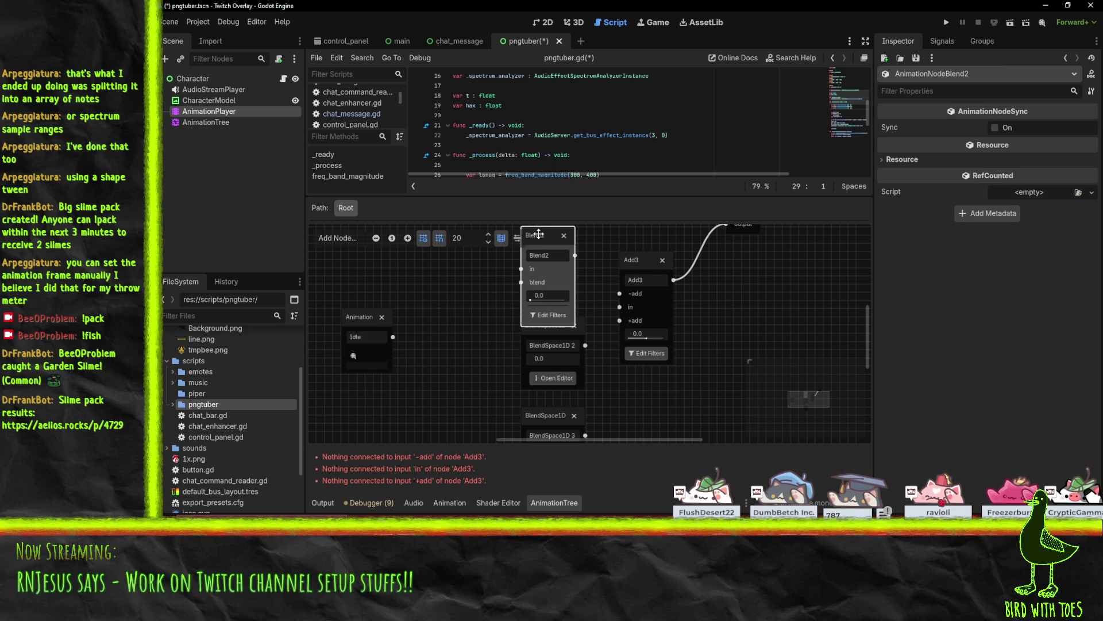
pyautogui.scroll(3, 488, 345)
pyautogui.moveTo(552, 287); pyautogui.dragTo(554, 262)
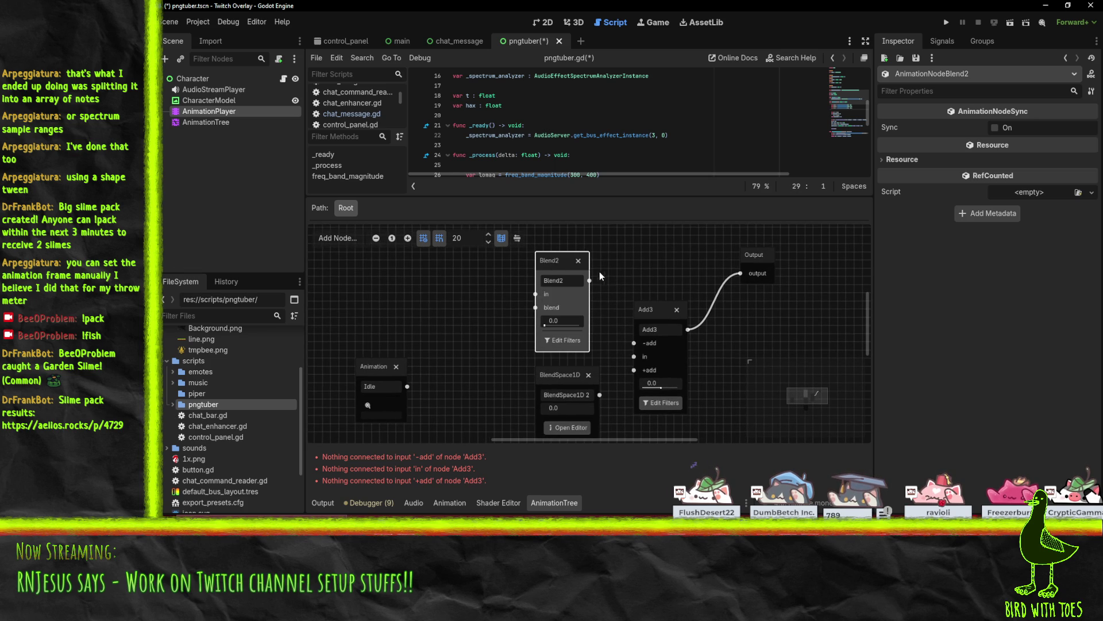
pyautogui.click(579, 262)
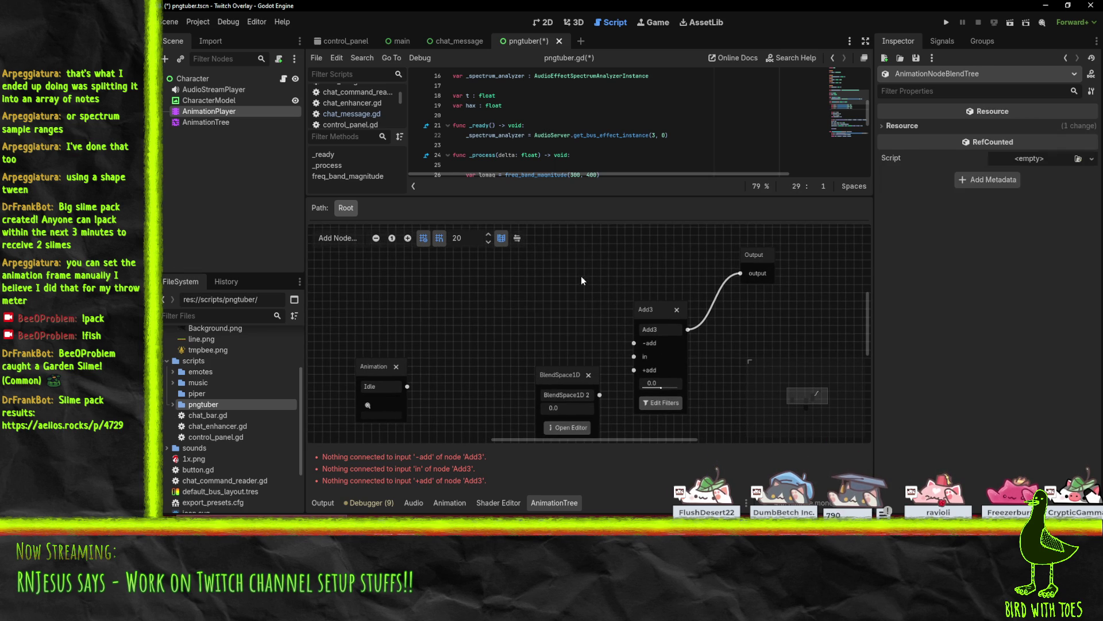
pyautogui.rightClick(563, 285)
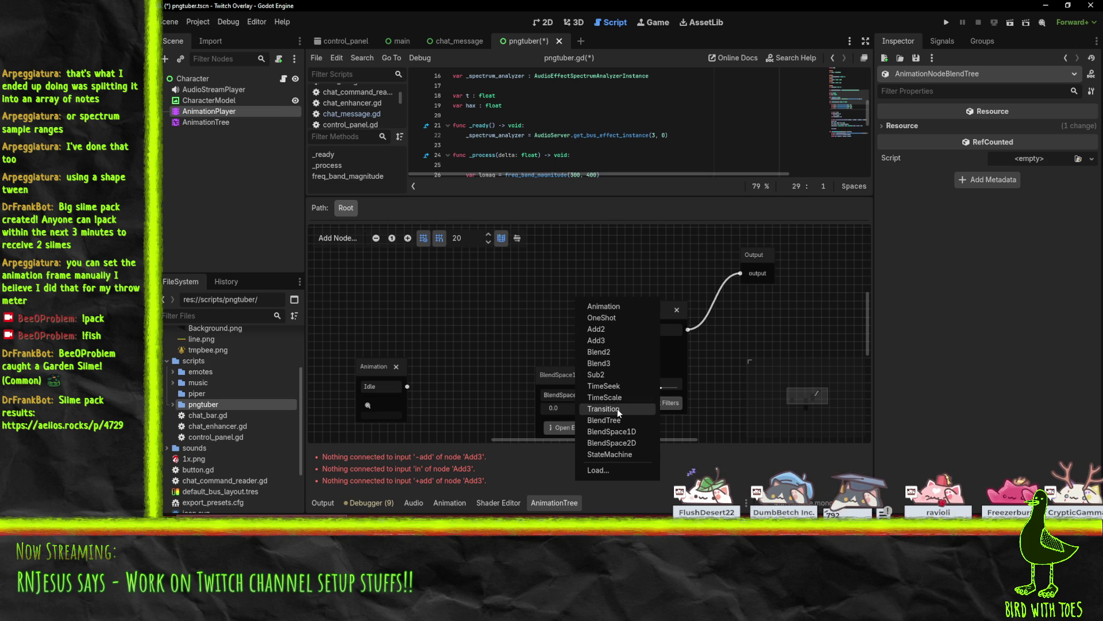
# Try out Sub2 and Transition nodes, remove them, and place a new BlendSpace1D node.
pyautogui.click(626, 374)
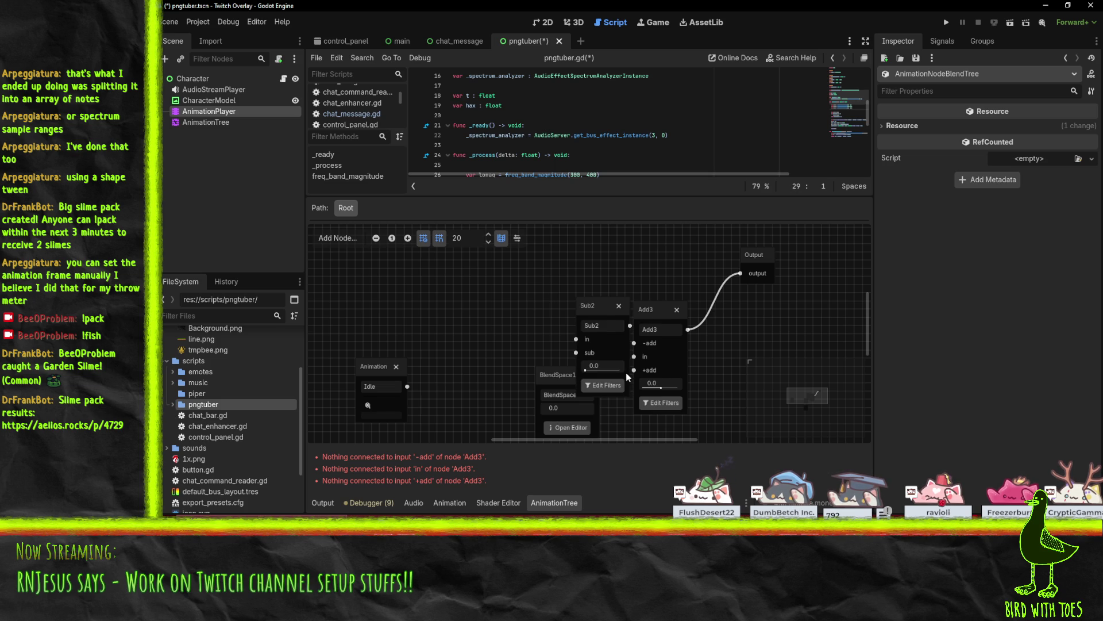
pyautogui.click(619, 307)
pyautogui.rightClick(555, 297)
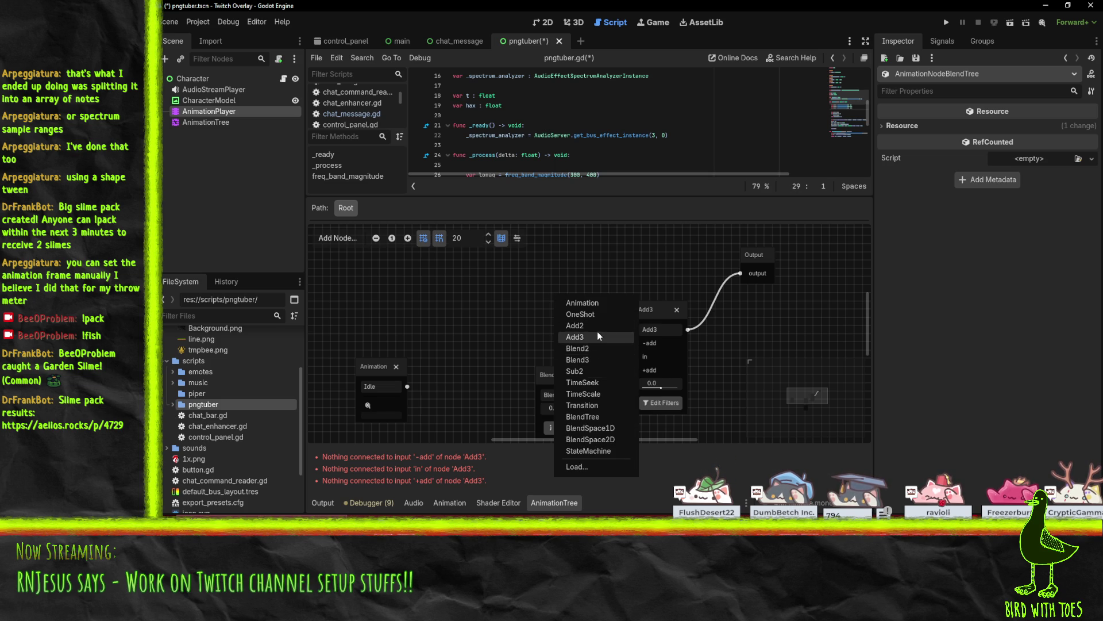
pyautogui.click(593, 405)
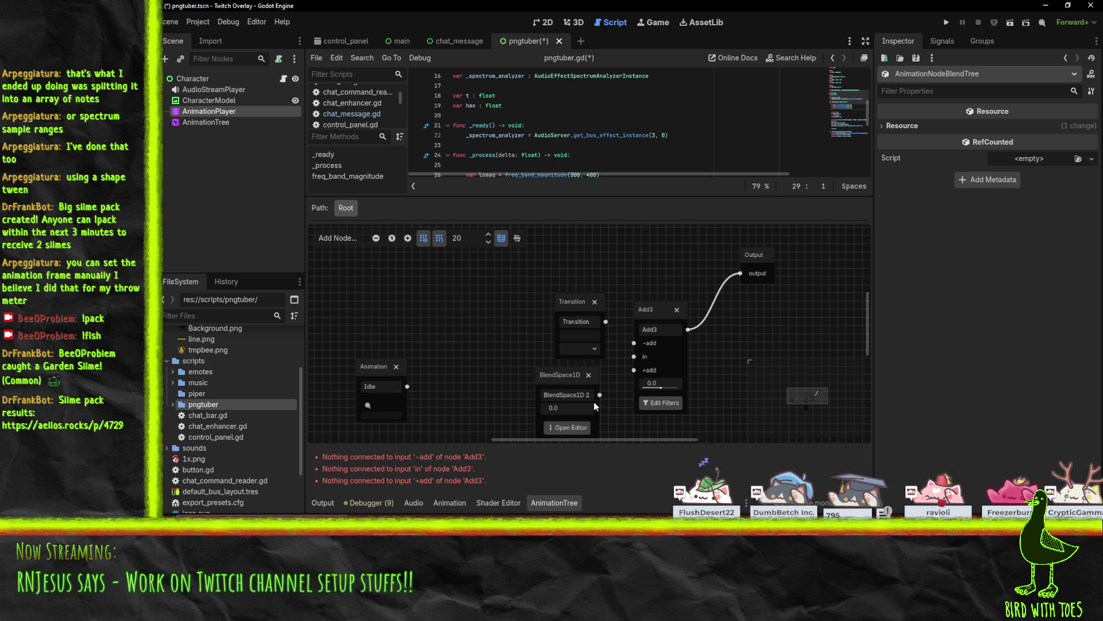
pyautogui.click(594, 302)
pyautogui.rightClick(565, 282)
pyautogui.click(621, 422)
pyautogui.moveTo(584, 313); pyautogui.dragTo(553, 299)
# Add an Add2 node from Idle's output, then delete it and the extra BlendSpace1D.
pyautogui.moveTo(407, 386)
pyautogui.mouseDown()
pyautogui.moveTo(505, 337)
pyautogui.moveTo(538, 299)
pyautogui.mouseUp()
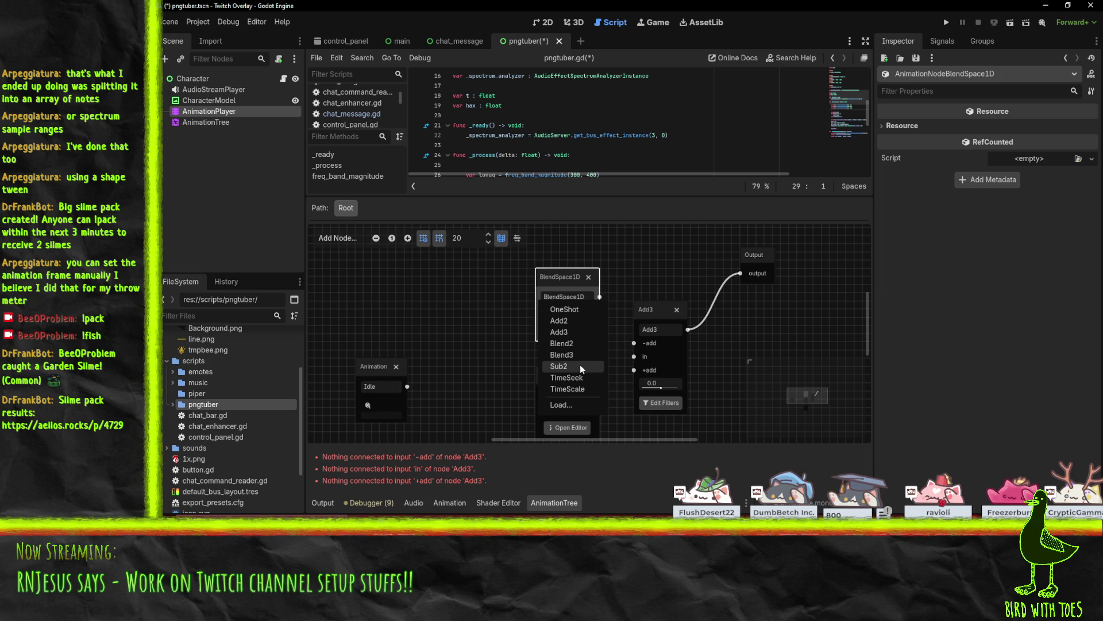
pyautogui.click(578, 326)
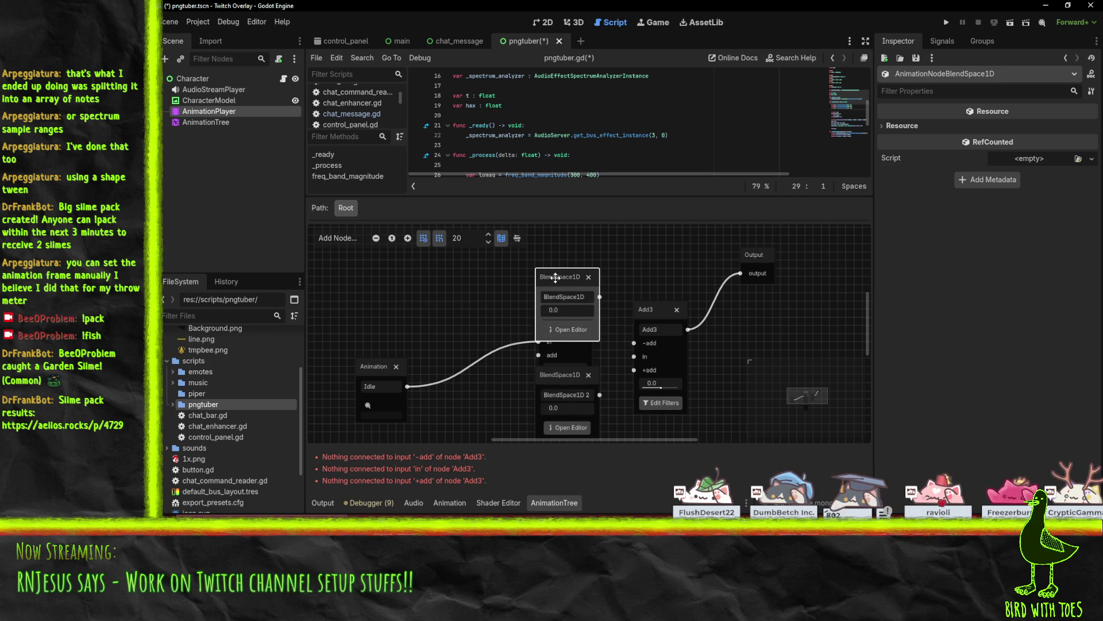
pyautogui.moveTo(554, 282); pyautogui.dragTo(594, 265)
pyautogui.moveTo(562, 319); pyautogui.dragTo(508, 301)
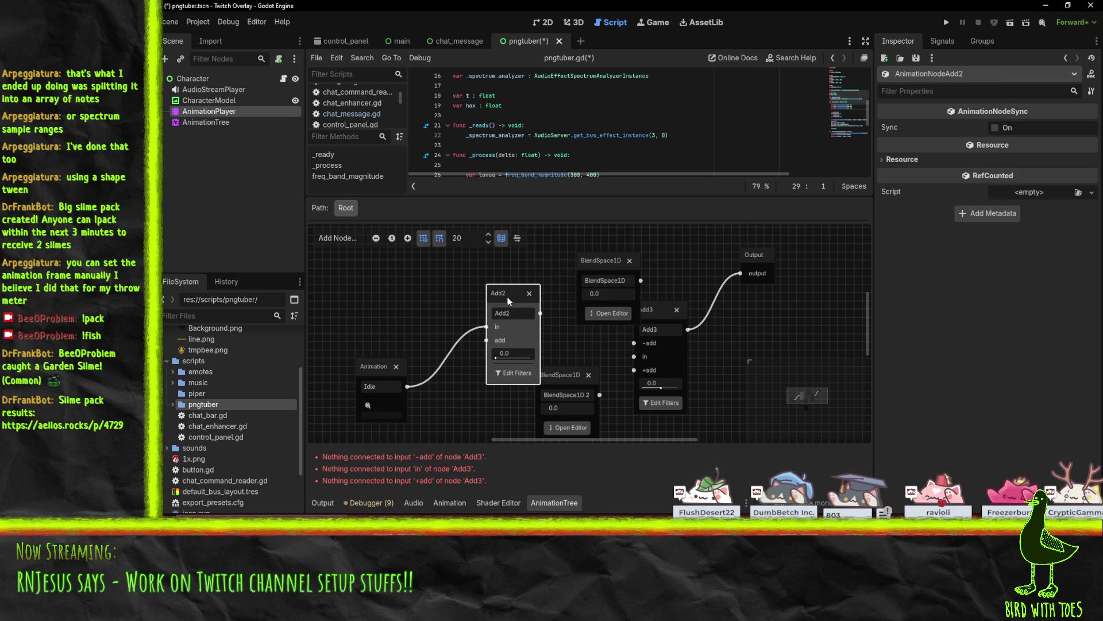
pyautogui.click(530, 294)
pyautogui.moveTo(595, 262)
pyautogui.mouseDown()
pyautogui.moveTo(541, 270)
pyautogui.moveTo(559, 292)
pyautogui.moveTo(575, 280)
pyautogui.mouseUp()
pyautogui.click(587, 286)
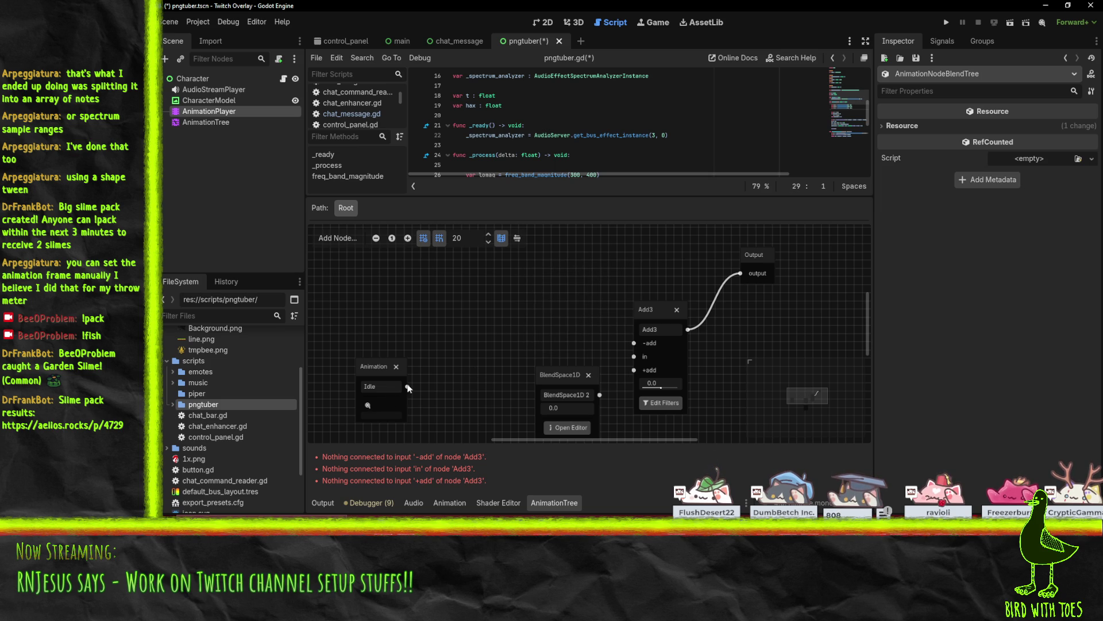
# Add a Blend2 node fed by the Idle animation and arrange Blend2 and Idle.
pyautogui.moveTo(408, 387); pyautogui.dragTo(543, 297)
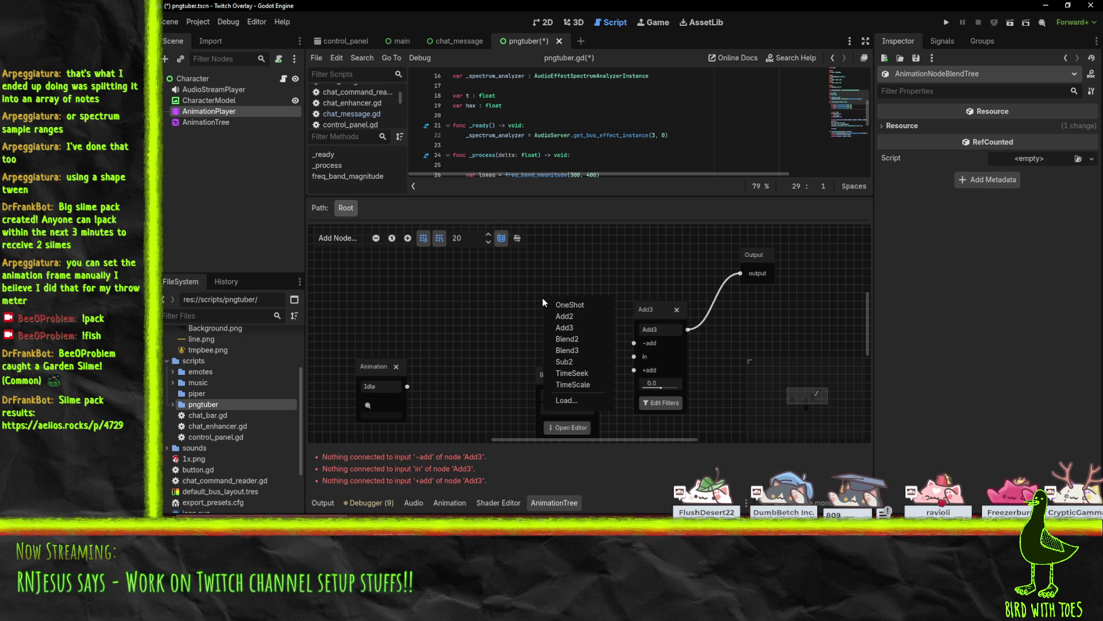
pyautogui.click(580, 339)
pyautogui.moveTo(557, 304); pyautogui.dragTo(556, 278)
pyautogui.moveTo(382, 368)
pyautogui.mouseDown()
pyautogui.moveTo(390, 287)
pyautogui.moveTo(389, 326)
pyautogui.mouseUp()
# Delete the BlendSpace1D 2 and bottom BlendSpace1D nodes, then move Idle up.
pyautogui.scroll(-2, 544, 372)
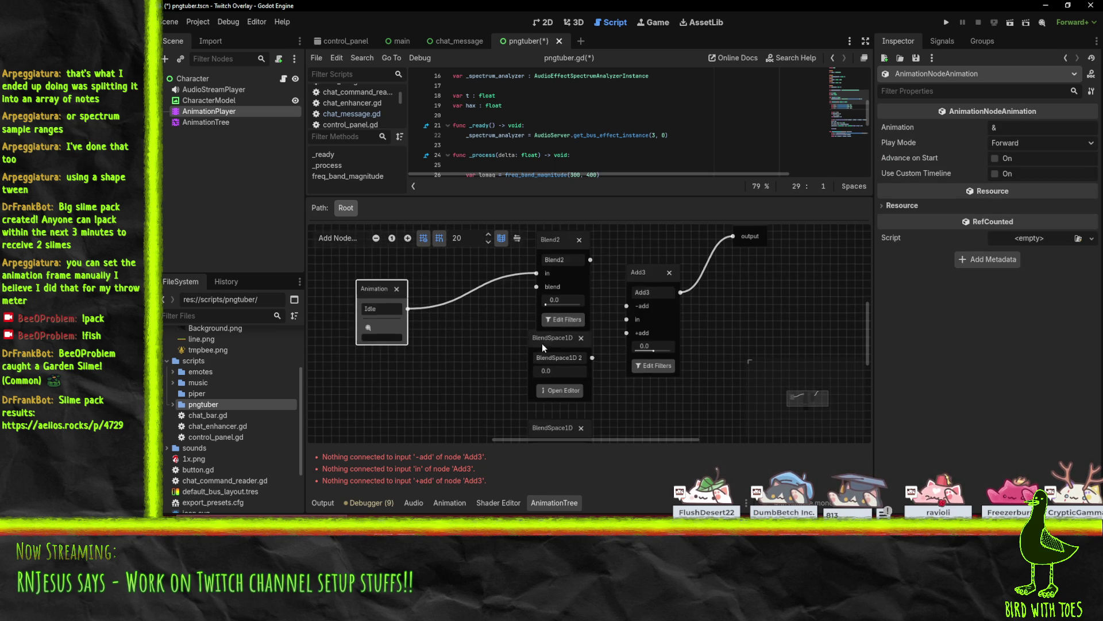
pyautogui.click(548, 338)
pyautogui.press('Delete')
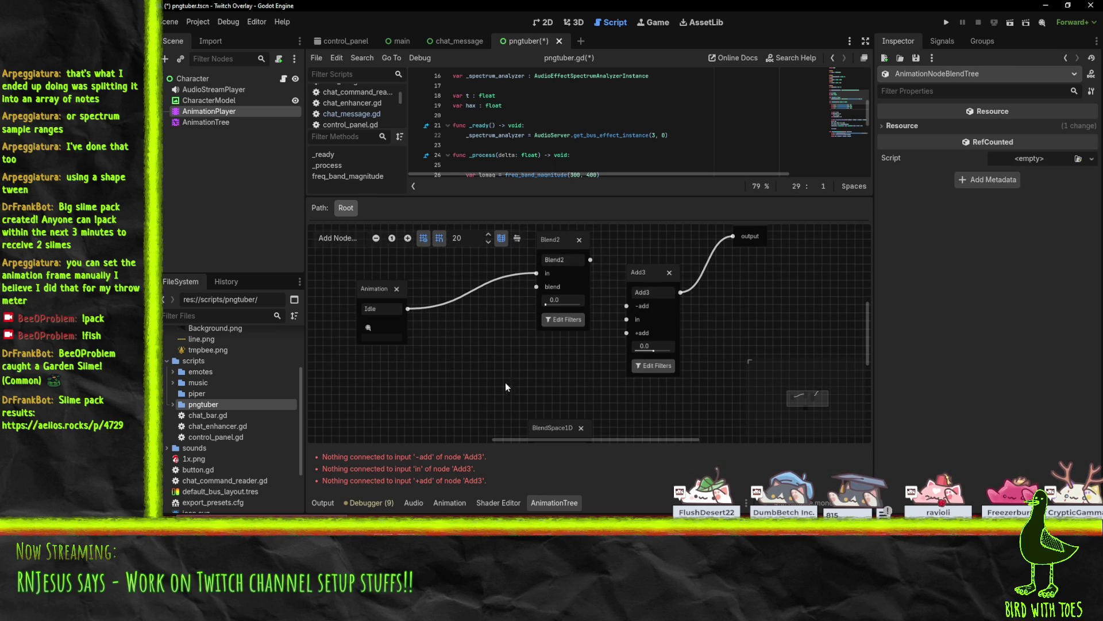
pyautogui.click(581, 428)
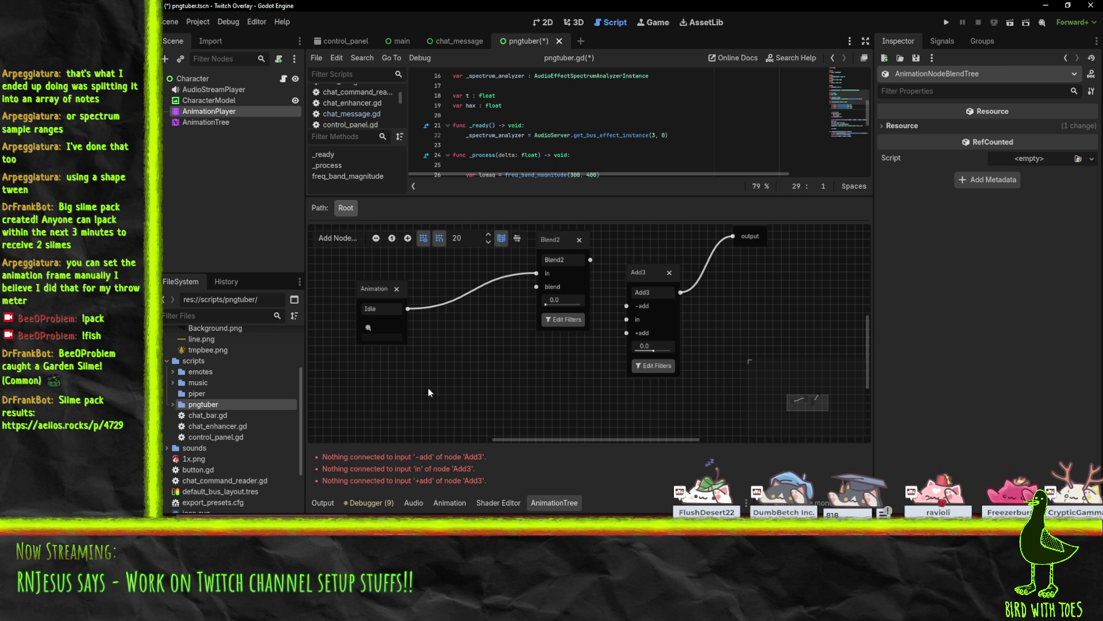
pyautogui.moveTo(409, 310)
pyautogui.mouseDown()
pyautogui.moveTo(480, 359)
pyautogui.moveTo(417, 306)
pyautogui.moveTo(537, 287)
pyautogui.moveTo(538, 393)
pyautogui.mouseUp()
pyautogui.click(476, 384)
pyautogui.hscroll(-2, 468, 374)
pyautogui.scroll(-1, 501, 367)
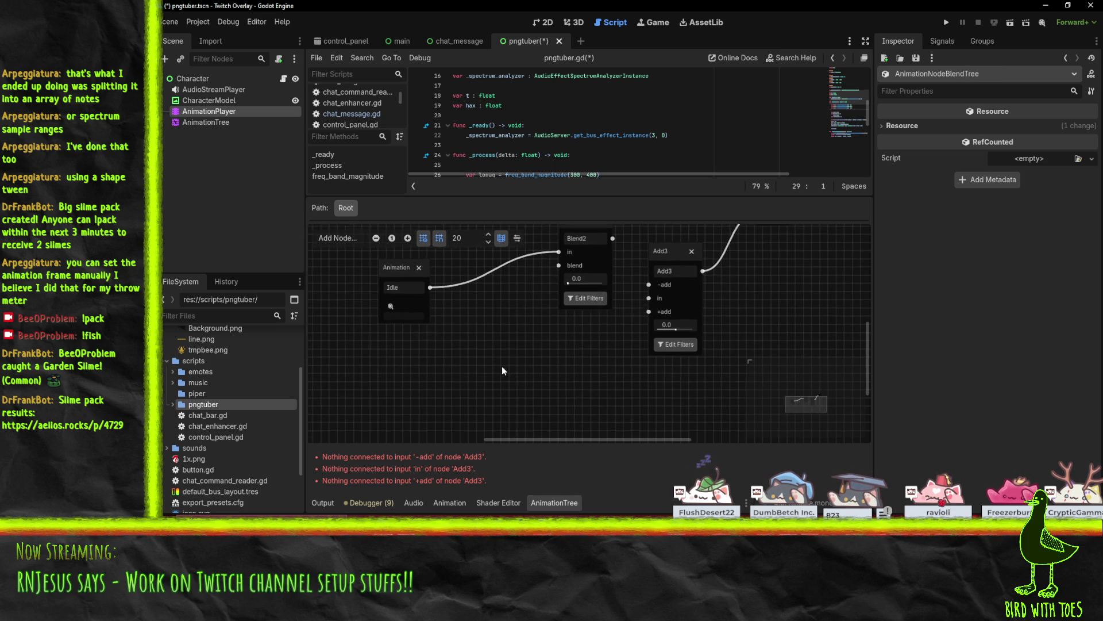
pyautogui.keyDown('ctrl'); pyautogui.scroll(1, 501, 366); pyautogui.keyUp('ctrl')
pyautogui.moveTo(394, 282); pyautogui.dragTo(388, 257)
# Add a second Animation node below Idle and line up both Animation nodes.
pyautogui.rightClick(384, 323)
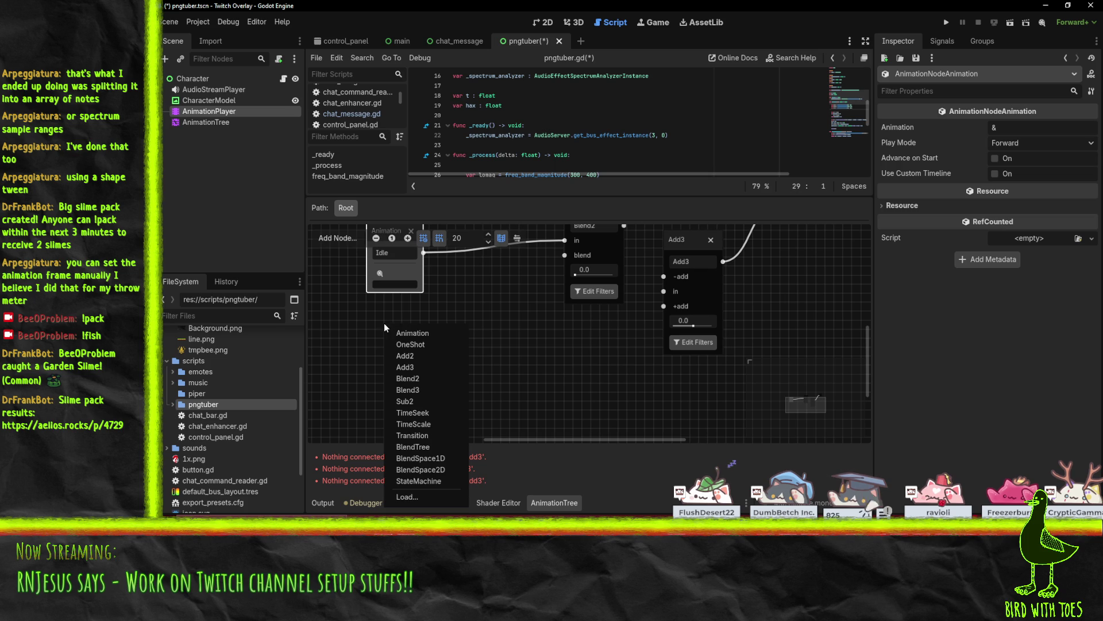
pyautogui.click(428, 334)
pyautogui.moveTo(405, 337)
pyautogui.mouseDown()
pyautogui.moveTo(387, 315)
pyautogui.moveTo(565, 278)
pyautogui.moveTo(566, 254)
pyautogui.mouseUp()
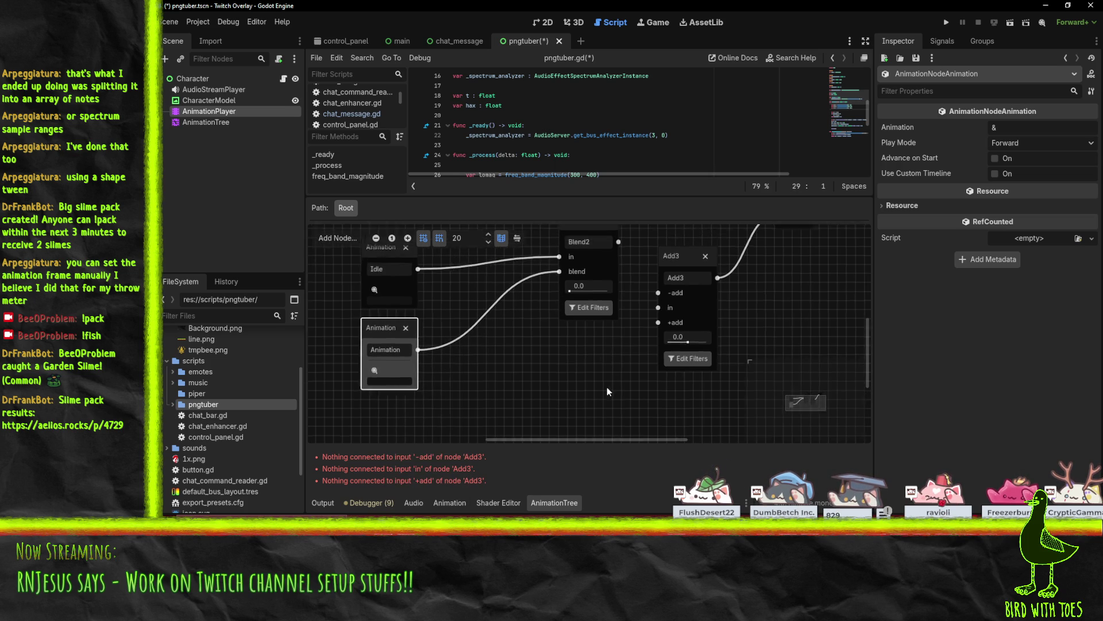
pyautogui.scroll(-1, 635, 363)
pyautogui.scroll(-1, 636, 395)
pyautogui.click(538, 270)
pyautogui.moveTo(537, 270); pyautogui.dragTo(537, 254)
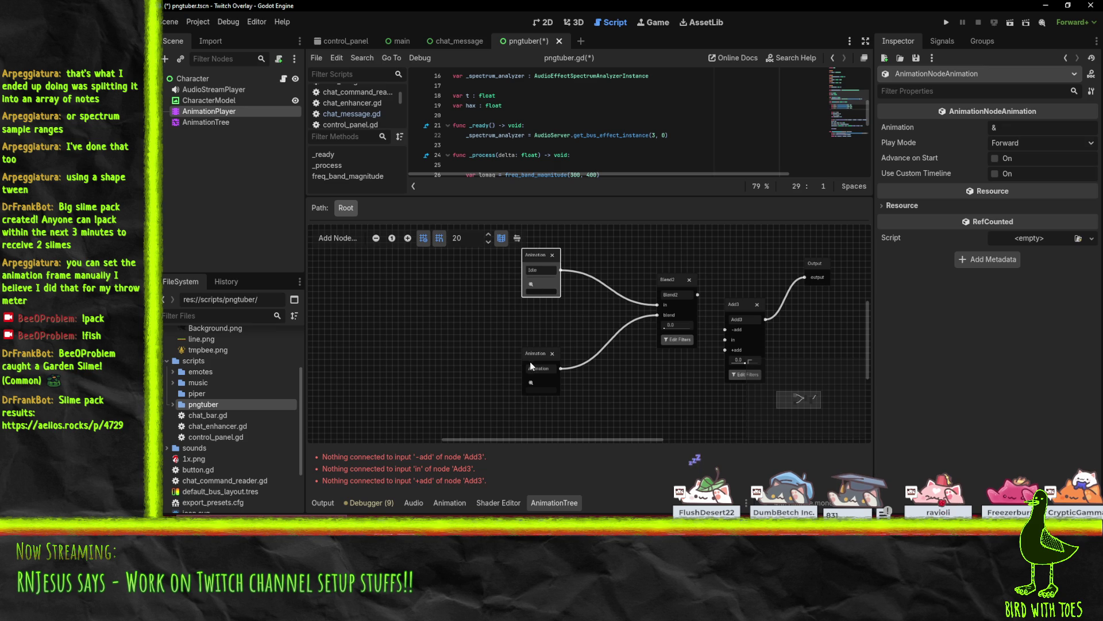
pyautogui.moveTo(535, 357); pyautogui.dragTo(536, 332)
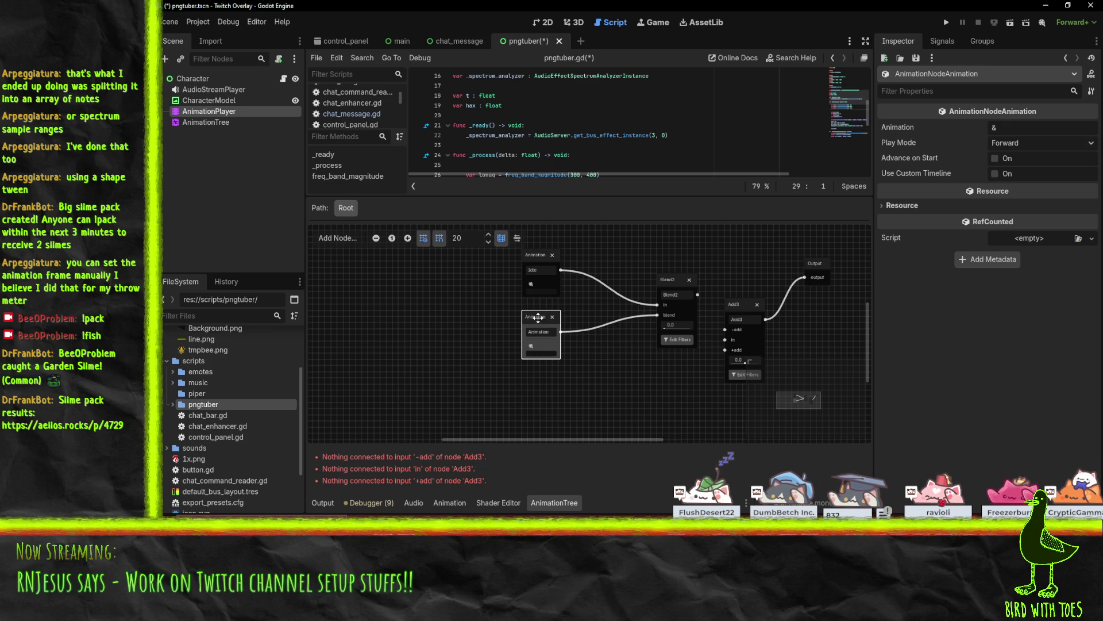
# Add two more Animation nodes, Animation 2 and Animation 3.
pyautogui.scroll(-3, 553, 407)
pyautogui.rightClick(529, 372)
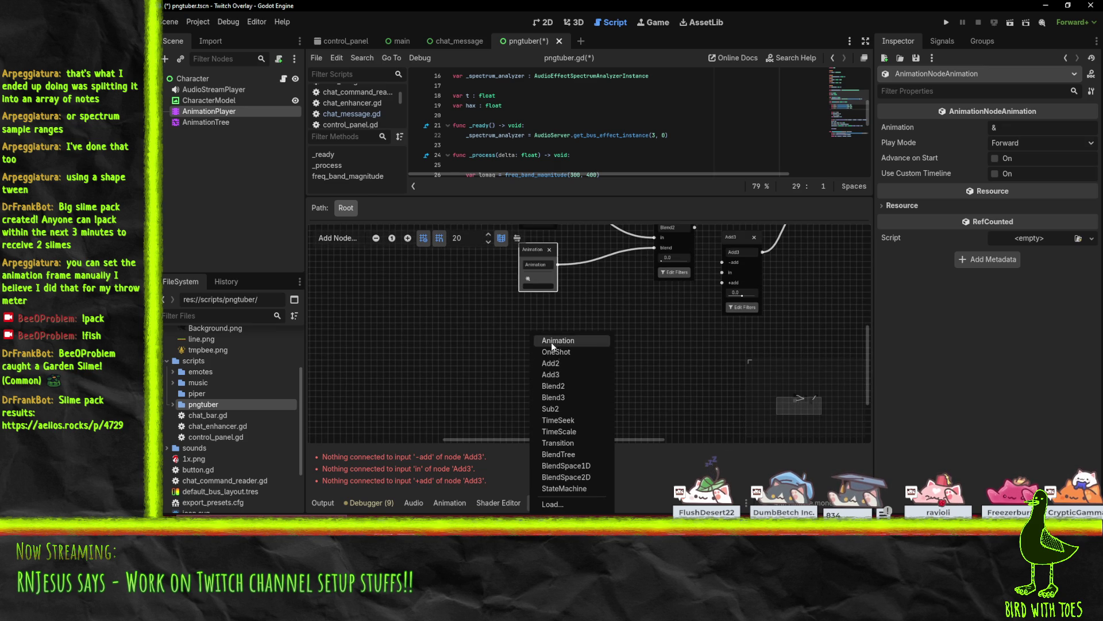
pyautogui.click(554, 359)
pyautogui.moveTo(541, 374)
pyautogui.mouseDown()
pyautogui.moveTo(529, 367)
pyautogui.moveTo(547, 352)
pyautogui.moveTo(534, 303)
pyautogui.mouseUp()
pyautogui.rightClick(545, 349)
pyautogui.click(565, 341)
# Rename the Animation 3 node's name field to 'Idle'.
pyautogui.doubleClick(538, 318)
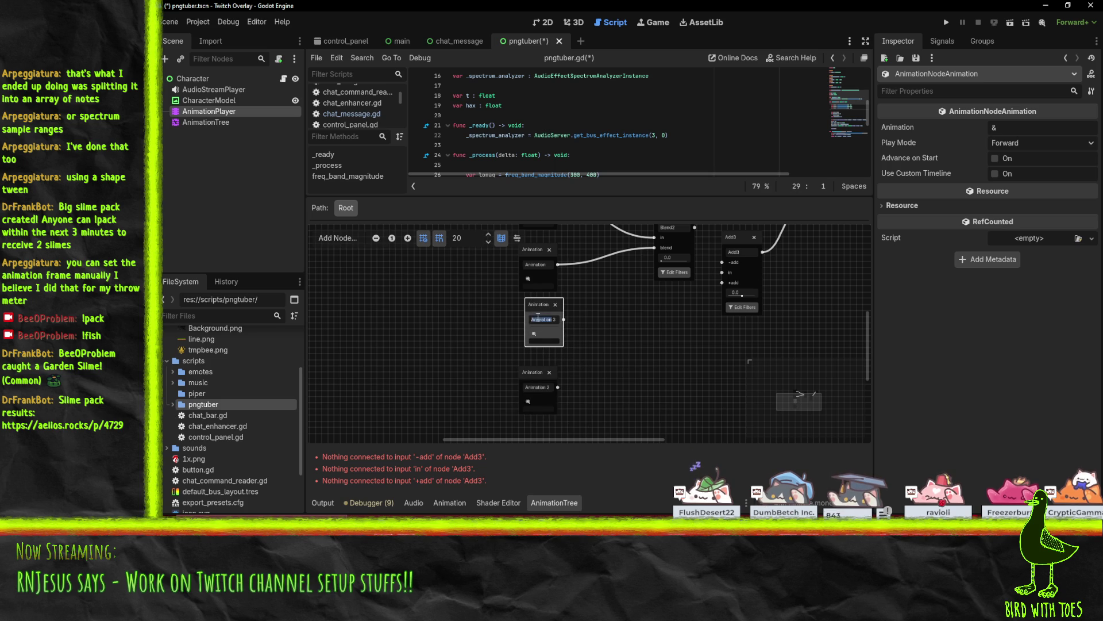
pyautogui.click(543, 319)
pyautogui.tripleClick(543, 318)
pyautogui.write('Idle')
pyautogui.click(623, 319)
pyautogui.scroll(2, 623, 319)
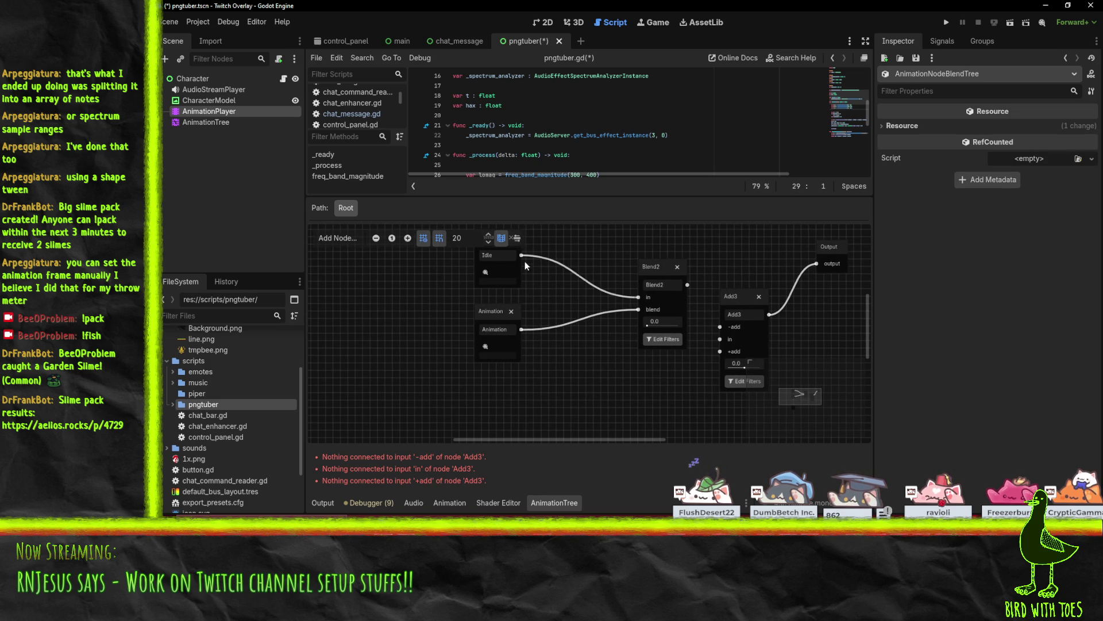
pyautogui.scroll(-3, 551, 305)
pyautogui.rightClick(618, 341)
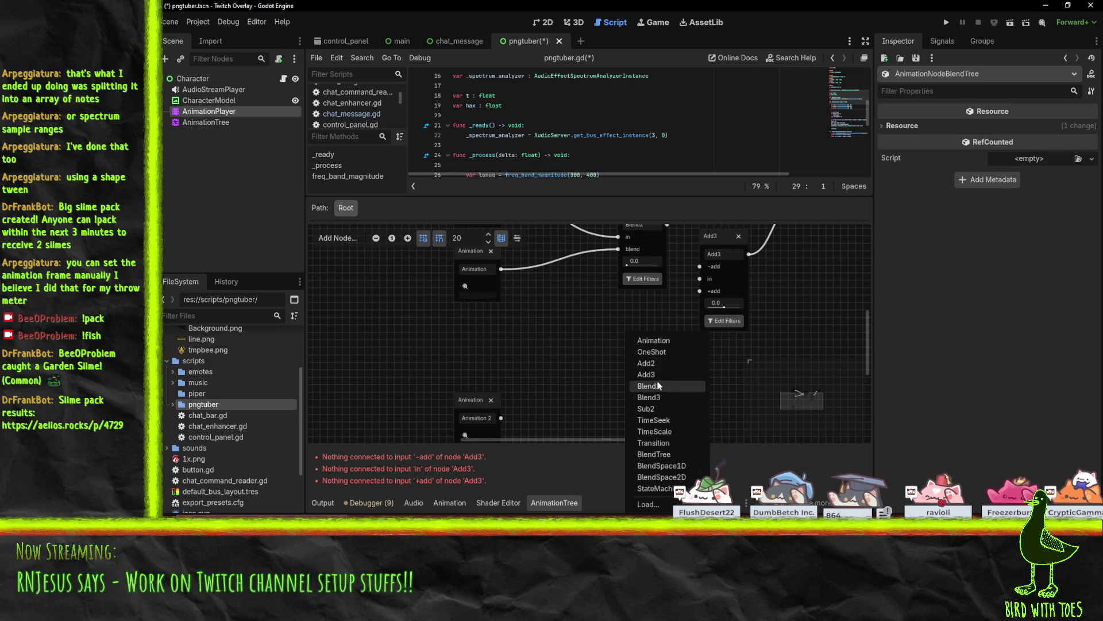
# Add a Blend2 2 node; the first attempt to wire its in port fails.
pyautogui.click(669, 392)
pyautogui.click(646, 381)
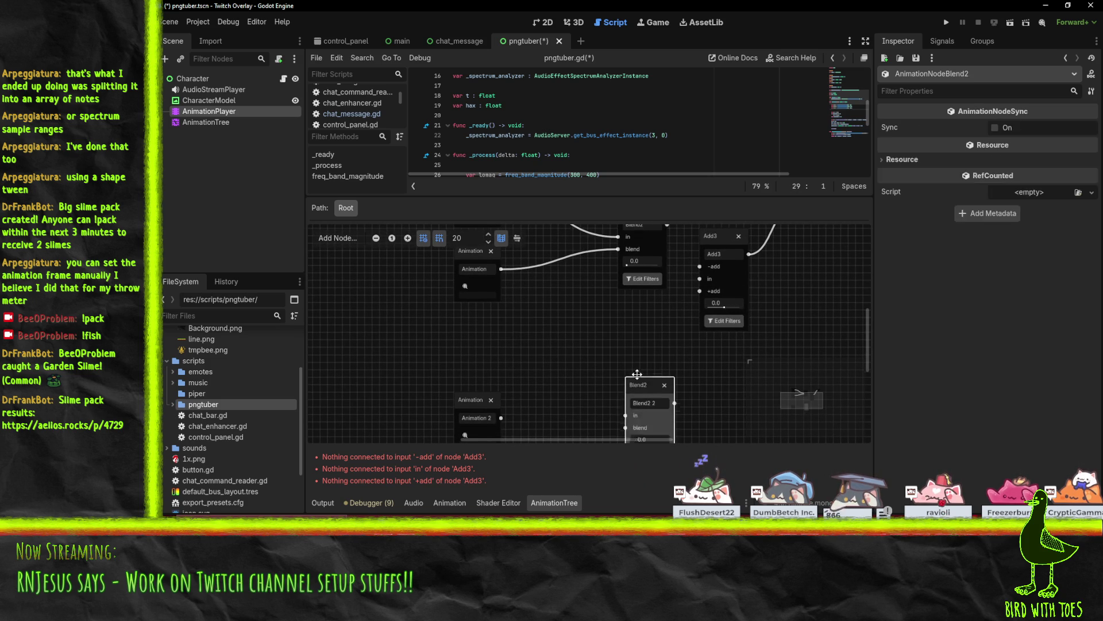
pyautogui.scroll(1, 591, 376)
pyautogui.moveTo(644, 387); pyautogui.dragTo(532, 218)
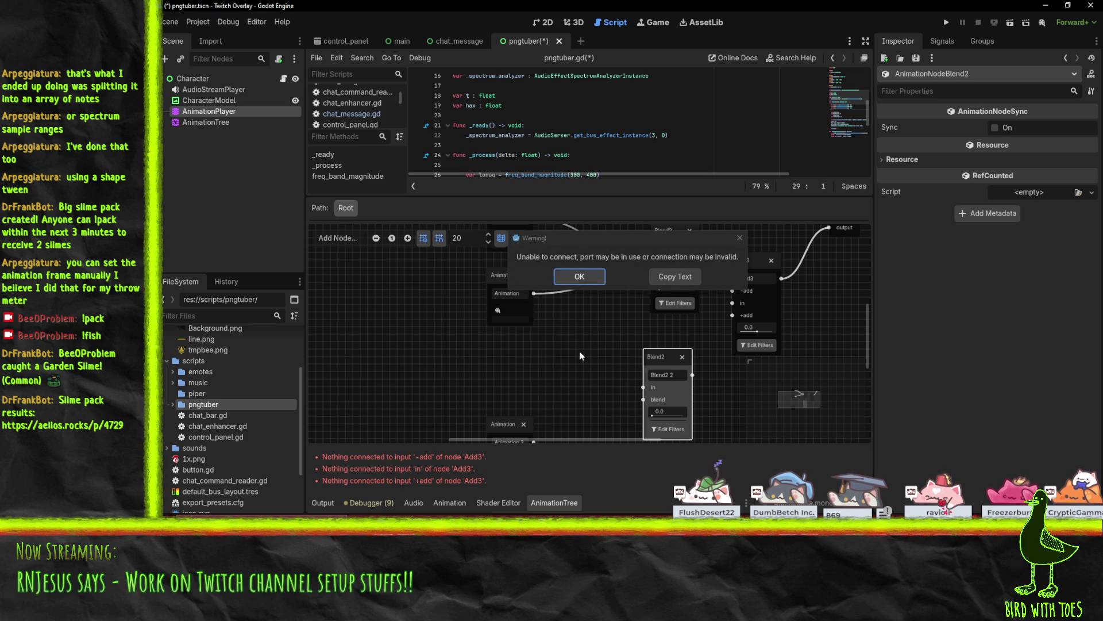
pyautogui.click(579, 277)
pyautogui.scroll(1, 589, 385)
pyautogui.hscroll(-2, 605, 343)
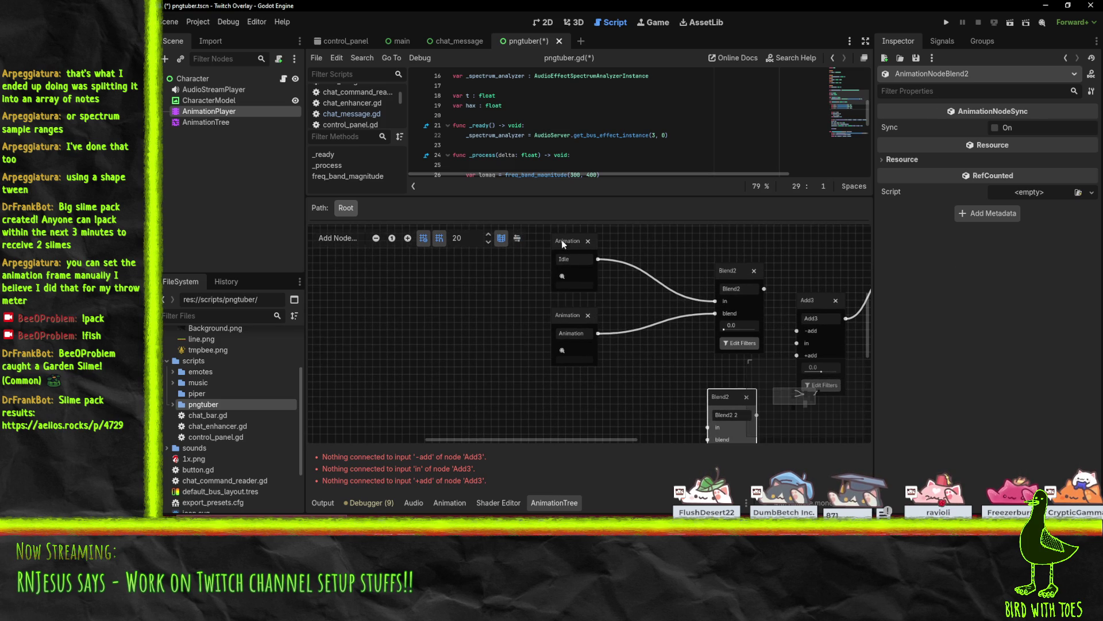
# Check the Idle node's animation, then add an Animation 3 node beside Animation 2.
pyautogui.click(561, 240)
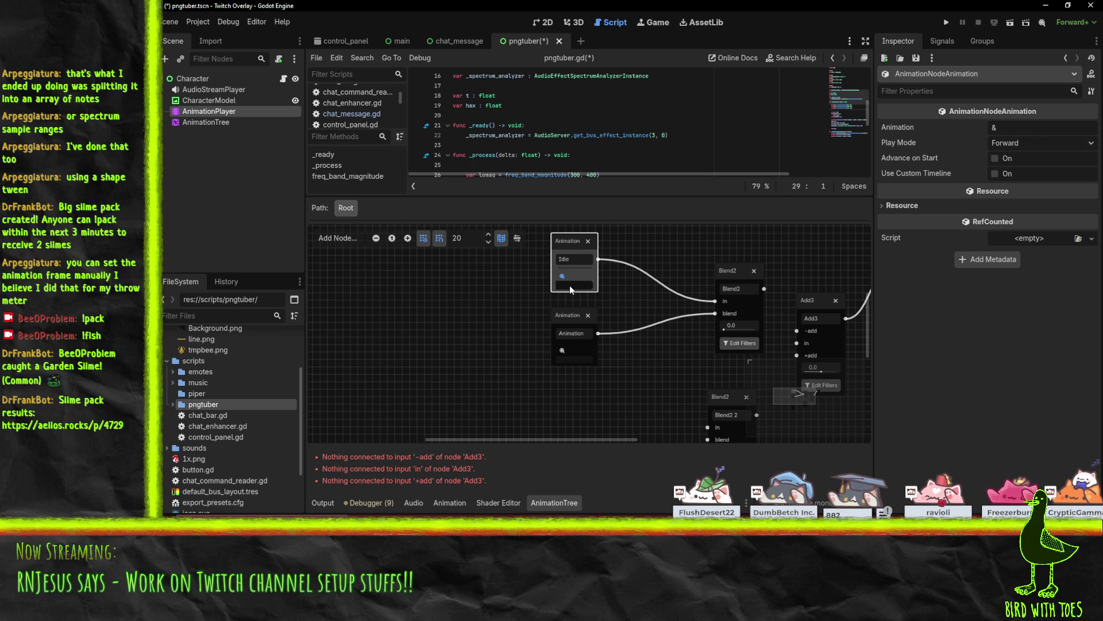
pyautogui.click(578, 260)
pyautogui.scroll(-2, 669, 364)
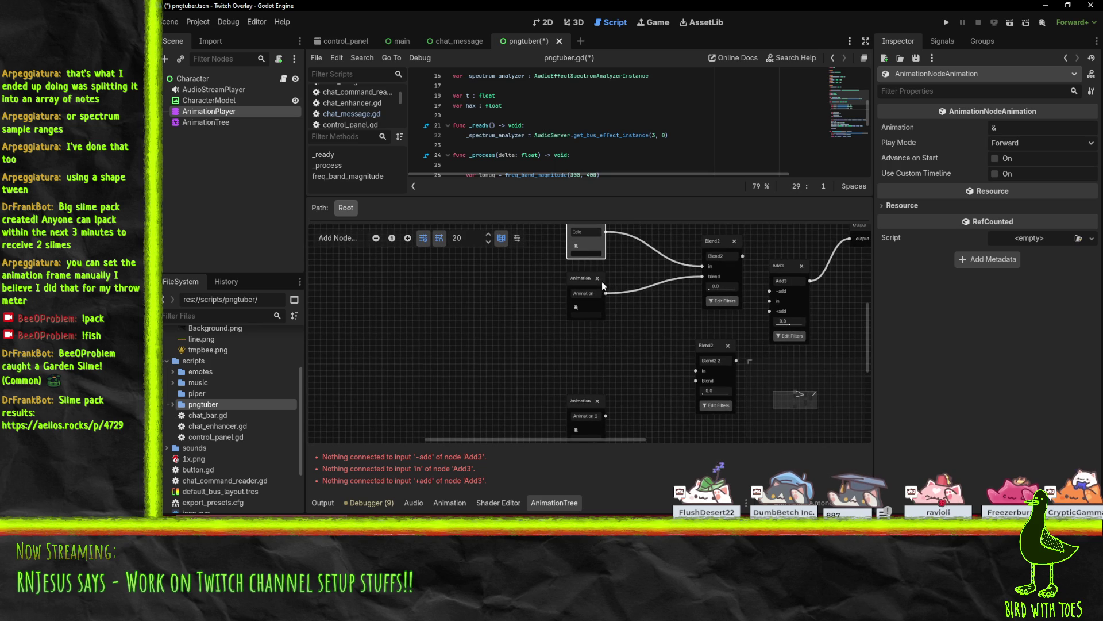
pyautogui.rightClick(608, 357)
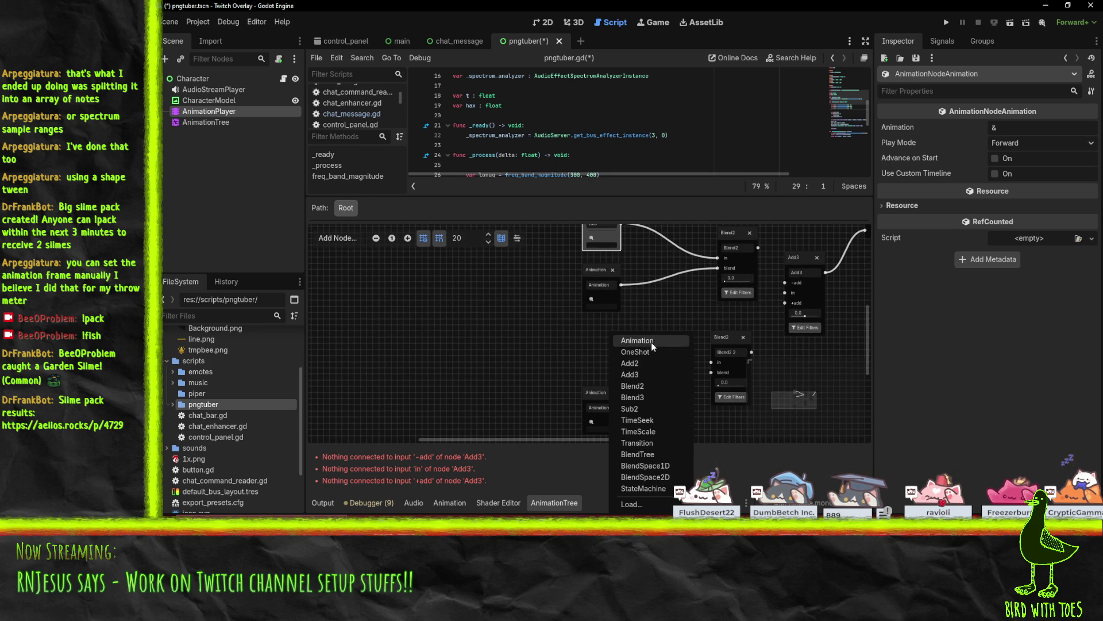
pyautogui.click(632, 330)
pyautogui.moveTo(623, 365)
pyautogui.mouseDown()
pyautogui.moveTo(618, 338)
pyautogui.moveTo(598, 338)
pyautogui.mouseUp()
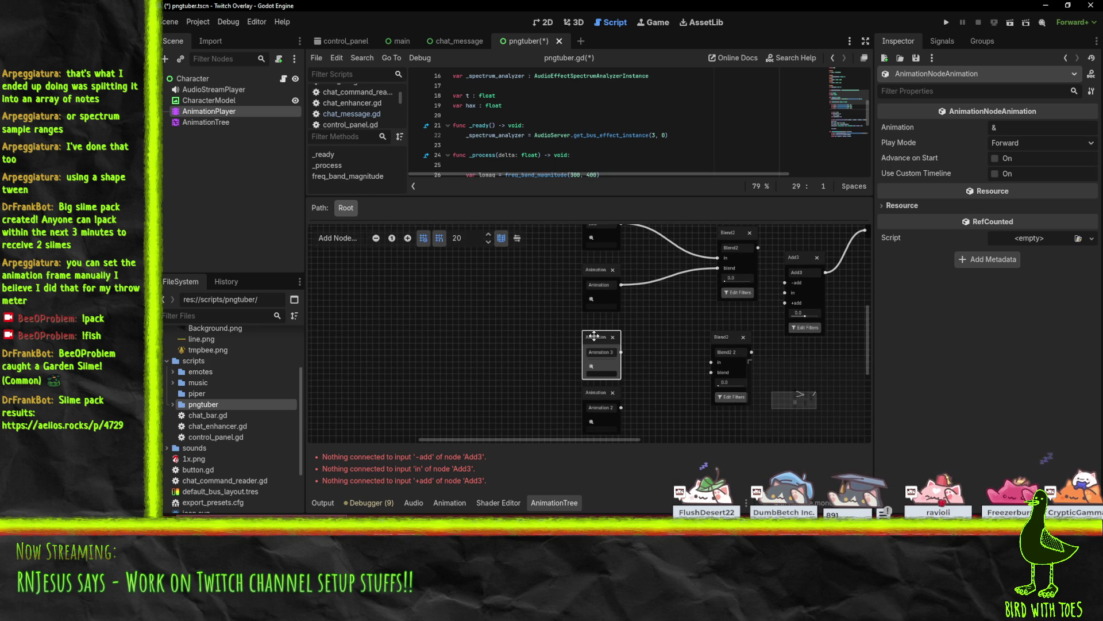
# Wire Animation 3 into Blend2 2's in port and Animation 2 into its blend port.
pyautogui.scroll(1, 588, 319)
pyautogui.moveTo(572, 303); pyautogui.dragTo(681, 315)
pyautogui.scroll(-1, 616, 381)
pyautogui.scroll(-1, 625, 354)
pyautogui.moveTo(581, 322); pyautogui.dragTo(671, 286)
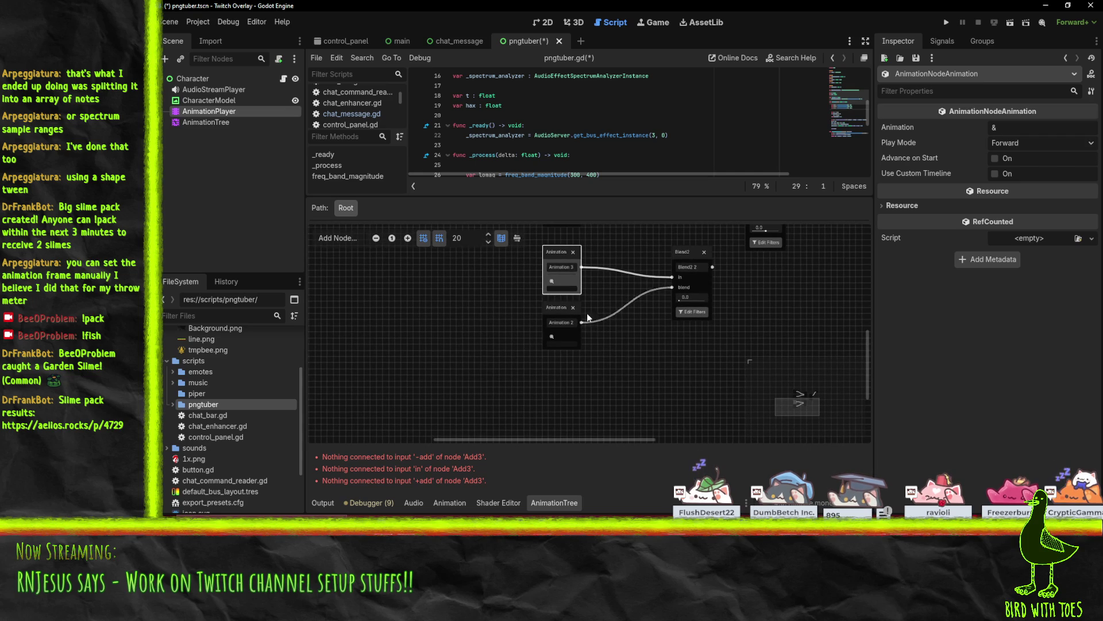
pyautogui.click(559, 309)
# Rearrange the Output, Add3 and lower Blend2 nodes in the graph.
pyautogui.moveTo(647, 331); pyautogui.dragTo(585, 409)
pyautogui.scroll(-1, 567, 357)
pyautogui.scroll(1, 588, 345)
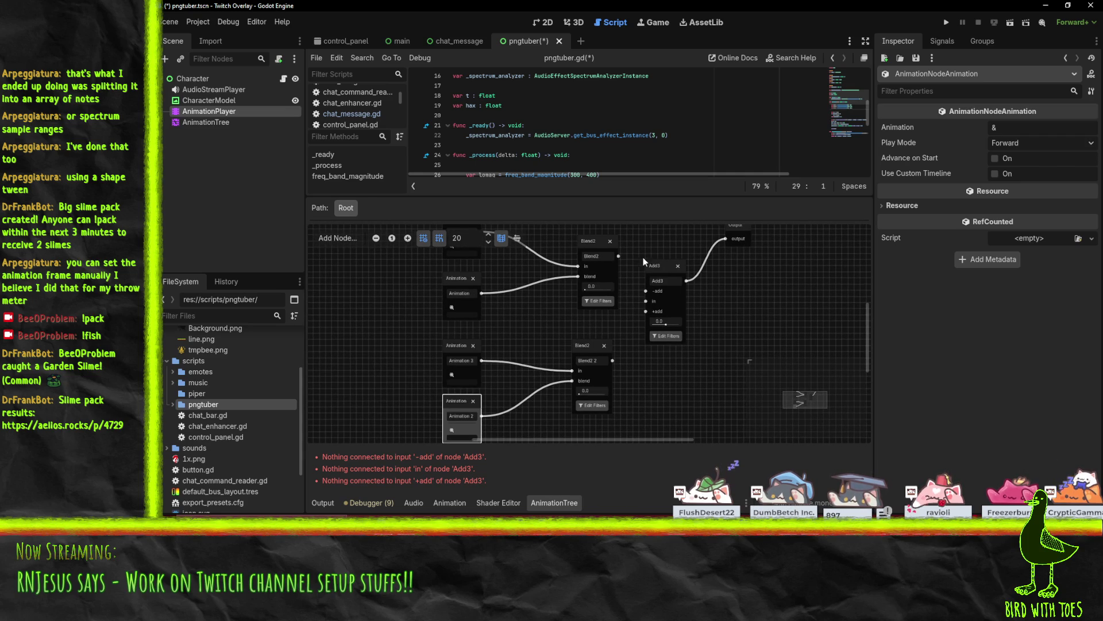
pyautogui.moveTo(727, 235); pyautogui.dragTo(740, 359)
pyautogui.moveTo(664, 268); pyautogui.dragTo(676, 298)
pyautogui.moveTo(750, 355); pyautogui.dragTo(805, 324)
pyautogui.moveTo(661, 298); pyautogui.dragTo(685, 298)
pyautogui.moveTo(595, 346); pyautogui.dragTo(599, 347)
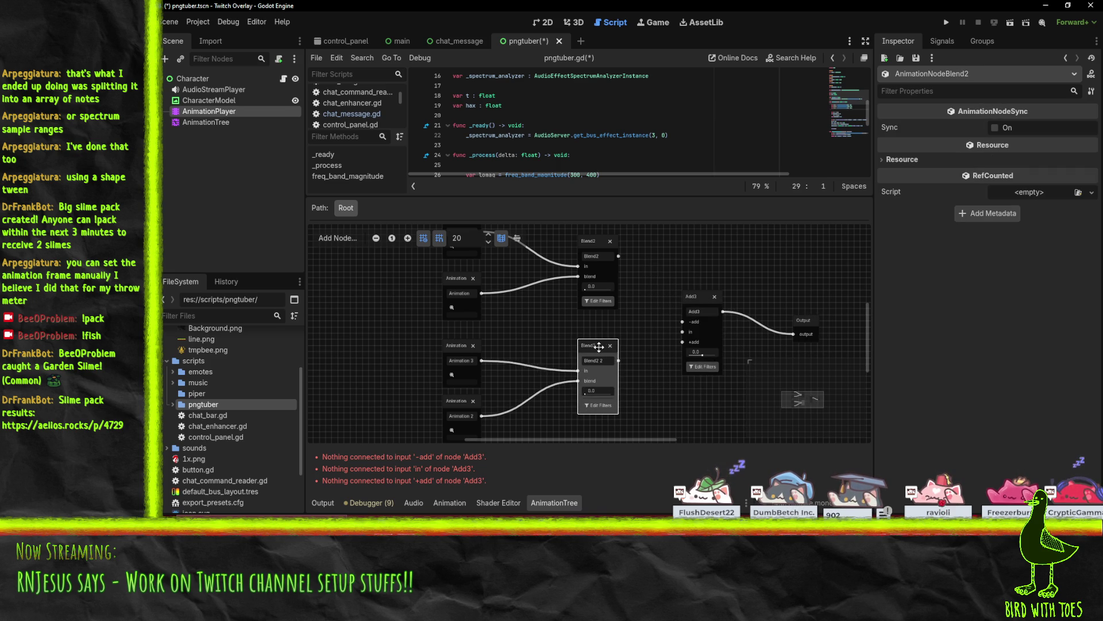
# Wire upper Blend2 to Add3's -add and Blend2 2 to its in; reposition Add3 and Output.
pyautogui.scroll(1, 670, 334)
pyautogui.moveTo(614, 248)
pyautogui.mouseDown()
pyautogui.moveTo(678, 329)
pyautogui.moveTo(687, 320)
pyautogui.mouseUp()
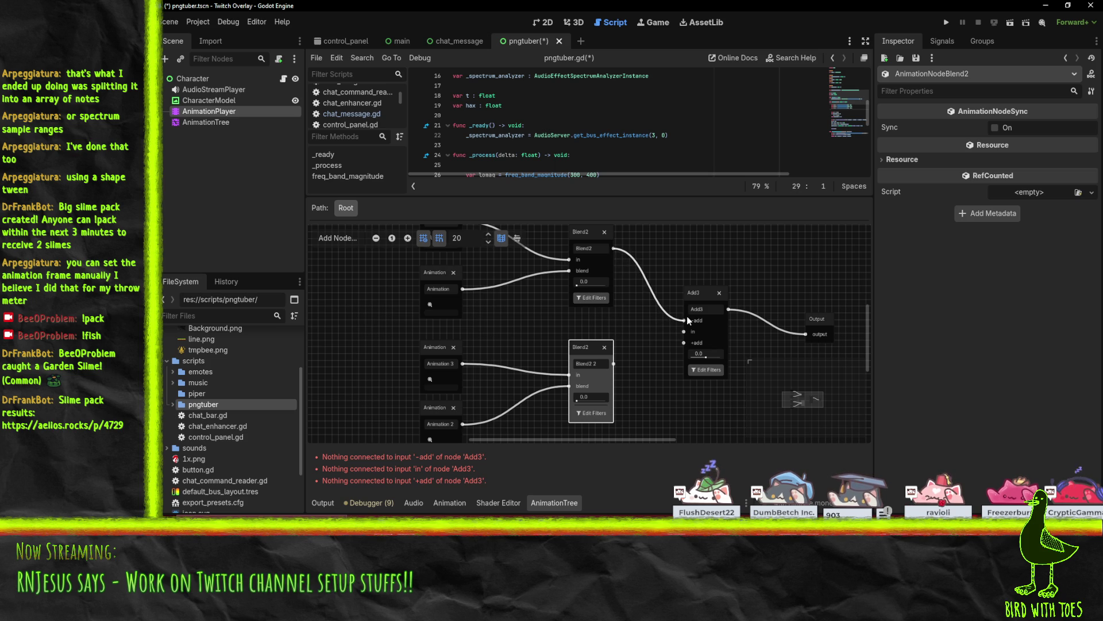
pyautogui.moveTo(616, 363); pyautogui.dragTo(684, 331)
pyautogui.scroll(-2, 649, 368)
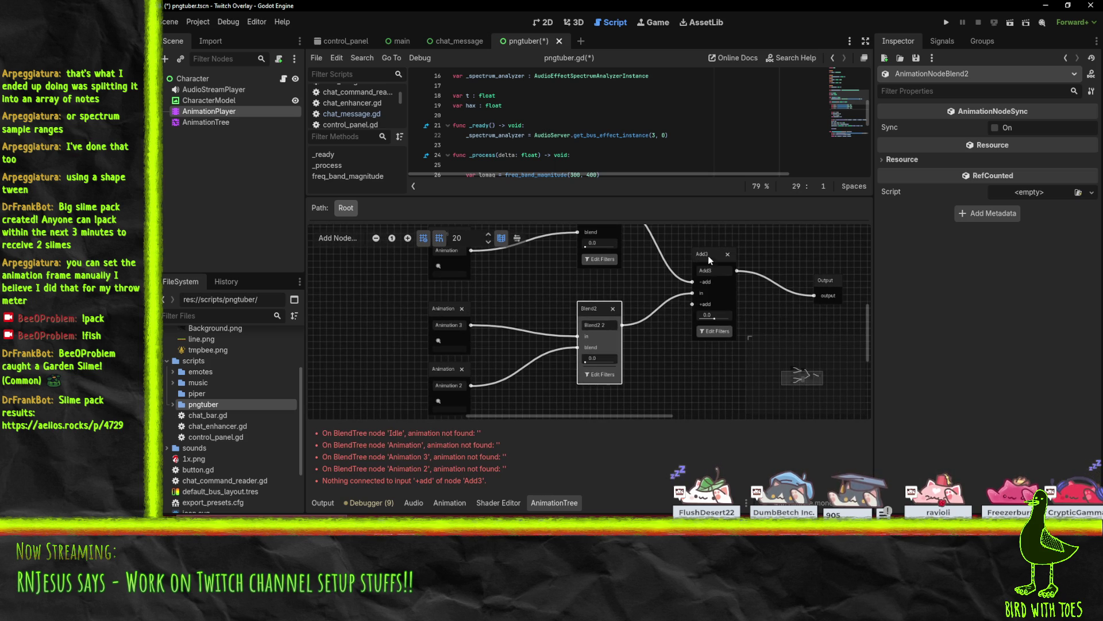
pyautogui.moveTo(708, 256); pyautogui.dragTo(708, 291)
pyautogui.click(826, 281)
pyautogui.moveTo(826, 281)
pyautogui.mouseDown()
pyautogui.moveTo(834, 287)
pyautogui.moveTo(634, 402)
pyautogui.moveTo(799, 291)
pyautogui.moveTo(615, 374)
pyautogui.moveTo(592, 278)
pyautogui.moveTo(546, 337)
pyautogui.moveTo(605, 342)
pyautogui.mouseUp()
pyautogui.rightClick(601, 335)
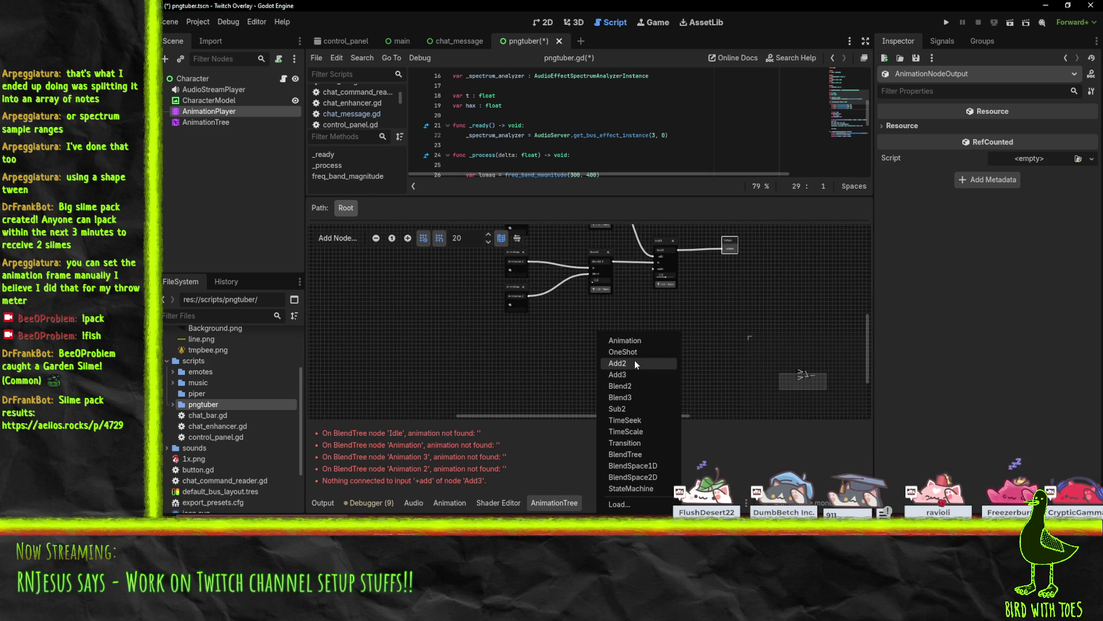
# Add a Blend2 3 node plus two Animation nodes, Animation 4 and Animation 5.
pyautogui.click(638, 387)
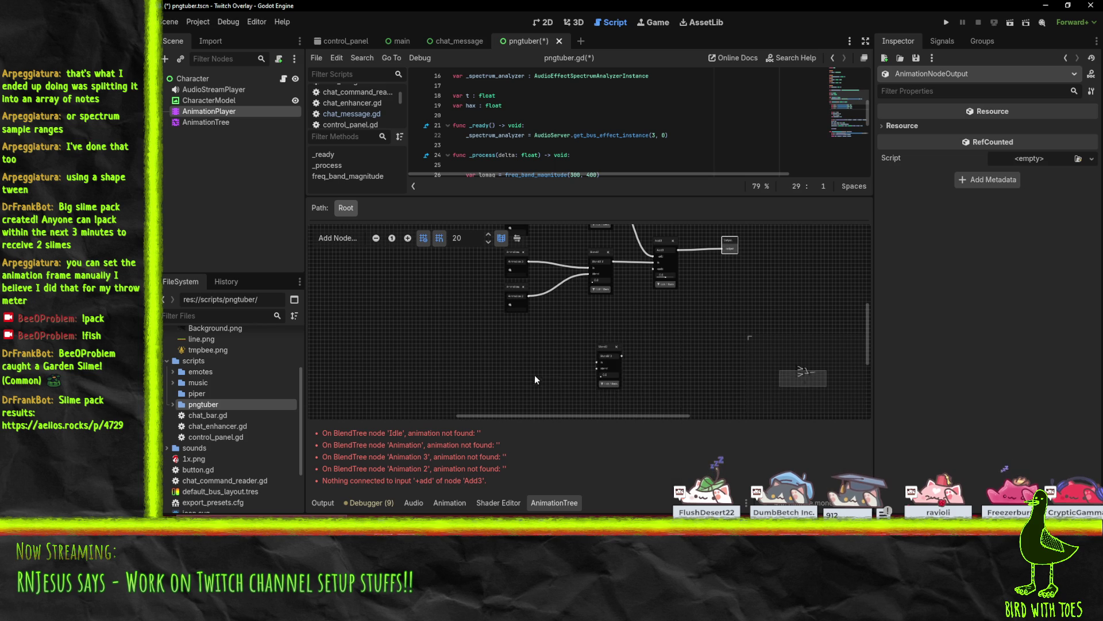
pyautogui.scroll(1, 546, 377)
pyautogui.rightClick(510, 334)
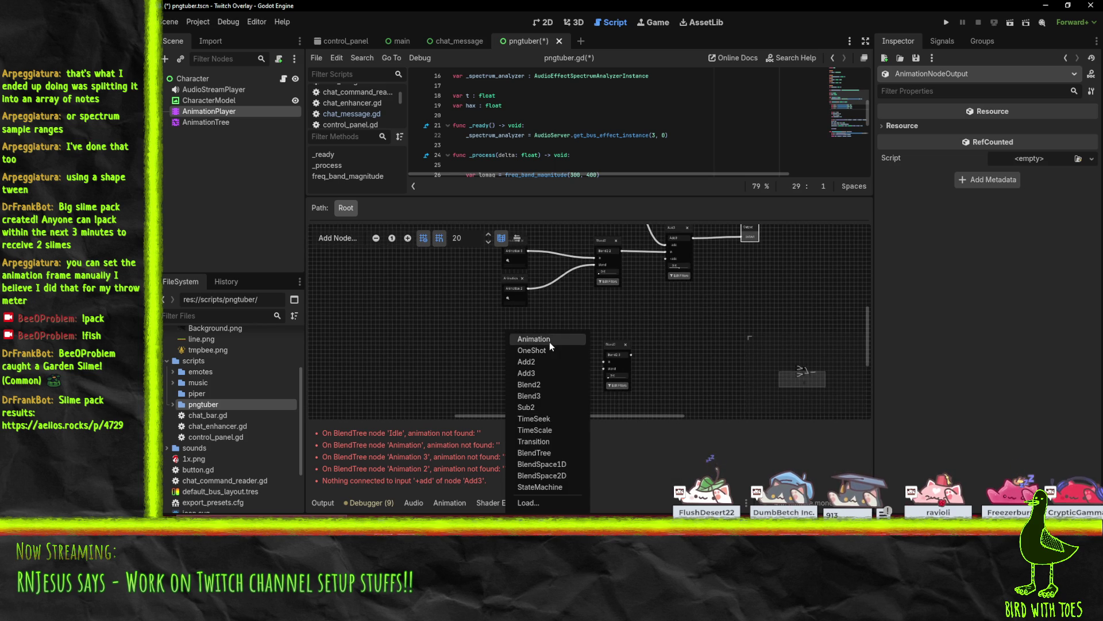
pyautogui.click(550, 340)
pyautogui.rightClick(523, 353)
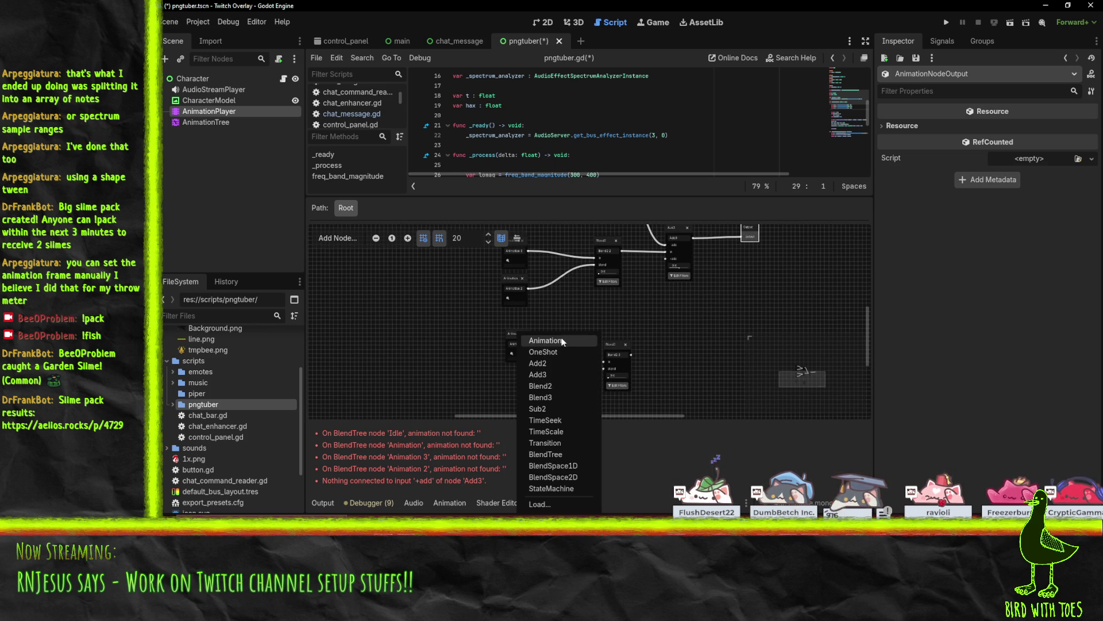
pyautogui.click(532, 340)
pyautogui.scroll(1, 549, 305)
pyautogui.moveTo(501, 333); pyautogui.dragTo(516, 319)
# Wire Animation 4 into Blend2 3's in port and Animation 5 into its blend port.
pyautogui.scroll(1, 515, 320)
pyautogui.scroll(1, 516, 320)
pyautogui.moveTo(591, 315); pyautogui.dragTo(616, 311)
pyautogui.moveTo(495, 355); pyautogui.dragTo(616, 322)
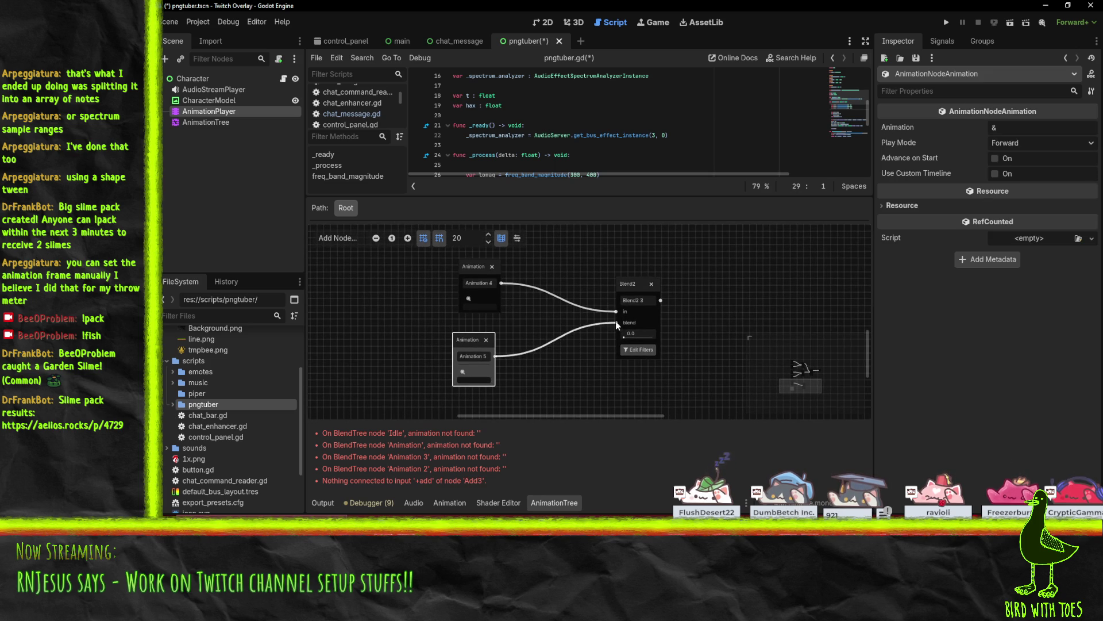
pyautogui.moveTo(457, 336); pyautogui.dragTo(464, 336)
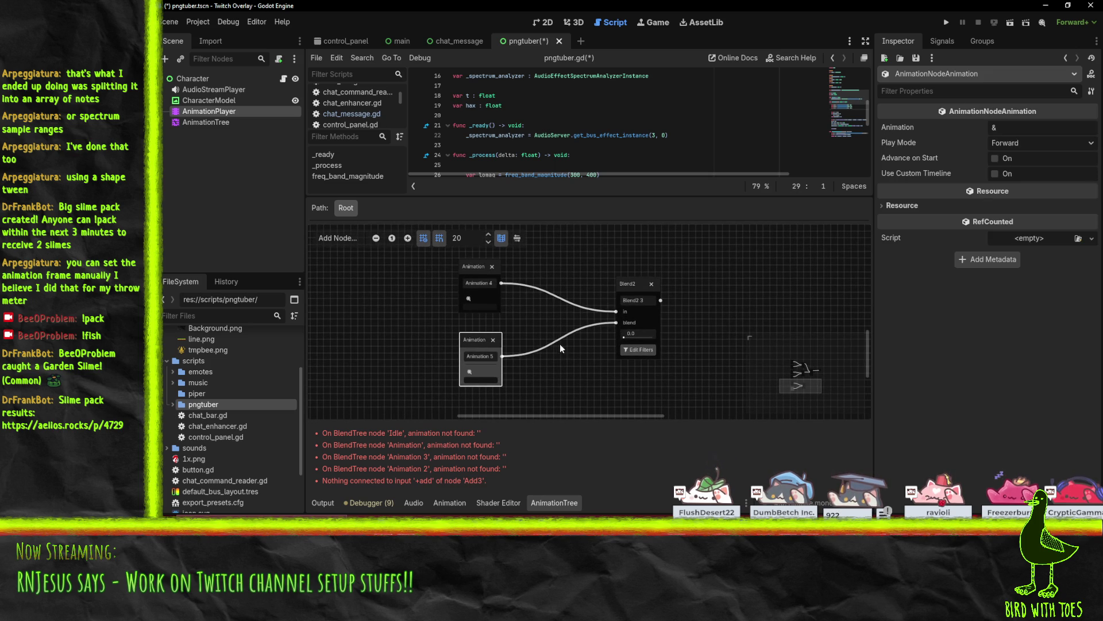
pyautogui.scroll(-2, 557, 342)
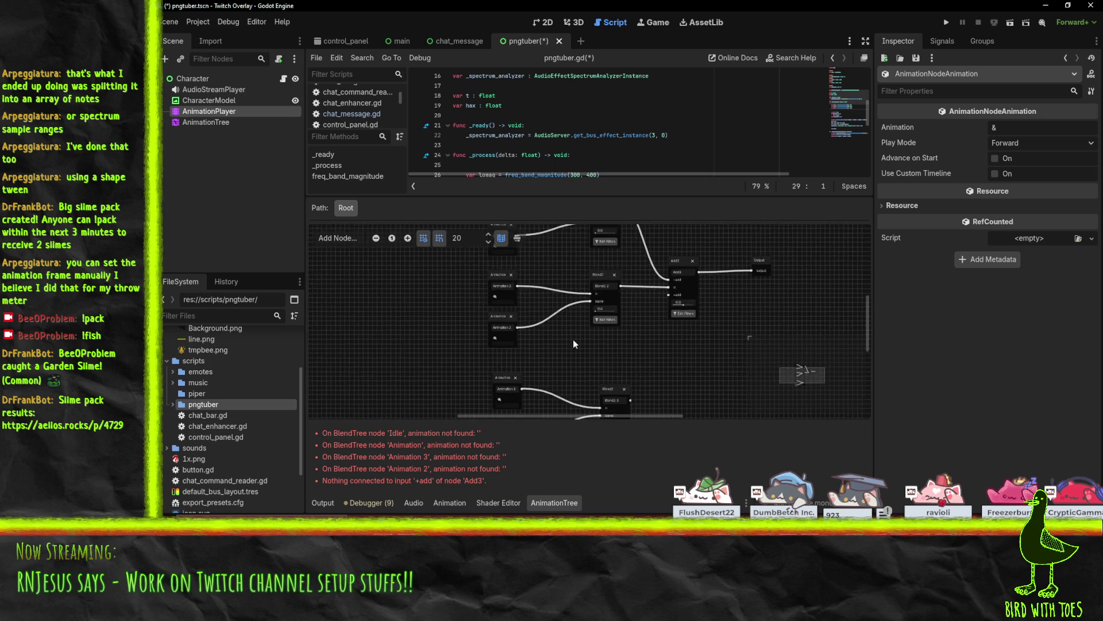
pyautogui.scroll(-2, 566, 346)
pyautogui.hscroll(2, 566, 345)
pyautogui.moveTo(539, 326); pyautogui.dragTo(533, 322)
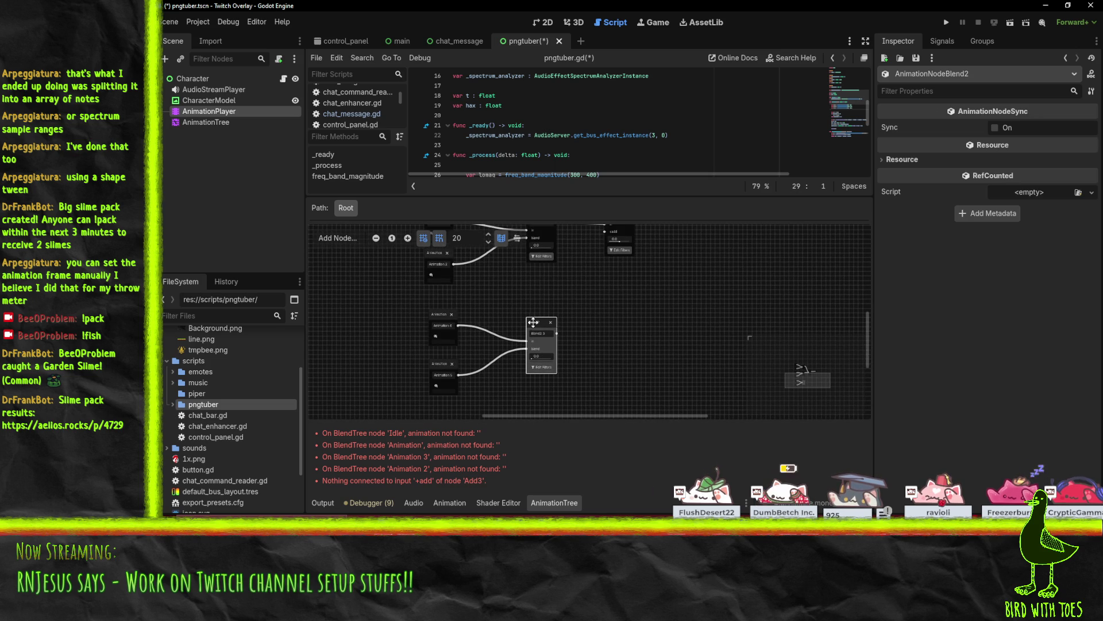
# Connect Blend2 3's output to Add3's +add input.
pyautogui.scroll(2, 529, 377)
pyautogui.hscroll(2, 530, 377)
pyautogui.moveTo(526, 369); pyautogui.dragTo(574, 267)
pyautogui.scroll(3, 661, 335)
pyautogui.hscroll(1, 650, 309)
pyautogui.click(646, 280)
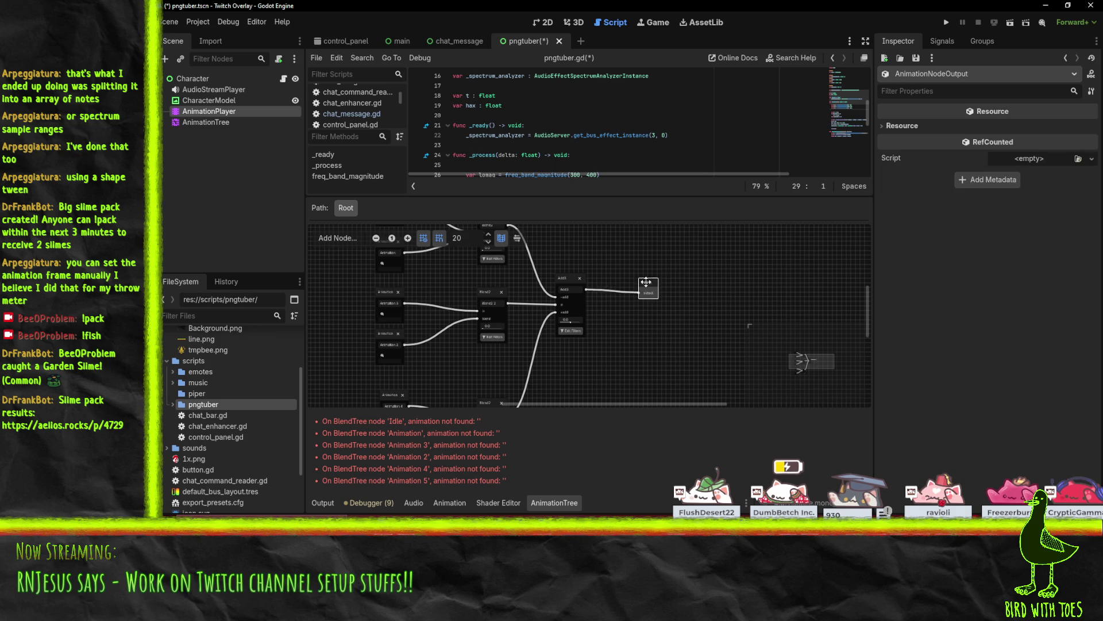
# Rename the third Animation node to MidIdle.
pyautogui.hscroll(-5, 724, 308)
pyautogui.scroll(1, 724, 308)
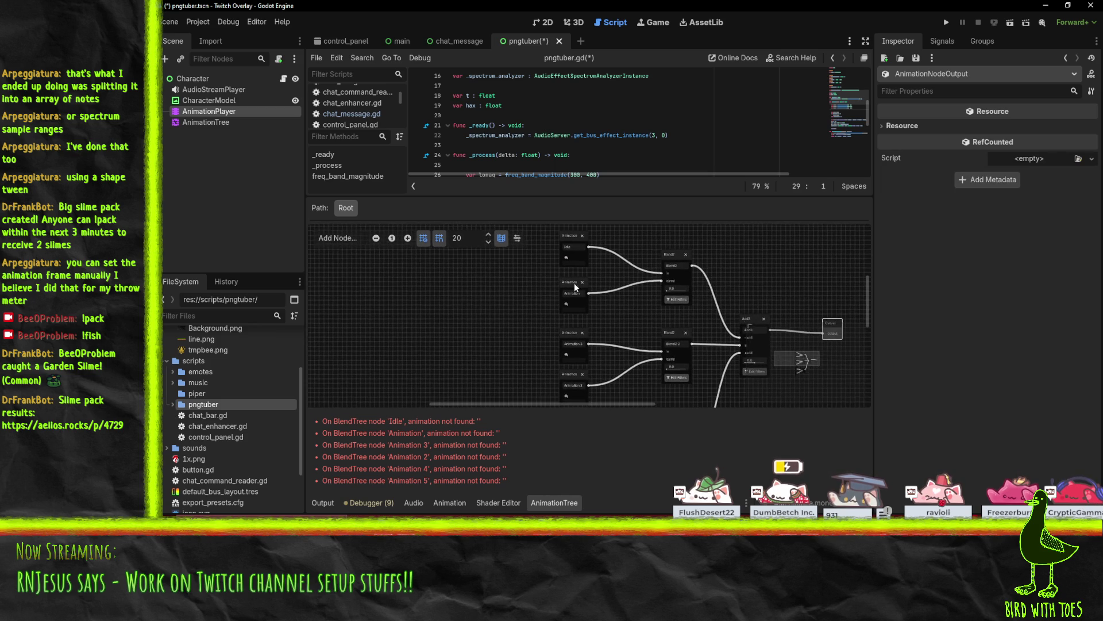
pyautogui.scroll(4, 581, 288)
pyautogui.scroll(-5, 524, 293)
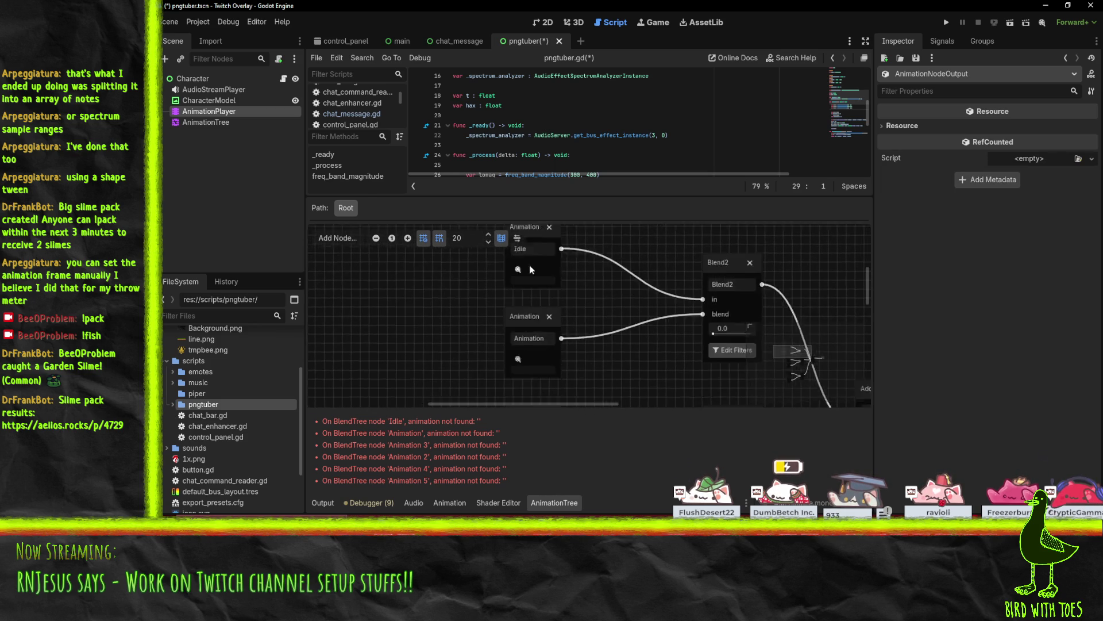
pyautogui.scroll(-3, 538, 259)
pyautogui.scroll(-3, 540, 253)
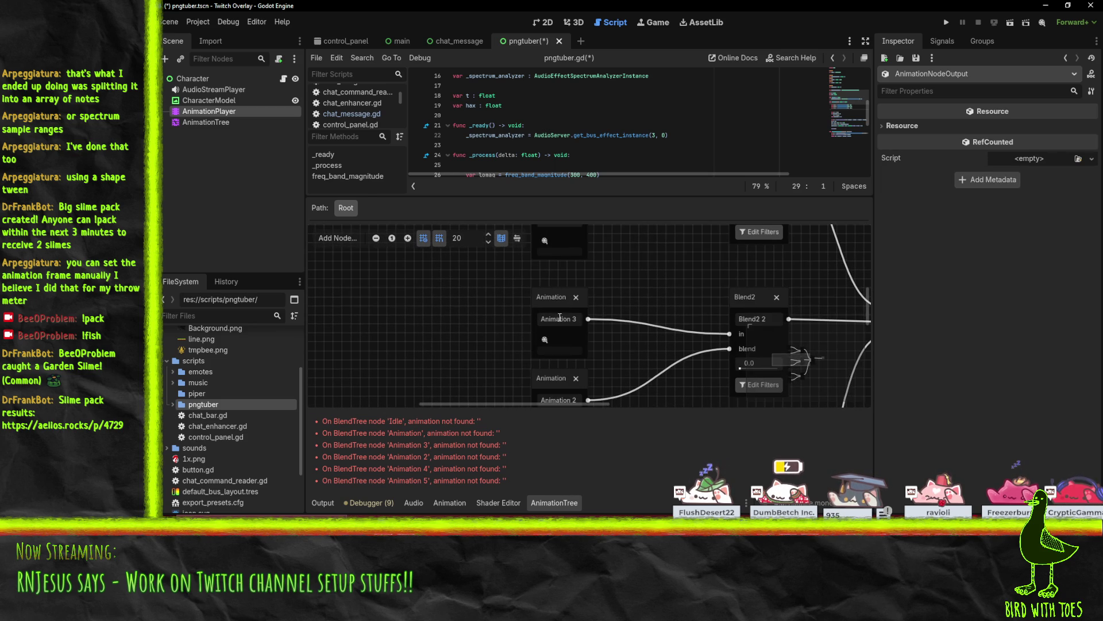
pyautogui.moveTo(579, 320); pyautogui.dragTo(527, 319)
pyautogui.write('N')
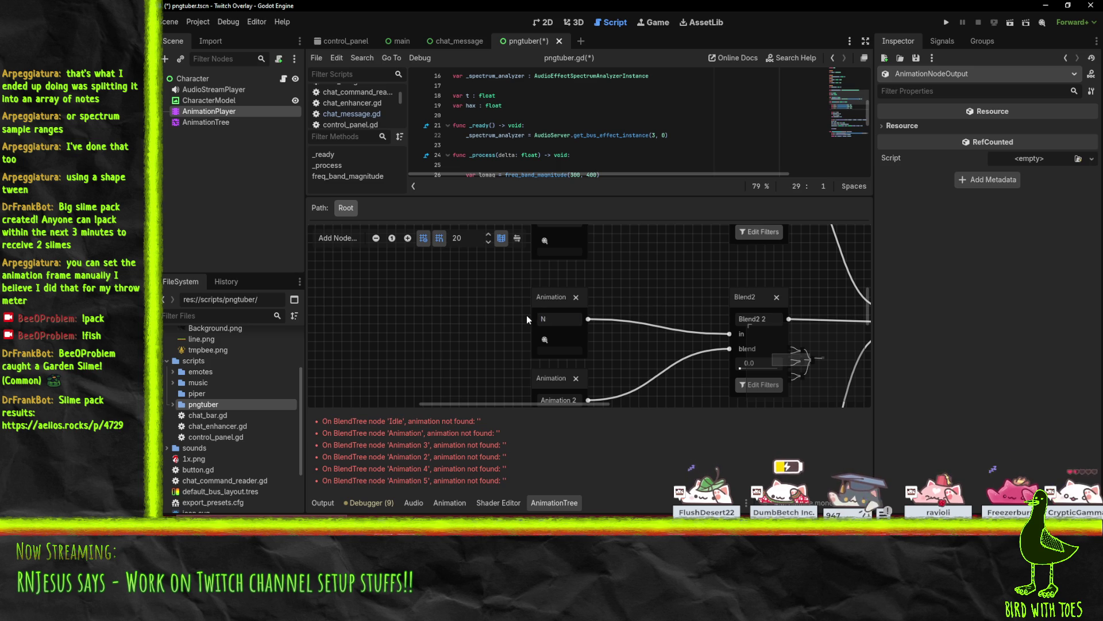
pyautogui.write('dIdle')
pyautogui.press('Return')
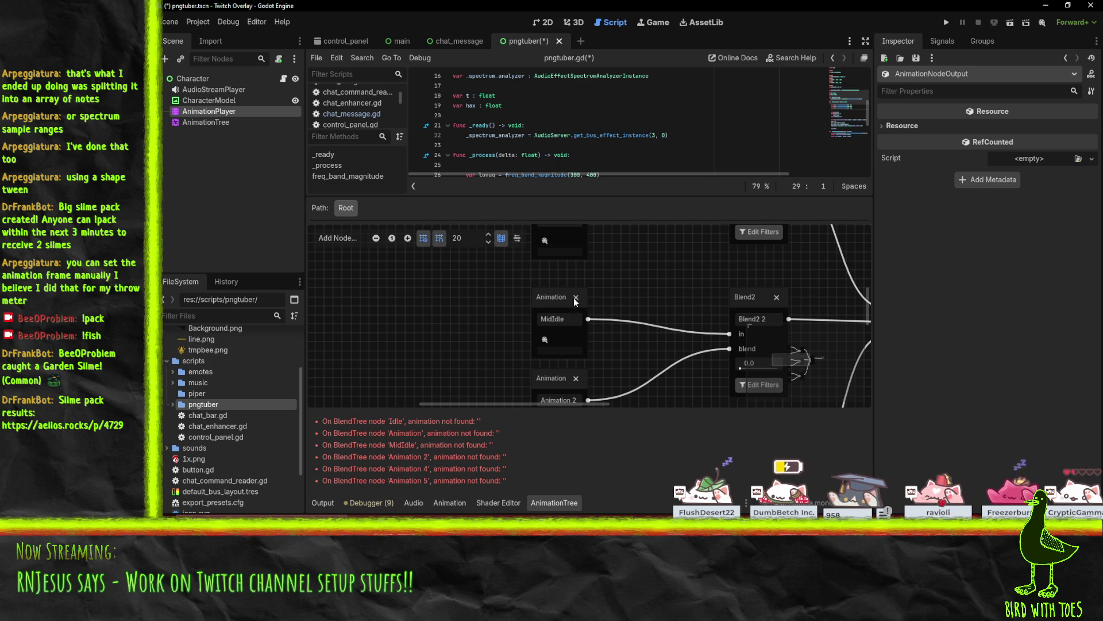
# Rename the Idle node to LoIdle and the second Animation node to LoActive.
pyautogui.scroll(5, 573, 308)
pyautogui.scroll(1, 570, 230)
pyautogui.click(554, 257)
pyautogui.press('Home')
pyautogui.write('Lo')
pyautogui.press('Return')
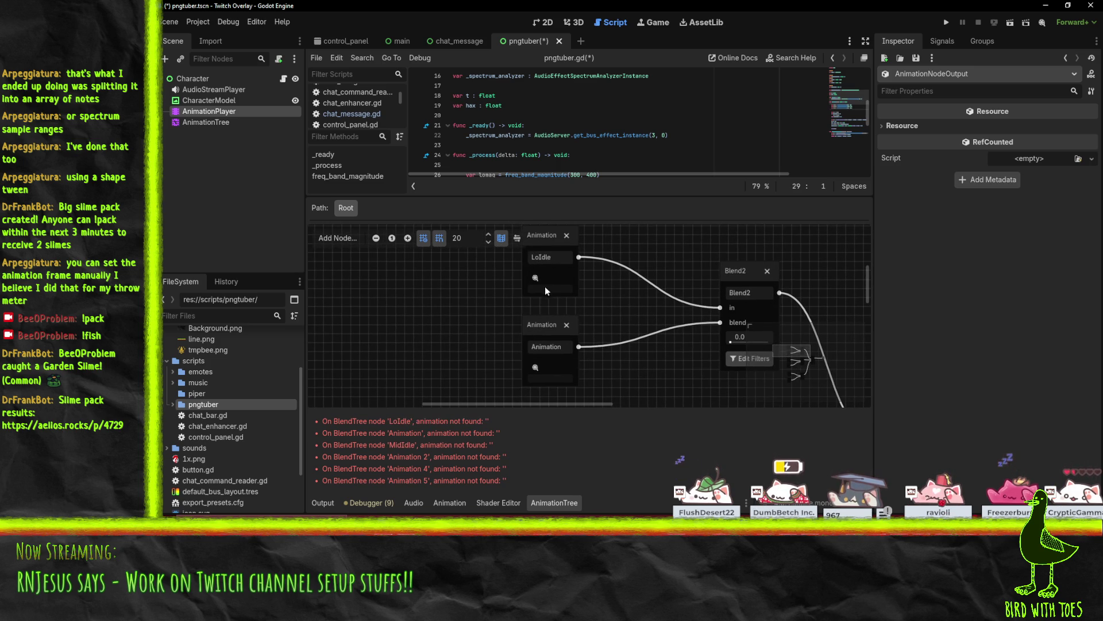
pyautogui.click(551, 347)
pyautogui.moveTo(562, 346); pyautogui.dragTo(494, 340)
pyautogui.write('LoActive')
pyautogui.press('Return')
# Rename the Animation 2 node to MidActive.
pyautogui.scroll(-2, 500, 400)
pyautogui.scroll(-3, 500, 400)
pyautogui.scroll(-3, 542, 316)
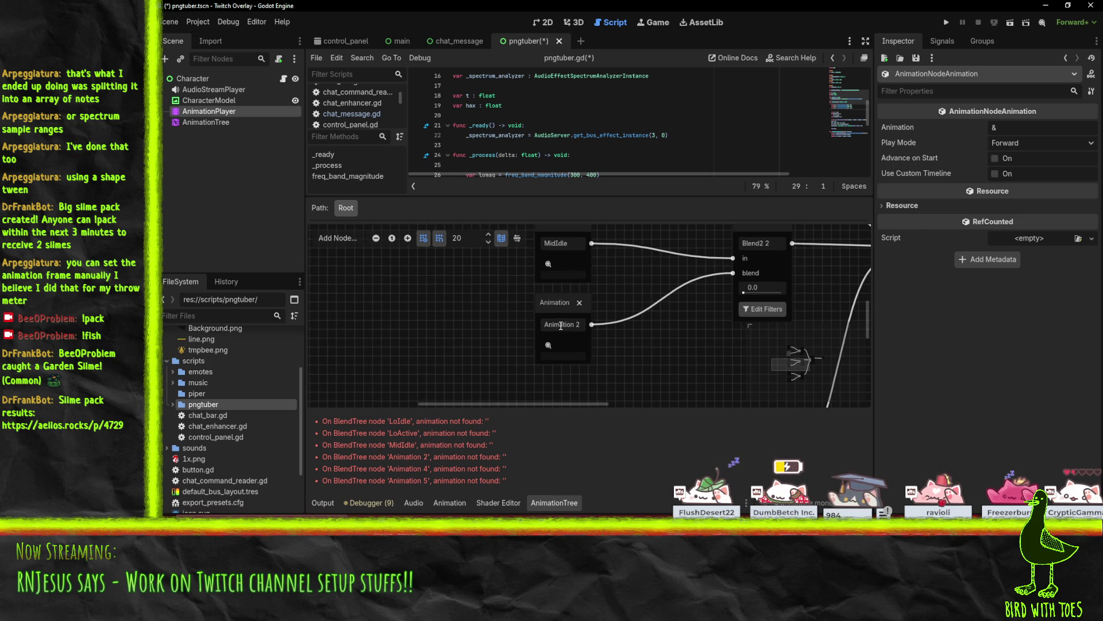
pyautogui.doubleClick(579, 325)
pyautogui.write('MidAct')
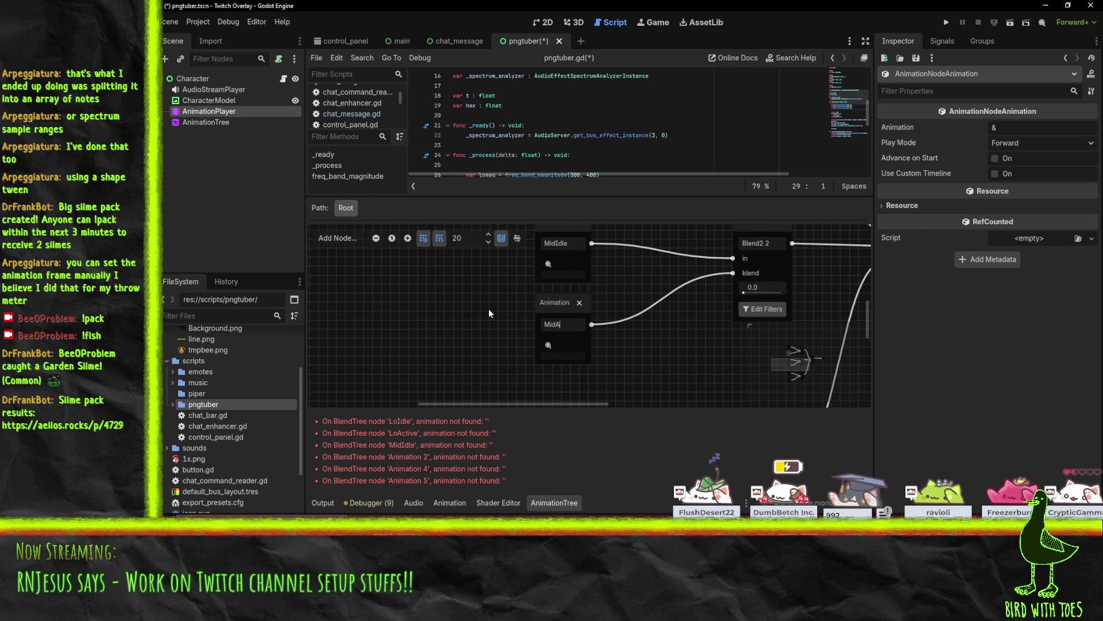
pyautogui.write('ive')
pyautogui.press('Return')
# Rename the Animation 4 and 5 nodes to HiIdle and HiActive.
pyautogui.scroll(-5, 546, 374)
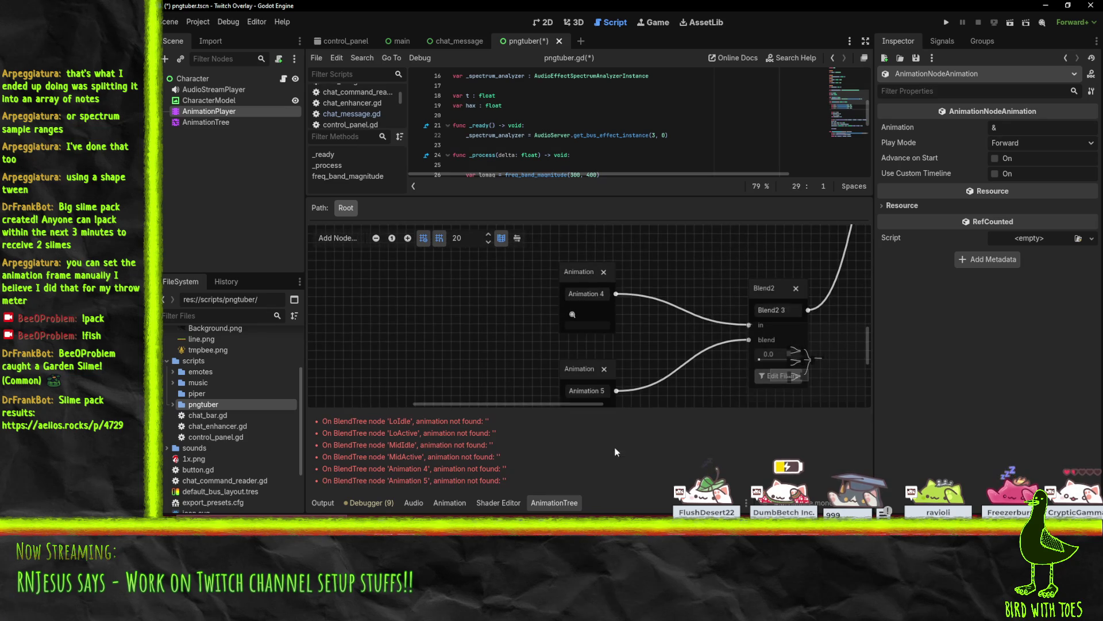
pyautogui.moveTo(606, 294); pyautogui.dragTo(535, 295)
pyautogui.write('Hi')
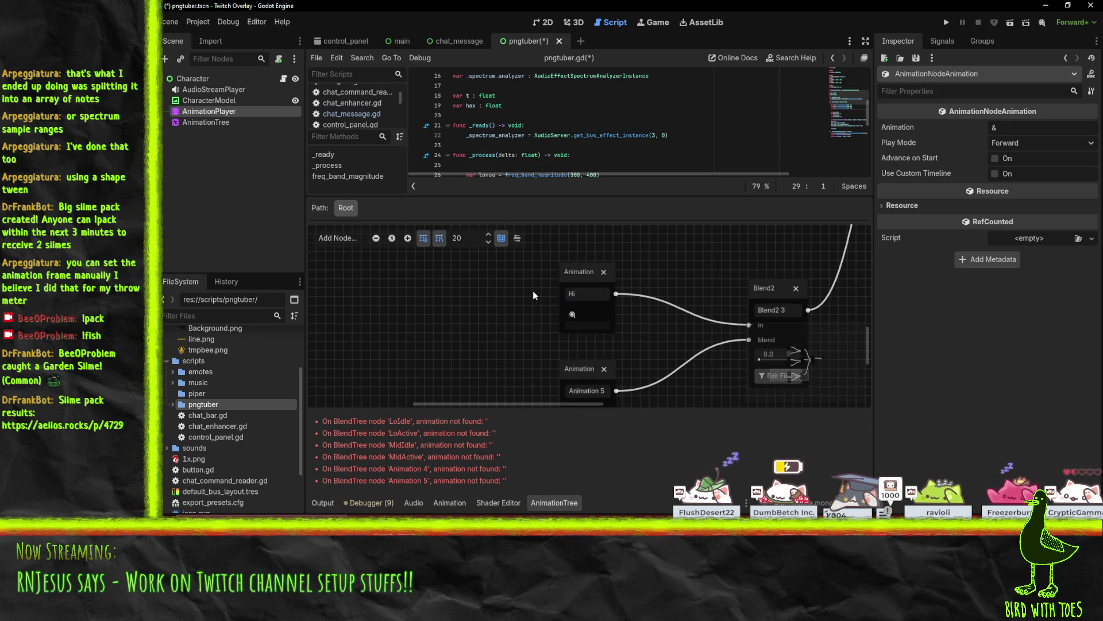
pyautogui.press('BackSpace')
pyautogui.press('Return')
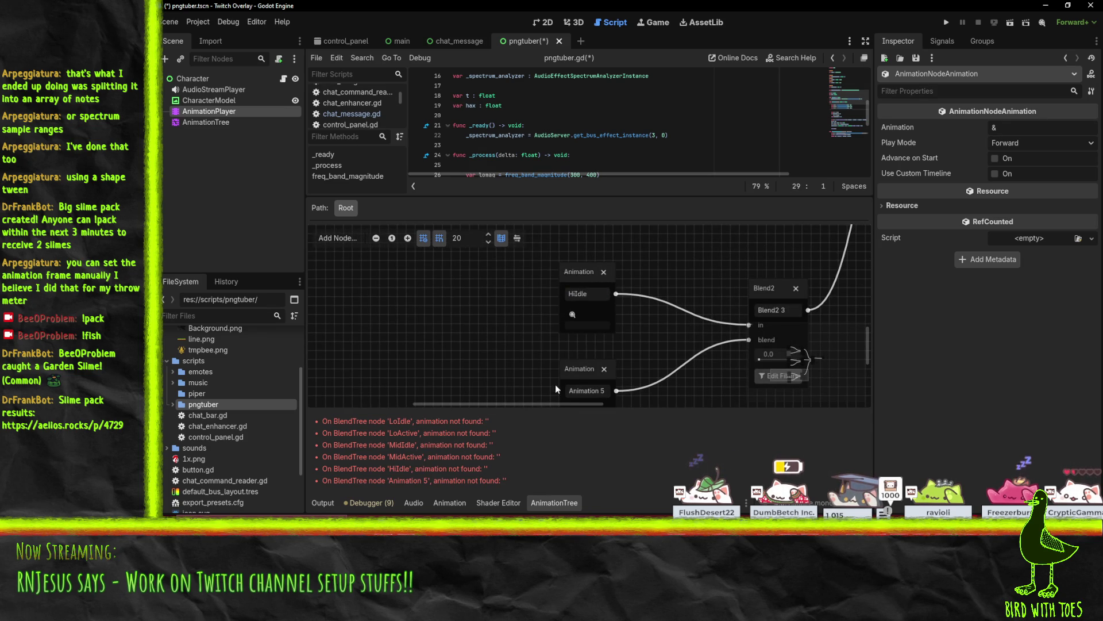
pyautogui.scroll(-3, 533, 336)
pyautogui.click(577, 285)
pyautogui.moveTo(597, 292); pyautogui.dragTo(484, 282)
pyautogui.write('HiActive')
pyautogui.press('Return')
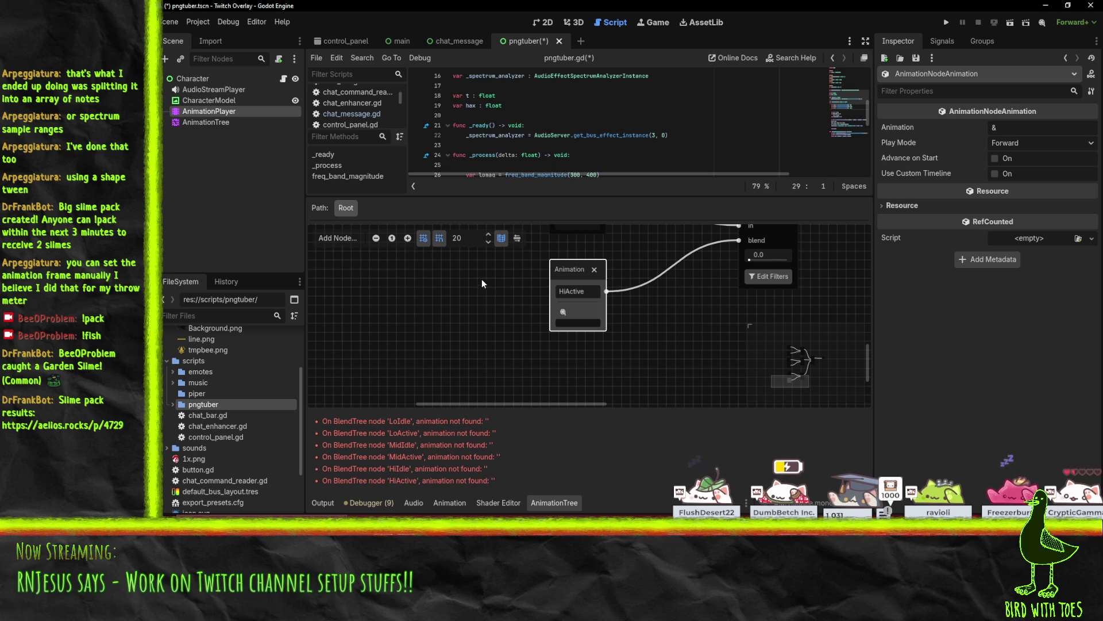
pyautogui.scroll(3, 543, 357)
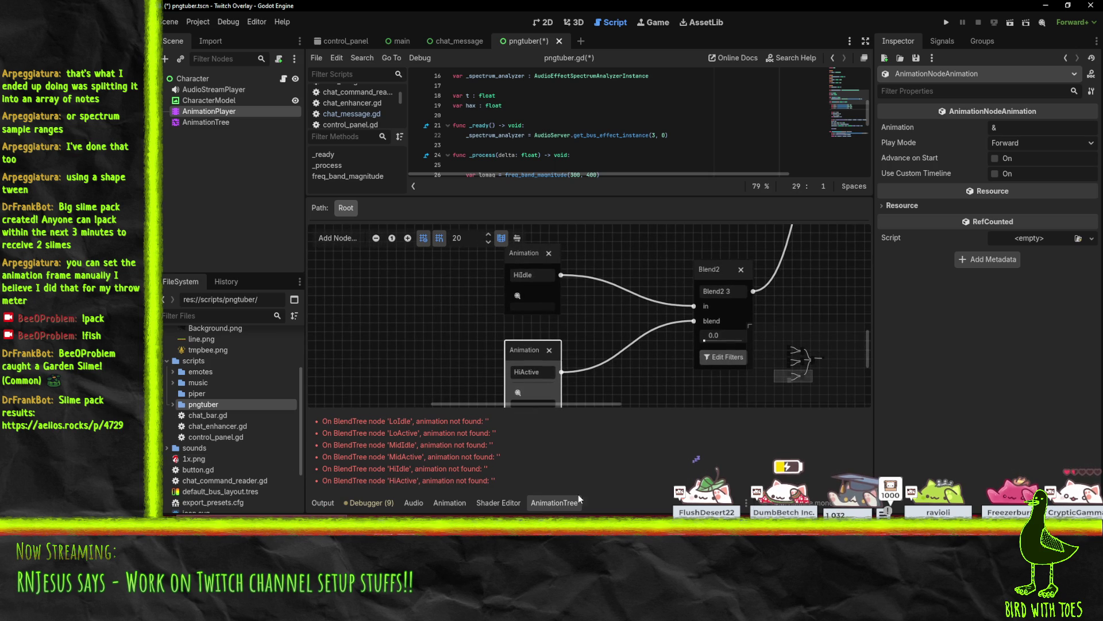
pyautogui.click(443, 502)
# Create the Idle and LoActive animations in the bee's animation player.
pyautogui.click(454, 383)
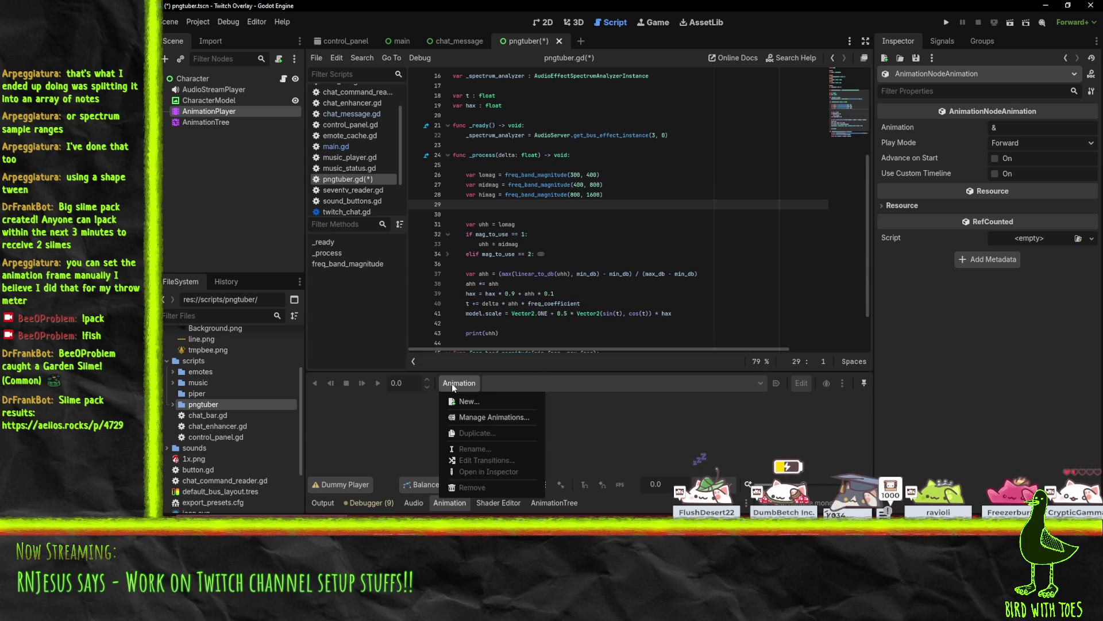
pyautogui.click(477, 399)
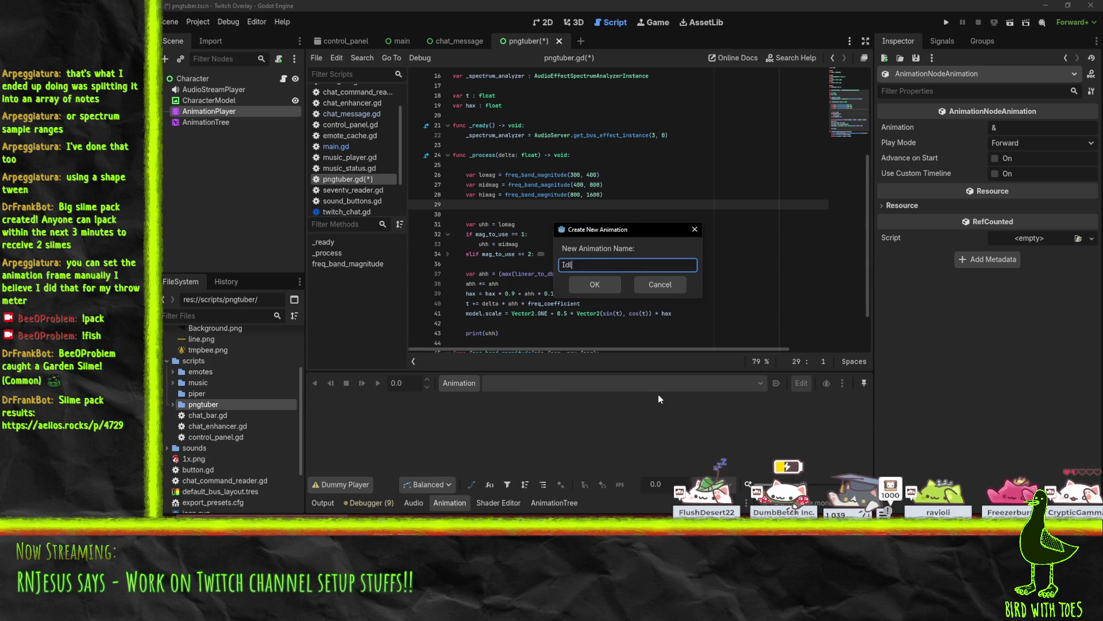
pyautogui.press('Escape')
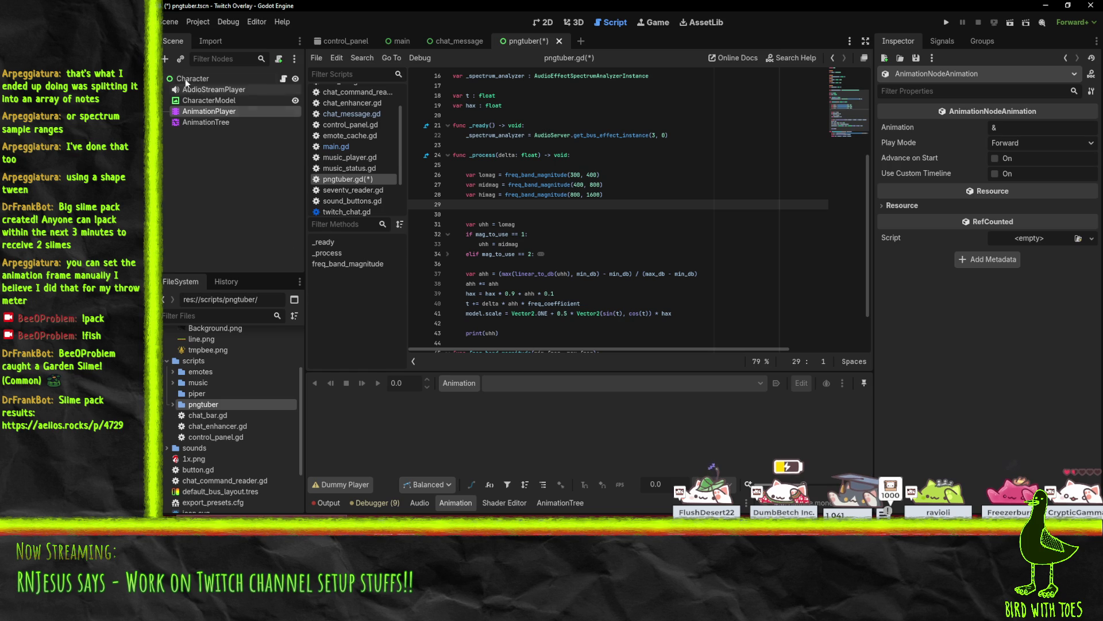
pyautogui.click(201, 122)
pyautogui.click(458, 366)
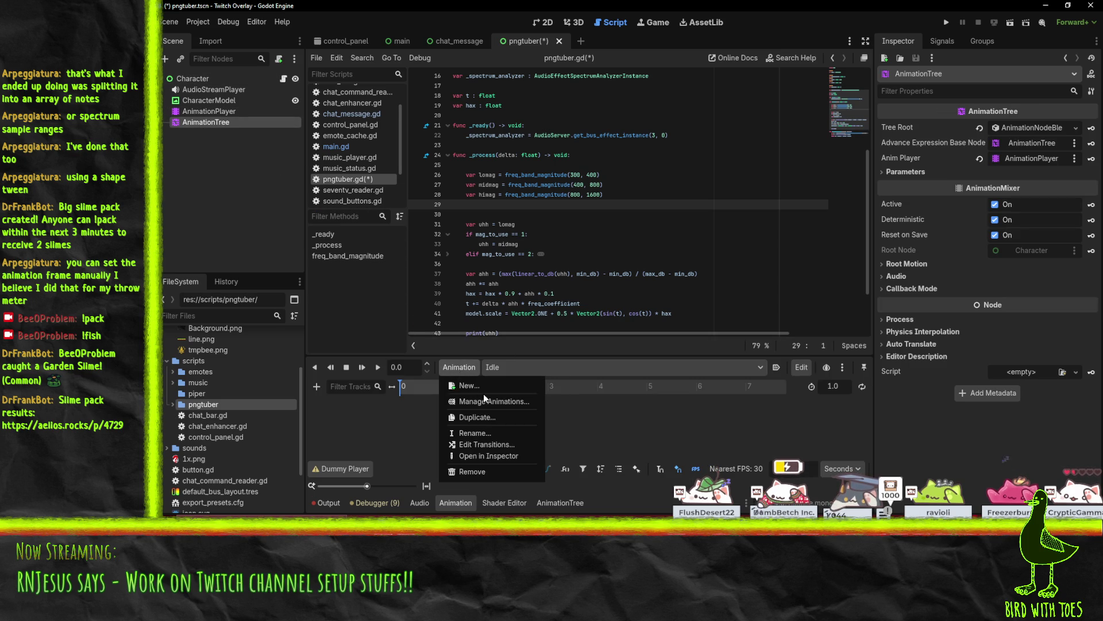
pyautogui.click(477, 385)
pyautogui.write('LoActive')
pyautogui.press('Return')
# Add the MidActive and HiActive animations.
pyautogui.click(459, 367)
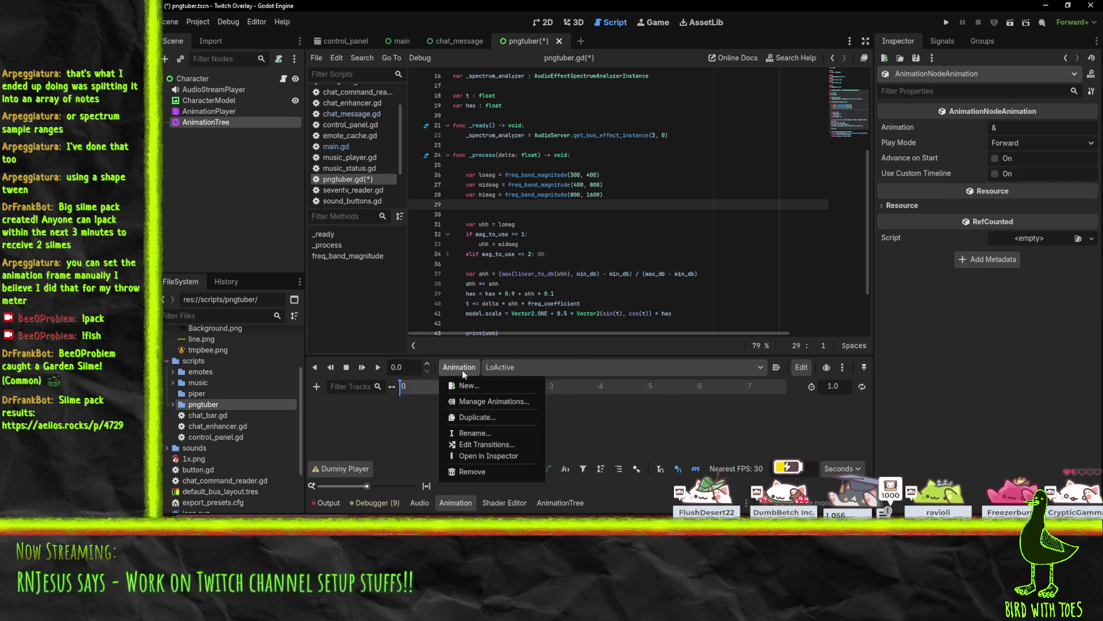
pyautogui.click(478, 384)
pyautogui.write('MidActive')
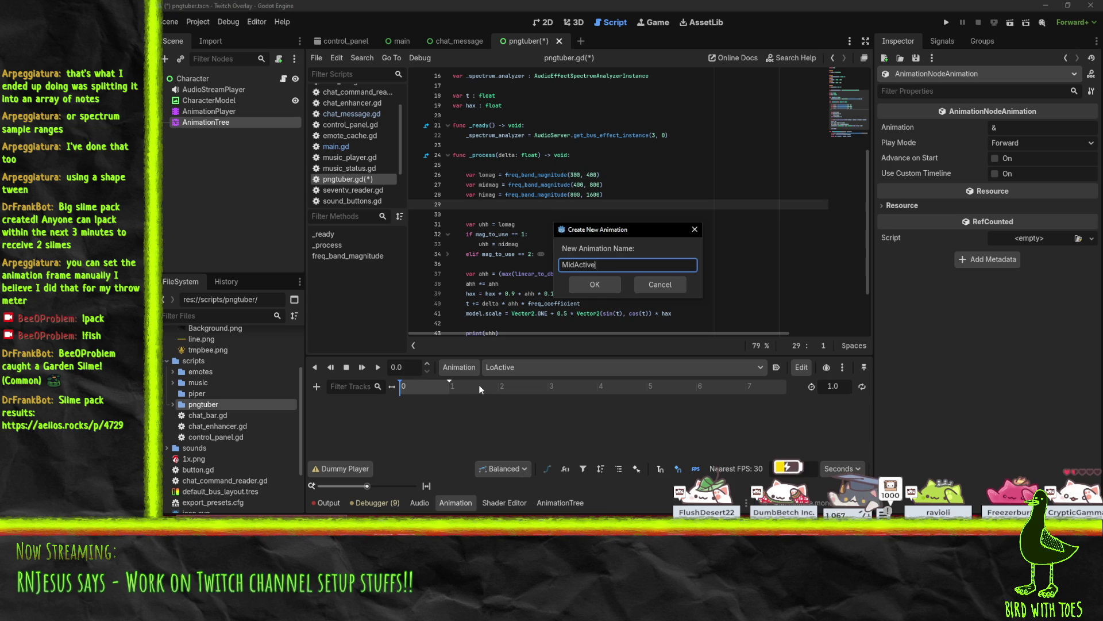
pyautogui.press('Return')
pyautogui.click(463, 366)
pyautogui.click(487, 386)
pyautogui.write('HiActive')
pyautogui.press('Return')
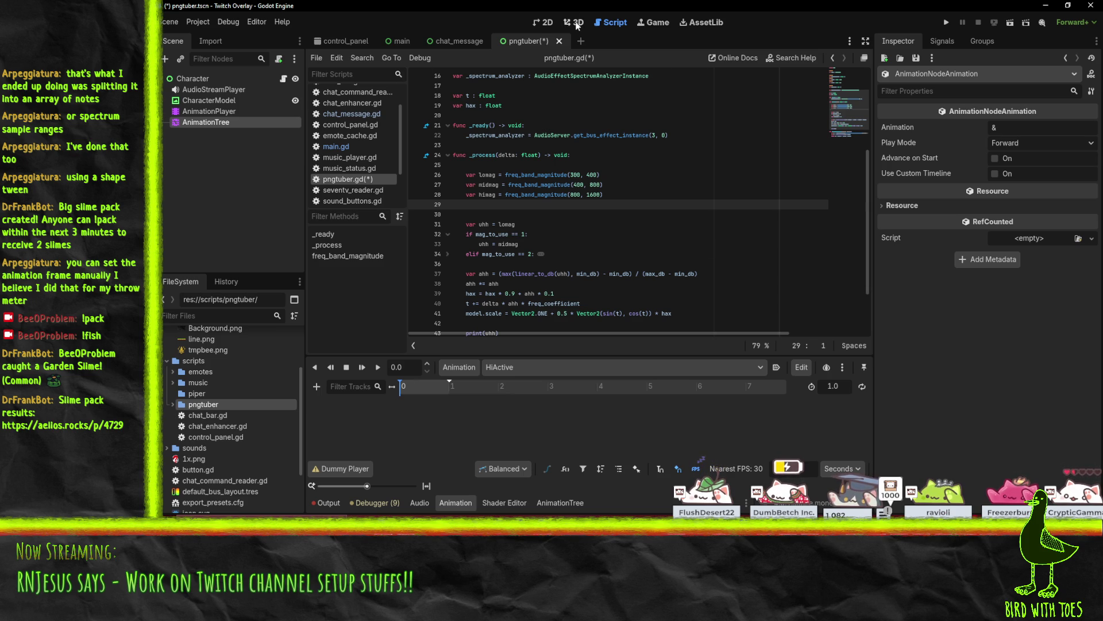
pyautogui.click(543, 22)
# Move the CharacterModel bee up to position (0, -104) and key its position in HiActive.
pyautogui.moveTo(620, 288); pyautogui.dragTo(630, 297)
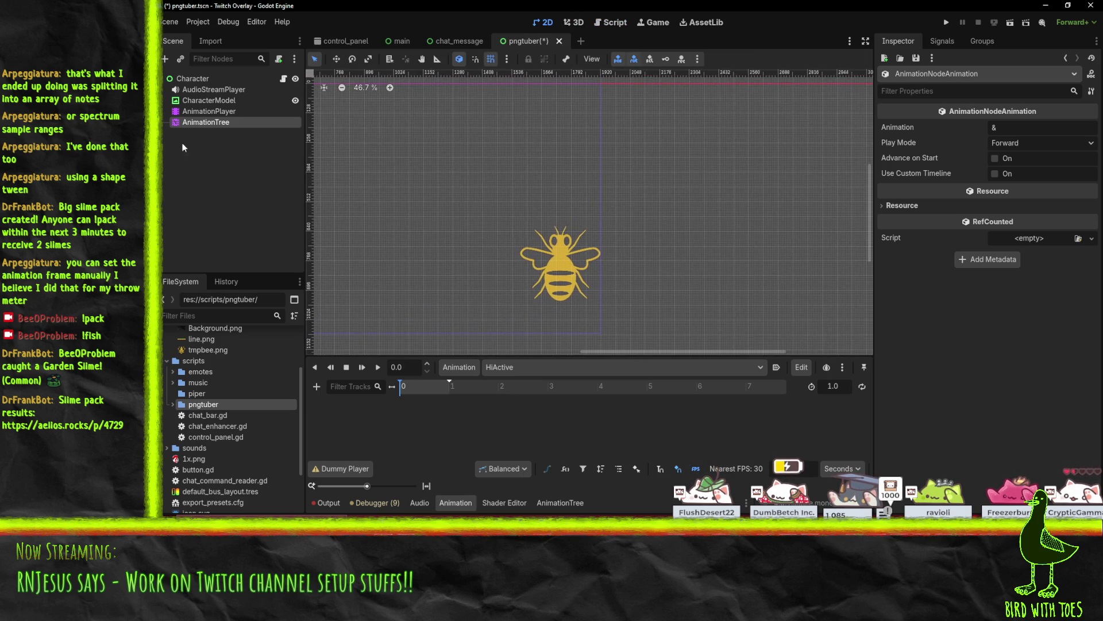
pyautogui.click(209, 123)
pyautogui.click(209, 100)
pyautogui.scroll(-2, 434, 218)
pyautogui.scroll(3, 581, 261)
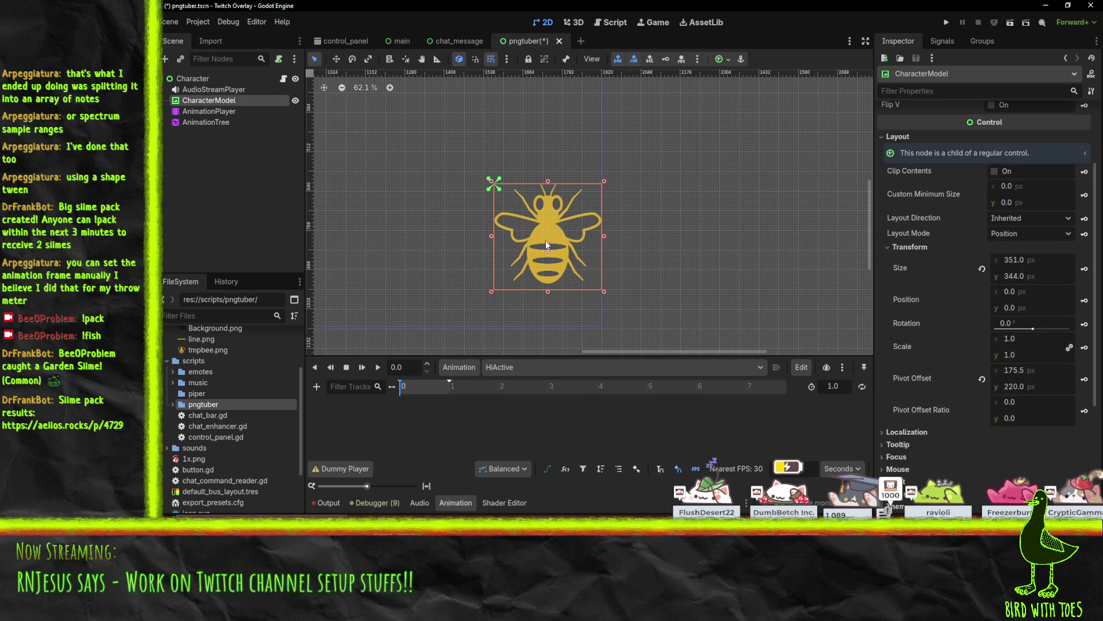
pyautogui.moveTo(546, 242); pyautogui.dragTo(550, 203)
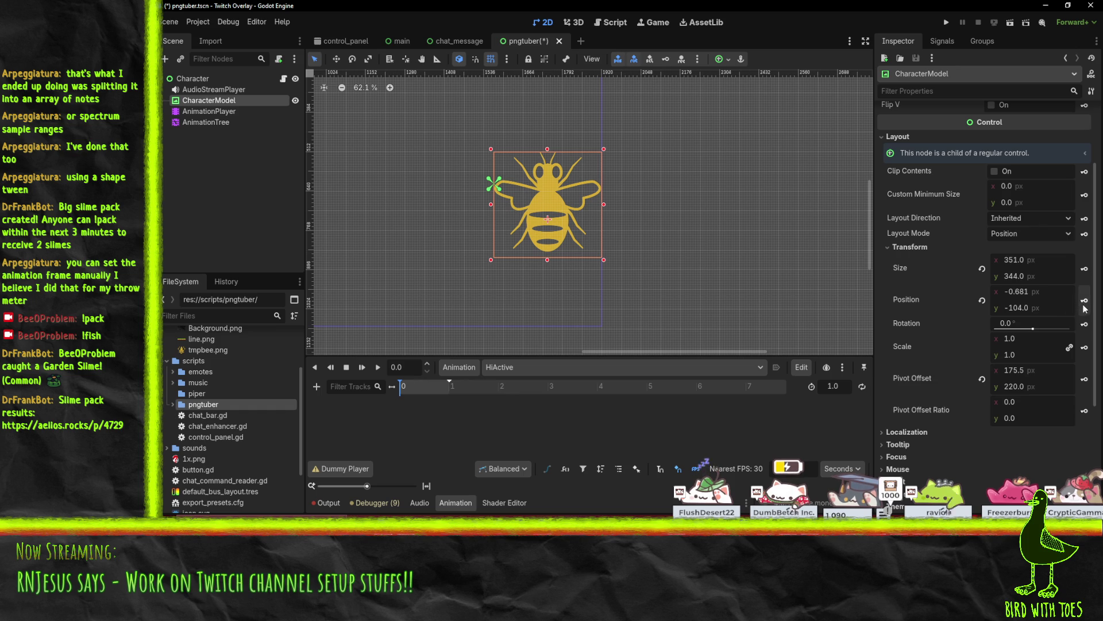
pyautogui.click(1040, 291)
pyautogui.write('0')
pyautogui.press('Return')
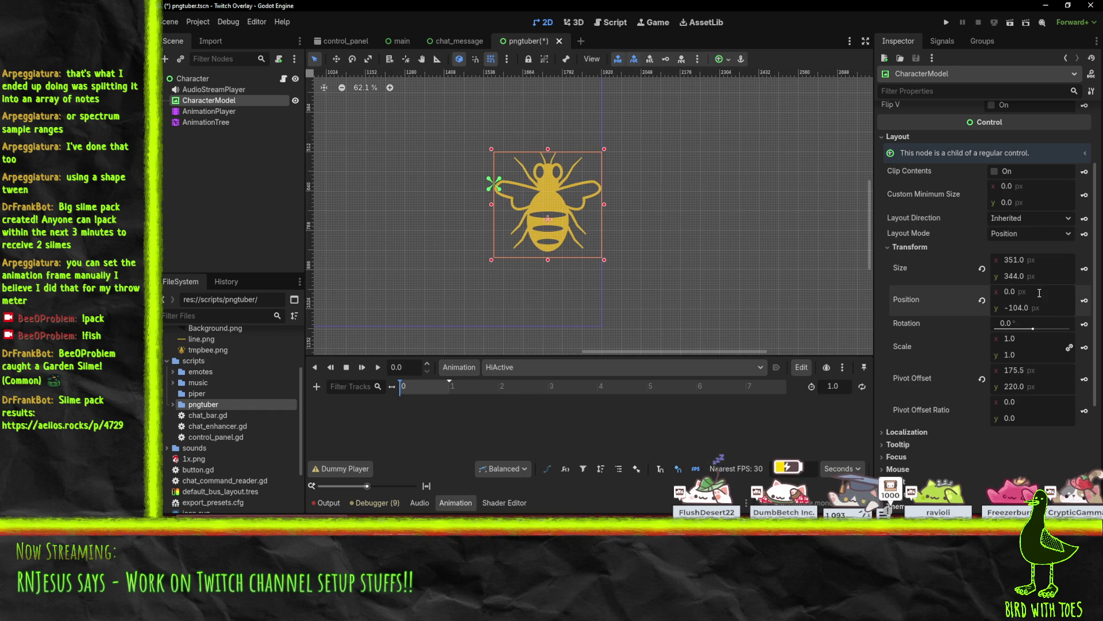
pyautogui.click(1085, 302)
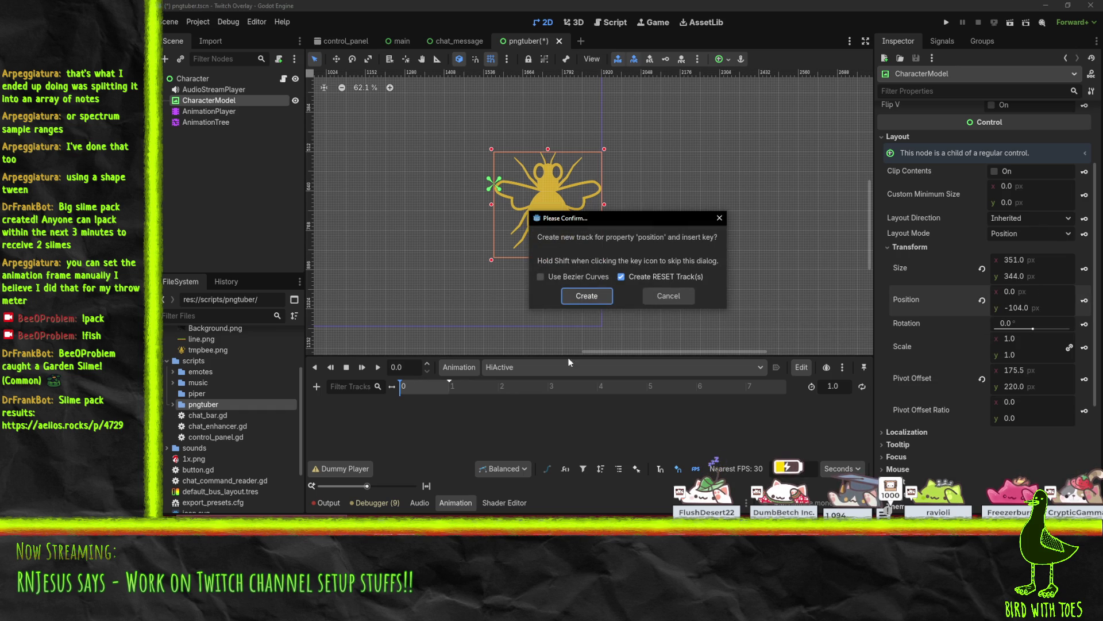
# Create the HiActive position track, then key the bee at vertical position 0 in LoActive.
pyautogui.click(591, 296)
pyautogui.click(516, 368)
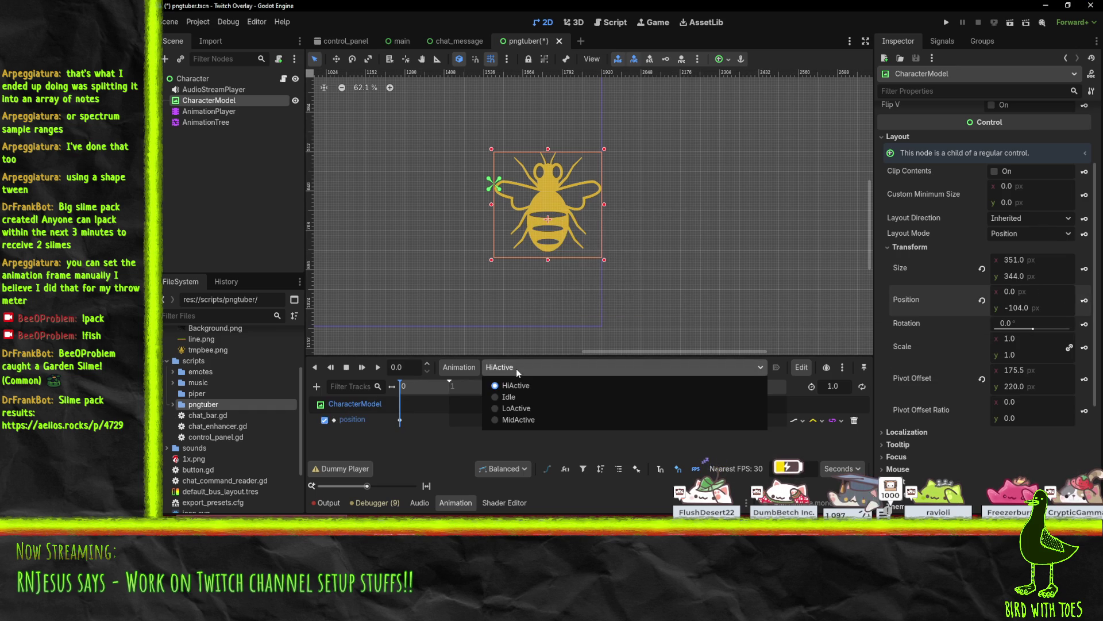
pyautogui.click(530, 412)
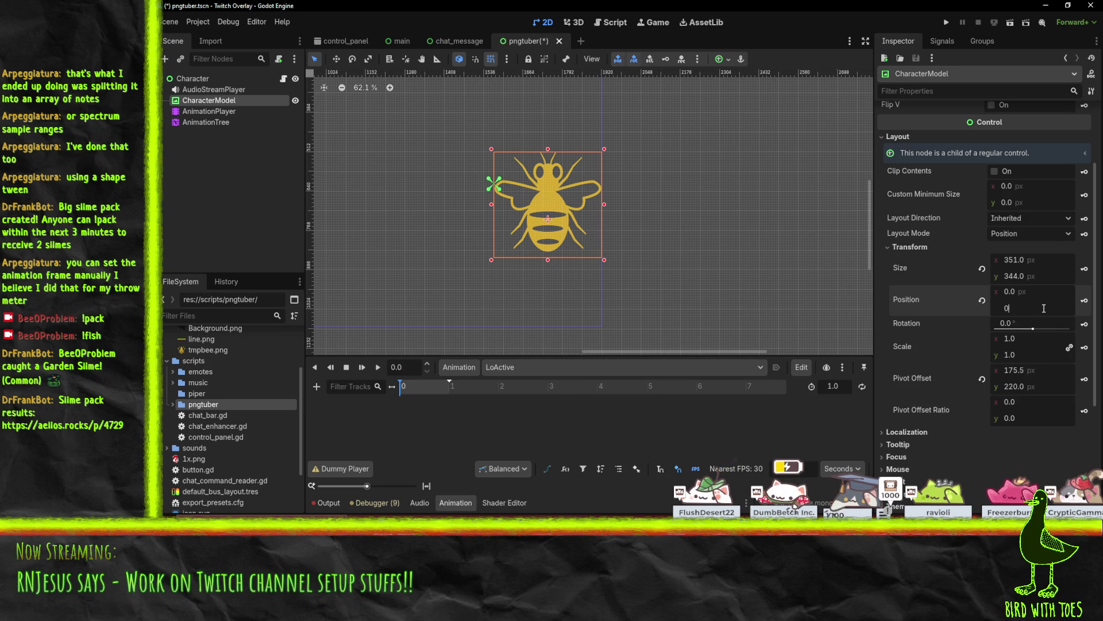
pyautogui.write('0')
pyautogui.press('Return')
pyautogui.click(1084, 300)
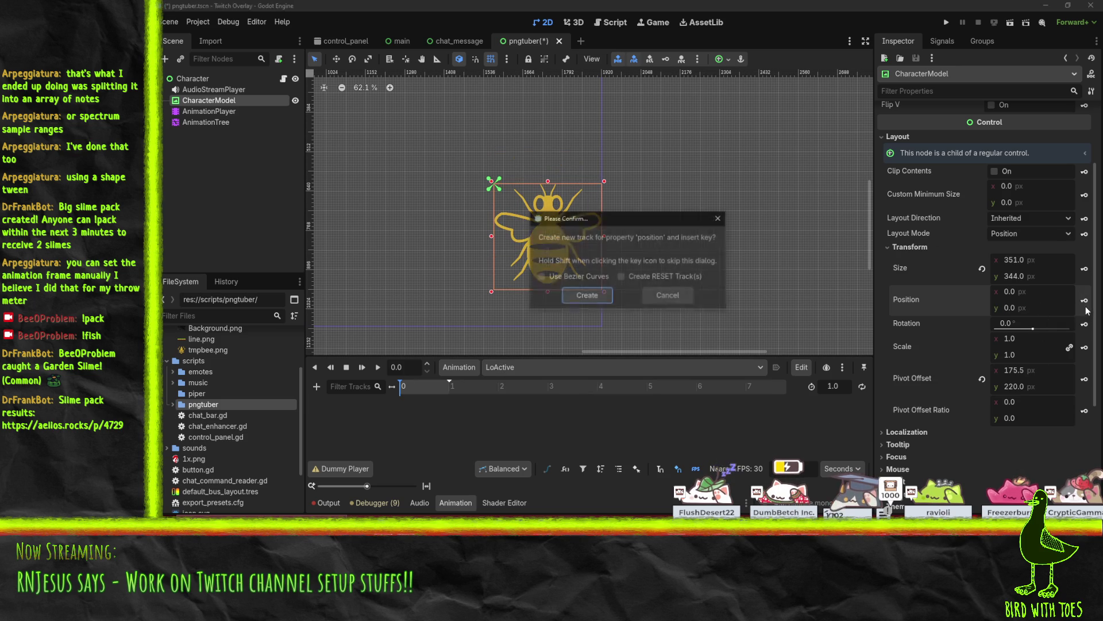
pyautogui.click(578, 296)
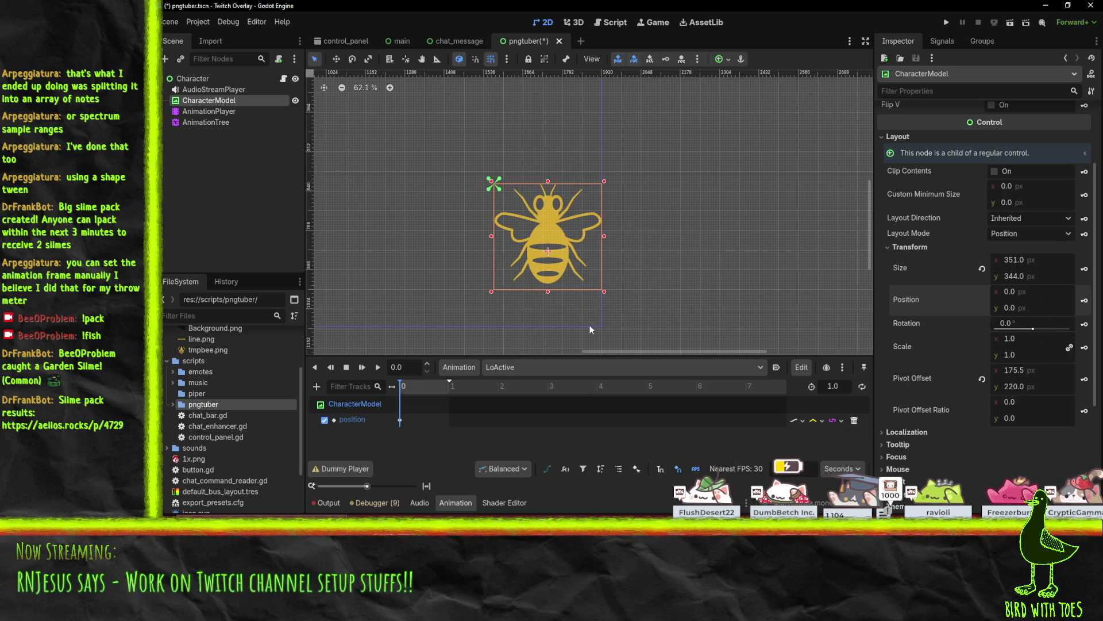
# In MidActive, shift the bee slightly left and key its position.
pyautogui.click(560, 373)
pyautogui.click(559, 419)
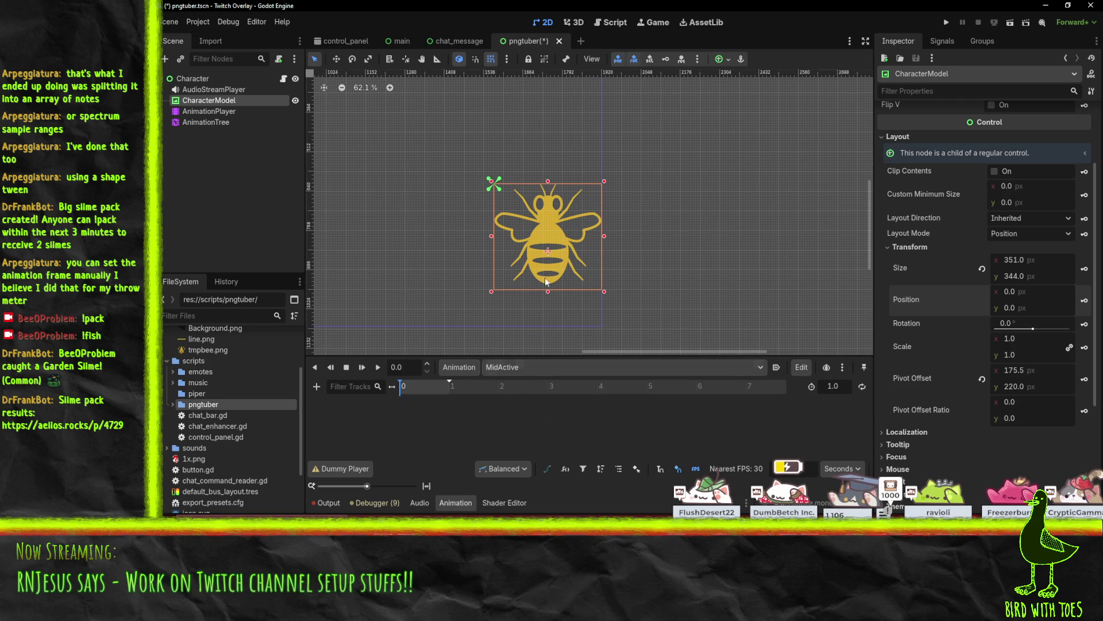
pyautogui.moveTo(559, 238); pyautogui.dragTo(546, 236)
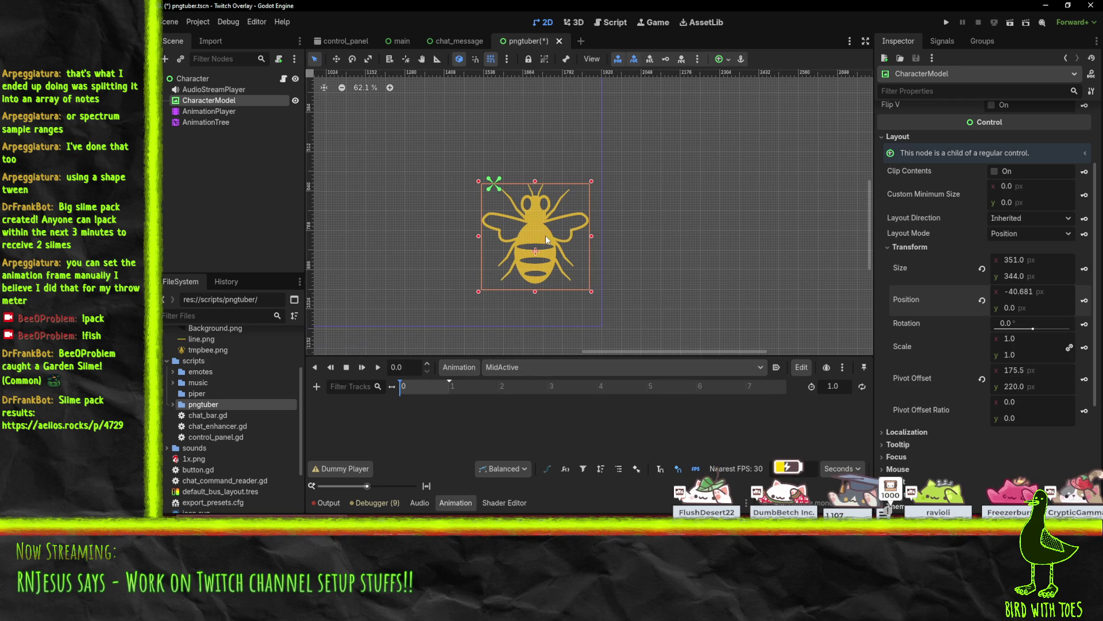
pyautogui.click(1088, 303)
pyautogui.click(577, 300)
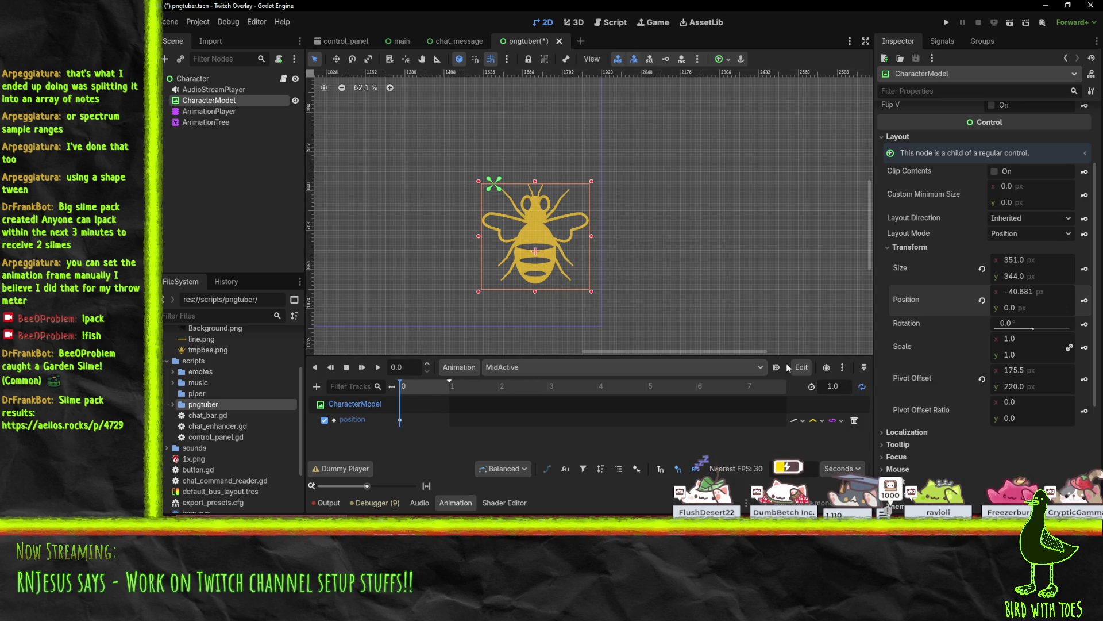
# In the Idle animation, key the bee's position at vertical 0.
pyautogui.click(505, 367)
pyautogui.click(508, 418)
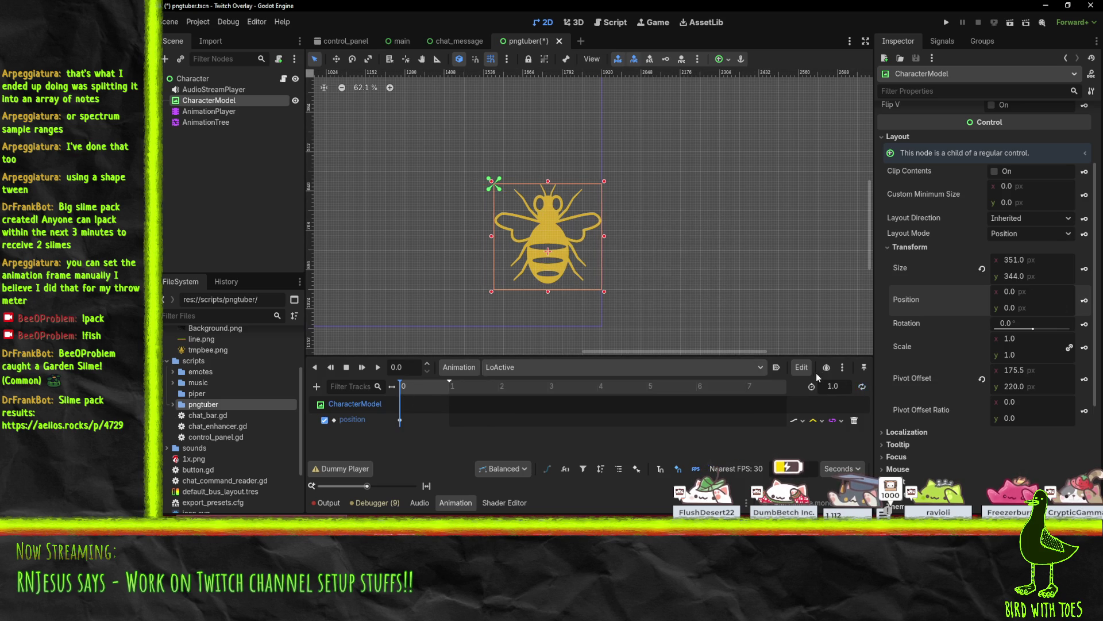
pyautogui.click(617, 363)
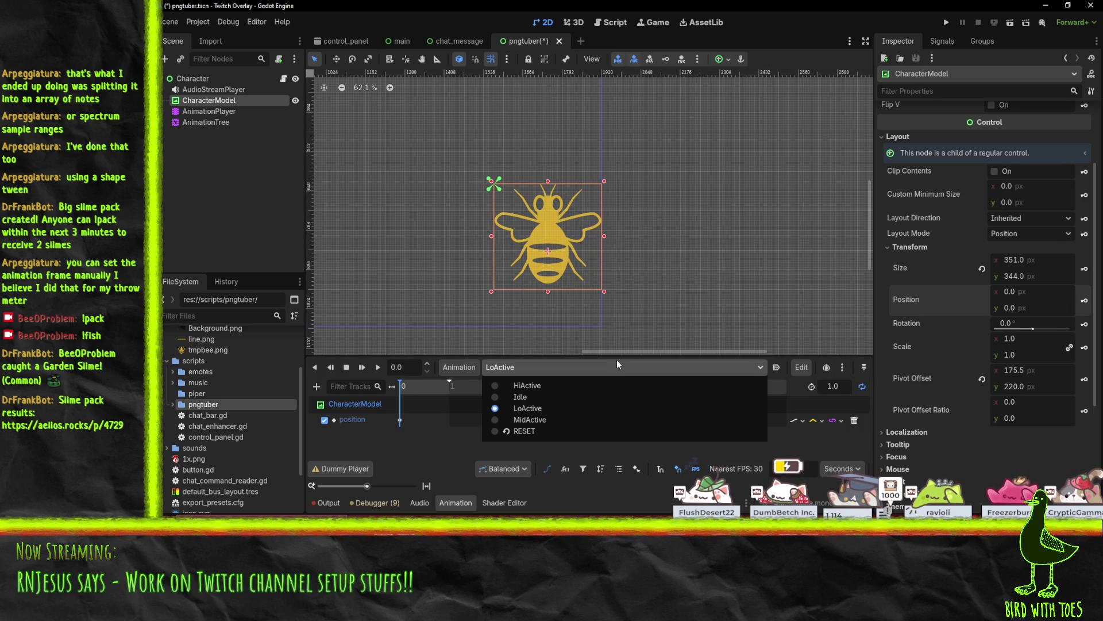
pyautogui.click(532, 386)
pyautogui.click(517, 368)
pyautogui.click(558, 394)
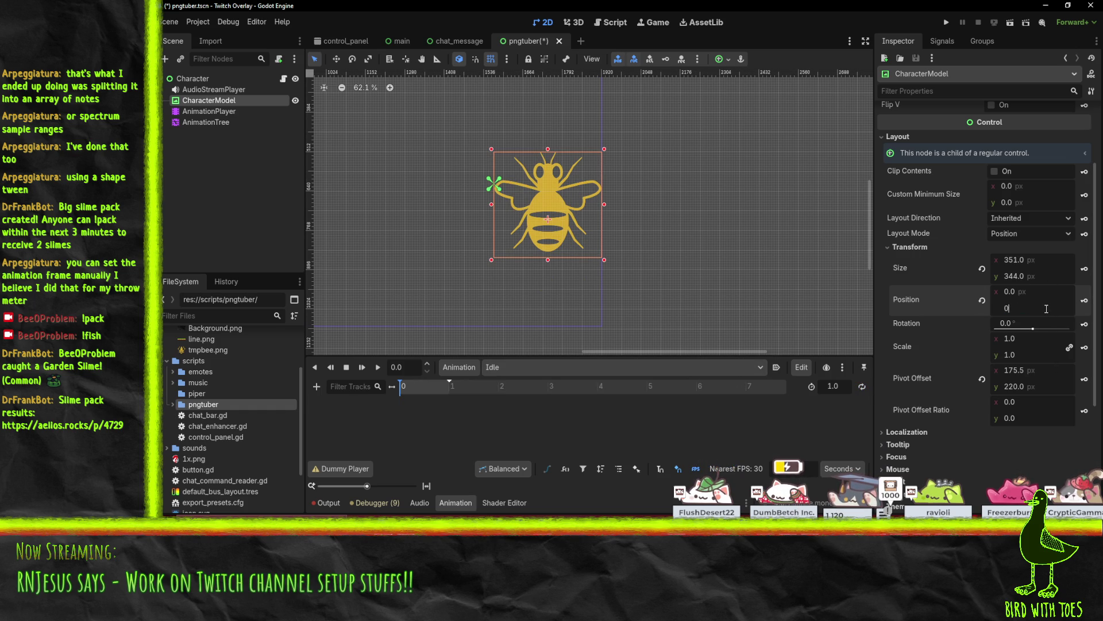
pyautogui.press('Return')
pyautogui.click(1085, 302)
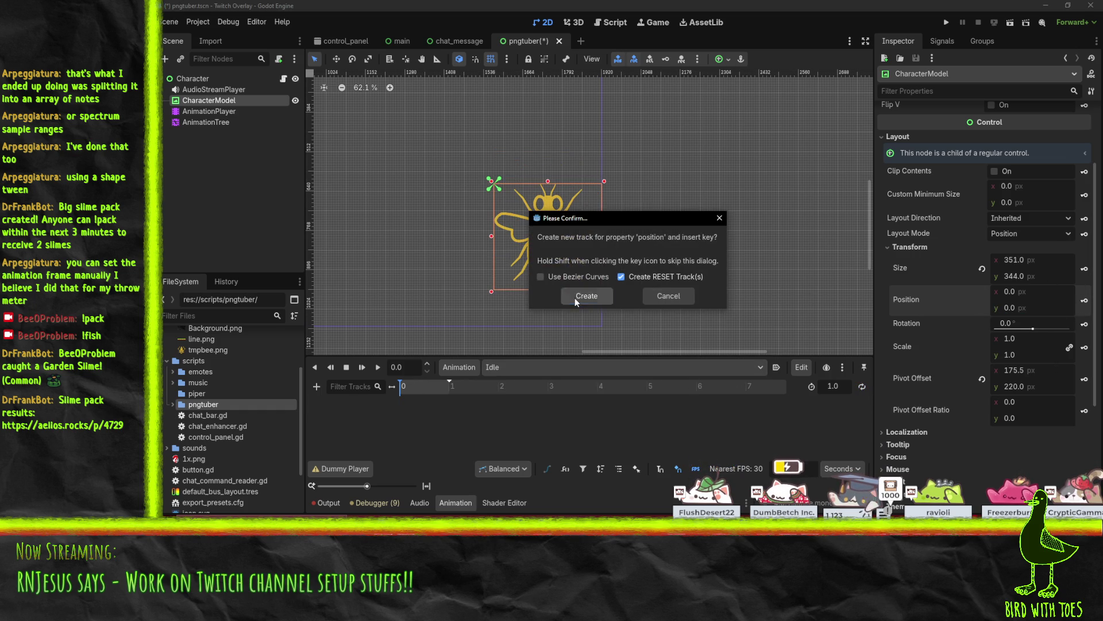
pyautogui.click(521, 287)
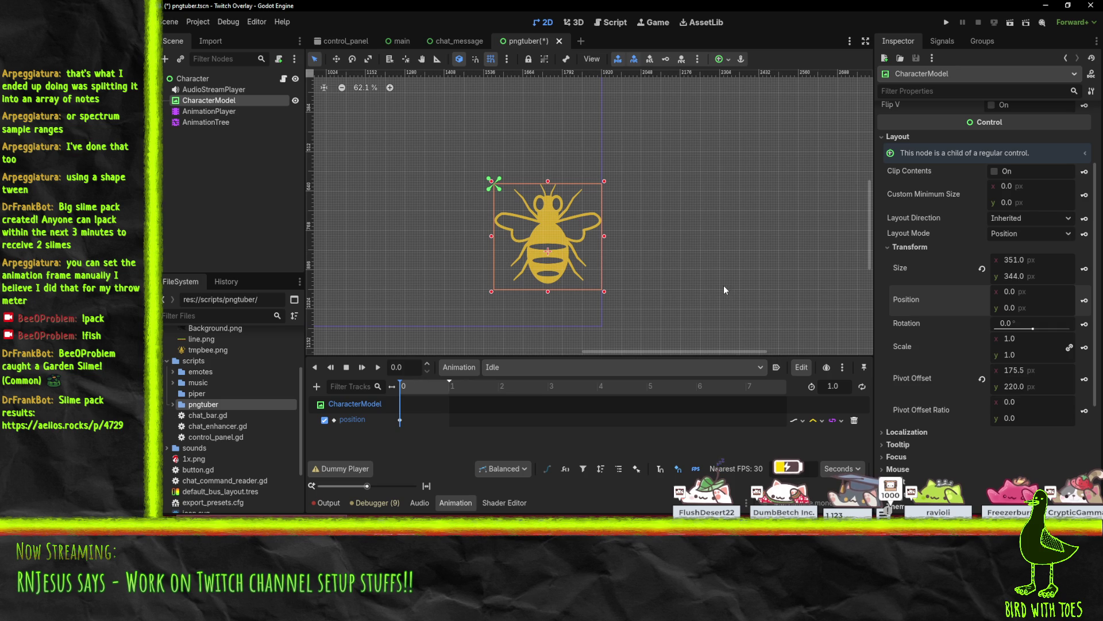
# Preview the HiActive, LoActive and MidActive poses, return to Idle, and save the scene.
pyautogui.click(506, 375)
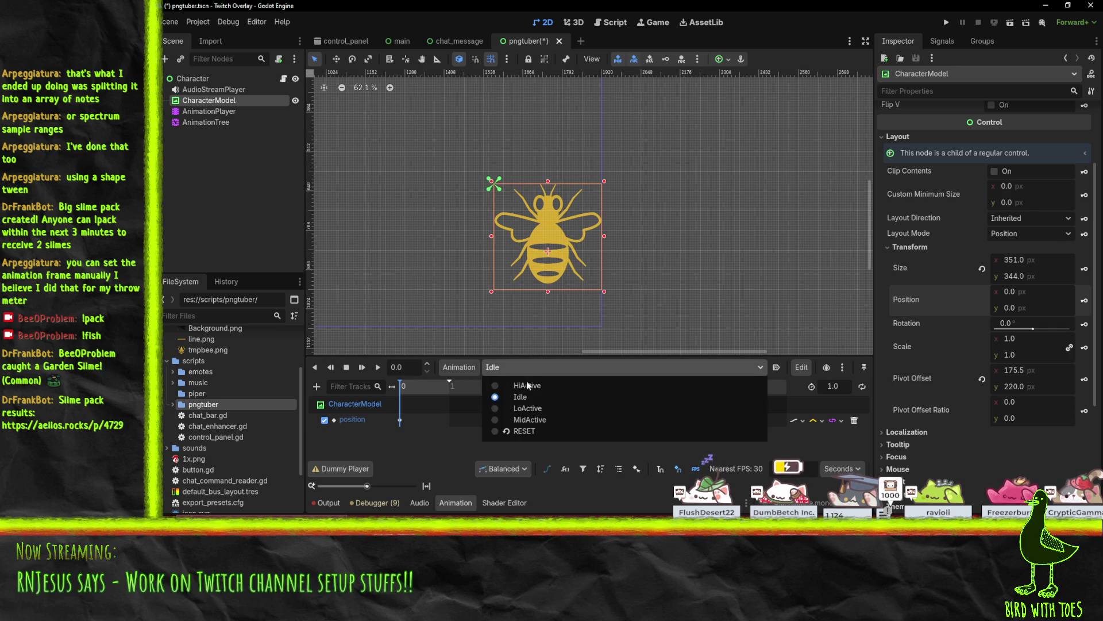
pyautogui.click(533, 384)
pyautogui.click(501, 371)
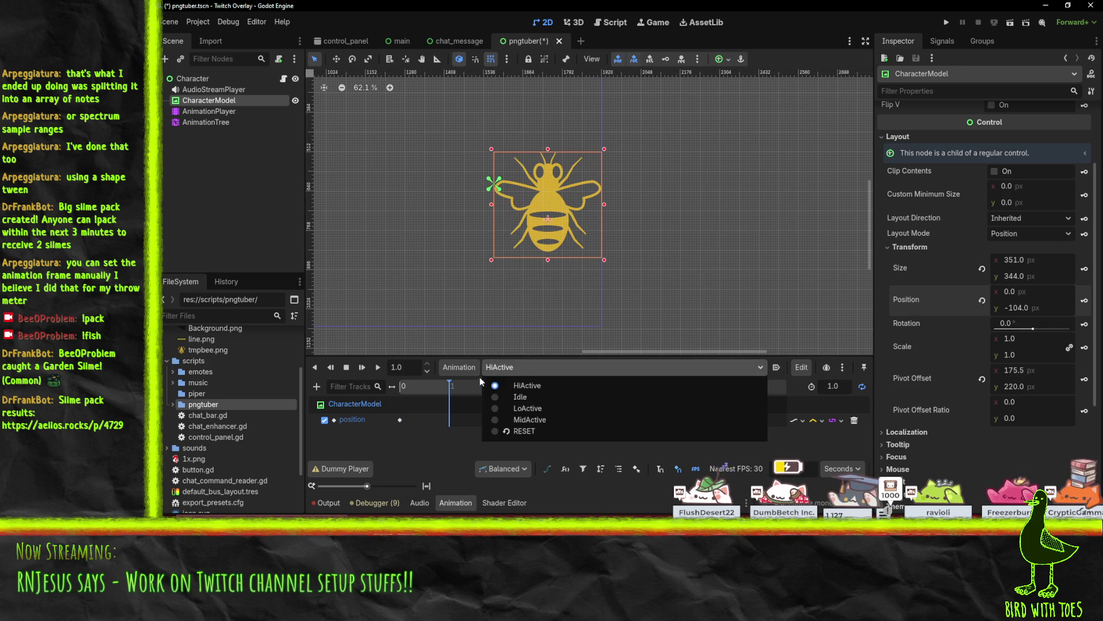
pyautogui.click(523, 410)
pyautogui.click(503, 375)
pyautogui.click(517, 411)
pyautogui.click(506, 367)
pyautogui.click(515, 409)
pyautogui.click(516, 368)
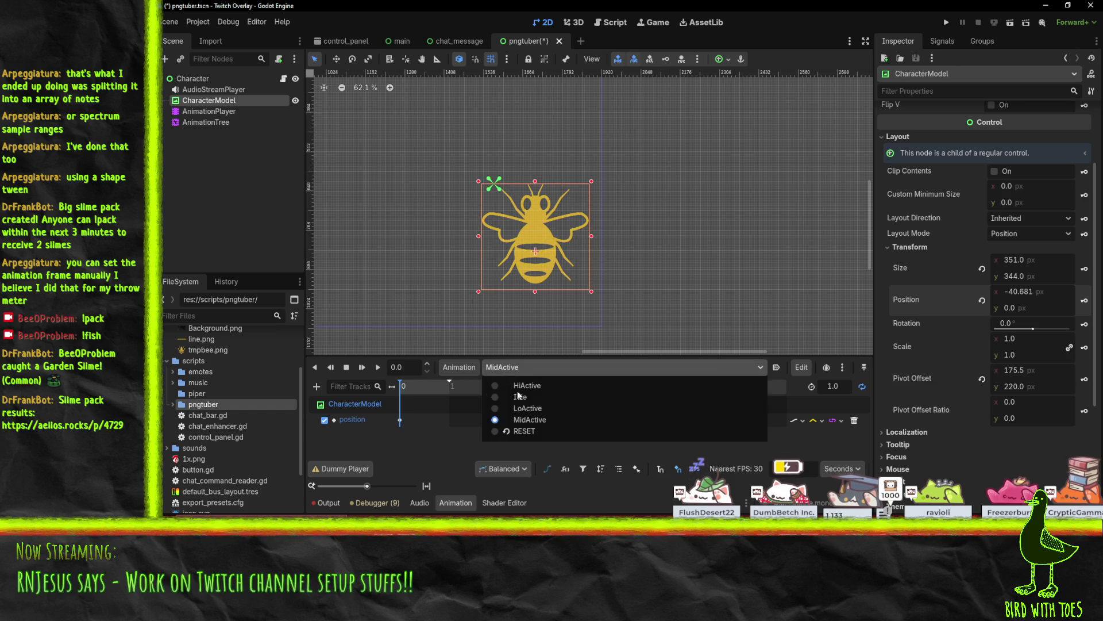
pyautogui.click(518, 380)
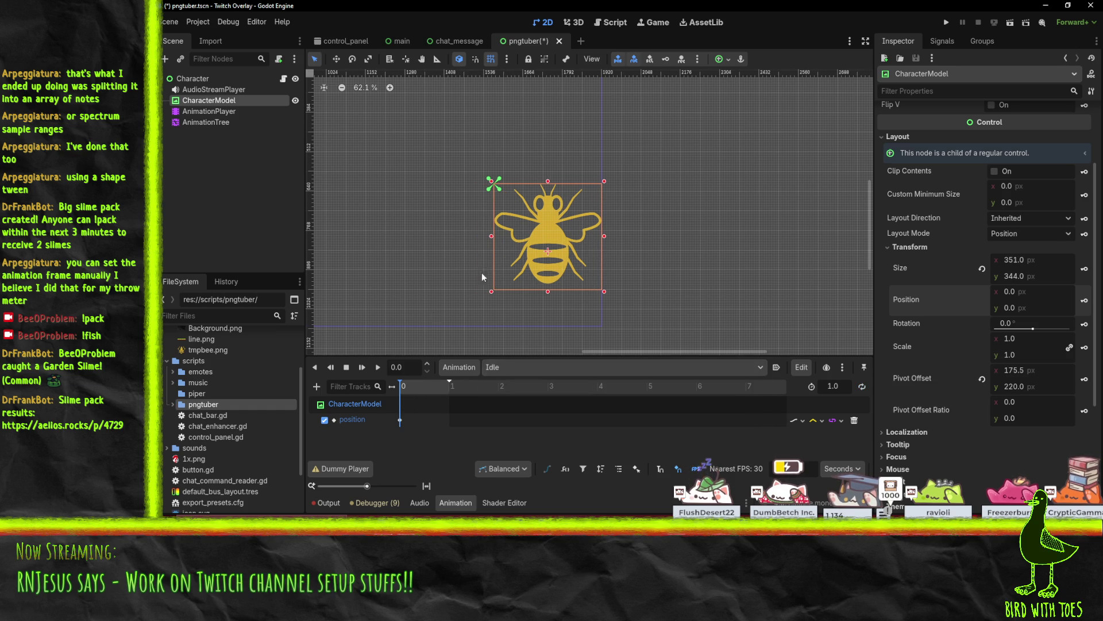
pyautogui.hotkey('ctrl', 's')
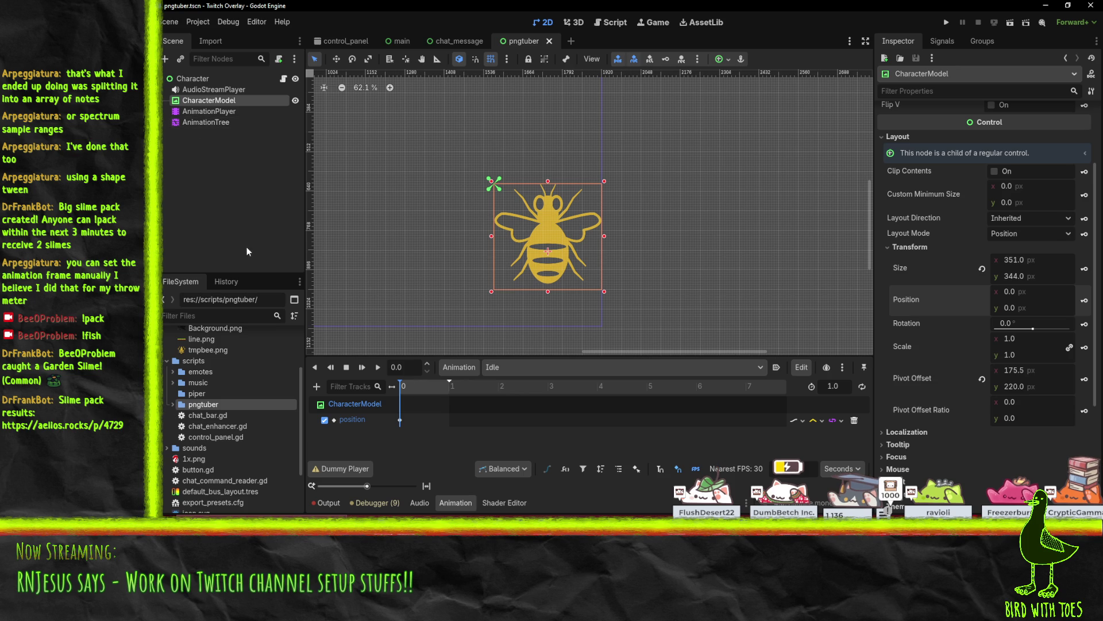
pyautogui.click(206, 121)
# In the blend graph, assign HiActive to the upper Animation node and Idle to MidIdle.
pyautogui.click(546, 503)
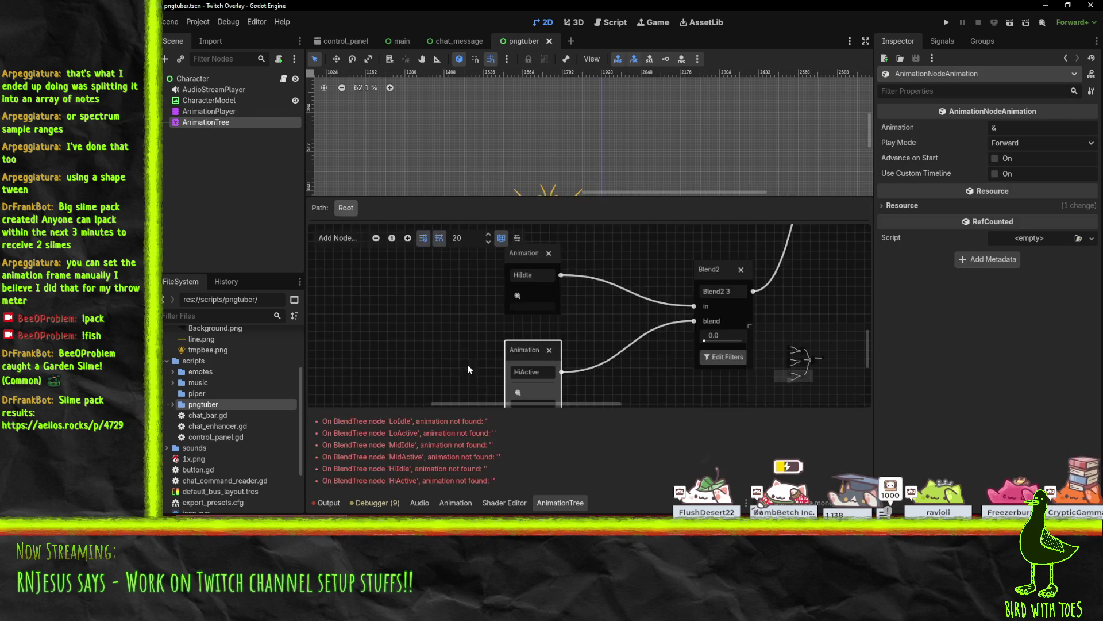
pyautogui.click(522, 294)
pyautogui.click(532, 312)
pyautogui.moveTo(592, 368); pyautogui.dragTo(602, 243)
pyautogui.scroll(-5, 605, 417)
pyautogui.click(529, 306)
pyautogui.click(548, 344)
# Assign animations to the LoActive, MidActive and HiActive nodes.
pyautogui.scroll(-3, 598, 354)
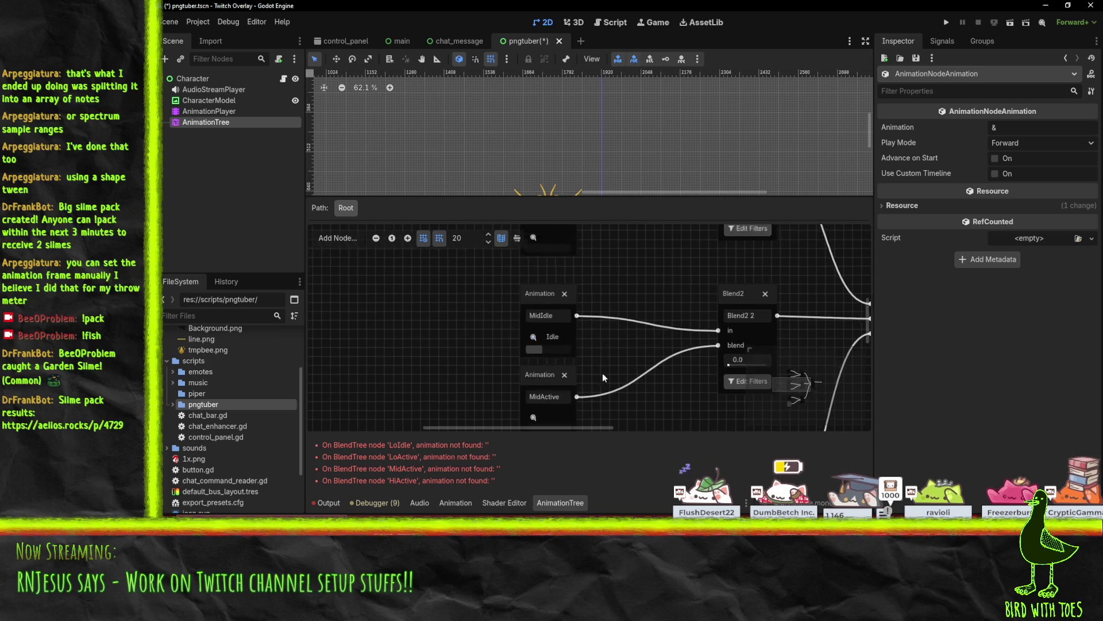
pyautogui.click(550, 296)
pyautogui.click(564, 323)
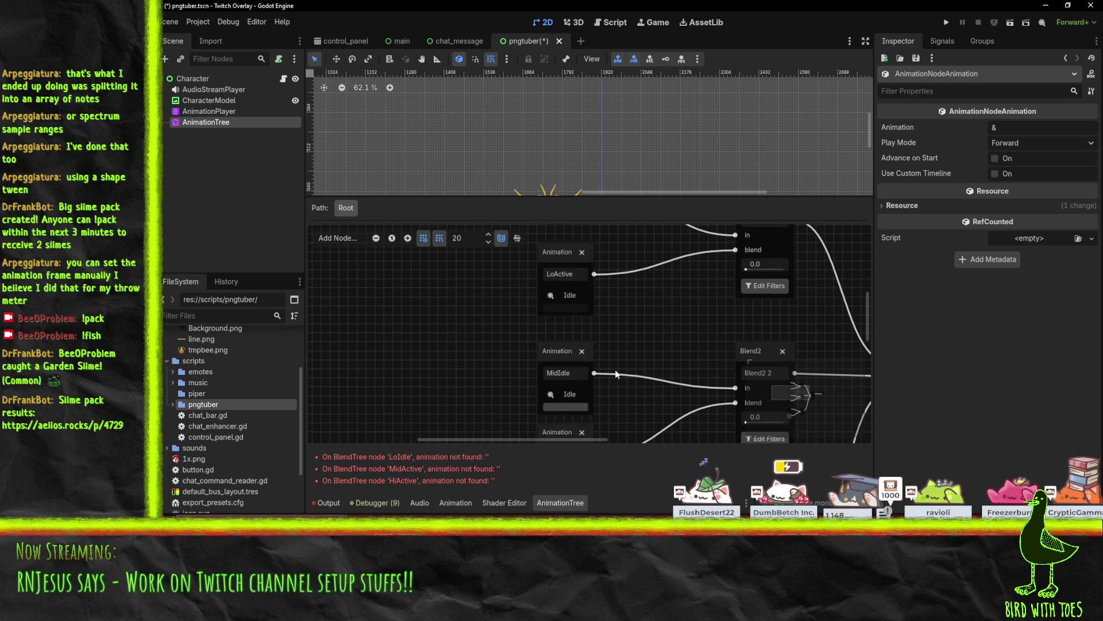
pyautogui.scroll(-1, 619, 380)
pyautogui.scroll(1, 612, 360)
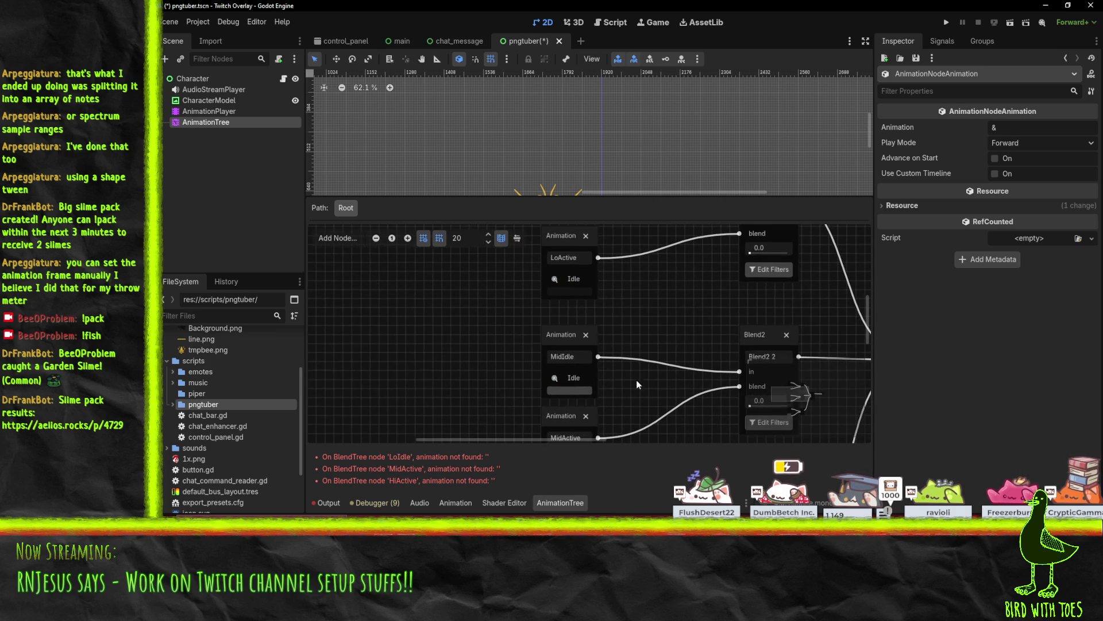
pyautogui.scroll(-4, 473, 358)
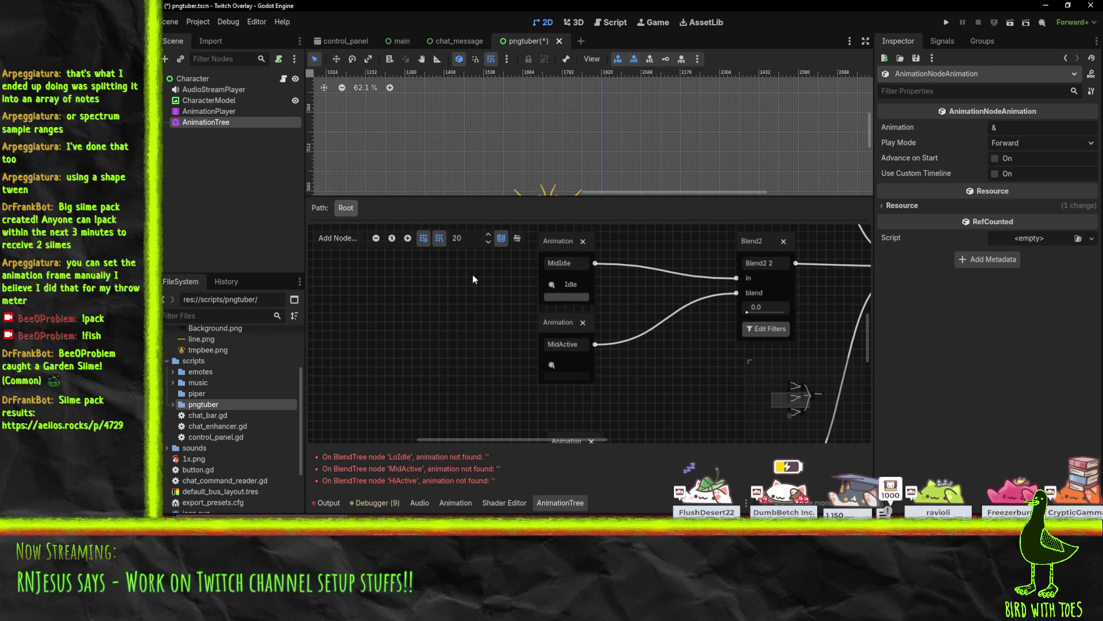
pyautogui.click(552, 366)
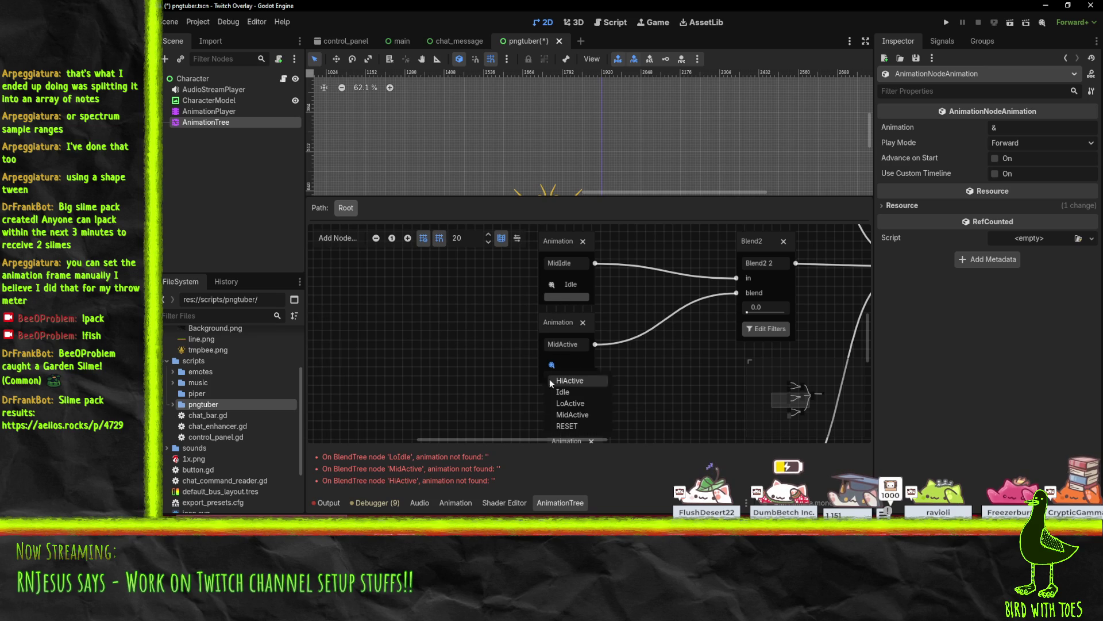
pyautogui.click(562, 415)
pyautogui.scroll(-5, 637, 390)
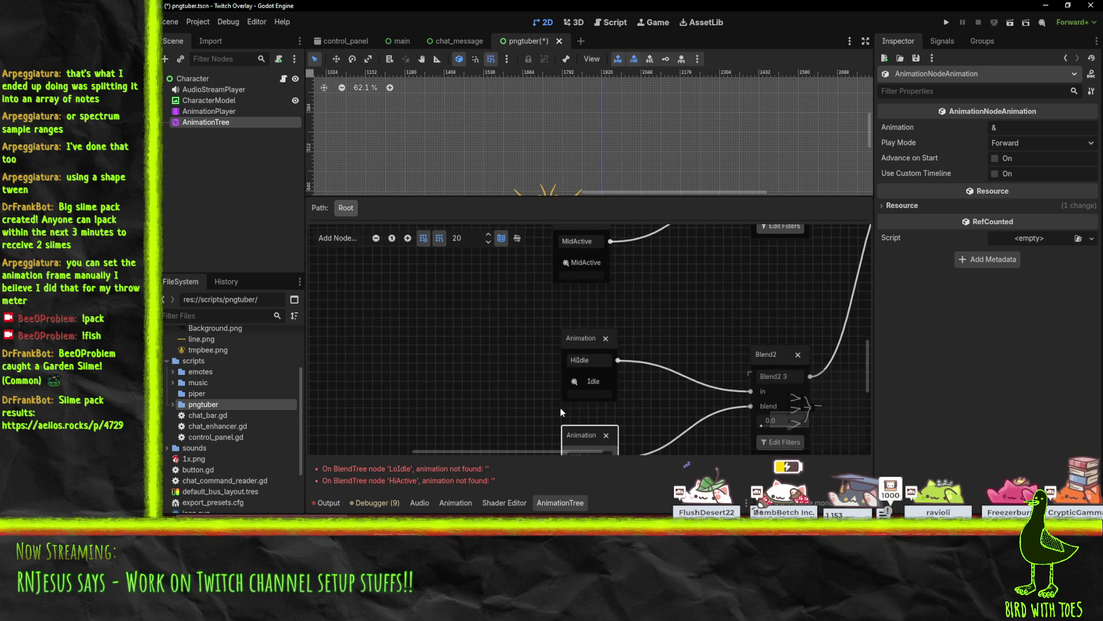
pyautogui.click(569, 368)
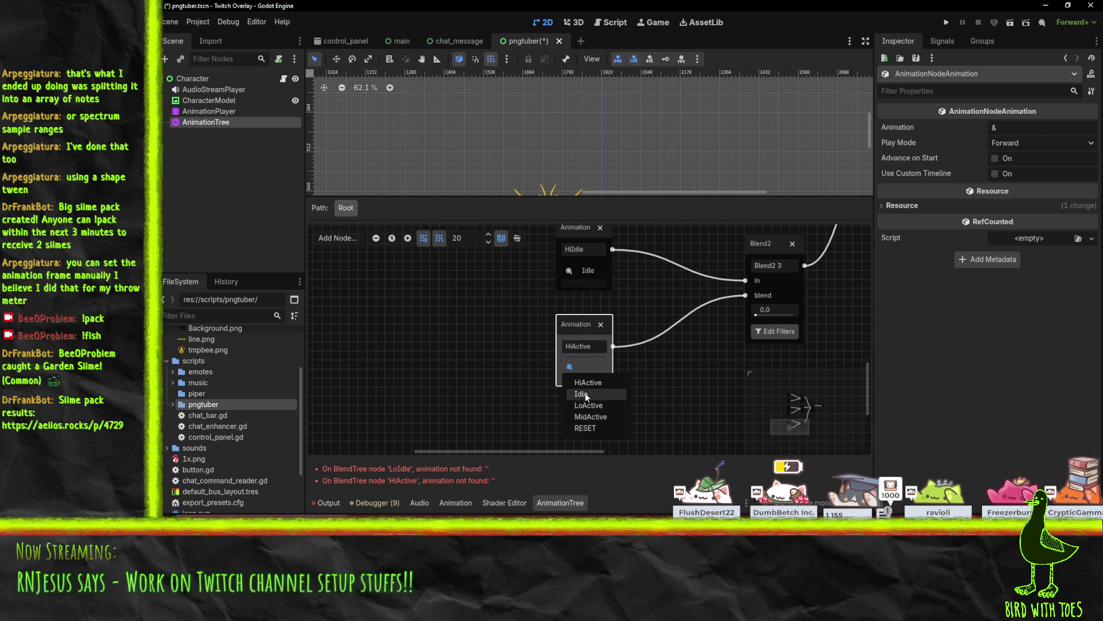
pyautogui.click(594, 380)
# Recheck the MidActive node's clip and assign Idle to the LoIdle node.
pyautogui.scroll(5, 632, 373)
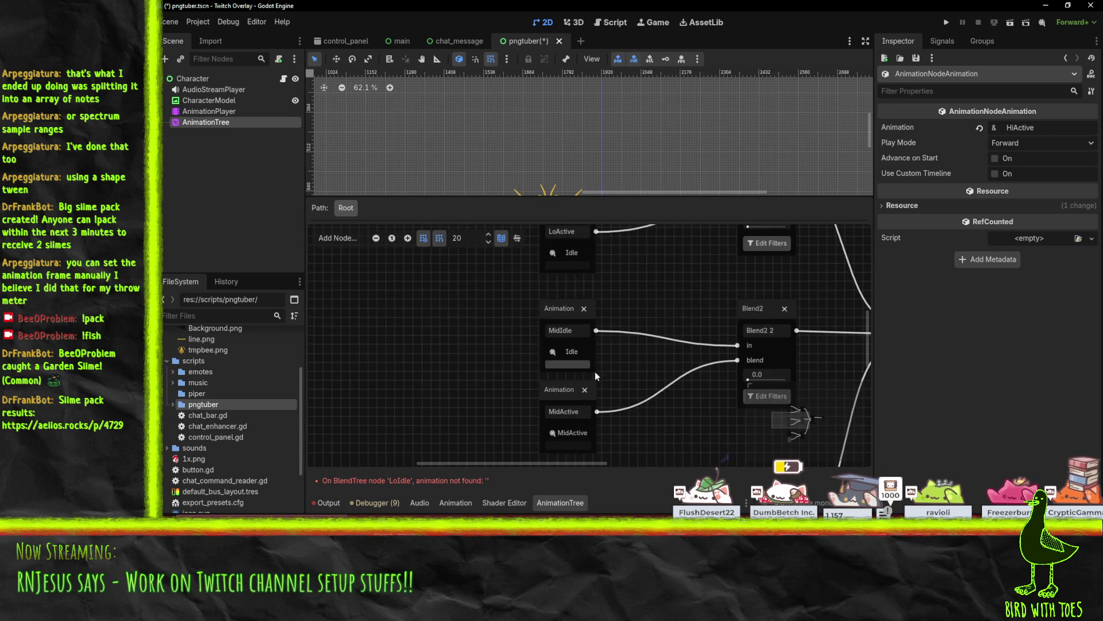
pyautogui.scroll(1, 629, 335)
pyautogui.click(558, 414)
pyautogui.click(559, 416)
pyautogui.scroll(2, 612, 315)
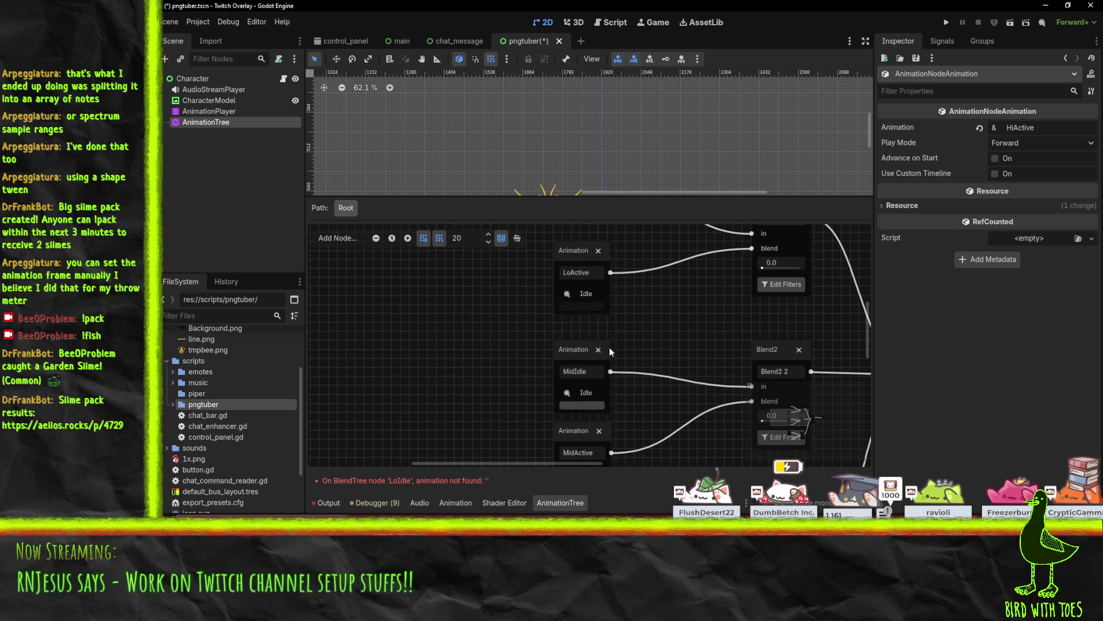
pyautogui.scroll(4, 610, 351)
pyautogui.click(575, 338)
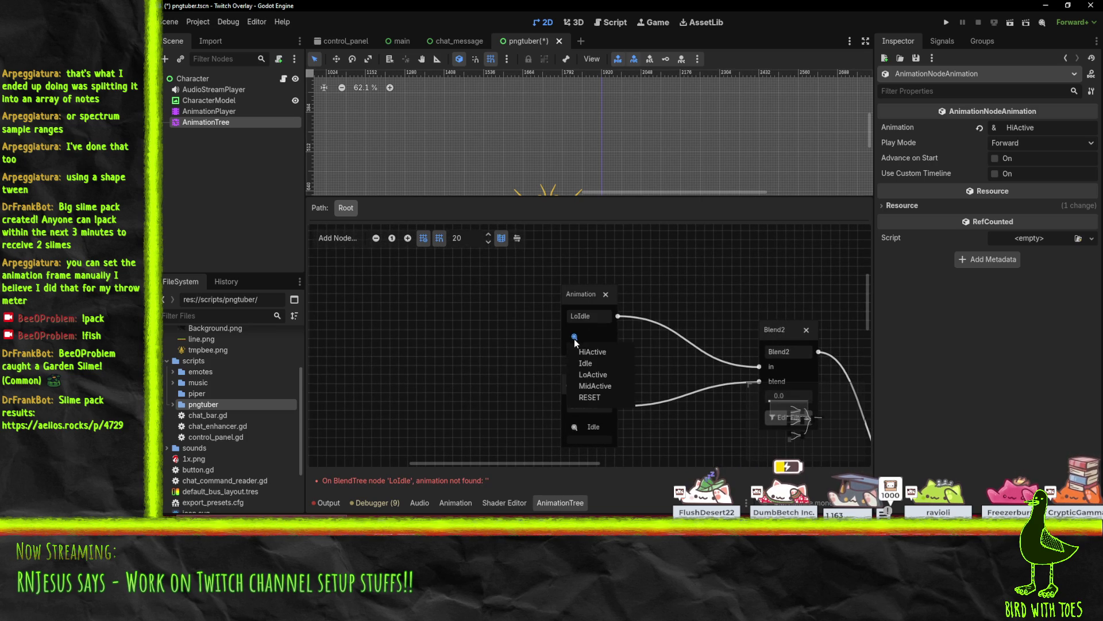
pyautogui.click(582, 362)
# Switch the LoActive node to the LoActive animation and pan to the Output node.
pyautogui.scroll(-2, 636, 384)
pyautogui.click(556, 354)
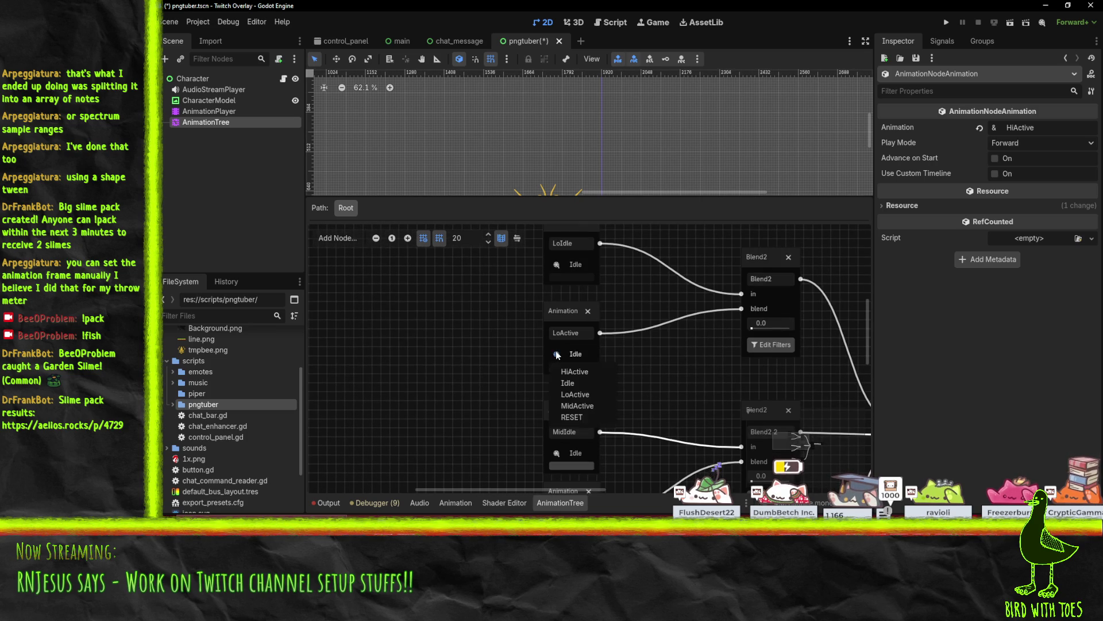
pyautogui.click(574, 394)
pyautogui.scroll(-1, 638, 398)
pyautogui.moveTo(638, 398)
pyautogui.mouseDown()
pyautogui.moveTo(585, 340)
pyautogui.moveTo(474, 366)
pyautogui.mouseUp()
pyautogui.scroll(-1, 524, 349)
pyautogui.hscroll(-2, 474, 371)
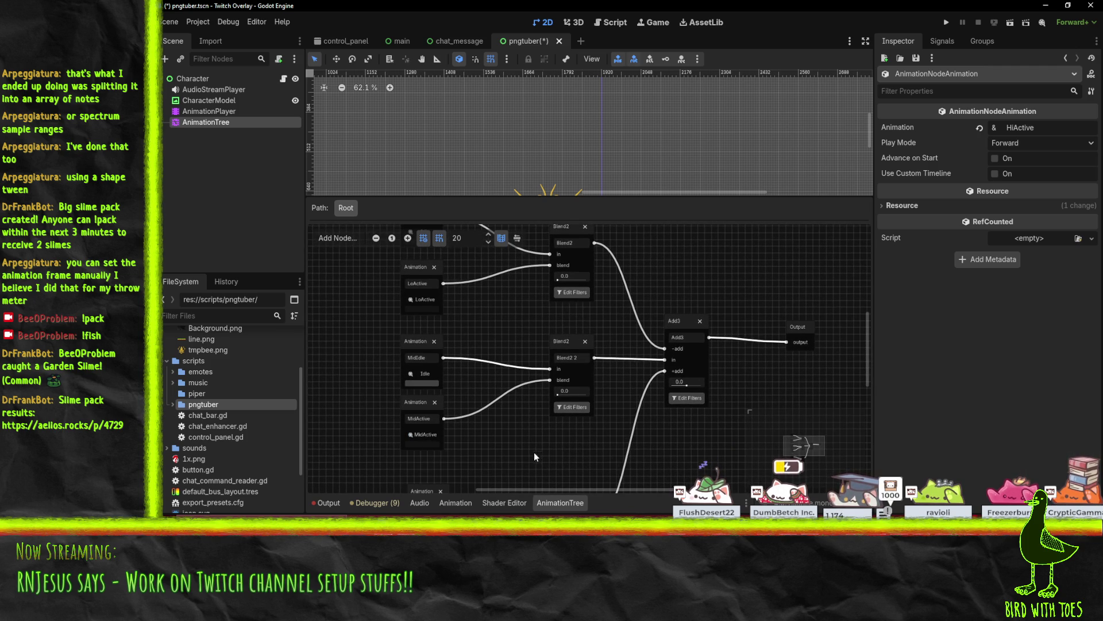
pyautogui.scroll(2, 533, 452)
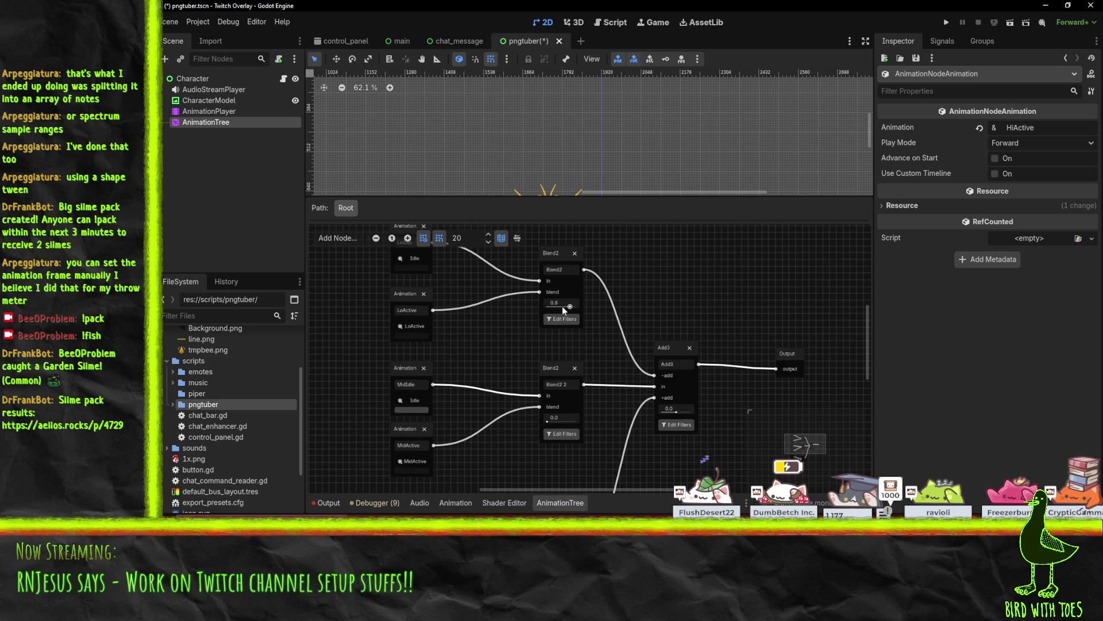
# Set the top Blend2 node's blend amount to 0.0, checking its filtered tracks.
pyautogui.moveTo(561, 305); pyautogui.dragTo(530, 309)
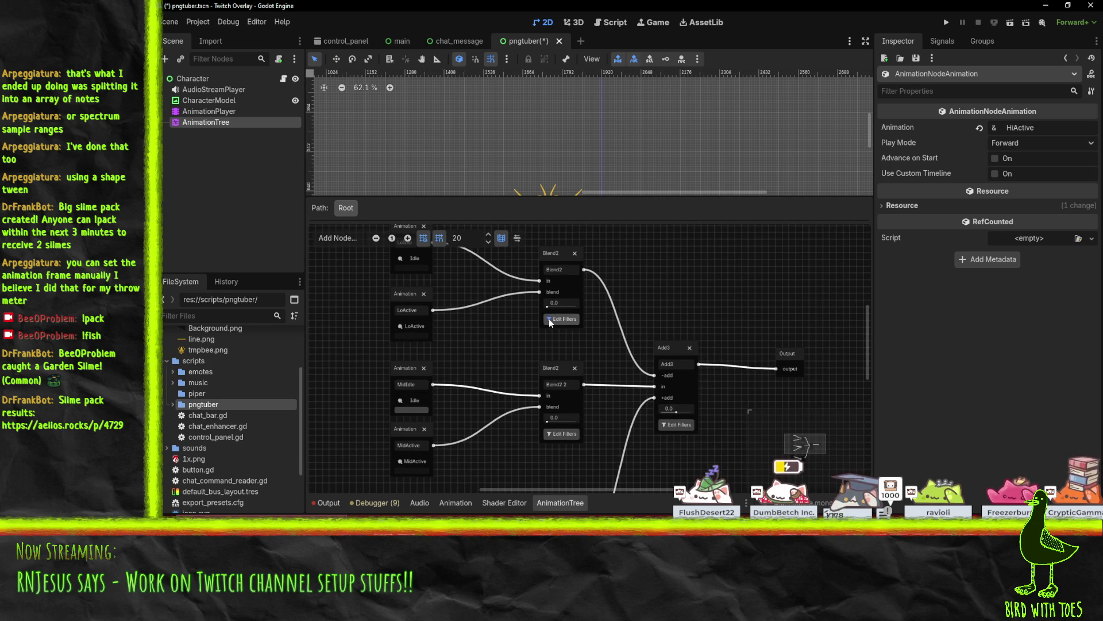
pyautogui.click(550, 318)
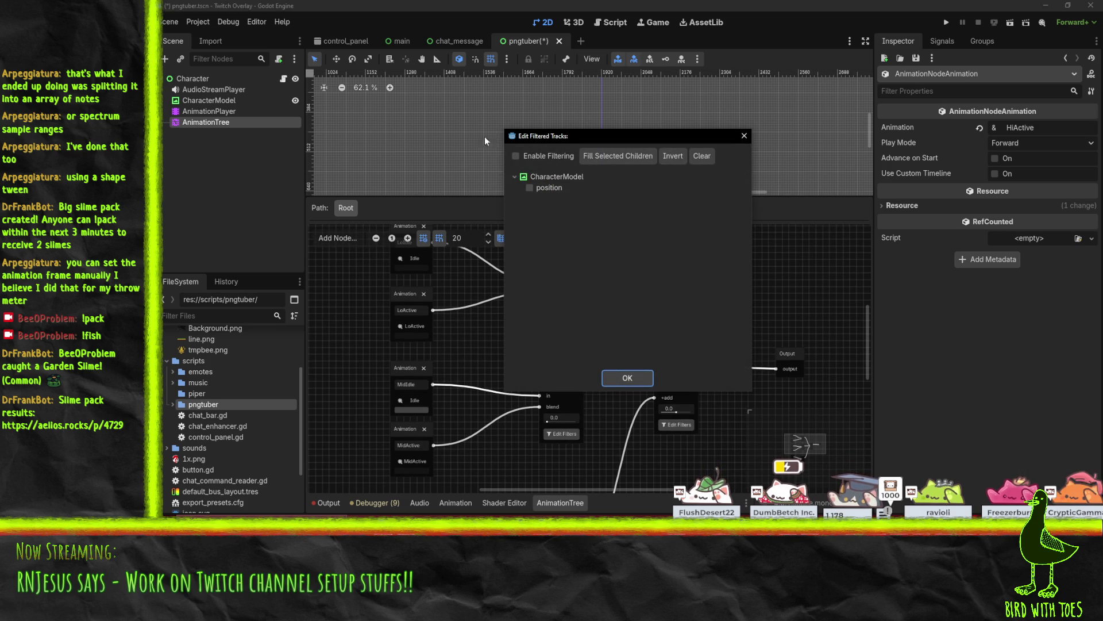
pyautogui.click(747, 141)
# Save the pngtuber scene and enlarge the 2D view to show the bee.
pyautogui.moveTo(597, 362)
pyautogui.mouseDown()
pyautogui.moveTo(506, 314)
pyautogui.moveTo(476, 323)
pyautogui.mouseUp()
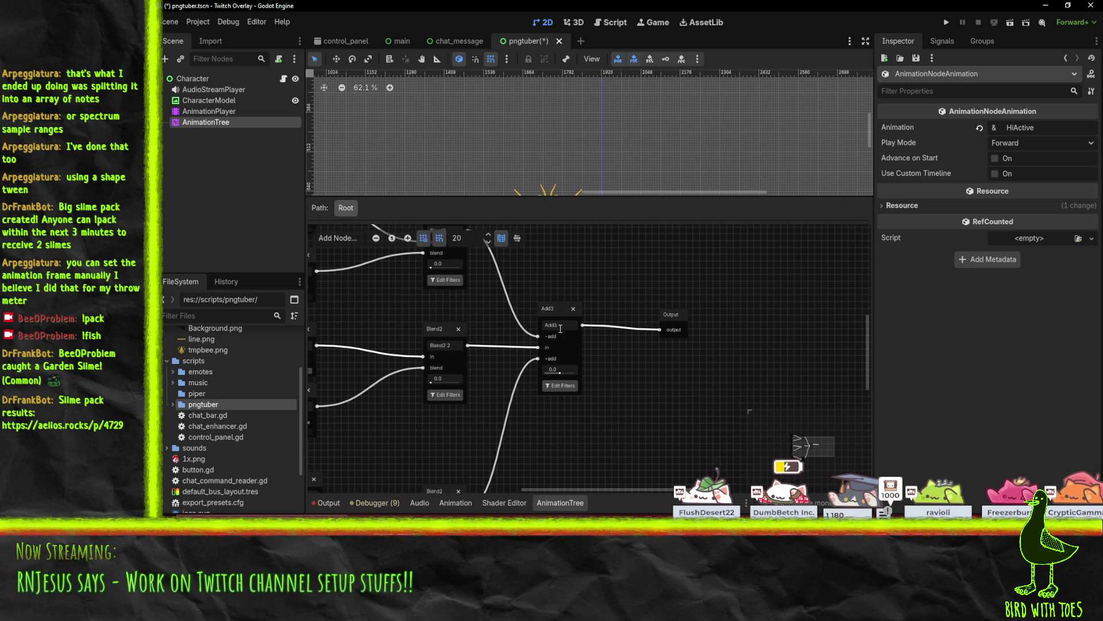
pyautogui.moveTo(525, 355); pyautogui.dragTo(467, 364)
pyautogui.moveTo(577, 366)
pyautogui.mouseDown()
pyautogui.moveTo(609, 374)
pyautogui.moveTo(566, 352)
pyautogui.moveTo(628, 360)
pyautogui.mouseUp()
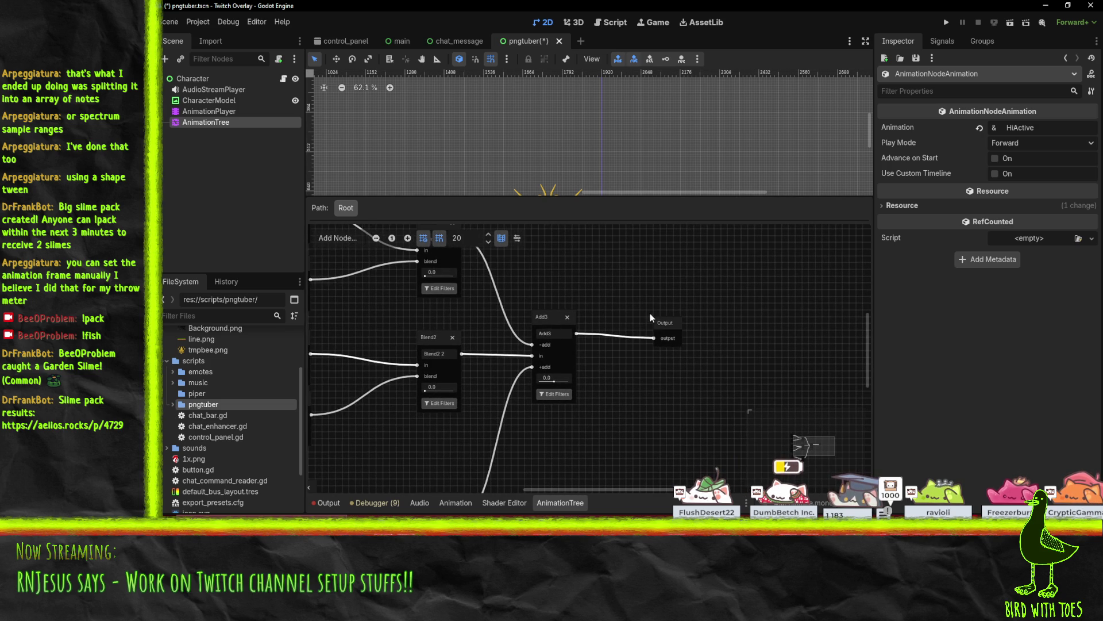
pyautogui.hotkey('ctrl', 's')
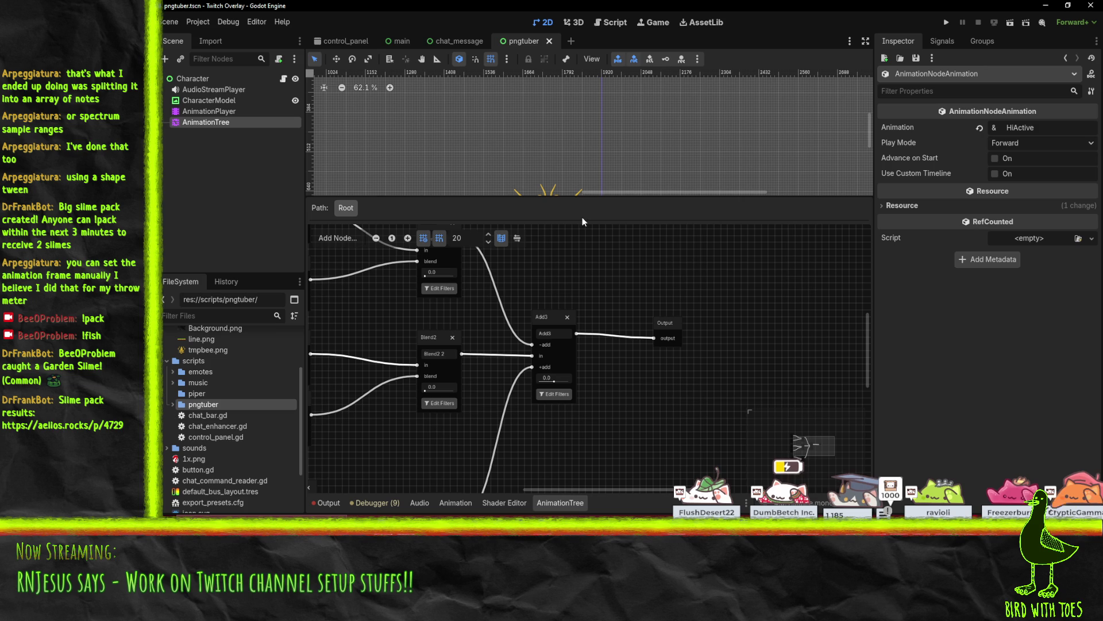
pyautogui.moveTo(582, 195)
pyautogui.mouseDown()
pyautogui.moveTo(597, 310)
pyautogui.moveTo(603, 295)
pyautogui.mouseUp()
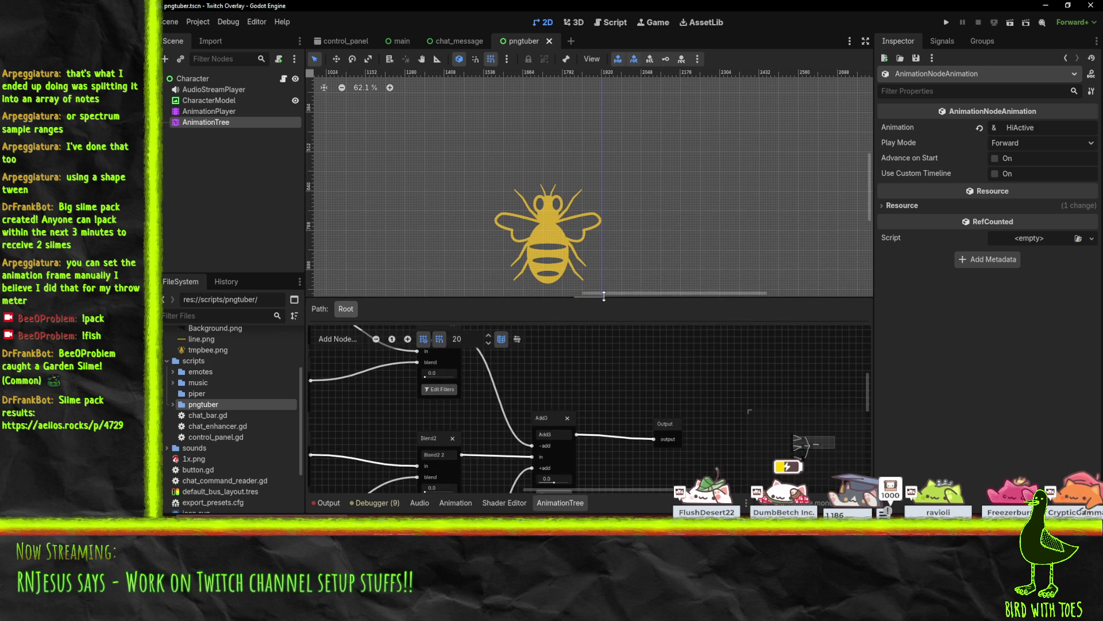
pyautogui.click(192, 78)
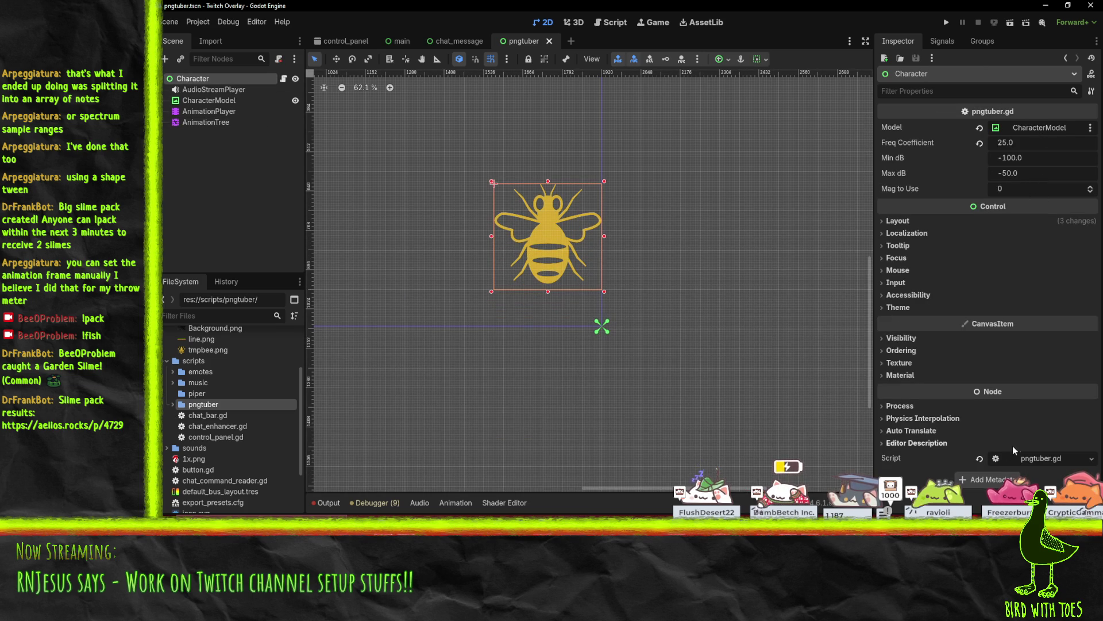
pyautogui.click(1046, 459)
pyautogui.scroll(3, 707, 232)
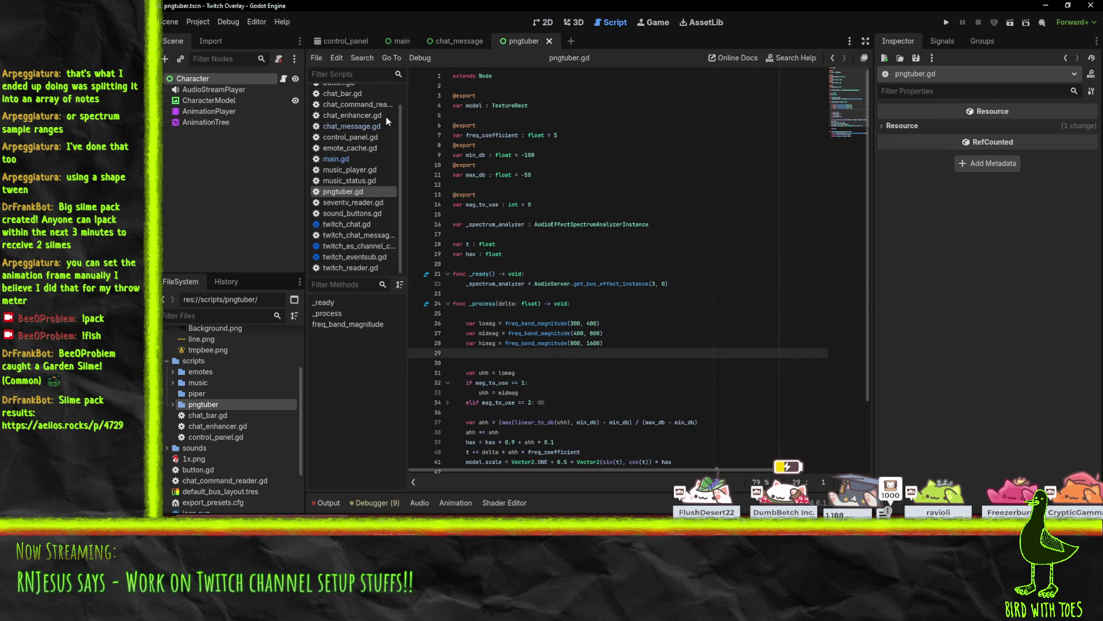
pyautogui.click(558, 104)
pyautogui.press('Return')
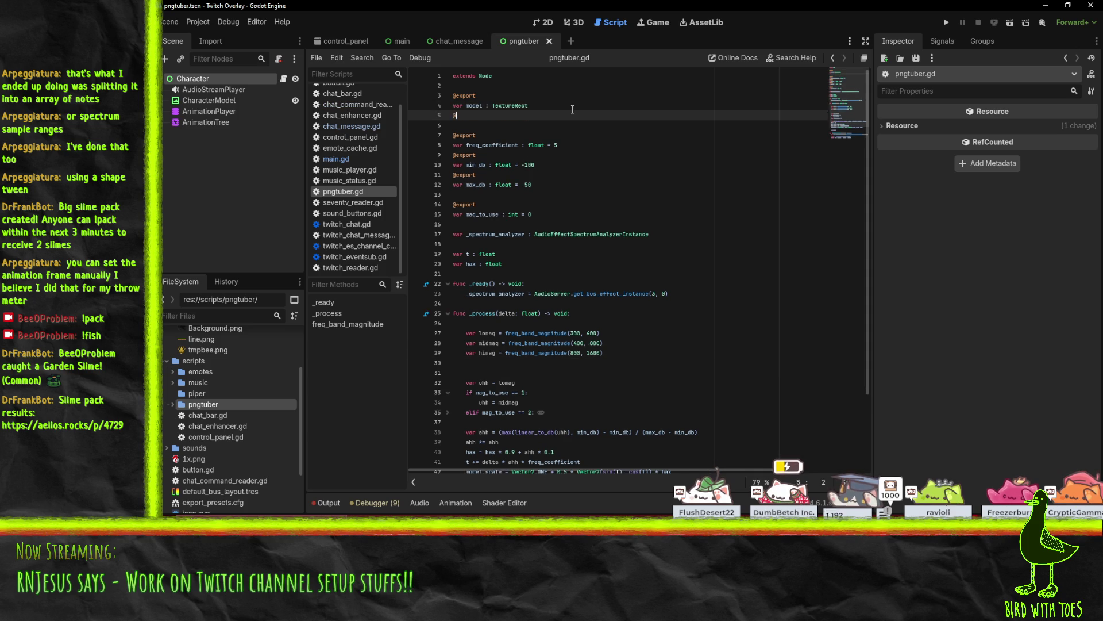
pyautogui.write('@exportr')
pyautogui.press('BackSpace')
pyautogui.press('Escape')
# Declare 'animation_tree : AnimationTree' with correct capitalization, then select the AnimationTree node in the scene.
pyautogui.press('Return')
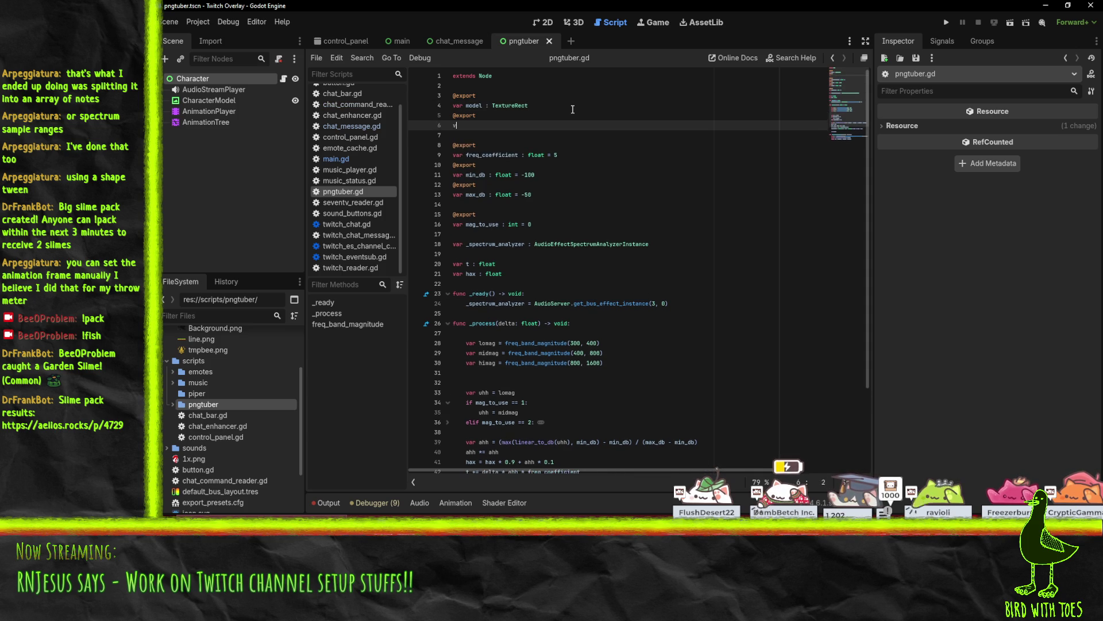
pyautogui.write('nimation_tree : ANima')
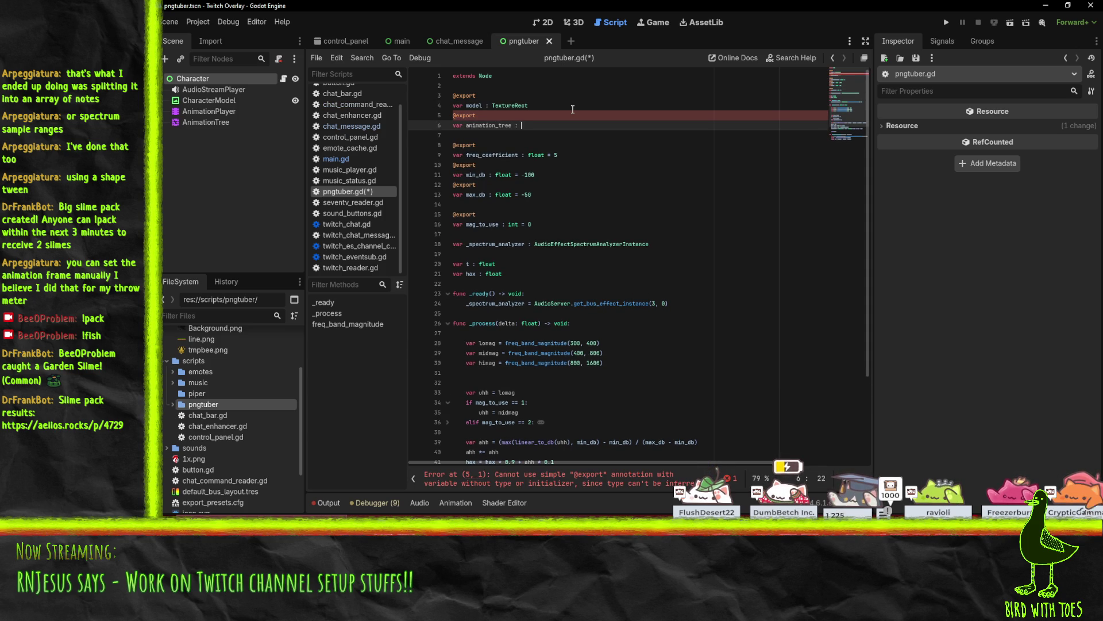
pyautogui.write('tionTree')
pyautogui.press('Left')
pyautogui.press('Left')
pyautogui.press('Left')
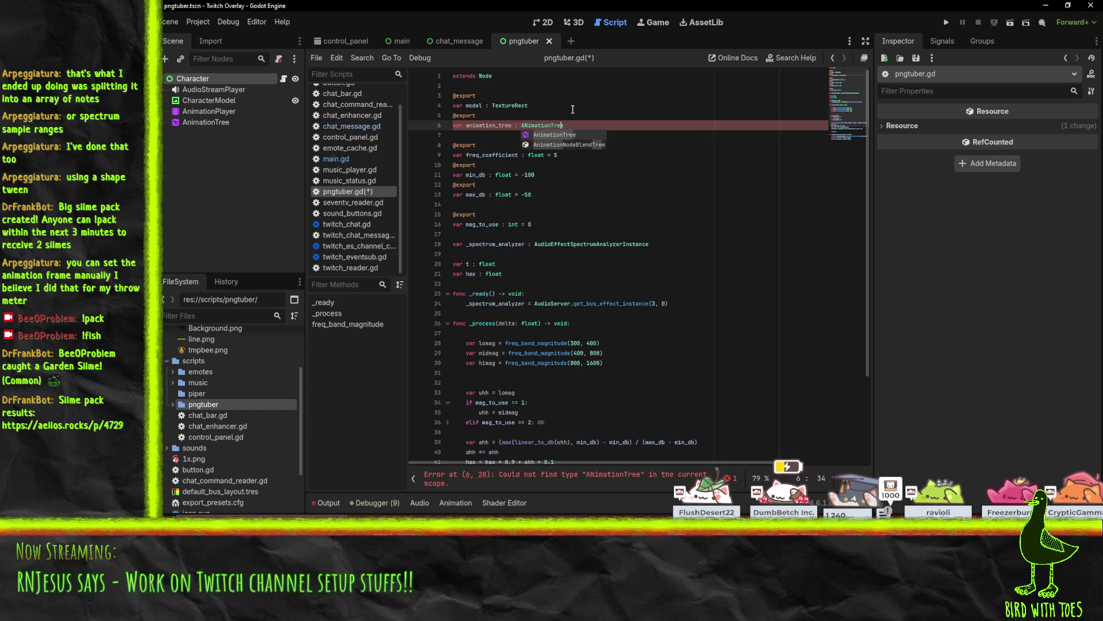
pyautogui.press('BackSpace')
pyautogui.write('n')
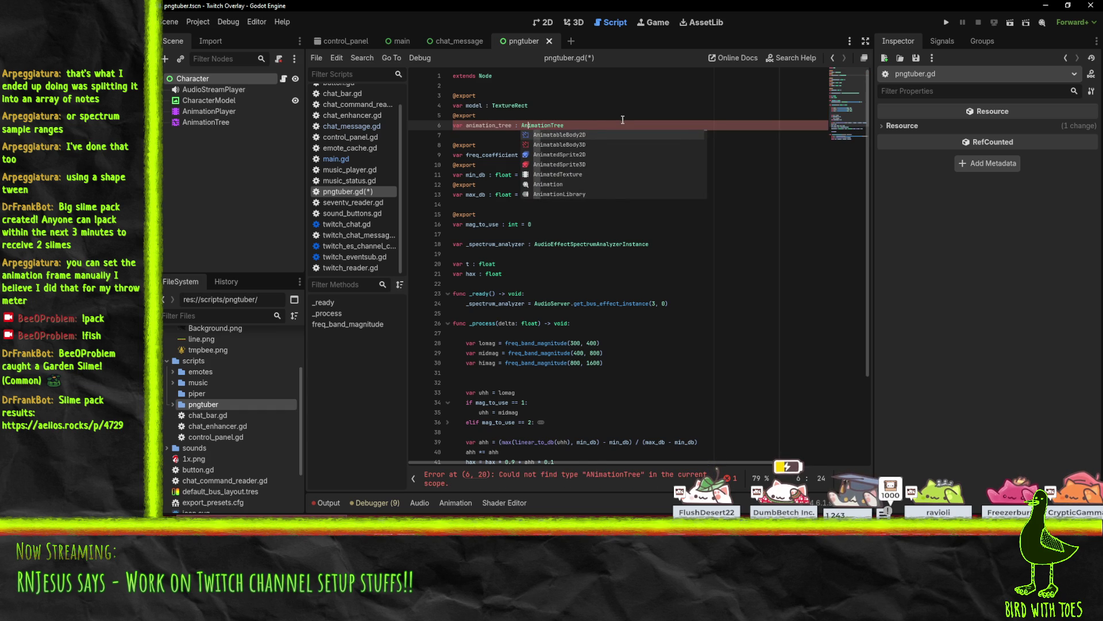
pyautogui.press('Escape')
pyautogui.scroll(-3, 626, 278)
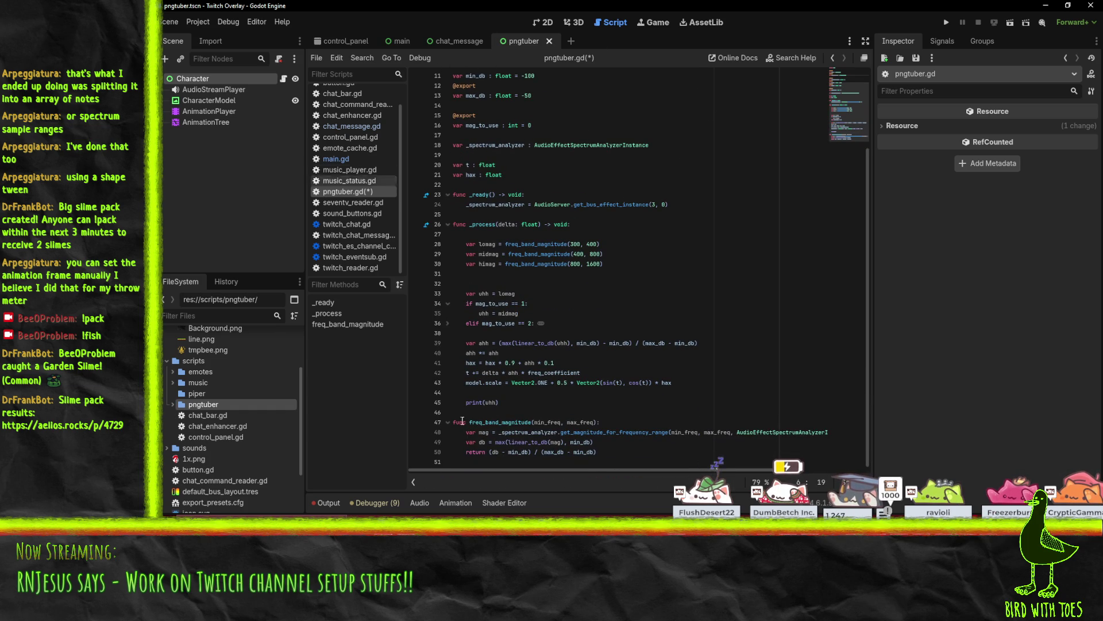
pyautogui.click(208, 123)
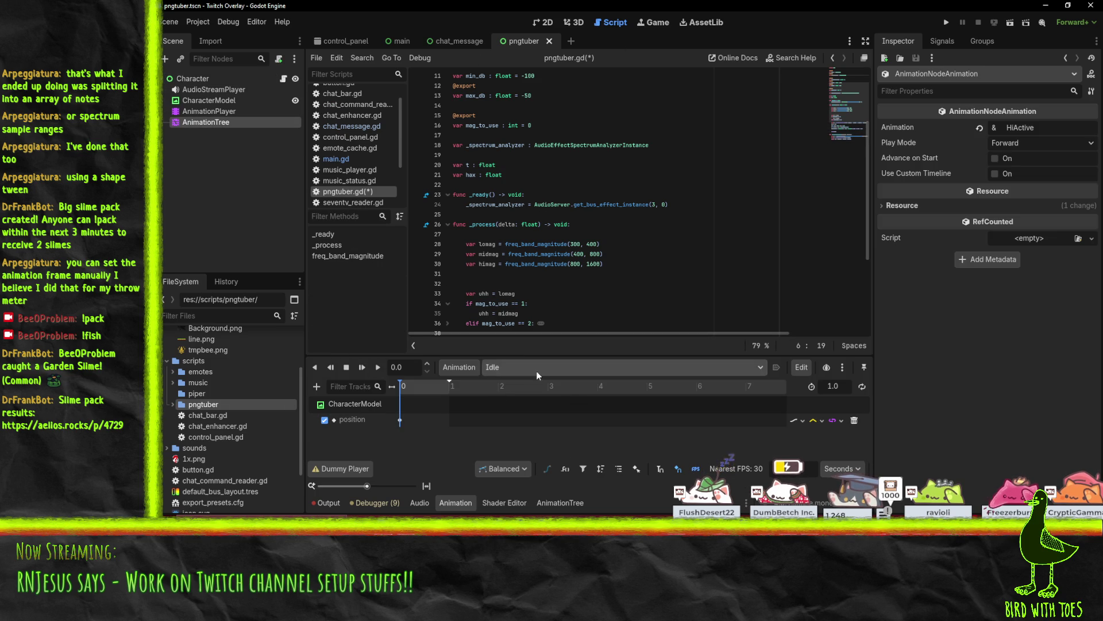
# Open the AnimationTree blend graph and rename the first Blend2 node to Lo.
pyautogui.click(552, 503)
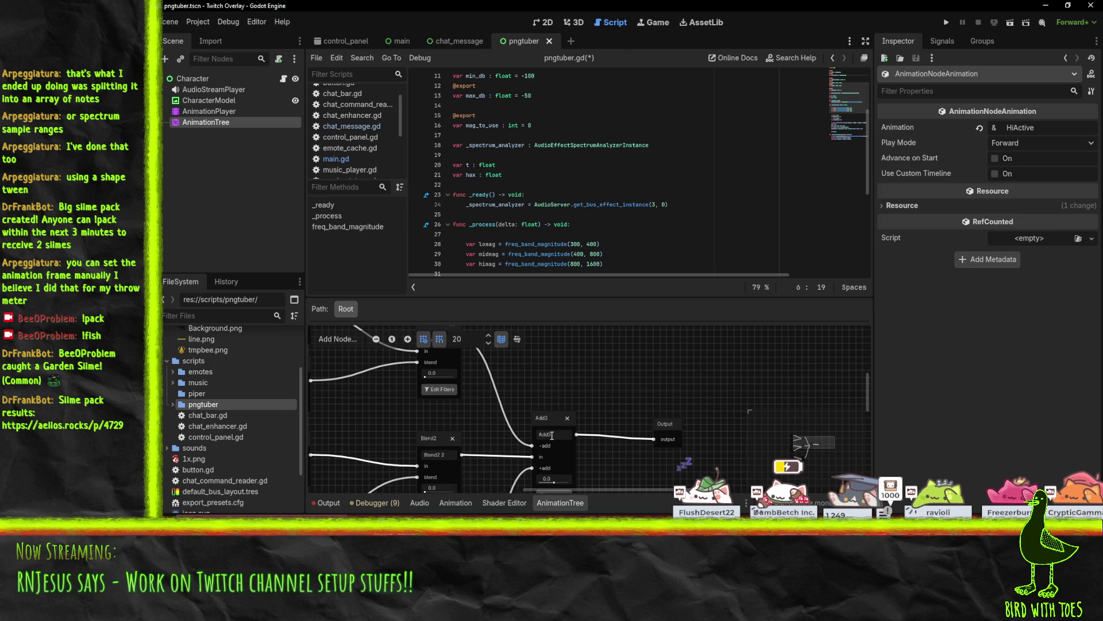
pyautogui.scroll(3, 564, 377)
pyautogui.hscroll(-4, 564, 377)
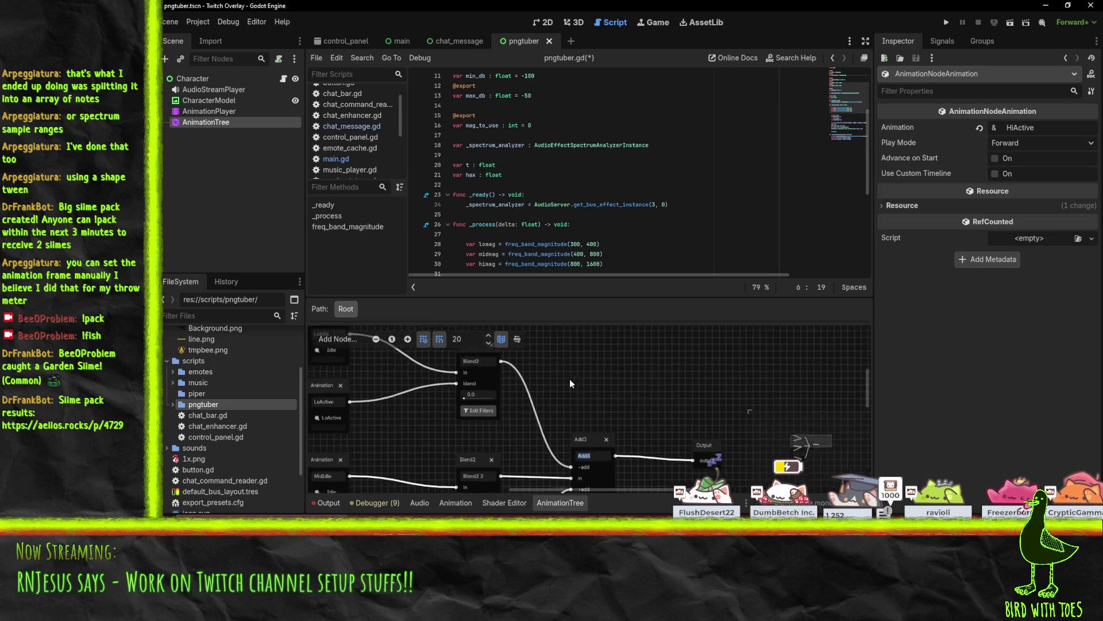
pyautogui.write('Lo')
pyautogui.scroll(-5, 588, 478)
pyautogui.hscroll(-2, 588, 478)
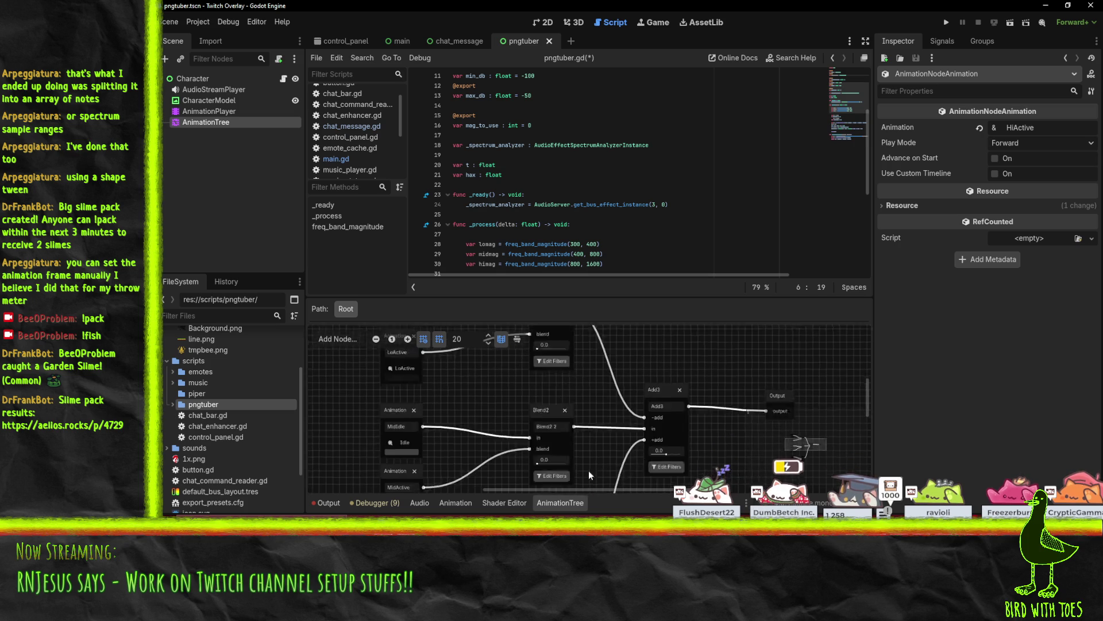
pyautogui.press('Return')
# Rename the remaining two Blend2 nodes to Mid and Hi.
pyautogui.write('Mid')
pyautogui.scroll(-3, 529, 339)
pyautogui.scroll(-1, 529, 339)
pyautogui.scroll(-4, 574, 439)
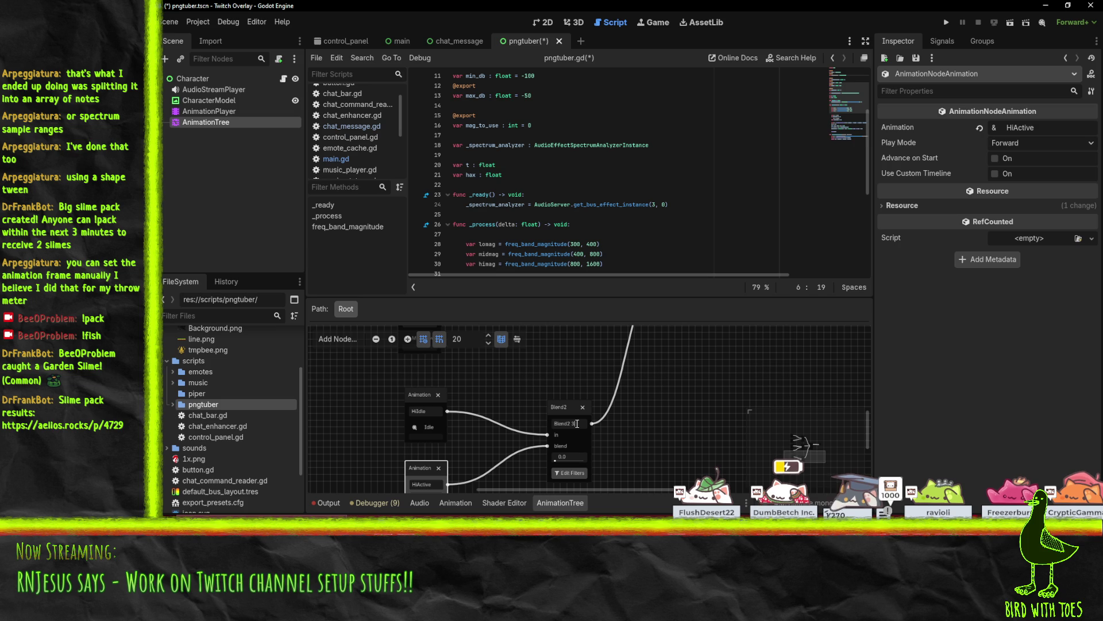
pyautogui.write('Hi')
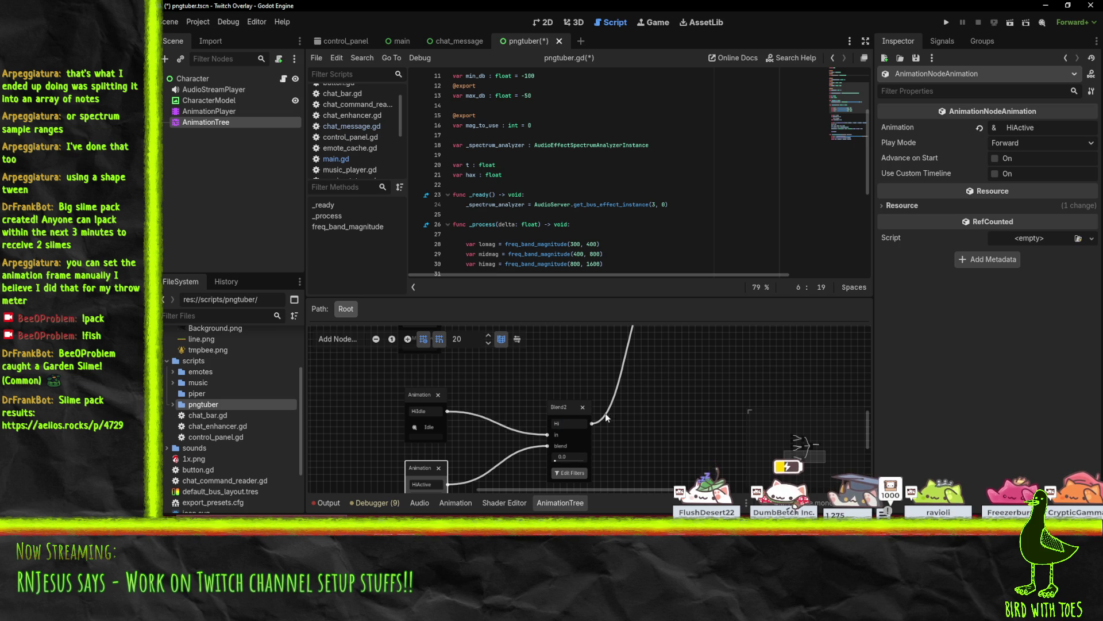
pyautogui.scroll(2, 569, 443)
pyautogui.scroll(-5, 569, 442)
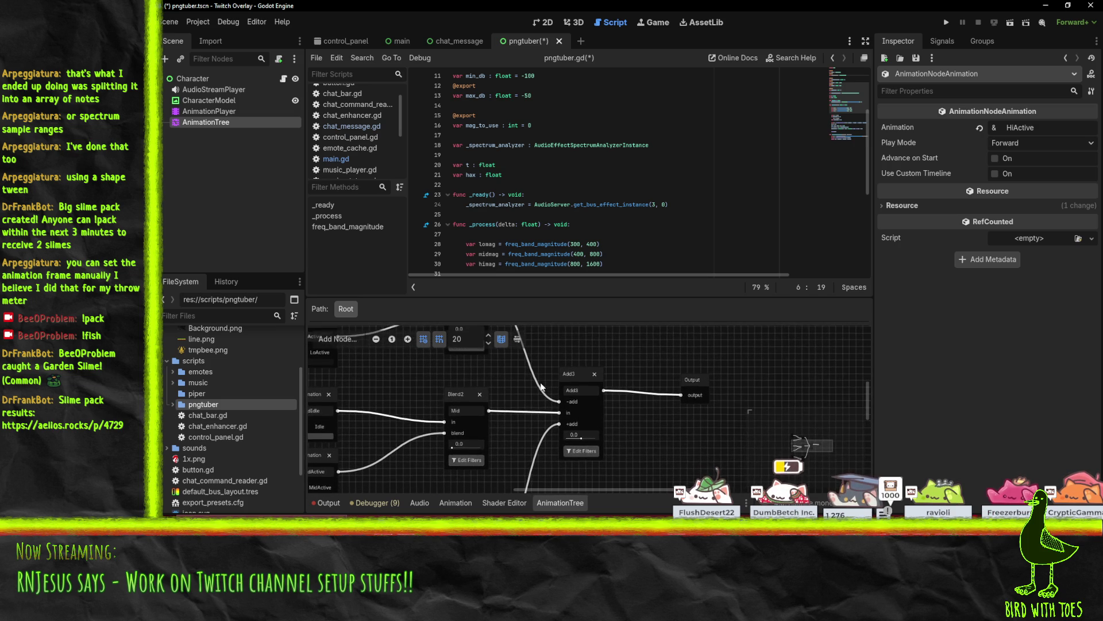
pyautogui.hscroll(-3, 554, 393)
pyautogui.scroll(1, 586, 393)
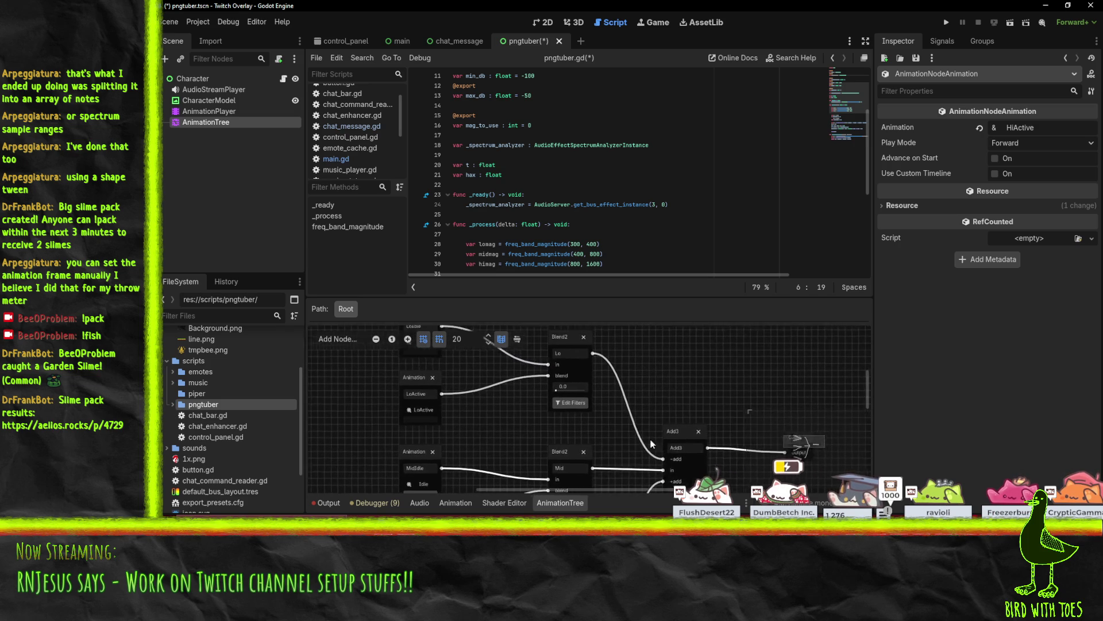
pyautogui.scroll(-1, 622, 392)
pyautogui.hscroll(1, 621, 392)
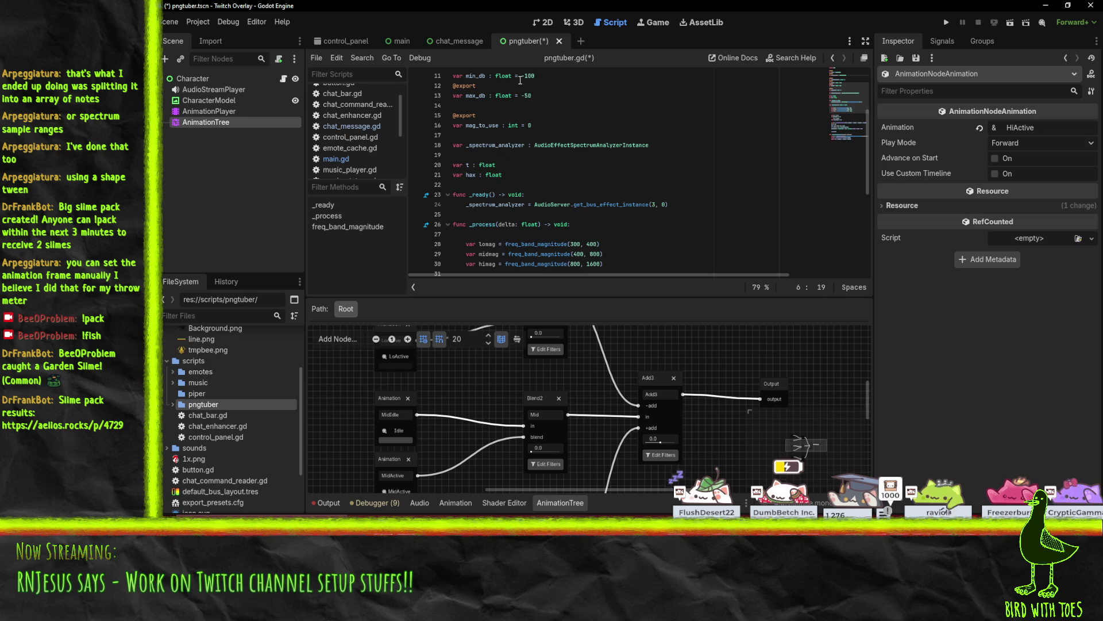
# Insert a blank line and an early 'return' in _process above the existing code.
pyautogui.click(640, 225)
pyautogui.scroll(-4, 661, 218)
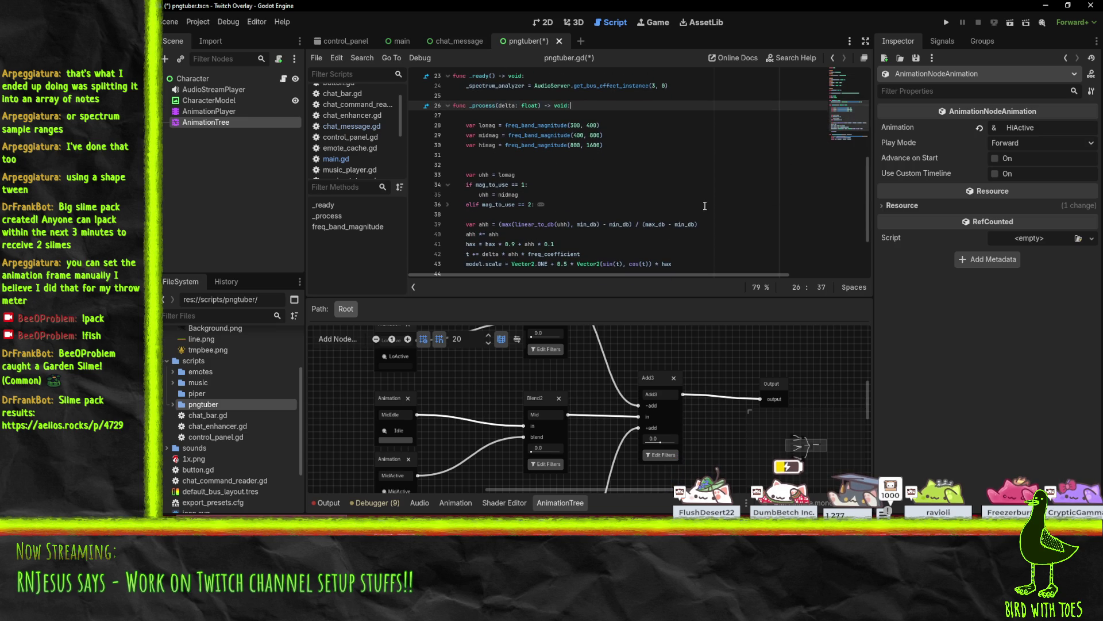
pyautogui.scroll(1, 706, 200)
pyautogui.press('Down')
pyautogui.press('Down')
pyautogui.press('Down')
pyautogui.scroll(-3, 646, 197)
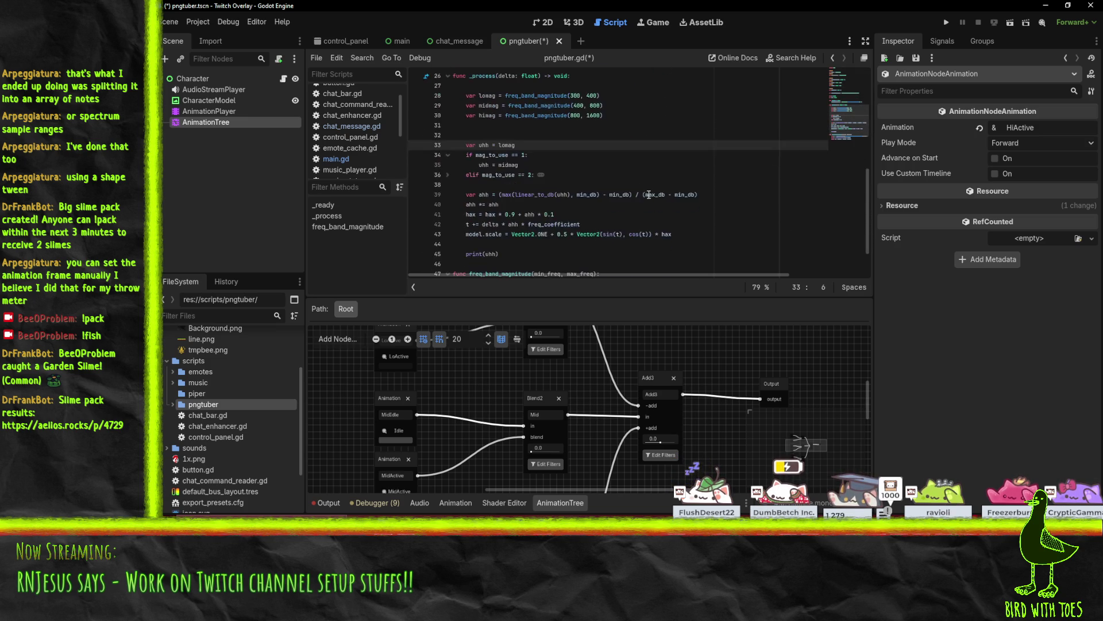
pyautogui.scroll(1, 646, 198)
pyautogui.scroll(1, 575, 184)
pyautogui.press('Up')
pyautogui.press('Up')
pyautogui.press('Down')
pyautogui.press('Return')
pyautogui.write('retu')
# Start 'animation_tree.set' on line 31, then switch to the browser's AnimationTree docs.
pyautogui.press('Up')
pyautogui.press('Up')
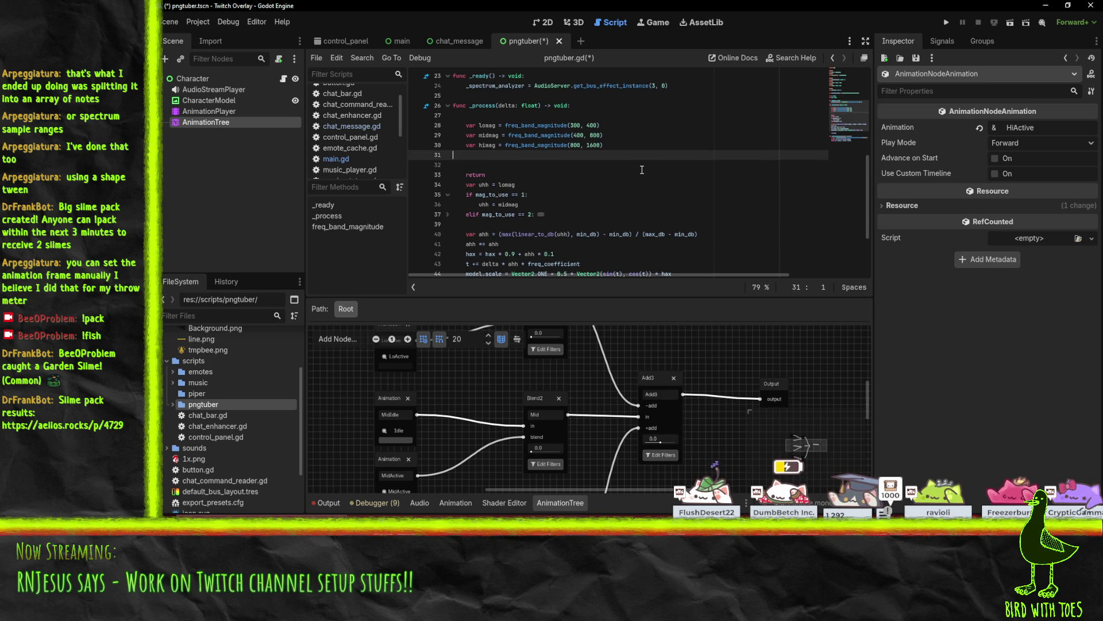
pyautogui.press('BackSpace')
pyautogui.press('BackSpace')
pyautogui.press('BackSpace')
pyautogui.write('animation_te')
pyautogui.press('BackSpace')
pyautogui.write('rees')
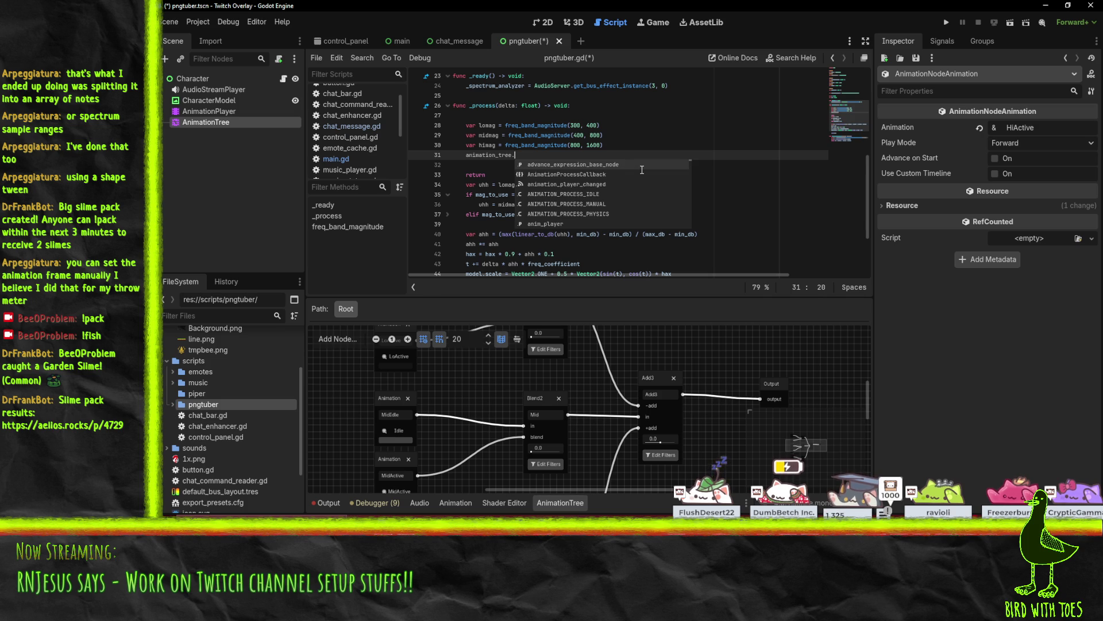
pyautogui.write('n')
pyautogui.press('BackSpace')
pyautogui.write('get')
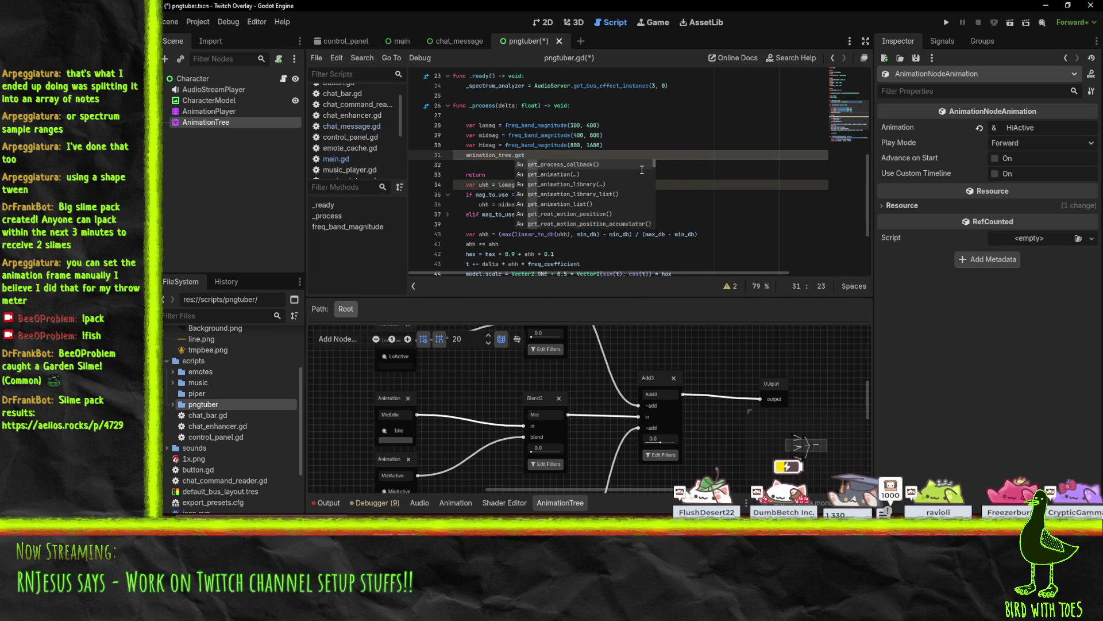
pyautogui.press('BackSpace')
pyautogui.press('BackSpace')
pyautogui.press('BackSpace')
pyautogui.write('set')
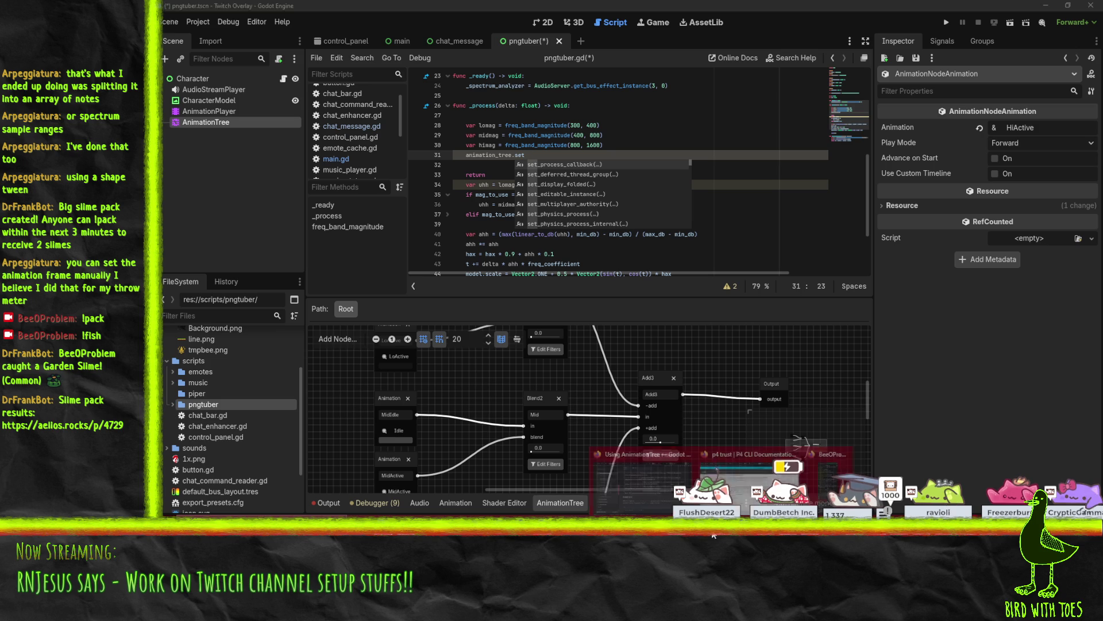
pyautogui.click(659, 485)
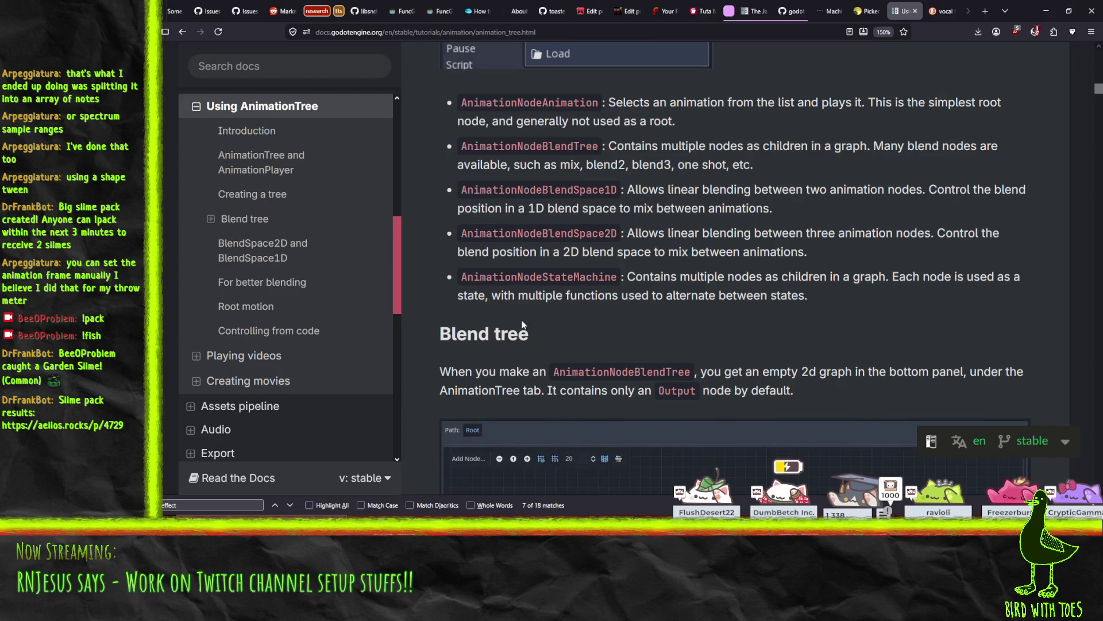
# Scroll the AnimationTree docs to the OneShot GDScript code example.
pyautogui.scroll(-10, 506, 318)
pyautogui.scroll(3, 791, 248)
pyautogui.scroll(3, 670, 187)
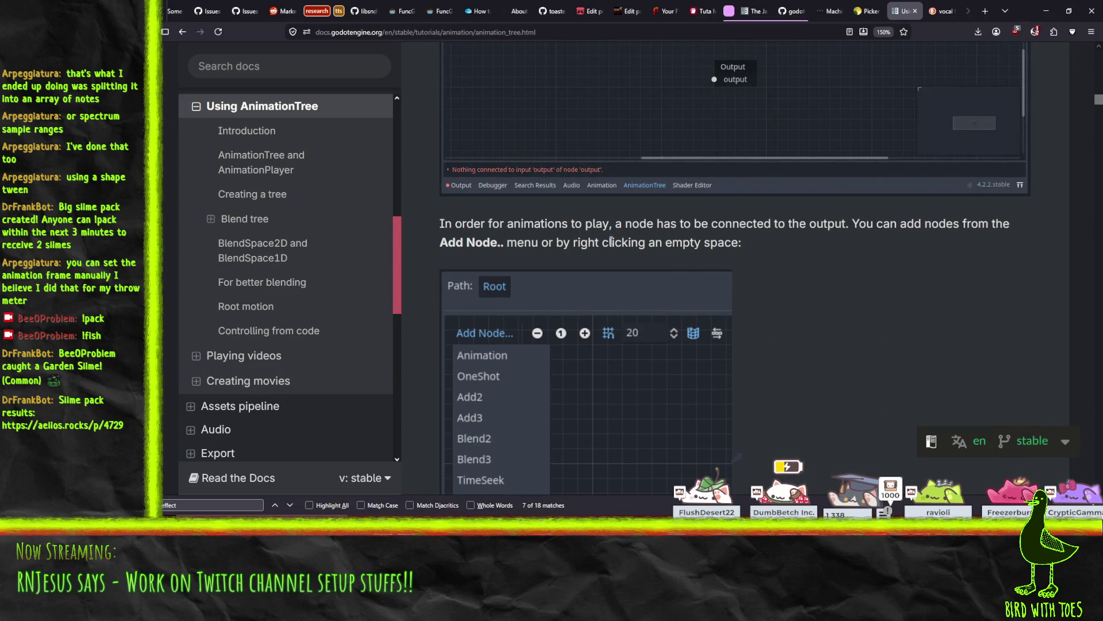
pyautogui.scroll(-13, 747, 260)
pyautogui.scroll(3, 844, 222)
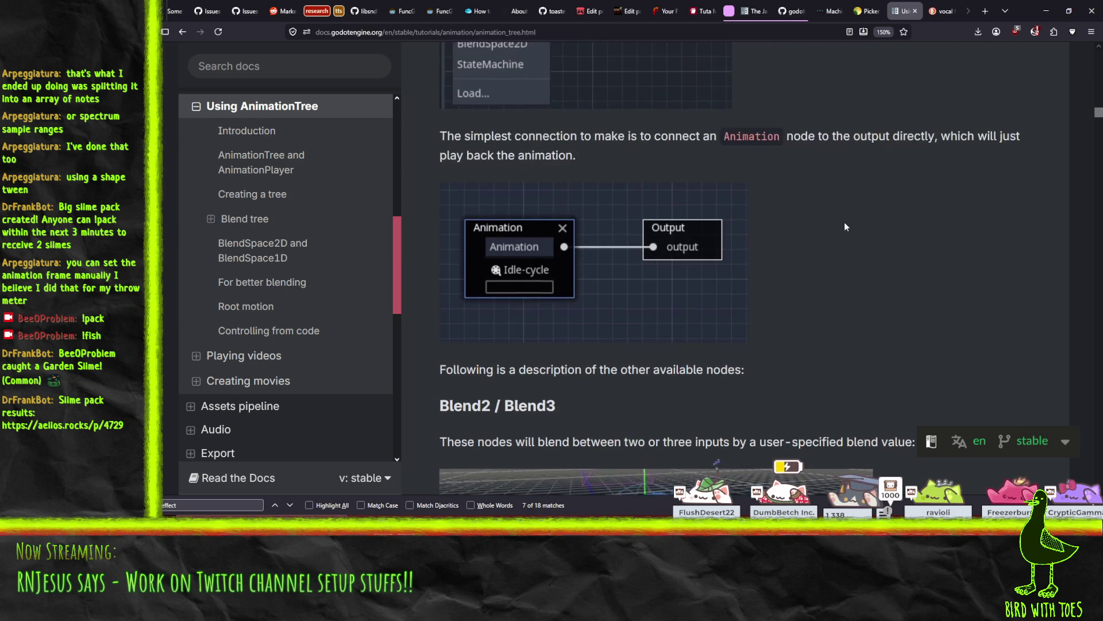
pyautogui.scroll(-6, 848, 292)
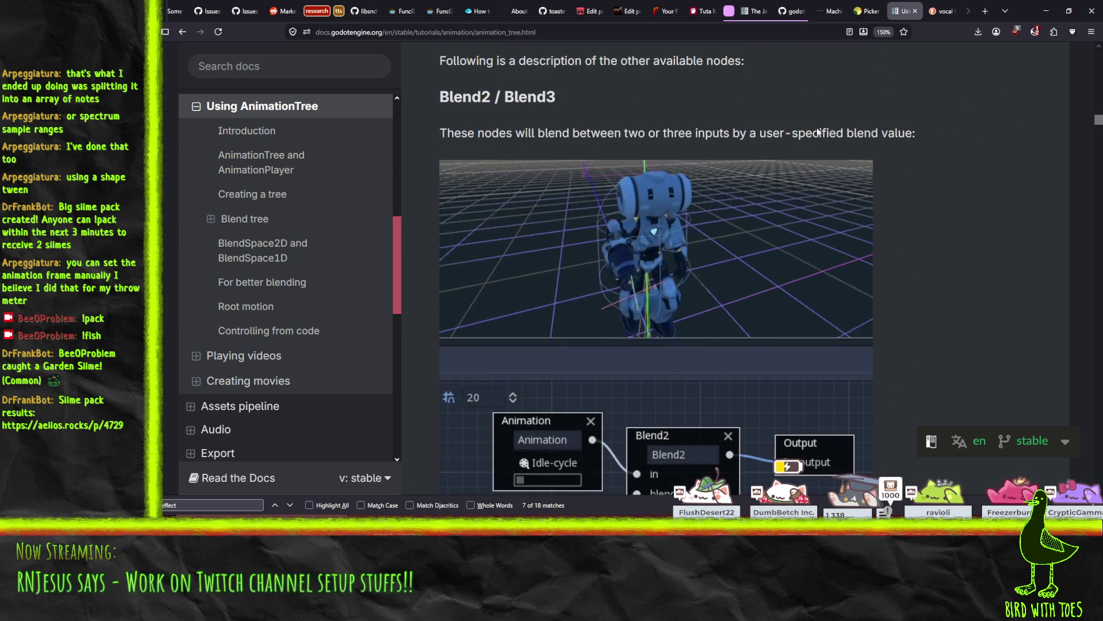
pyautogui.scroll(-6, 960, 212)
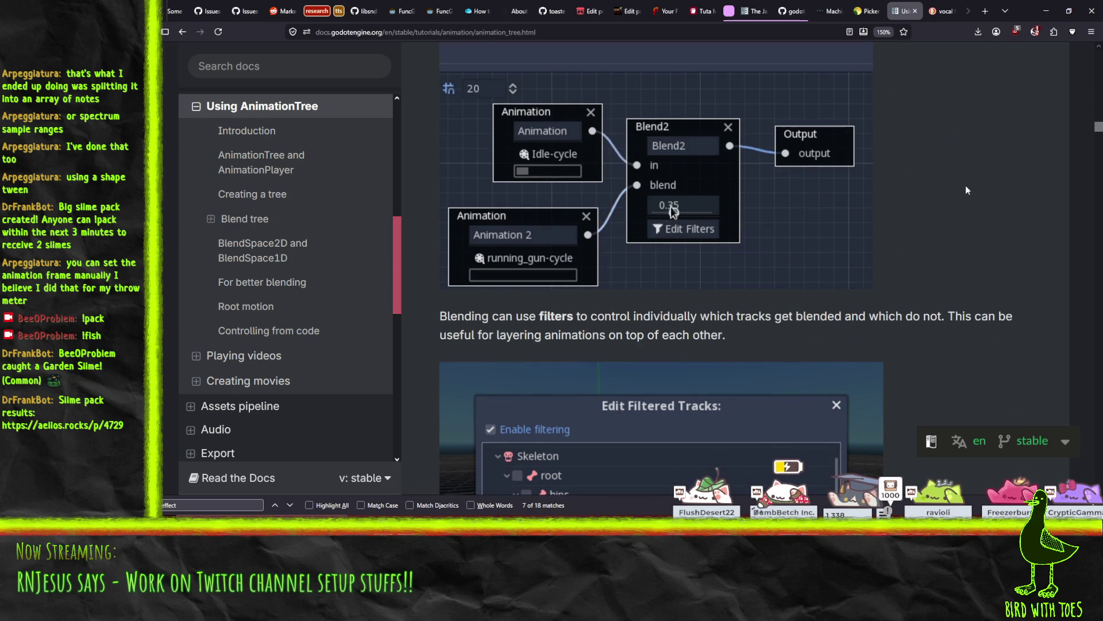
pyautogui.scroll(-4, 966, 190)
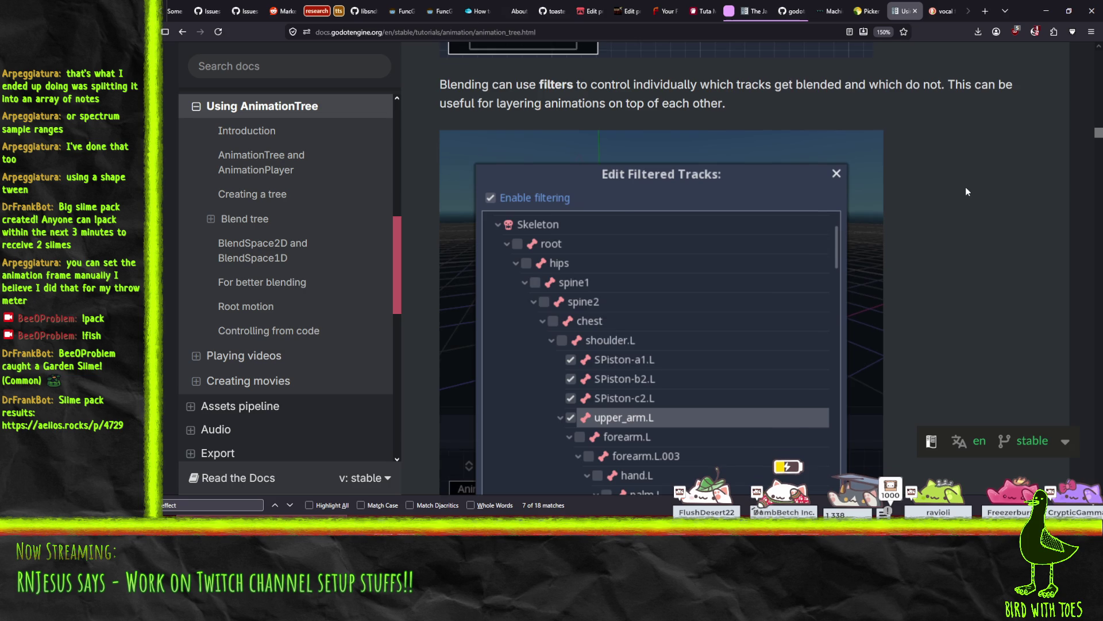
pyautogui.scroll(3, 965, 192)
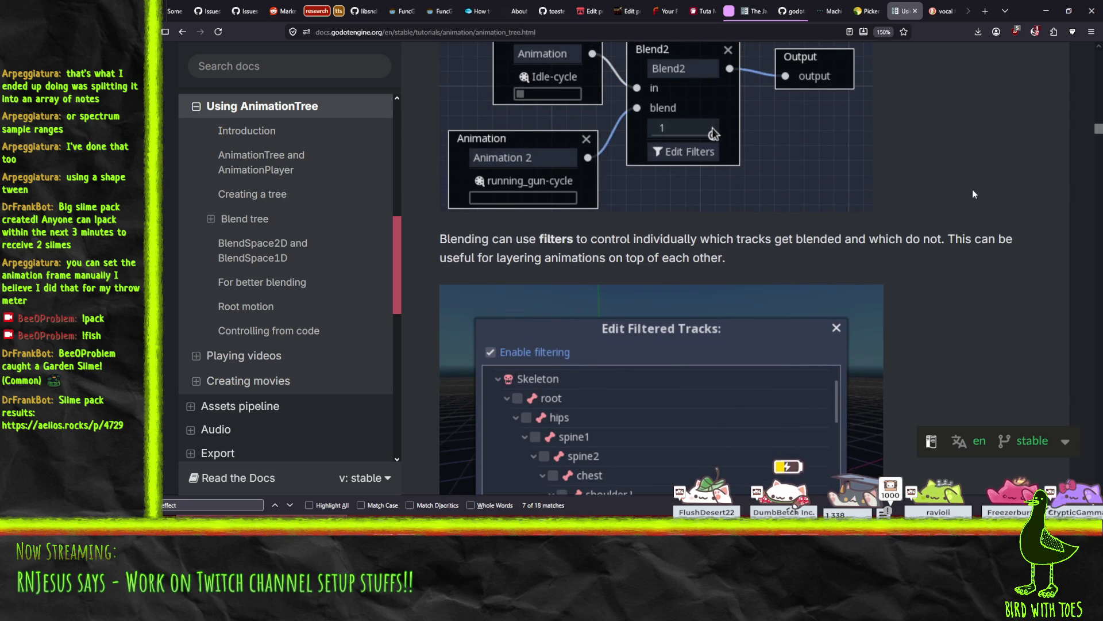
pyautogui.scroll(-10, 973, 190)
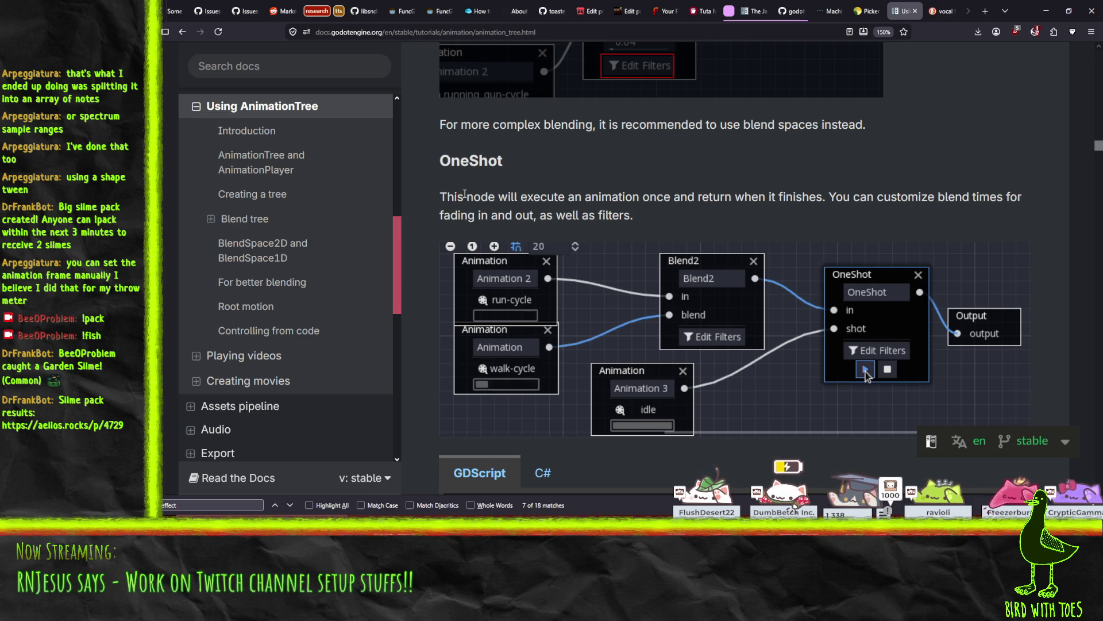
pyautogui.scroll(-6, 457, 201)
pyautogui.scroll(3, 448, 205)
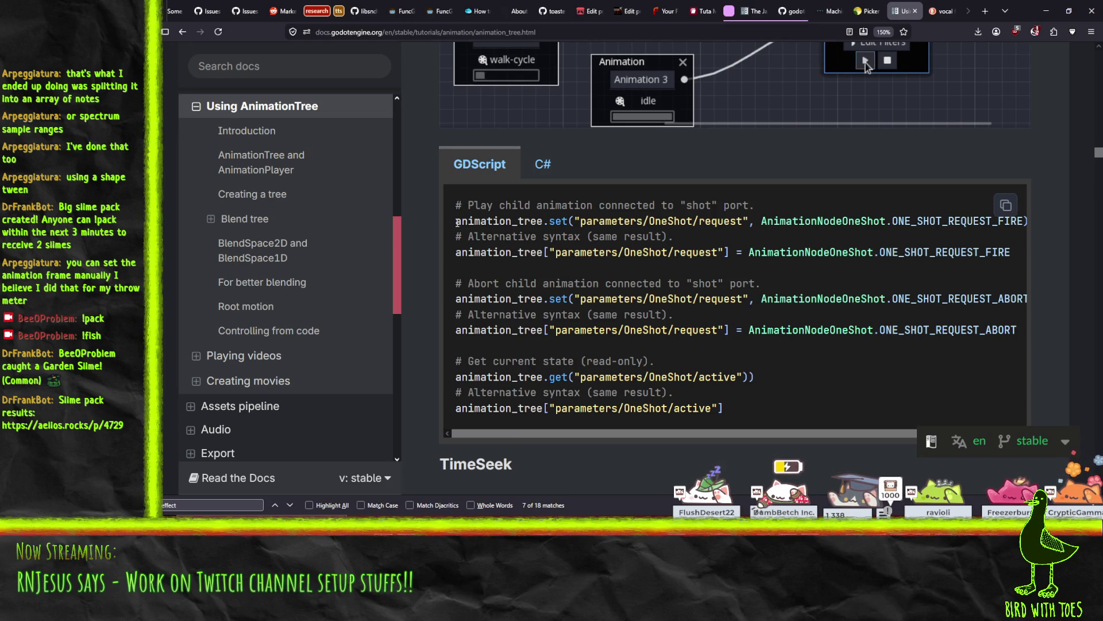
# Copy animation_tree["parameters/OneShot/request"] from the example and select .set on line 31 in Godot.
pyautogui.moveTo(456, 222); pyautogui.dragTo(550, 224)
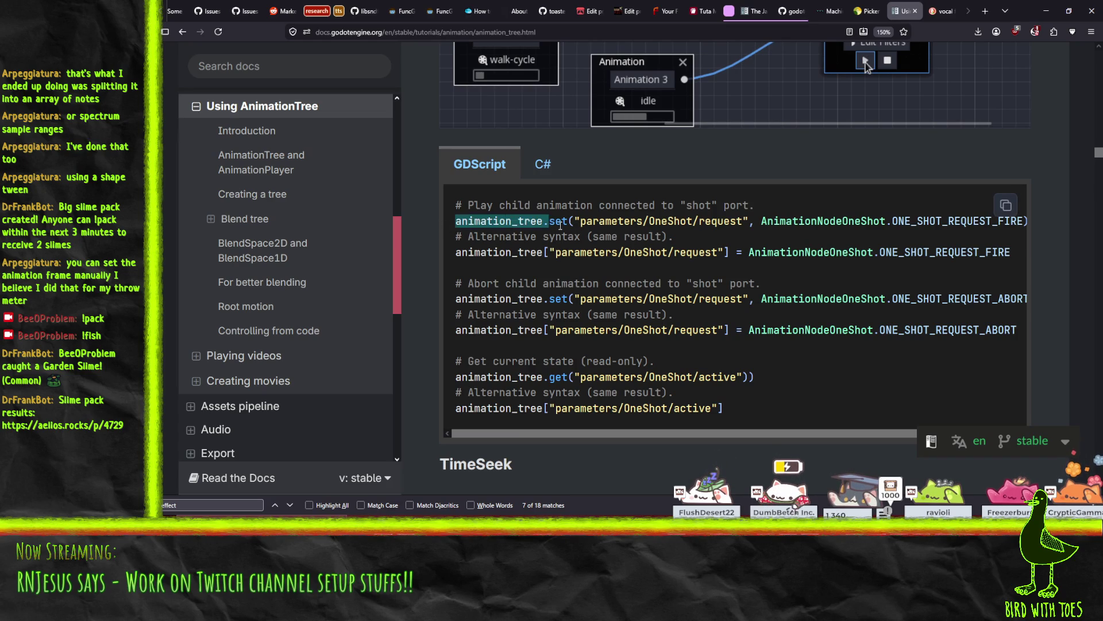
pyautogui.doubleClick(557, 221)
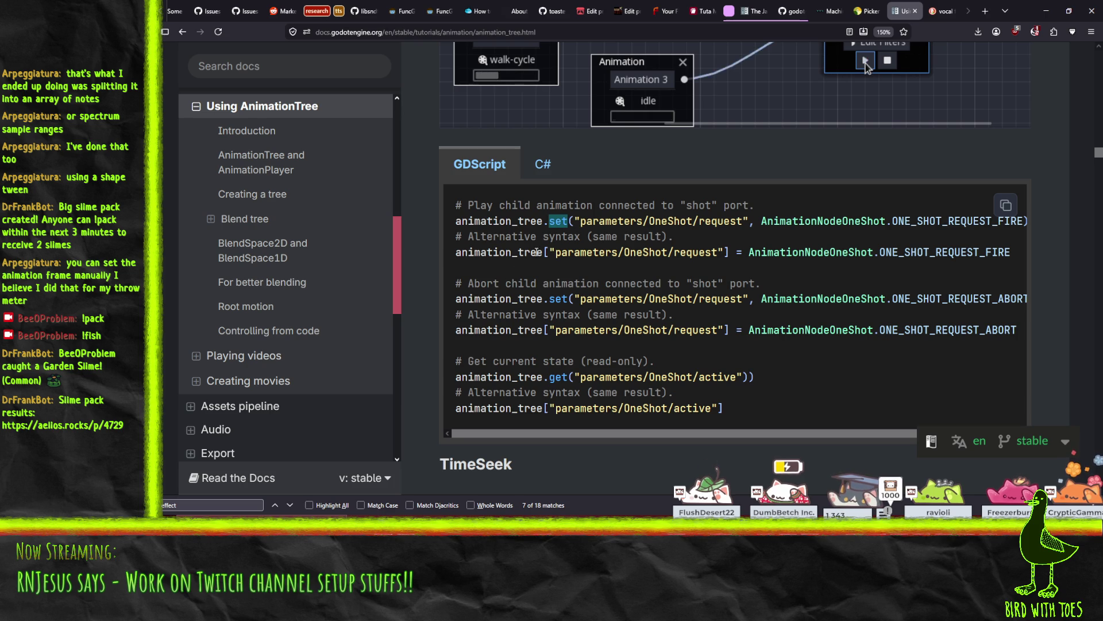
pyautogui.moveTo(544, 252)
pyautogui.mouseDown()
pyautogui.moveTo(1008, 253)
pyautogui.moveTo(732, 252)
pyautogui.mouseUp()
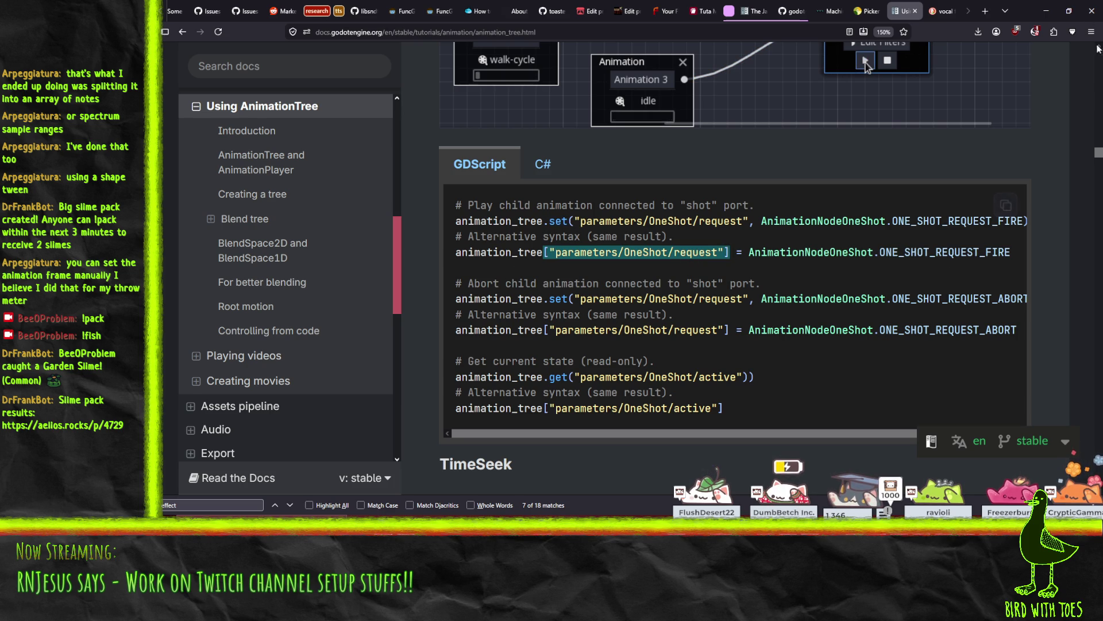
pyautogui.hotkey('alt', 'Tab')
pyautogui.doubleClick(519, 155)
# Paste the bracket syntax as parameters/Lo/blend on line 31 and duplicate it into Mid and Hi lines.
pyautogui.write('["parameters/OneShot/request"]')
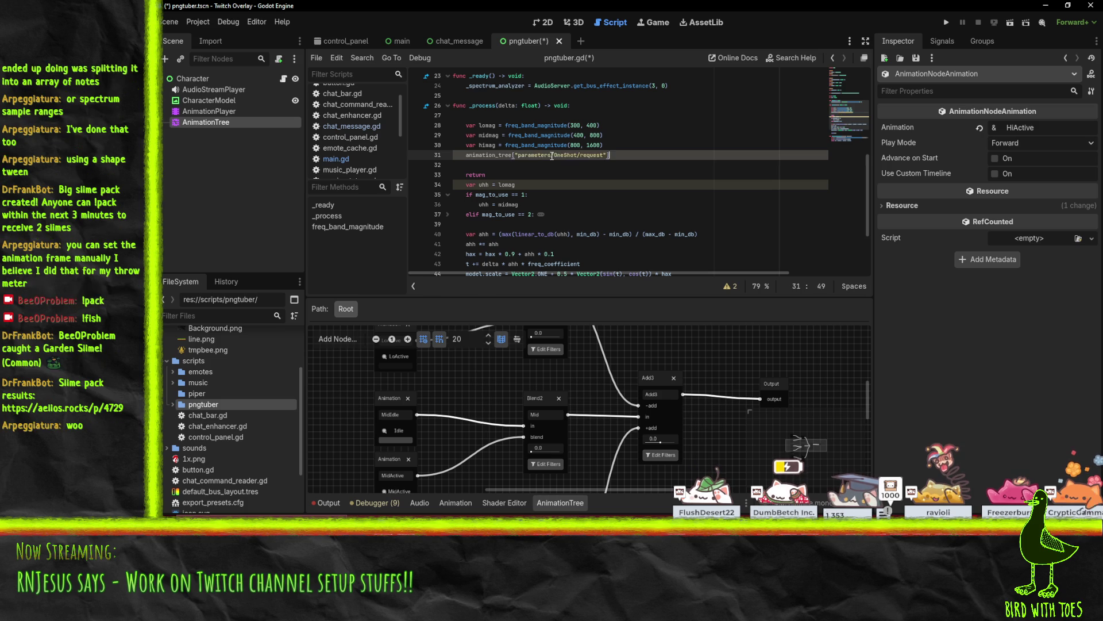
pyautogui.doubleClick(561, 156)
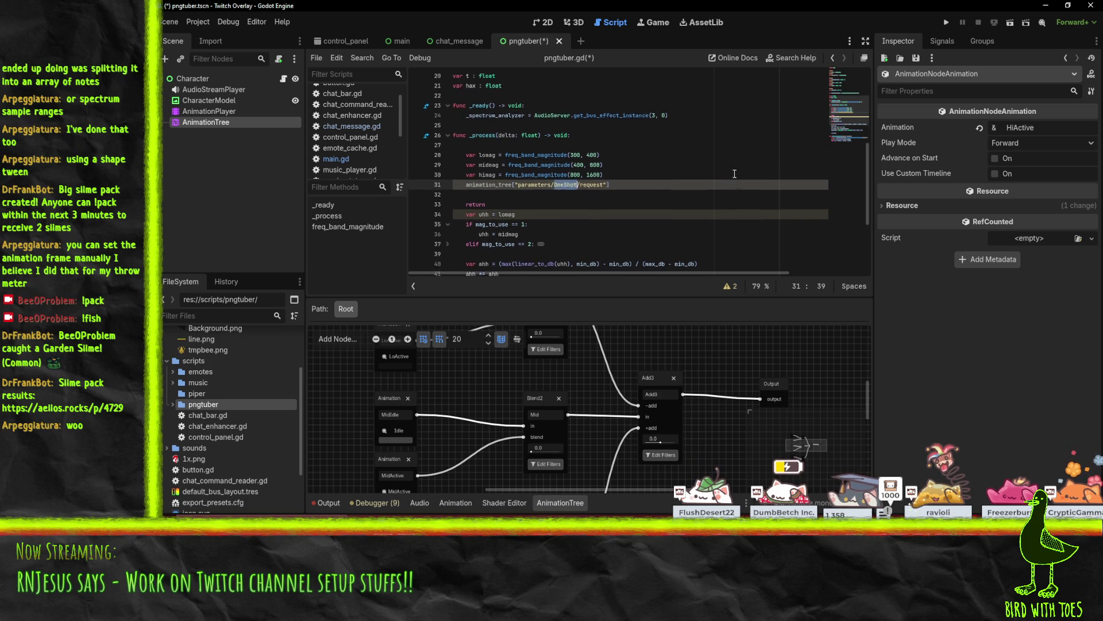
pyautogui.scroll(2, 661, 172)
pyautogui.write('Lo/')
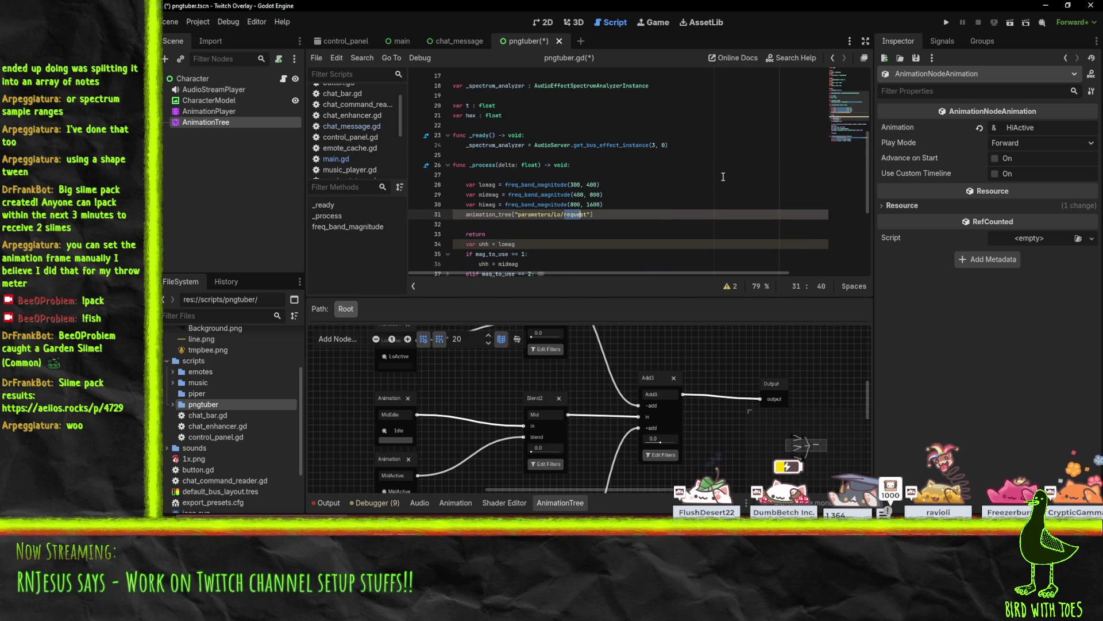
pyautogui.write('blend')
pyautogui.hotkey('ctrl', 'shift', 'd')
pyautogui.hotkey('ctrl', 'shift', 'd')
pyautogui.press('Down')
pyautogui.click(561, 224)
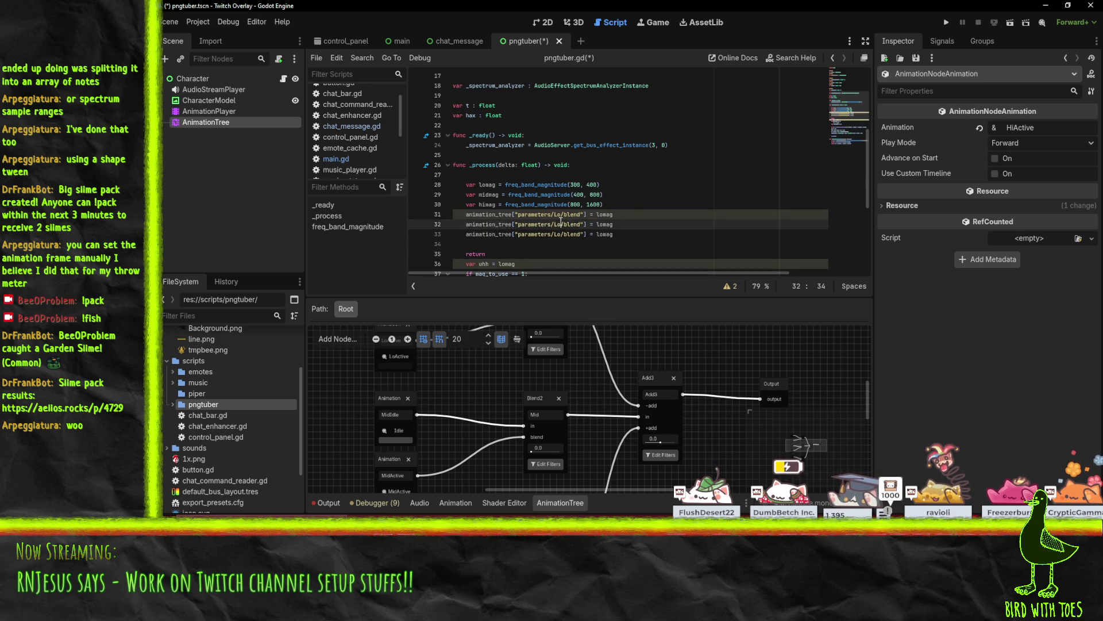
pyautogui.write('d')
pyautogui.press('Down')
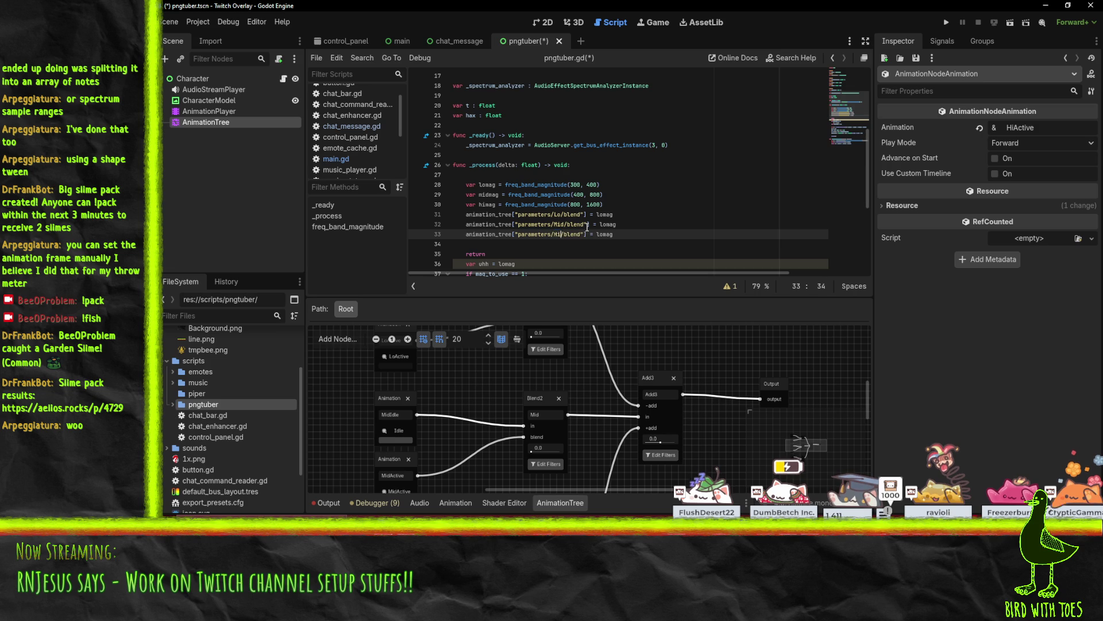
# Assign midmag to the Mid line and himag to the Hi line, then save and run.
pyautogui.doubleClick(489, 195)
pyautogui.hotkey('ctrl', 'c')
pyautogui.doubleClick(606, 224)
pyautogui.hotkey('ctrl', 'v')
pyautogui.click(490, 204)
pyautogui.doubleClick(603, 235)
pyautogui.write('himag')
pyautogui.click(679, 217)
pyautogui.hotkey('ctrl', 's')
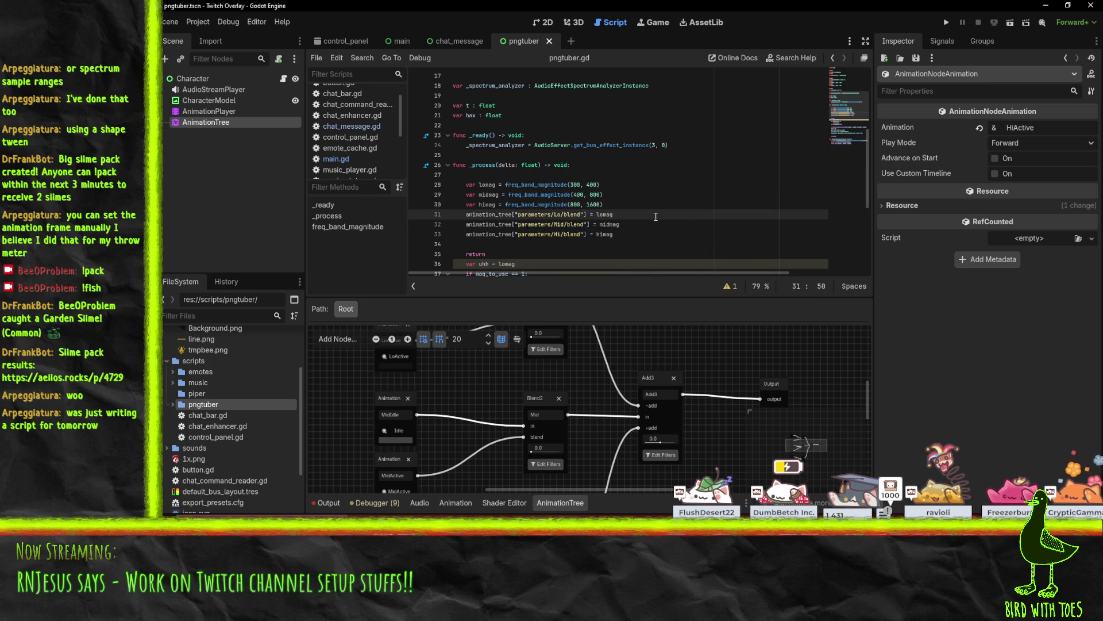
pyautogui.click(946, 25)
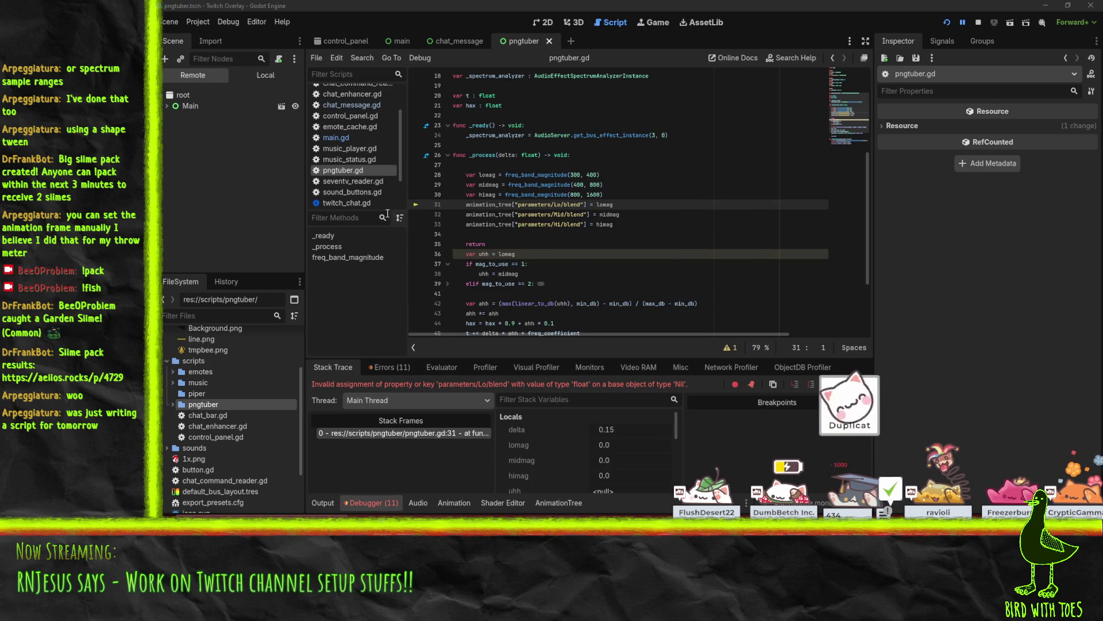
# Stop the game, drag the AnimationTree node into Character's Animation Tree property, and rerun.
pyautogui.click(633, 213)
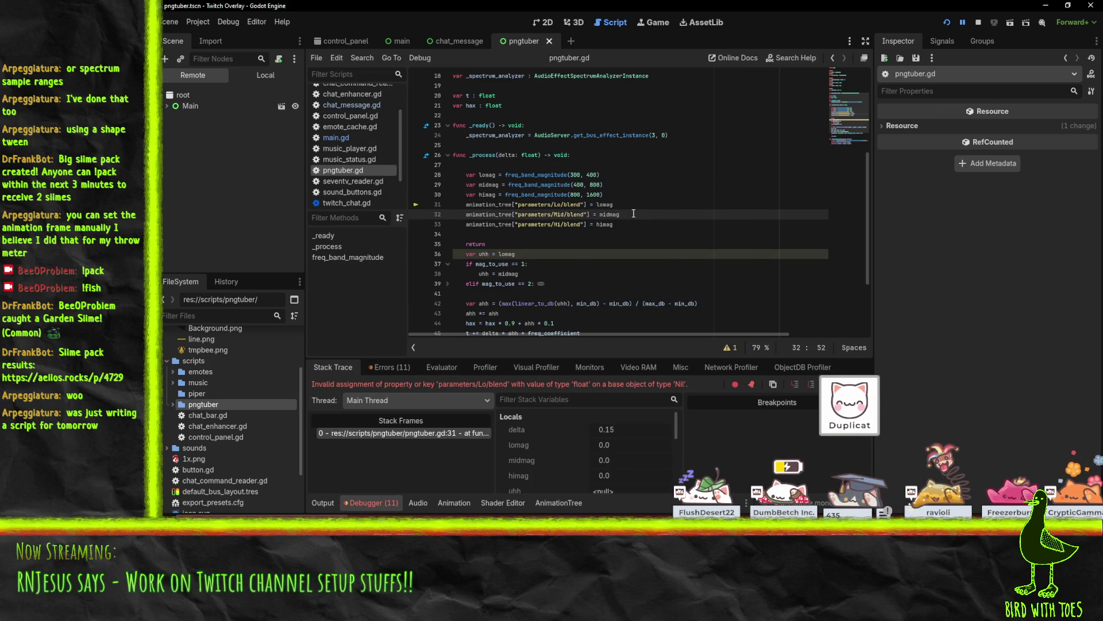
pyautogui.press('F8')
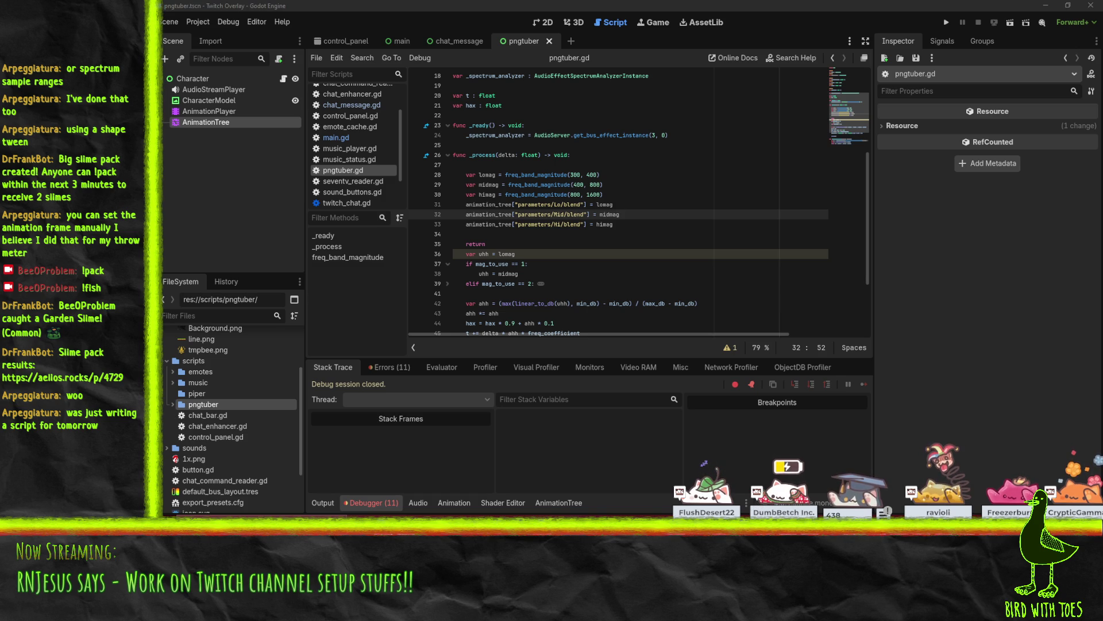
pyautogui.click(422, 5)
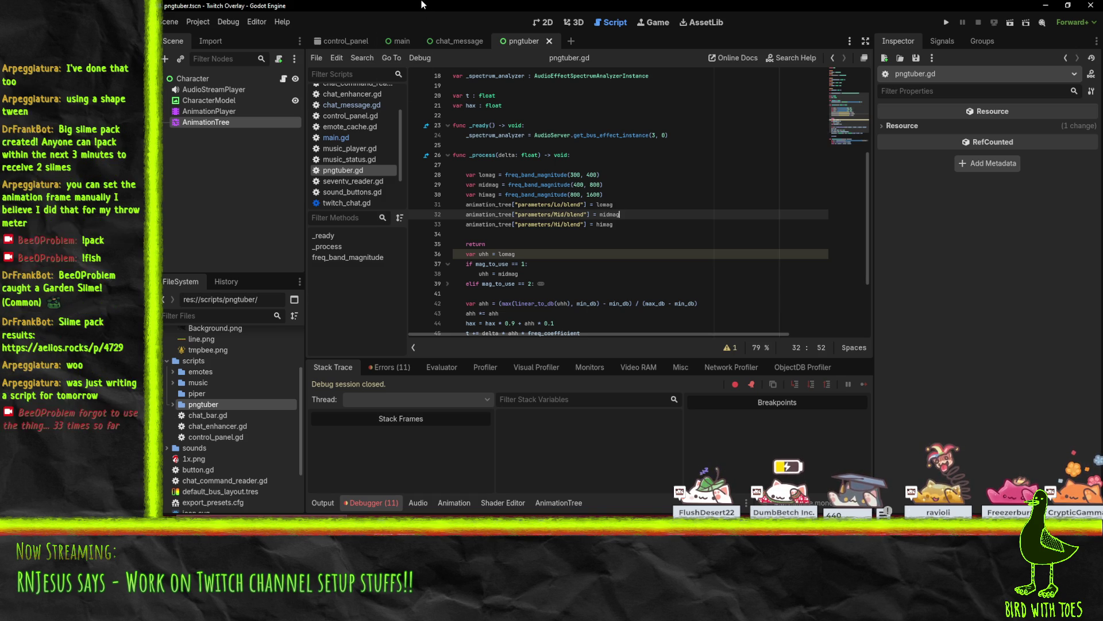
pyautogui.click(199, 79)
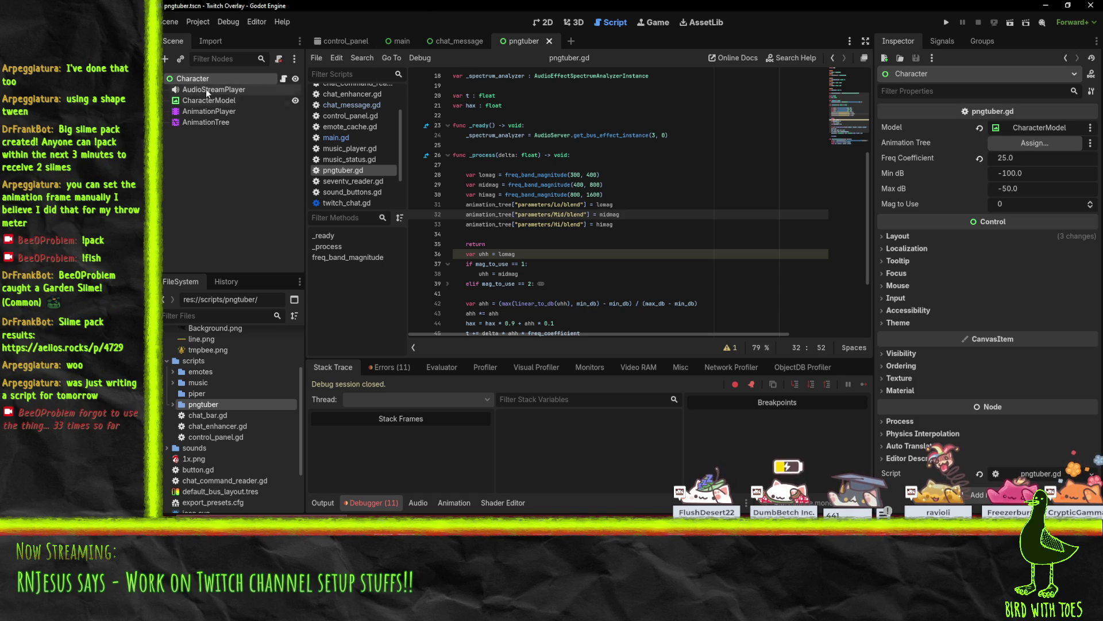
pyautogui.moveTo(209, 122); pyautogui.dragTo(1035, 143)
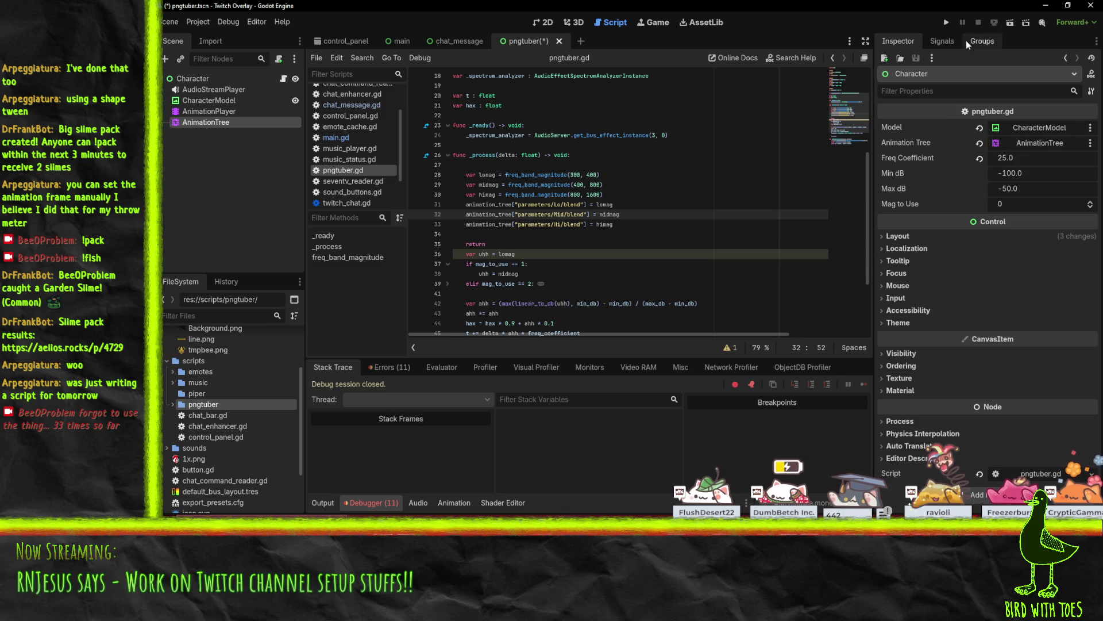
pyautogui.click(946, 22)
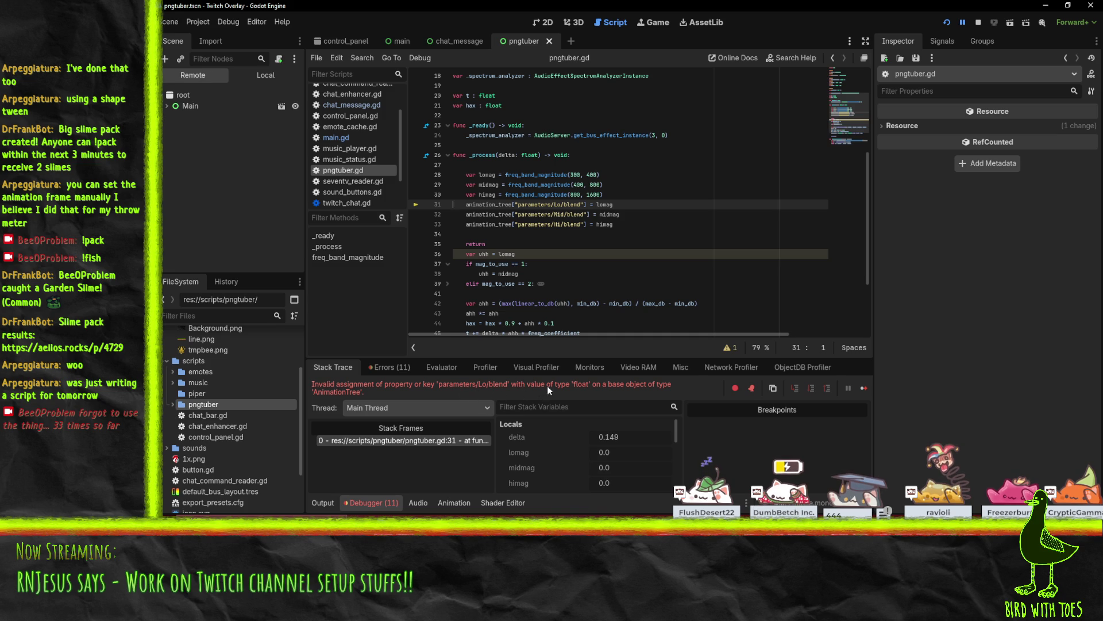
# Open the animation_tree Object ID from the debugger stack in the remote Inspector, then stop the game.
pyautogui.click(694, 195)
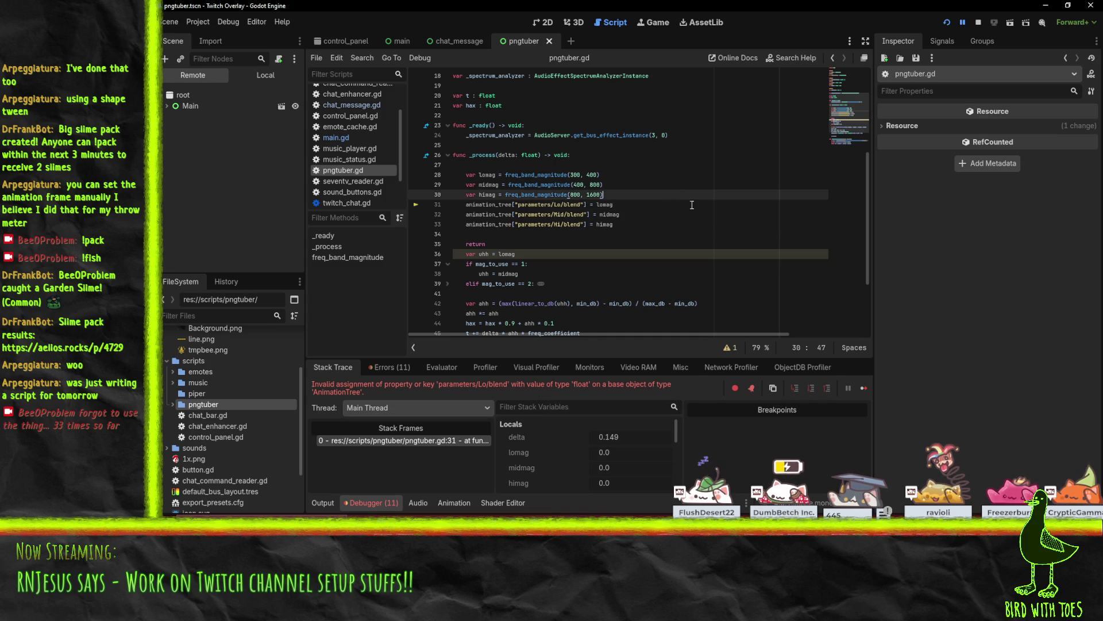
pyautogui.click(477, 205)
pyautogui.scroll(-5, 584, 464)
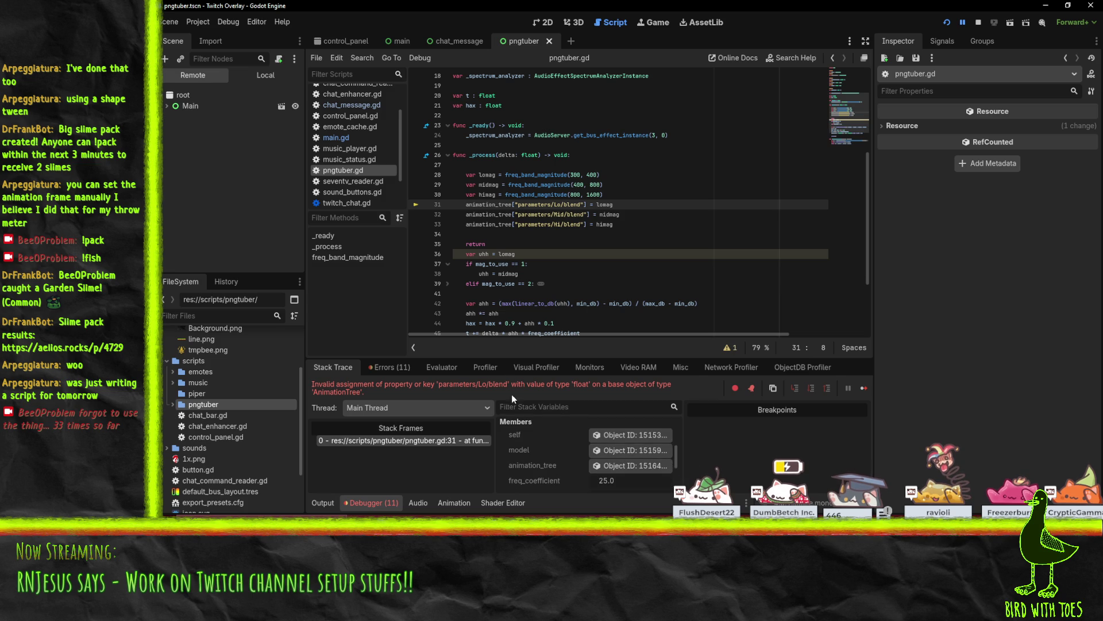
pyautogui.click(623, 465)
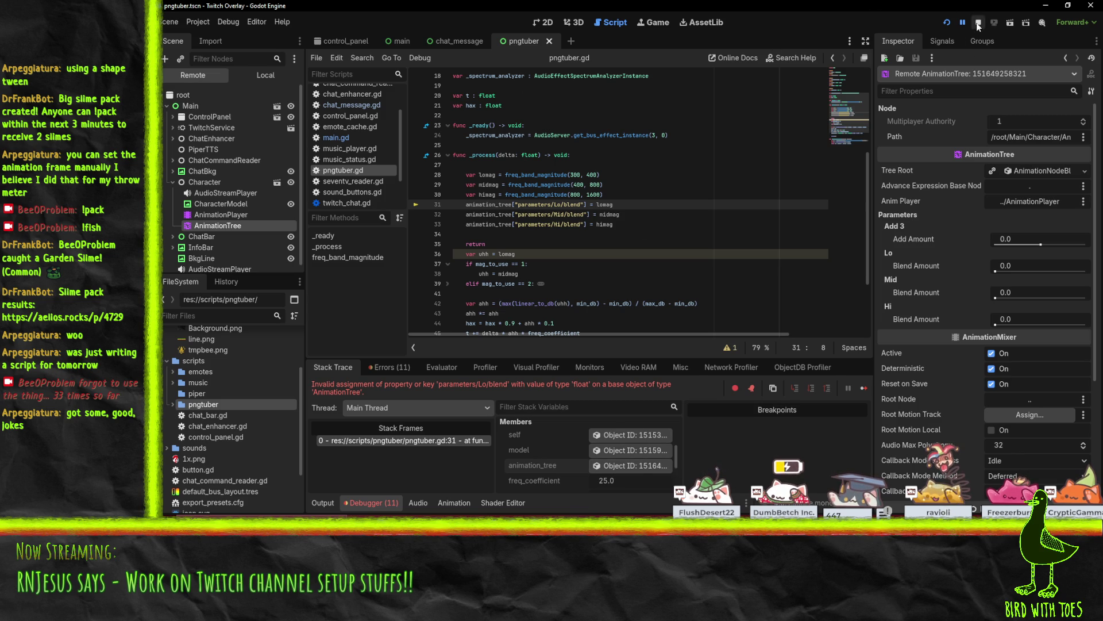
pyautogui.press('F8')
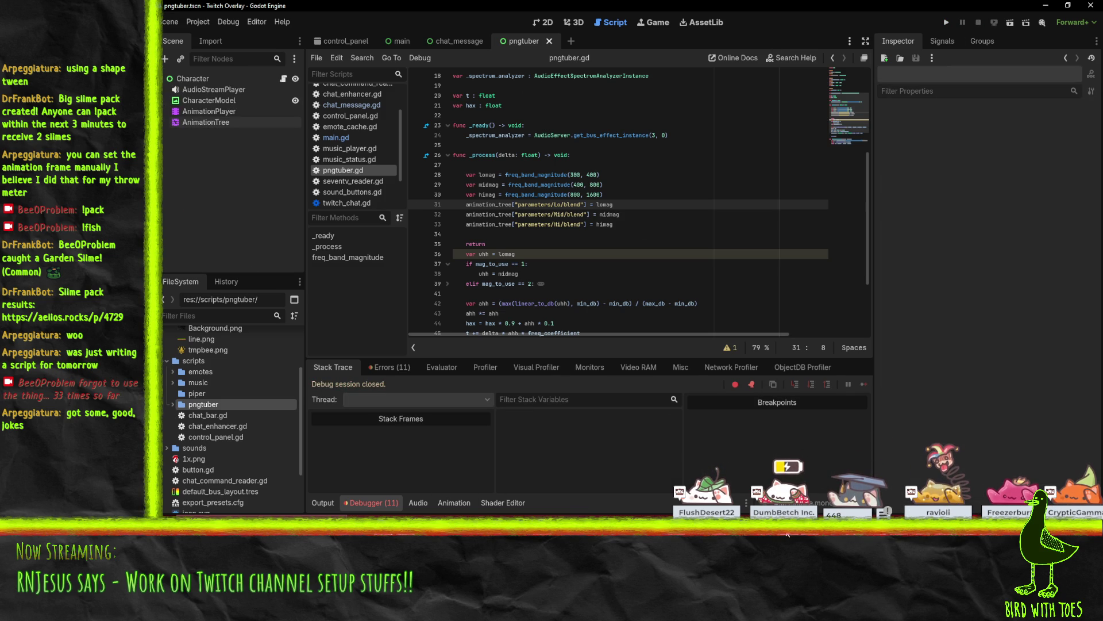
# Search the AnimationTree docs for 'blend_' to read the eye_blend example, then minimize the browser.
pyautogui.moveTo(640, 609)
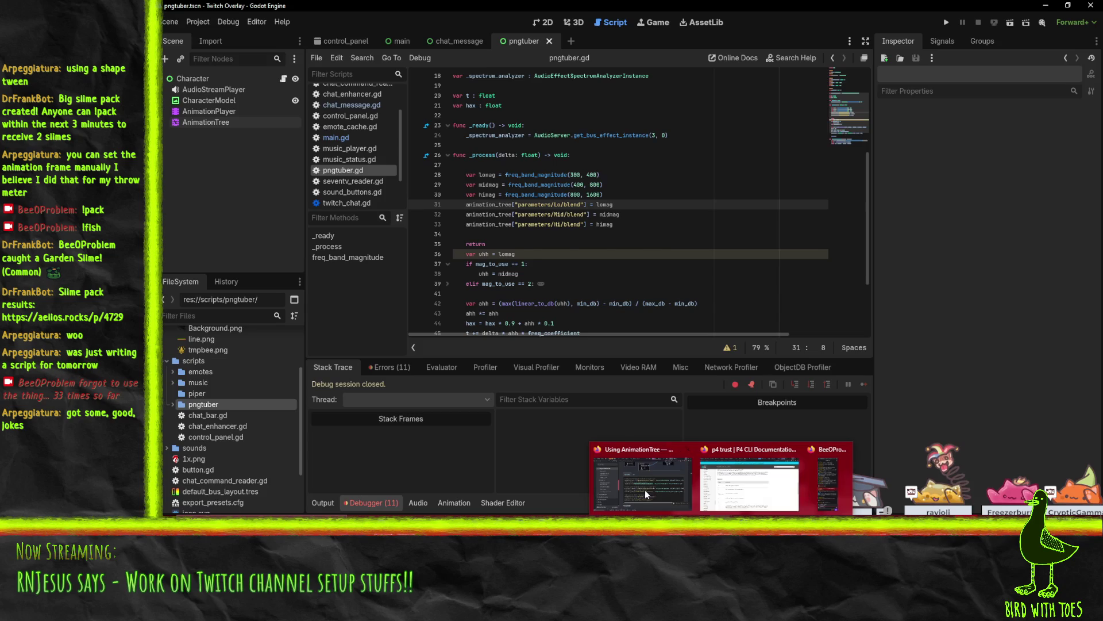
pyautogui.click(640, 483)
pyautogui.scroll(-8, 745, 300)
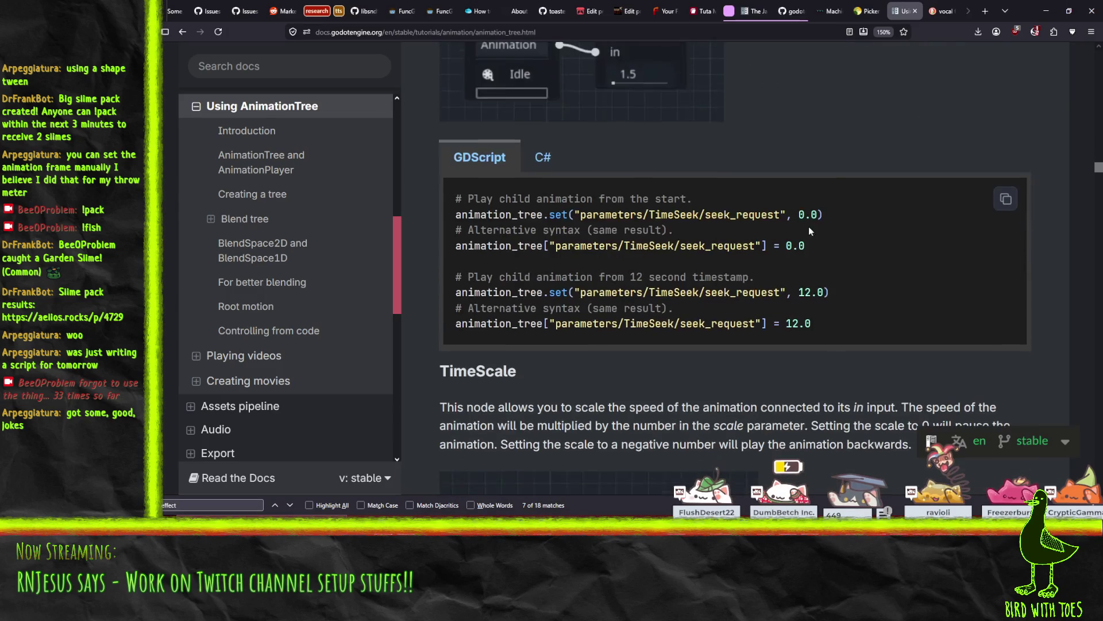
pyautogui.scroll(-10, 843, 138)
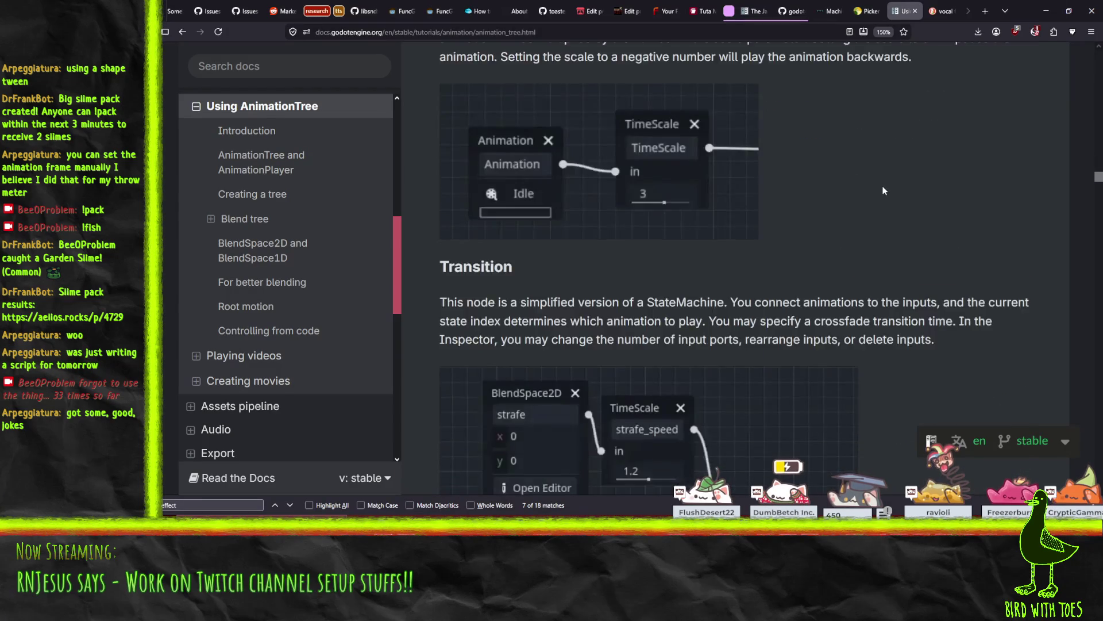
pyautogui.scroll(-3, 908, 192)
pyautogui.hotkey('ctrl', 'f')
pyautogui.write('blend')
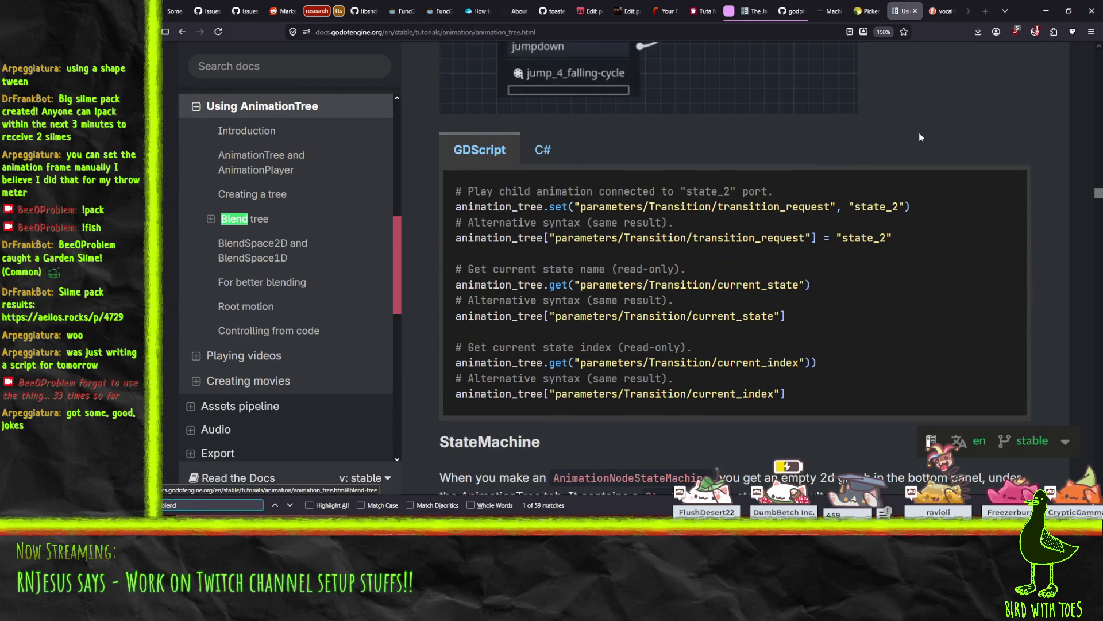
pyautogui.write('_')
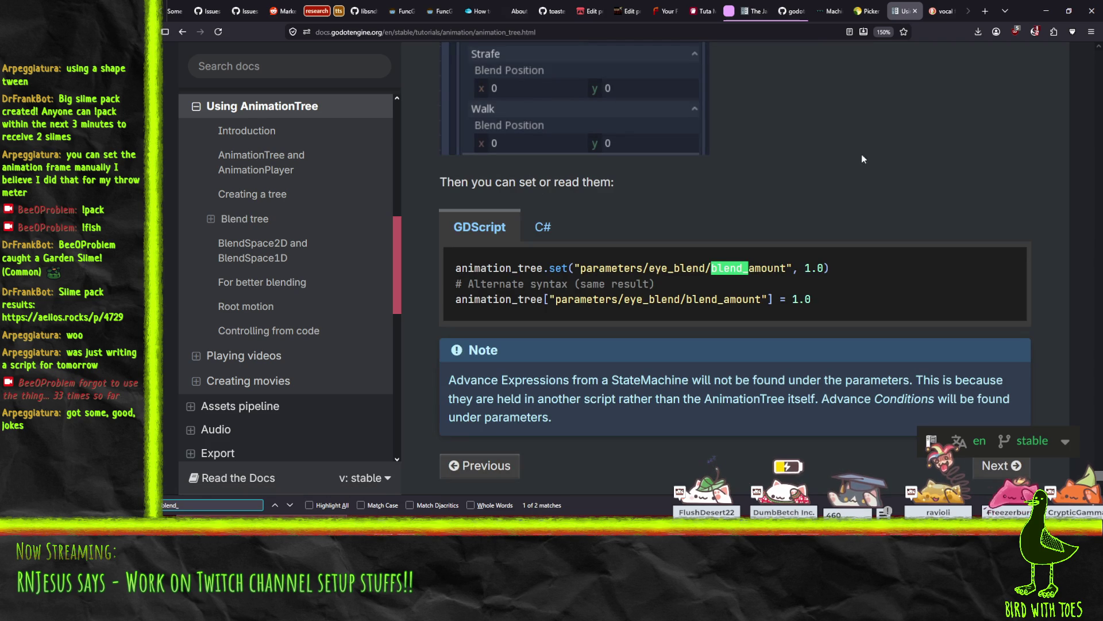
pyautogui.click(1046, 11)
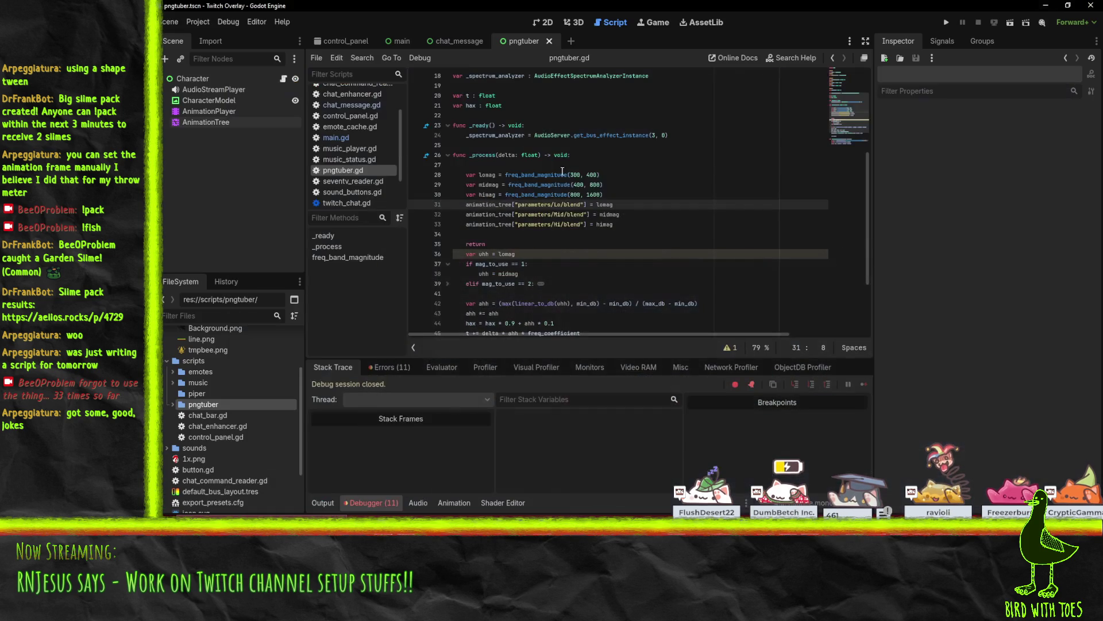
# Paste blend_amount over blend on the Mid and Hi lines and run with F5.
pyautogui.doubleClick(589, 206)
pyautogui.hotkey('ctrl', 'c')
pyautogui.doubleClick(575, 214)
pyautogui.hotkey('ctrl', 'v')
pyautogui.doubleClick(572, 224)
pyautogui.write('v')
pyautogui.hotkey('ctrl', 'v')
pyautogui.press('F5')
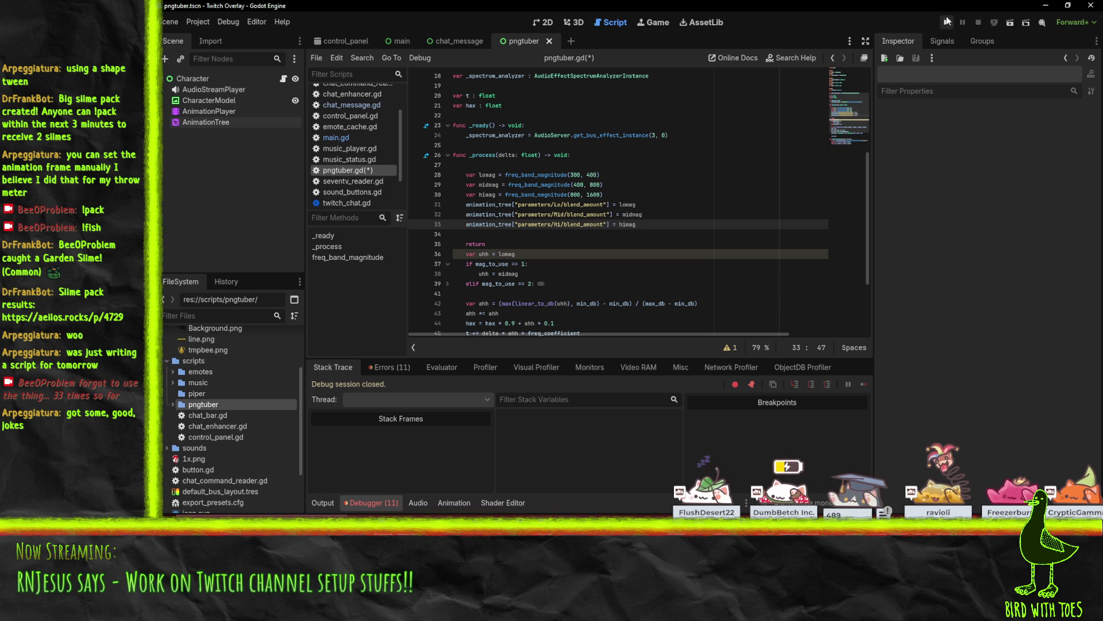
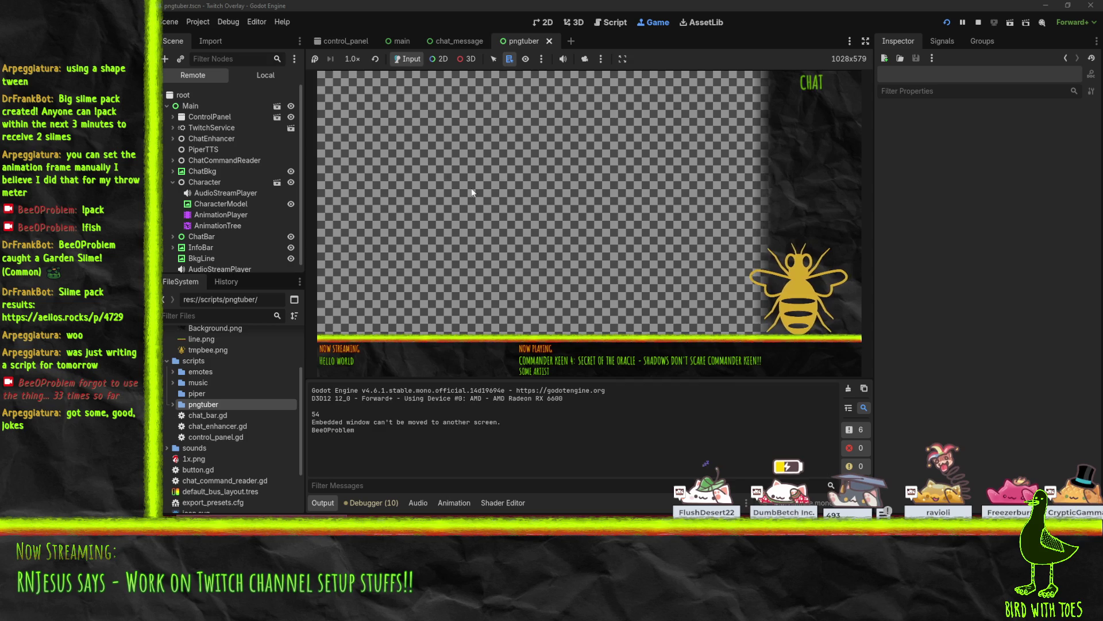
# Inspect the live AnimationTree's Lo, Mid and Hi blend parameters, then stop the run with F8.
pyautogui.scroll(-1, 230, 173)
pyautogui.click(229, 218)
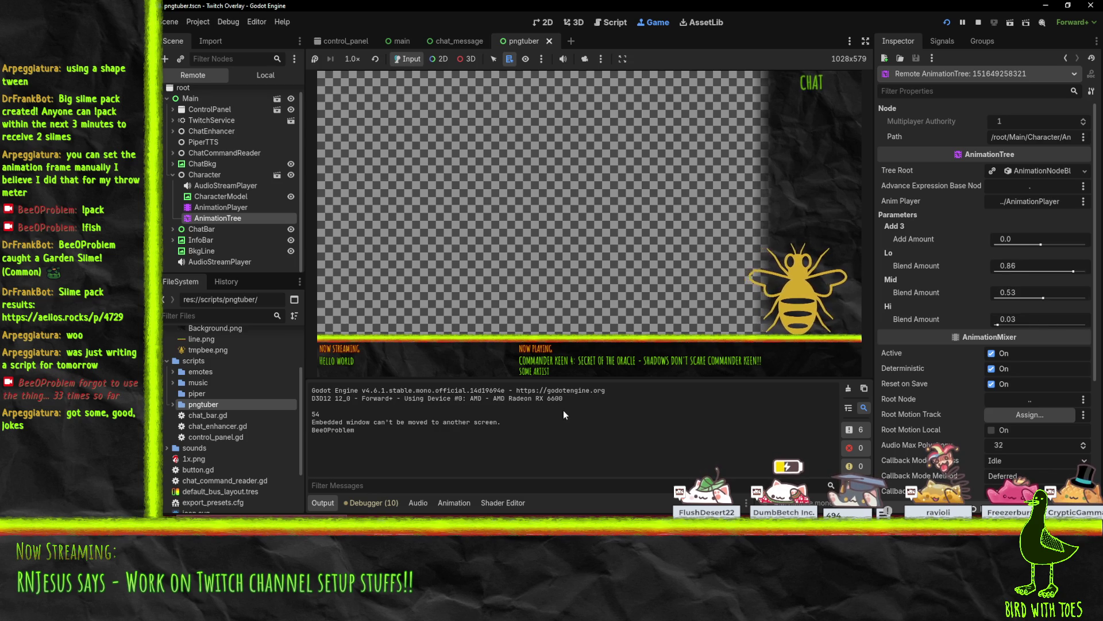
pyautogui.scroll(-5, 990, 291)
pyautogui.scroll(5, 933, 314)
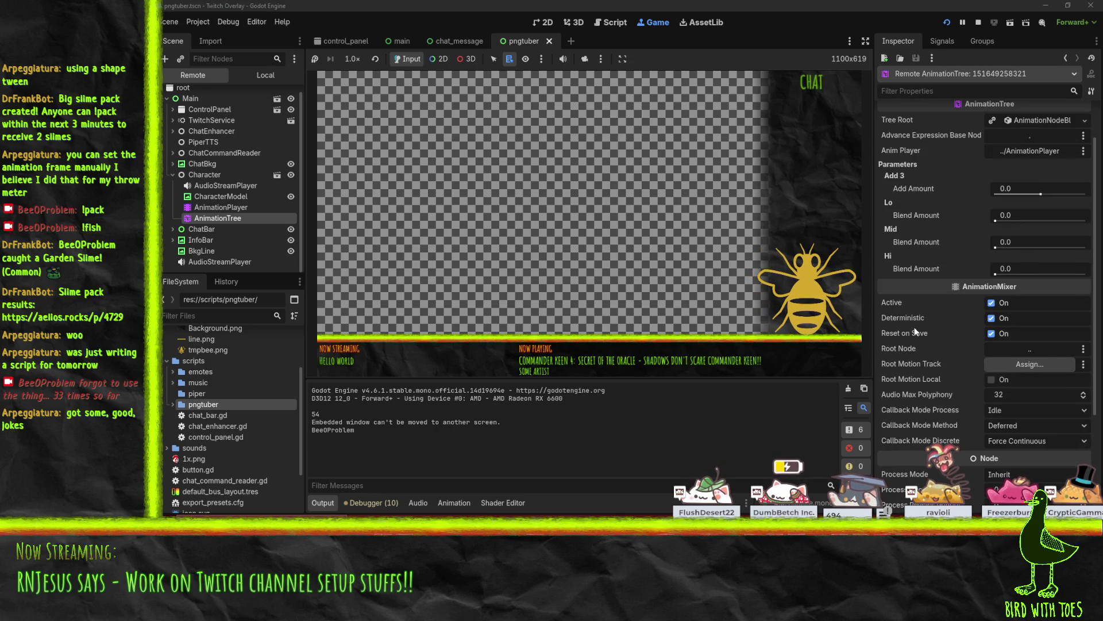
pyautogui.scroll(-5, 911, 298)
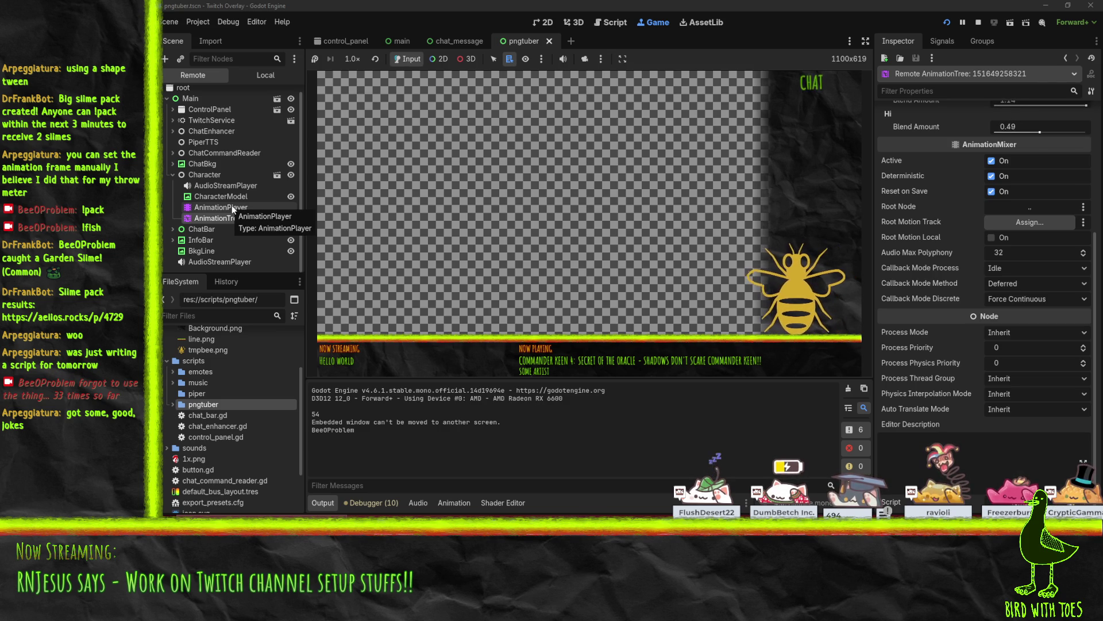
pyautogui.press('F8')
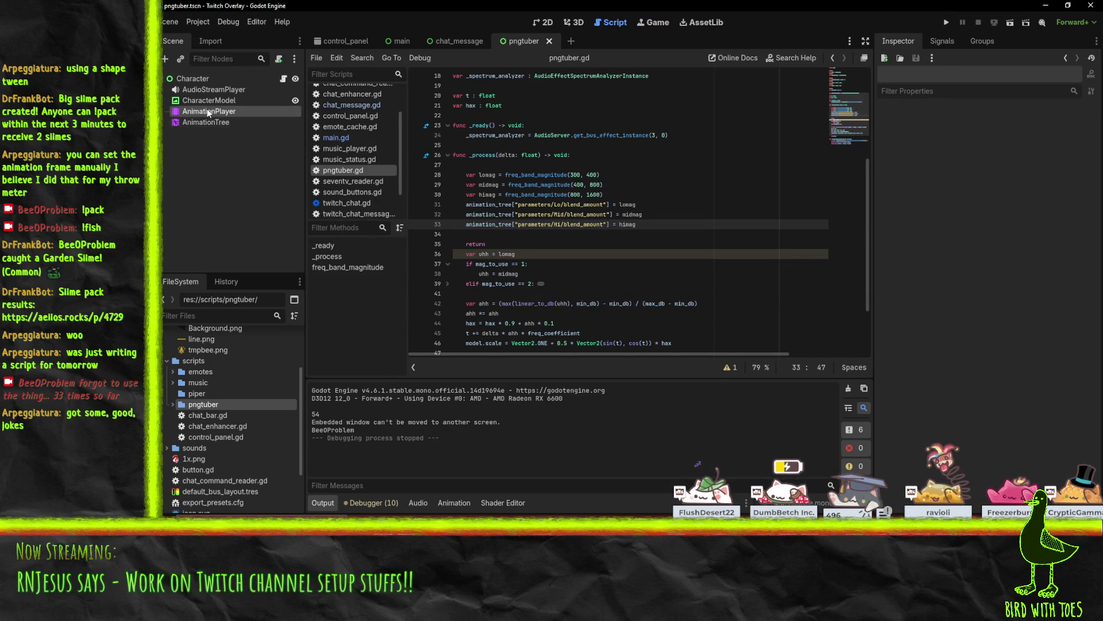
# Select the AnimationPlayer, return to the 2D canvas and select the bee's CharacterModel node.
pyautogui.click(207, 110)
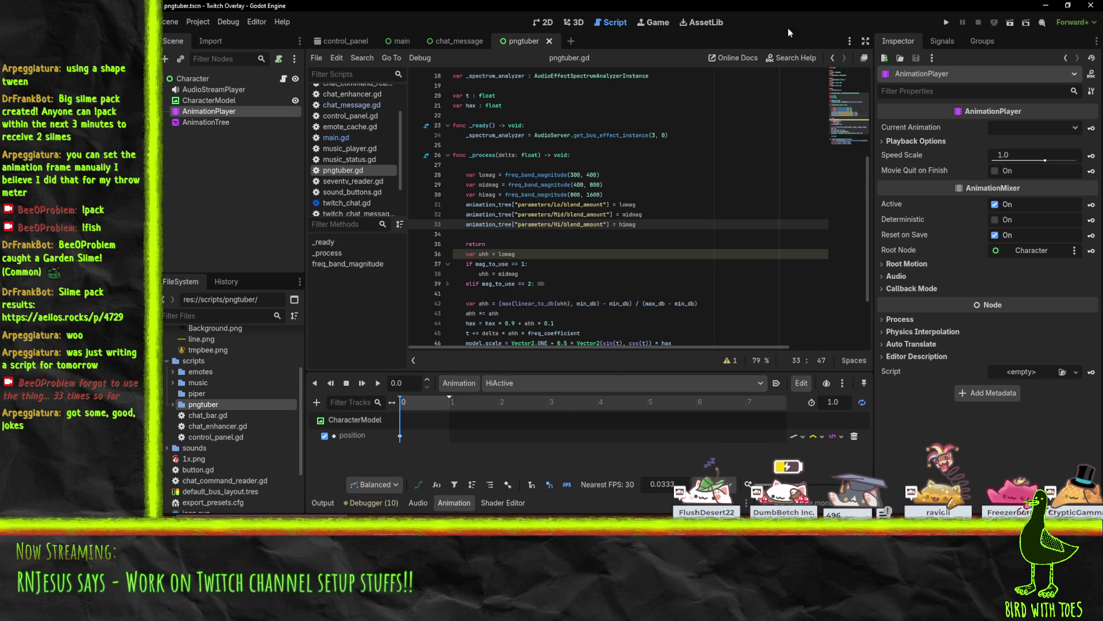
pyautogui.click(575, 23)
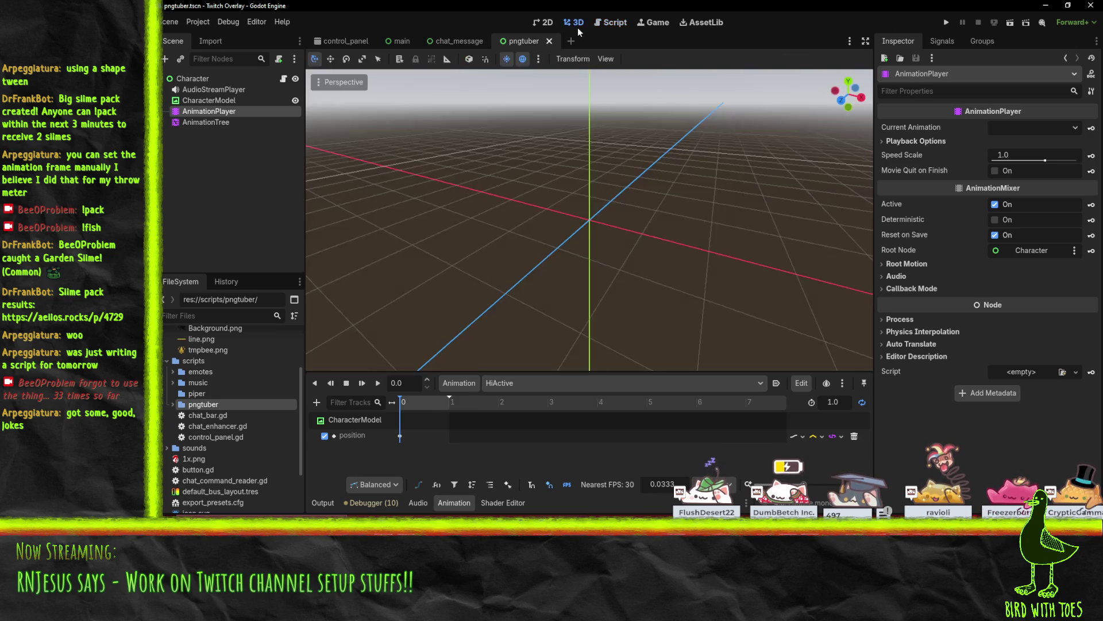
pyautogui.click(540, 22)
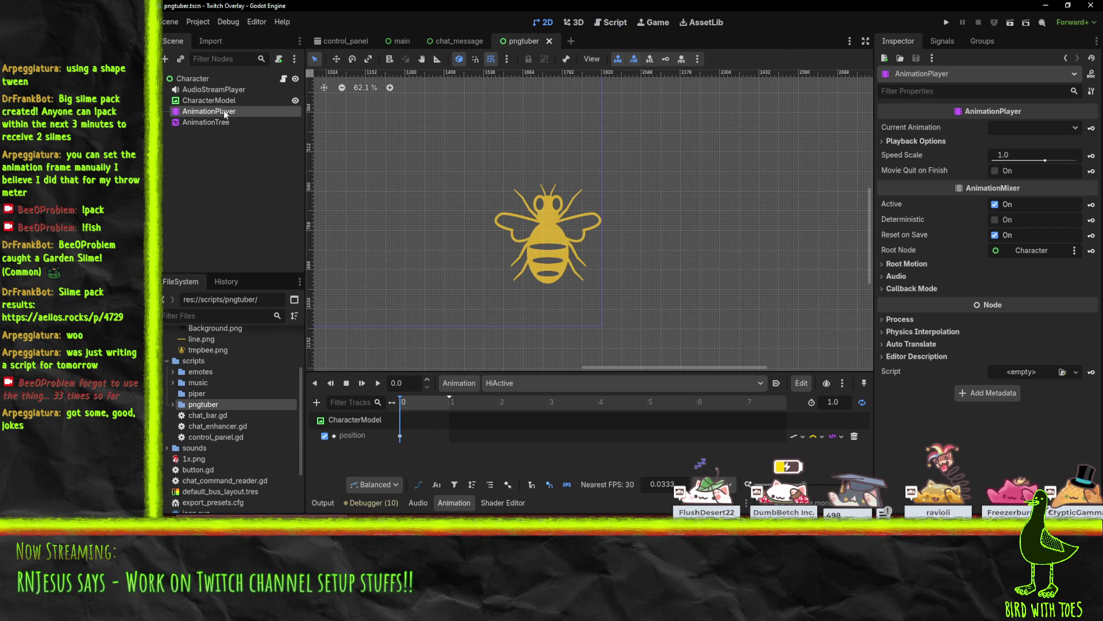
pyautogui.click(209, 100)
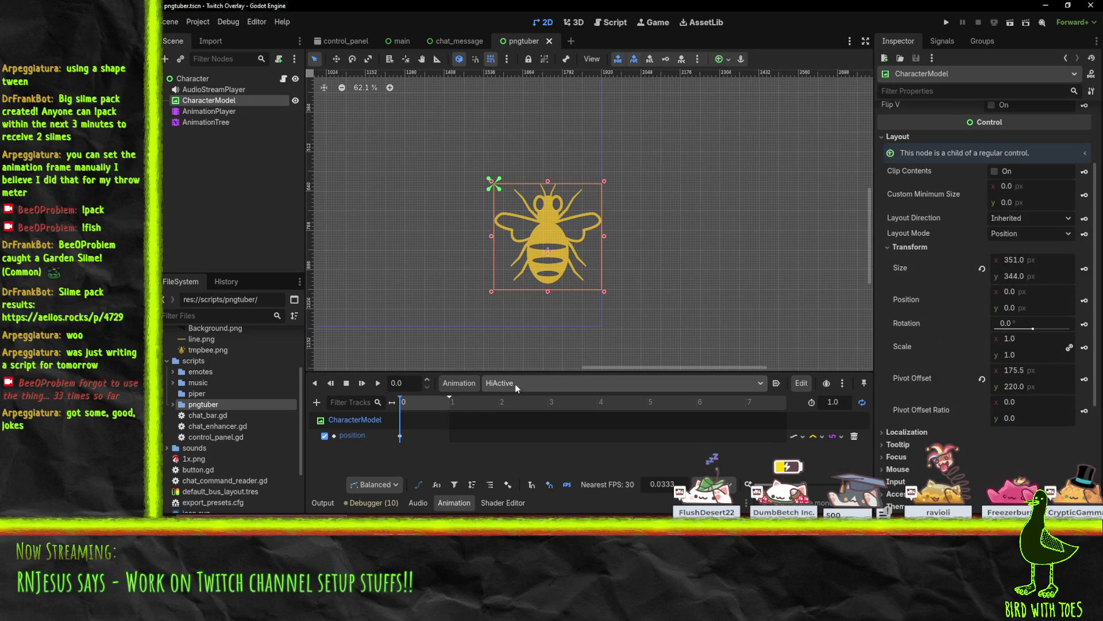
# Add a HiActive scale track with its first key at 1.5 × 1.5, then run the overlay.
pyautogui.click(1084, 347)
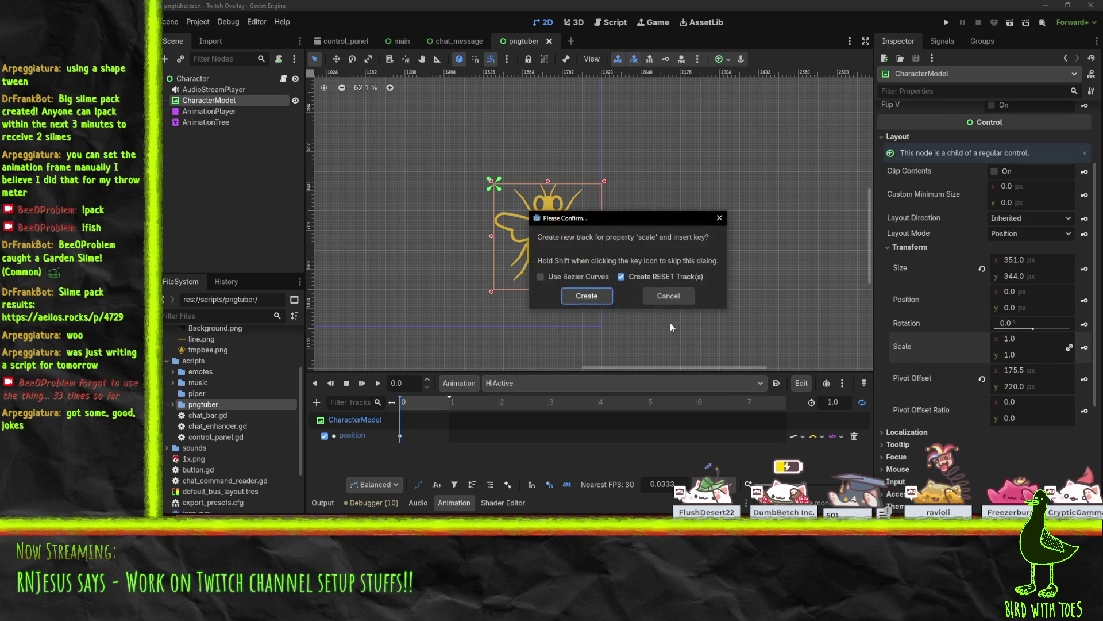
pyautogui.click(575, 295)
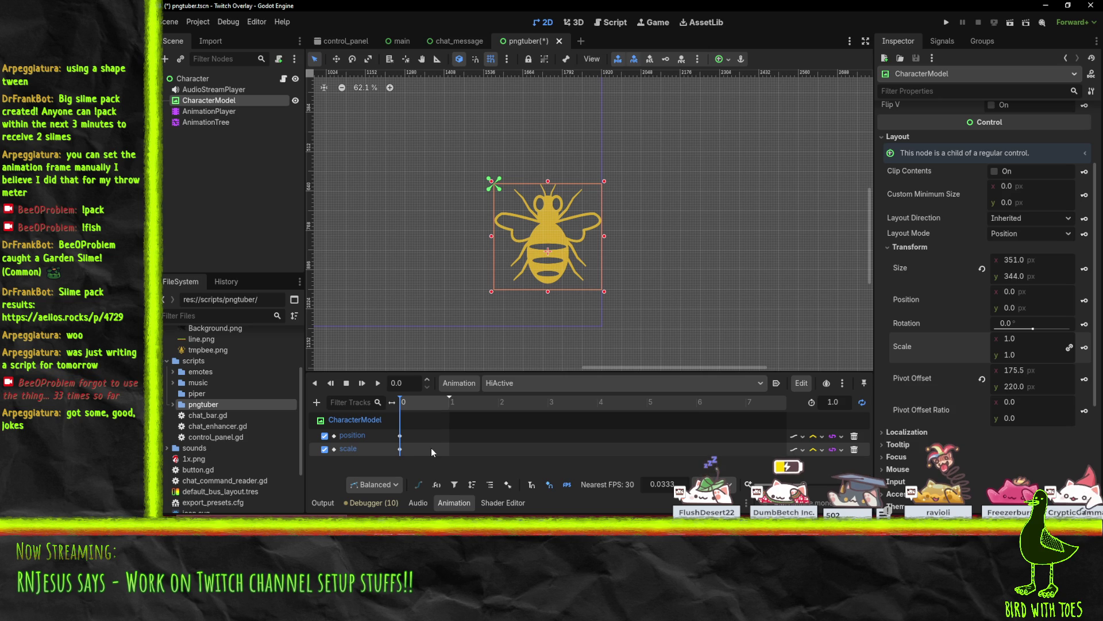
pyautogui.click(400, 448)
pyautogui.click(1030, 157)
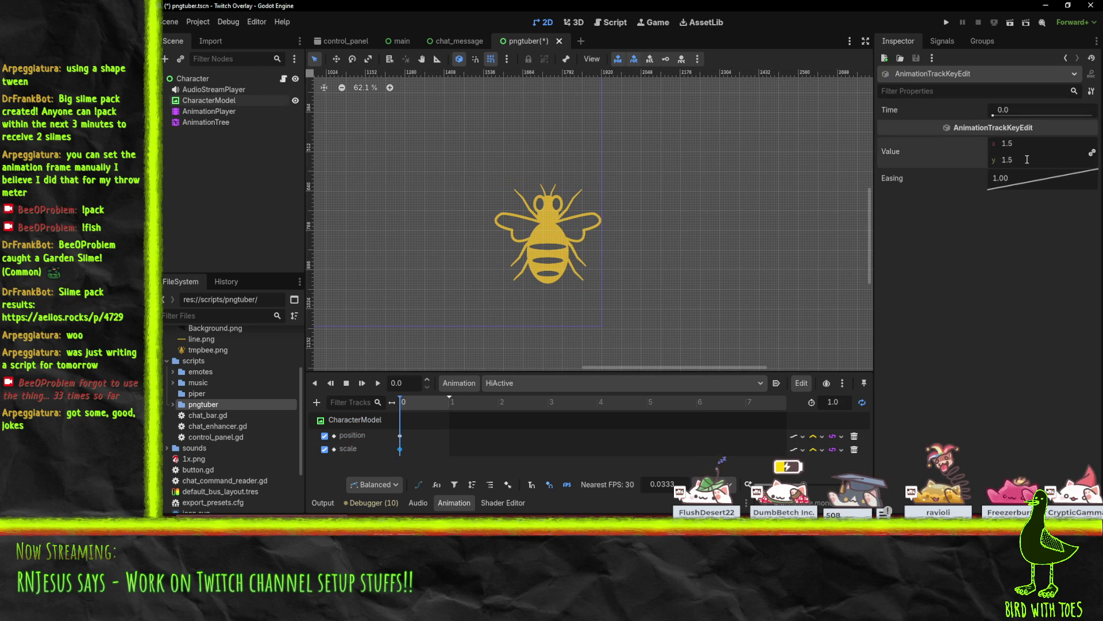
pyautogui.click(946, 22)
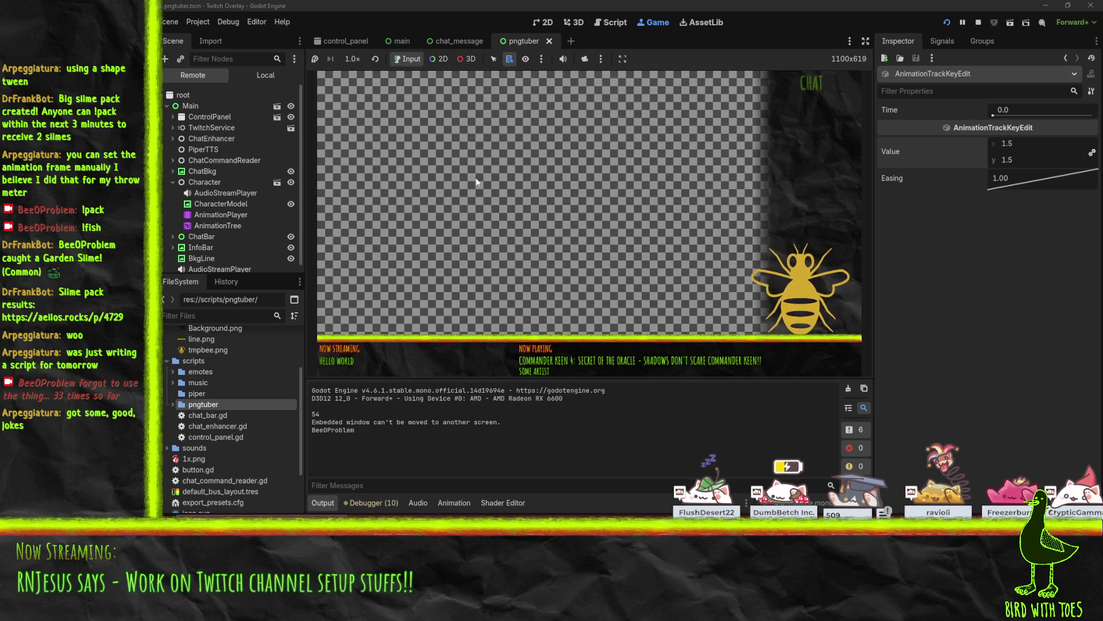
# Stop the overlay, show the AnimationTree's Add3 blend graph, and relaunch the project.
pyautogui.click(979, 22)
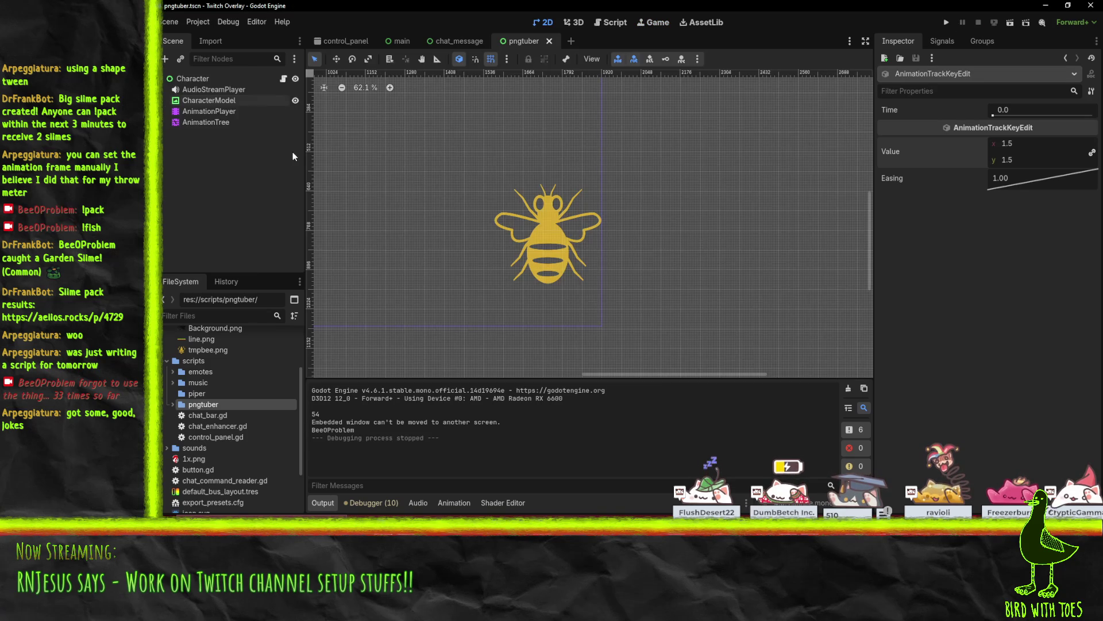
pyautogui.click(198, 120)
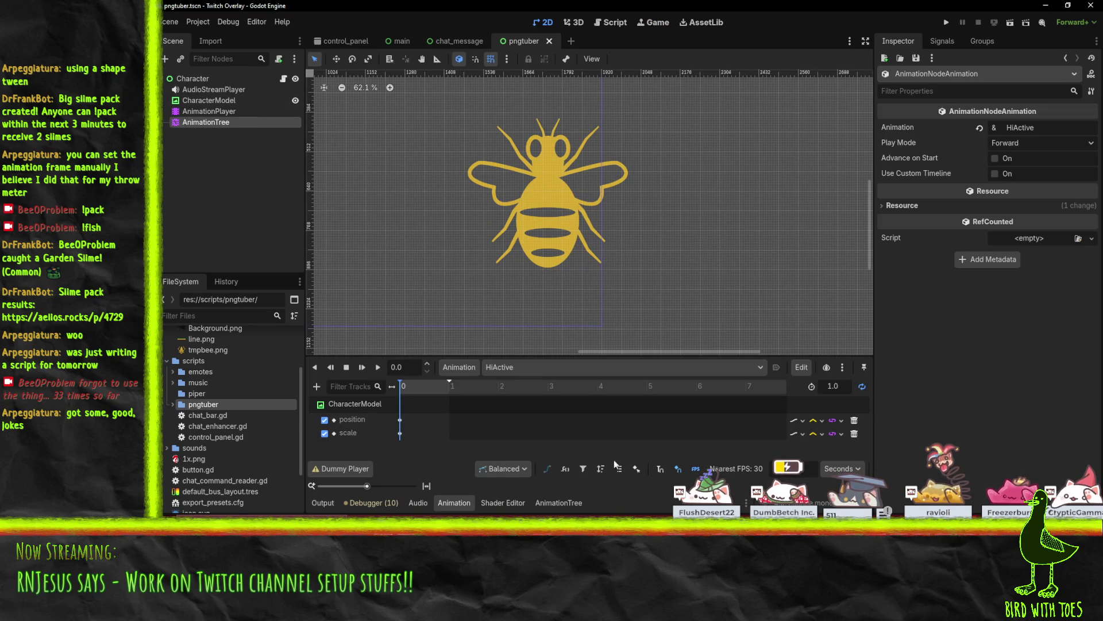
pyautogui.click(547, 506)
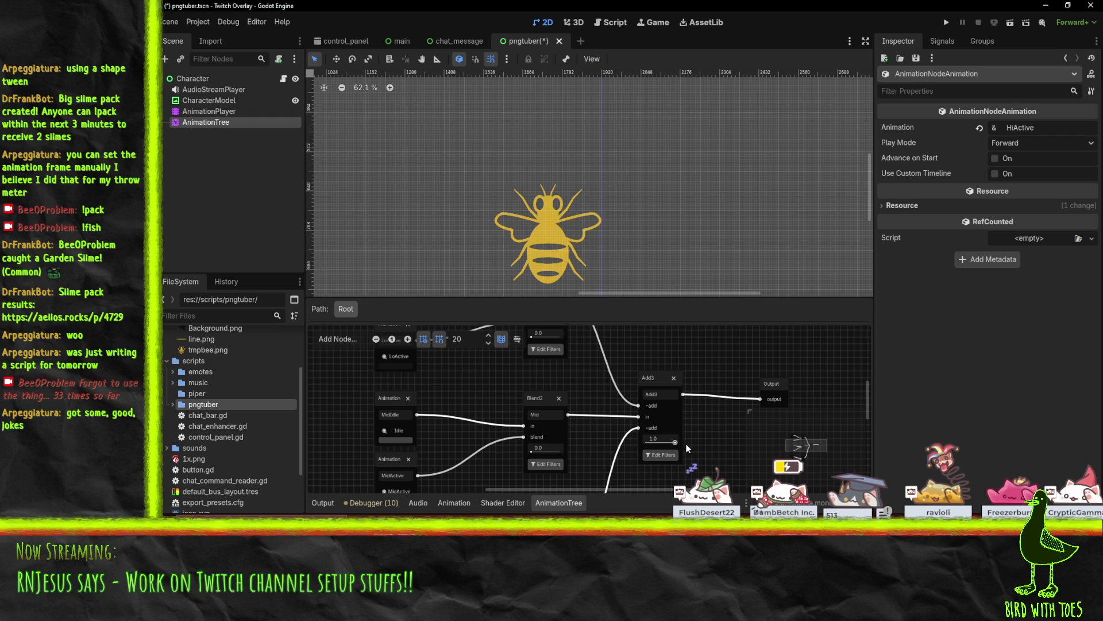
pyautogui.click(946, 23)
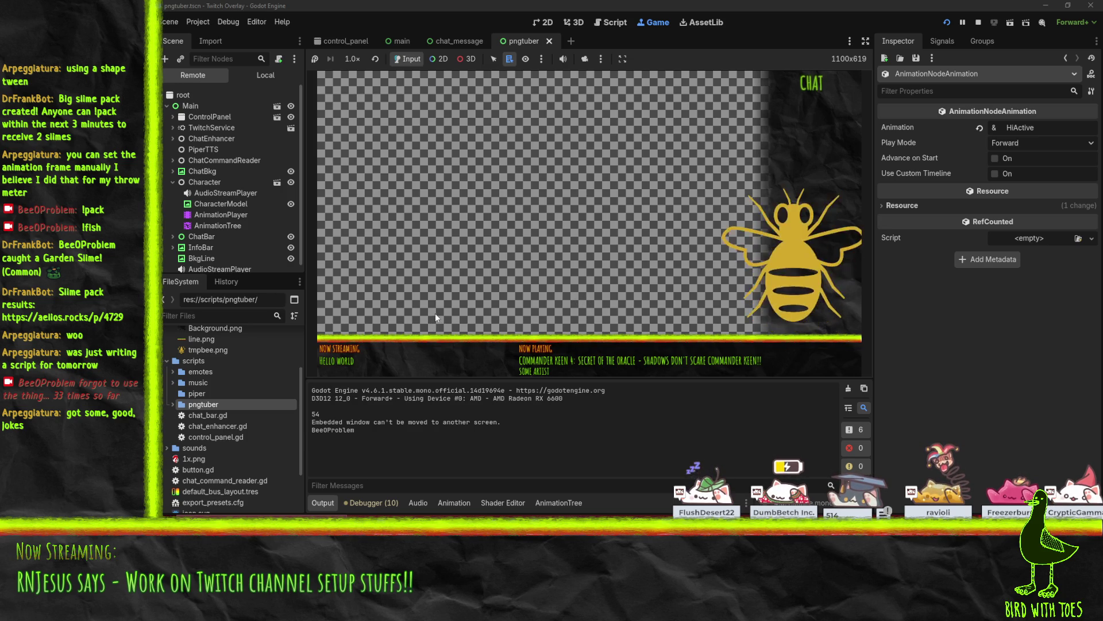
# Drag the live AnimationTree's Add3 add amount to 1.0, then stop the overlay.
pyautogui.click(224, 227)
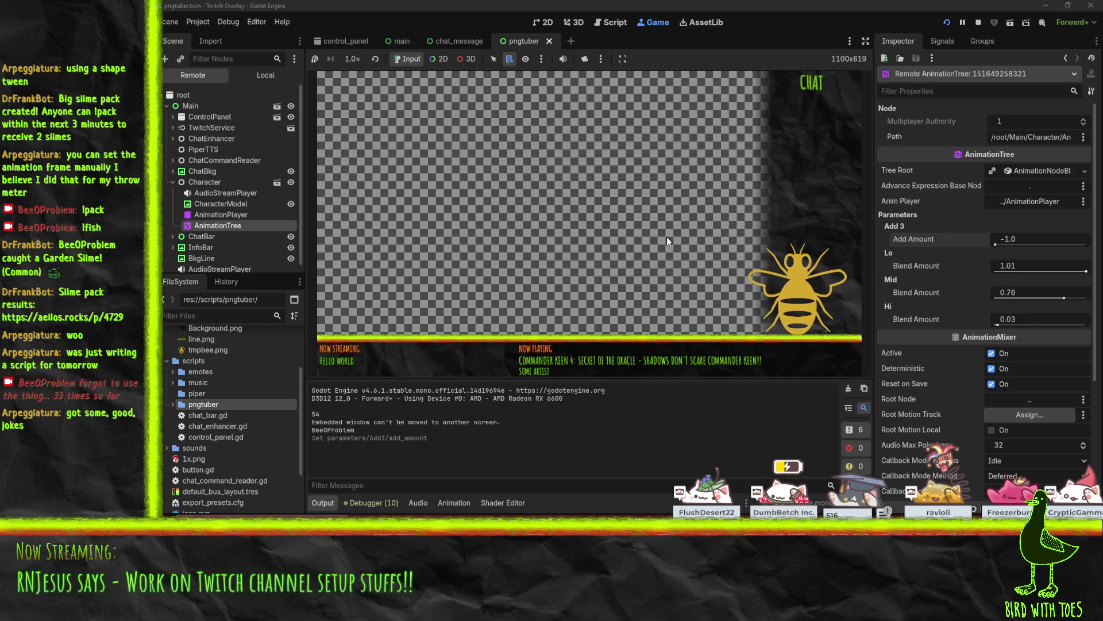
pyautogui.moveTo(995, 247); pyautogui.dragTo(1085, 251)
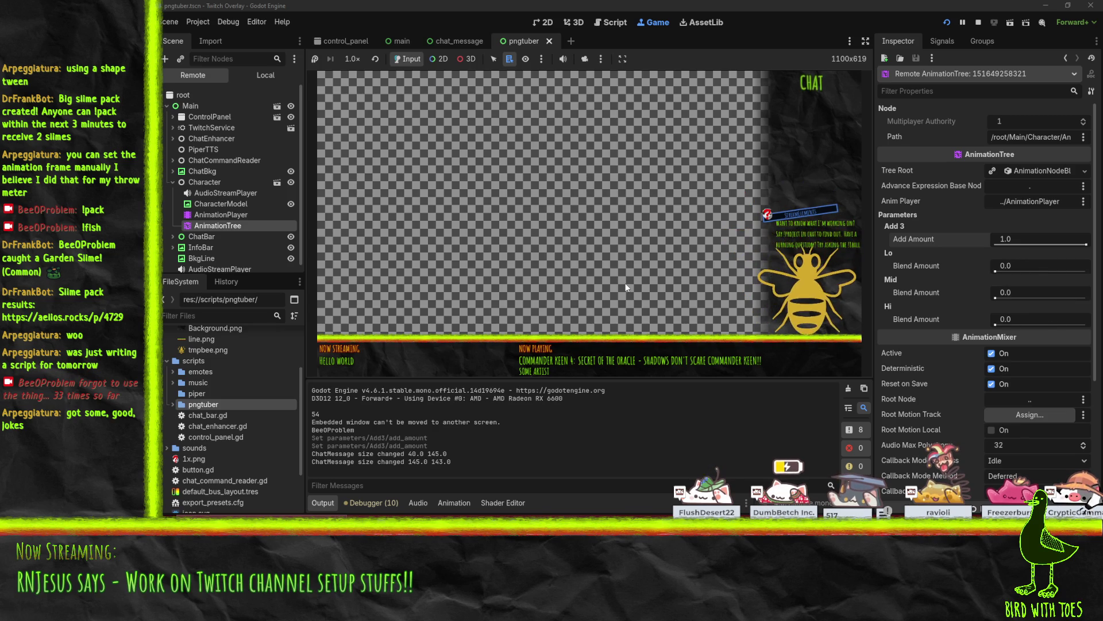
pyautogui.click(978, 21)
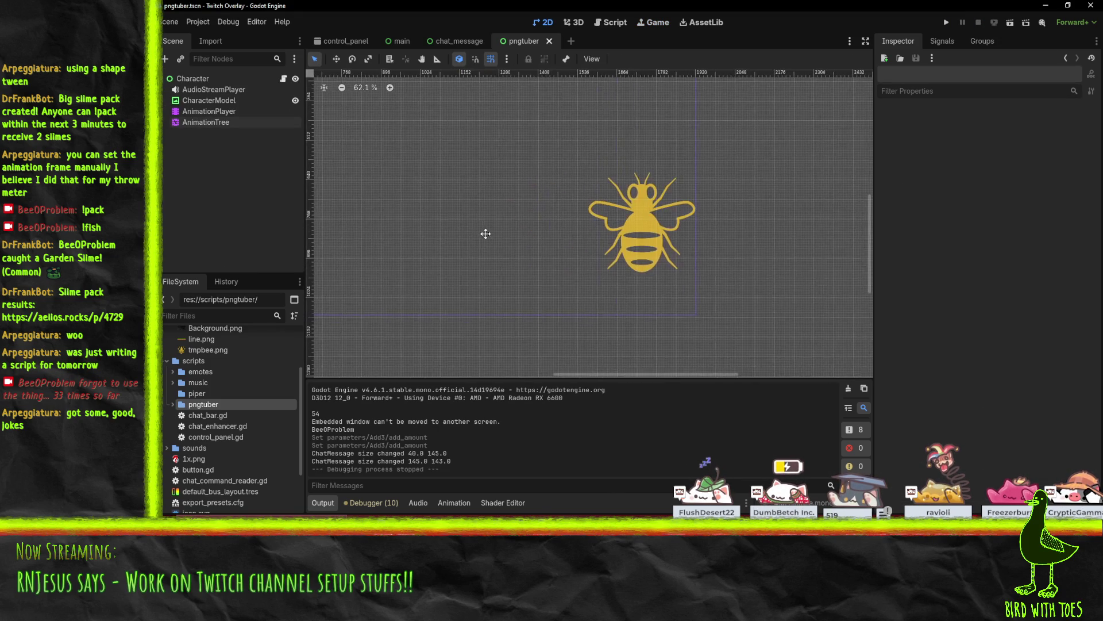
# Delete the scale track from HiActive and preview the HiActive animation.
pyautogui.moveTo(486, 233); pyautogui.dragTo(471, 237)
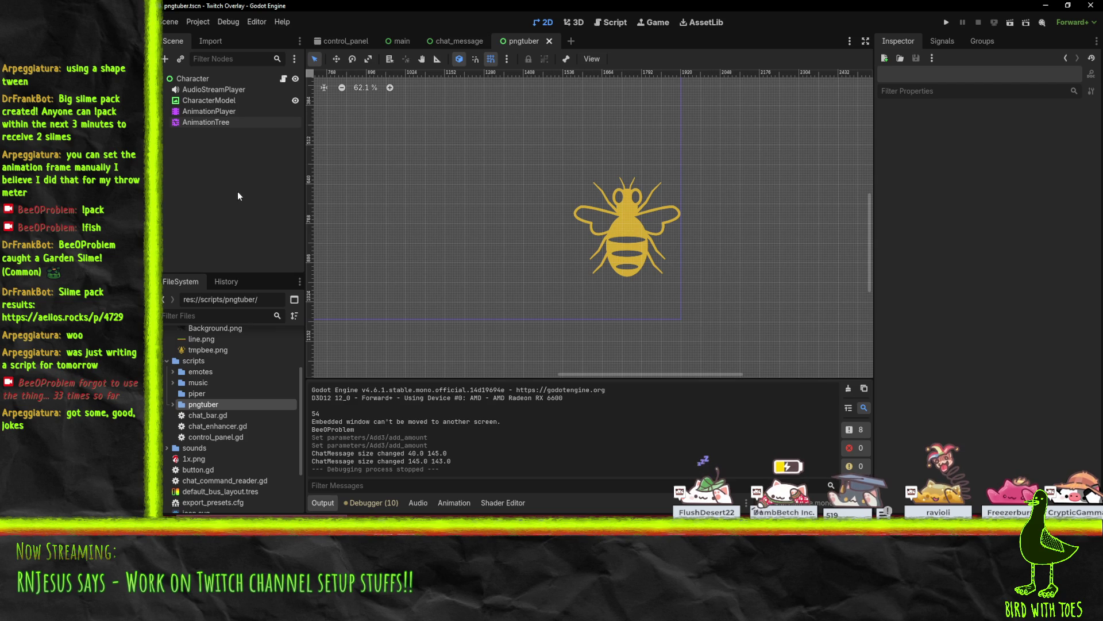
pyautogui.click(207, 123)
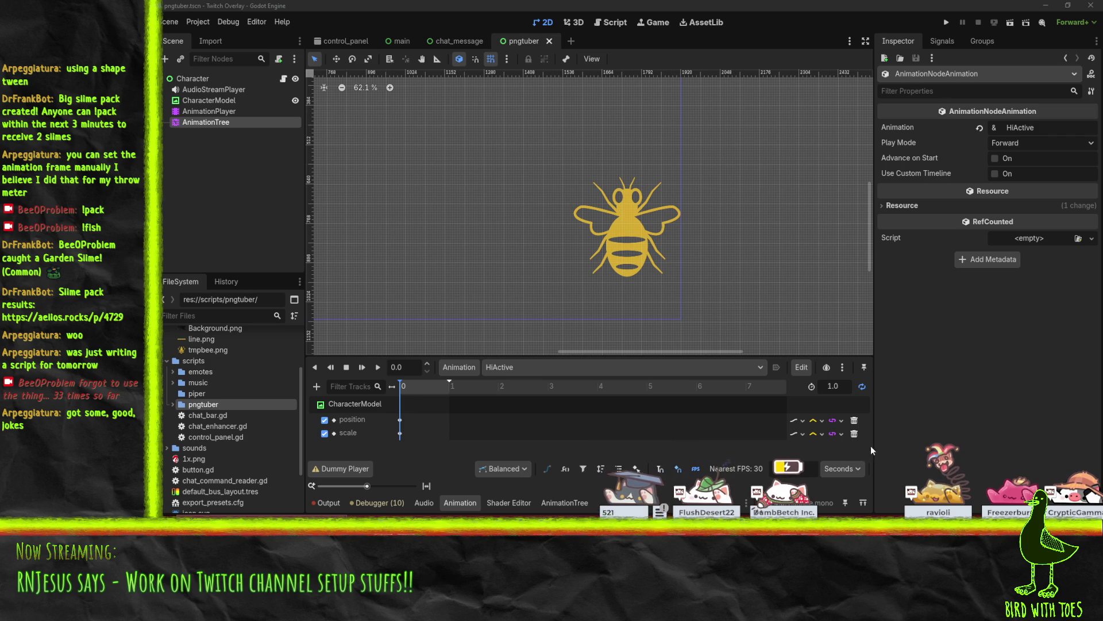
pyautogui.click(855, 435)
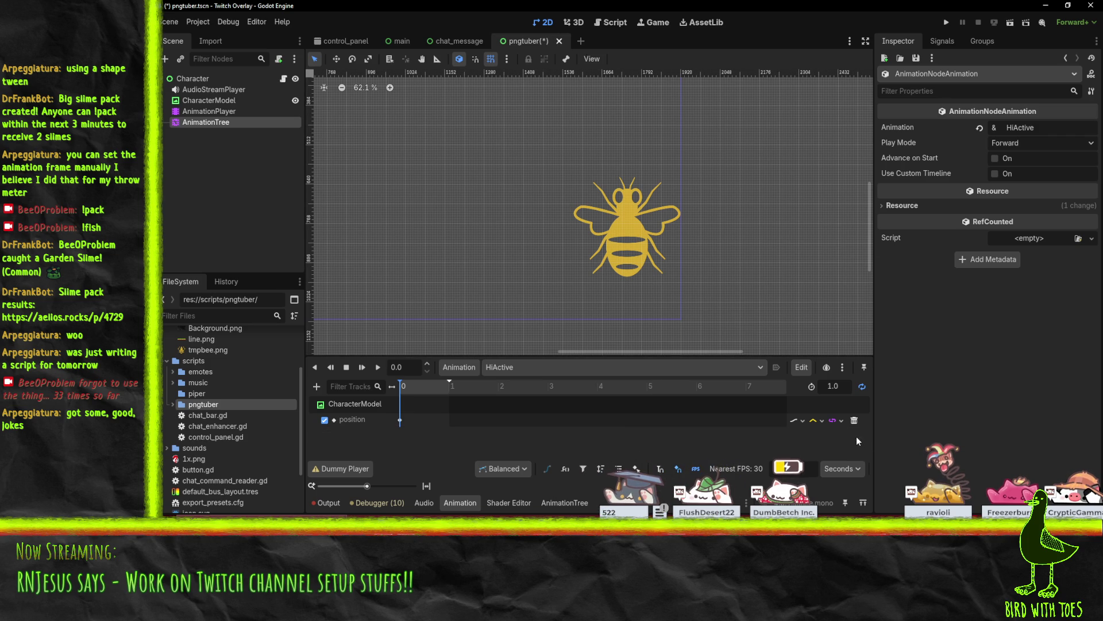
pyautogui.click(378, 367)
pyautogui.click(346, 366)
# Preview the LoActive and MidActive animations, ending back on LoActive.
pyautogui.click(532, 367)
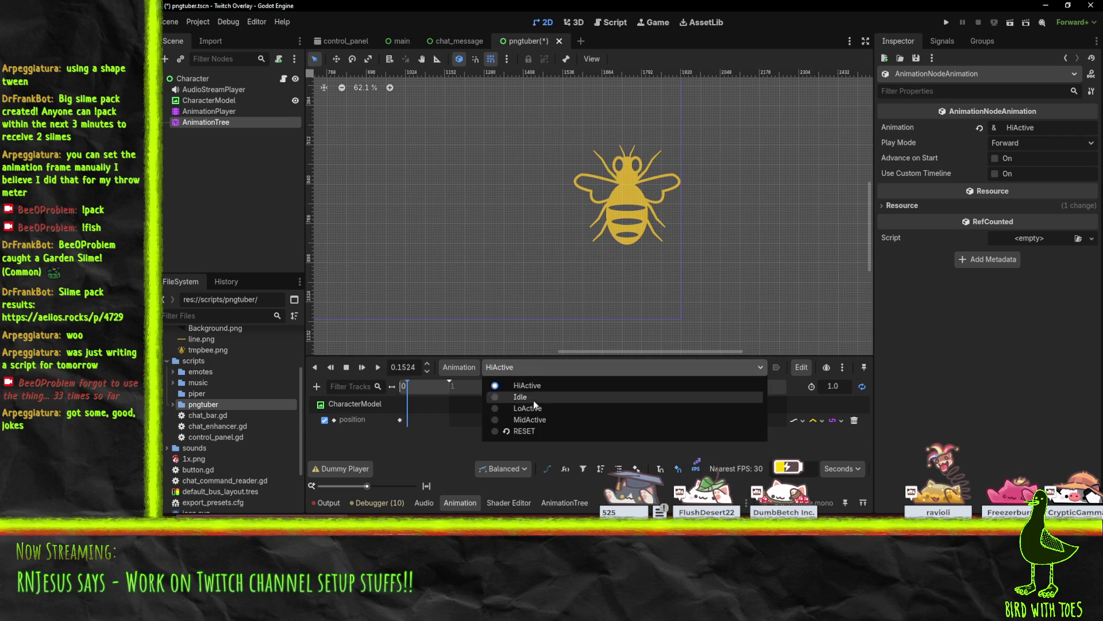
pyautogui.click(533, 408)
pyautogui.click(378, 367)
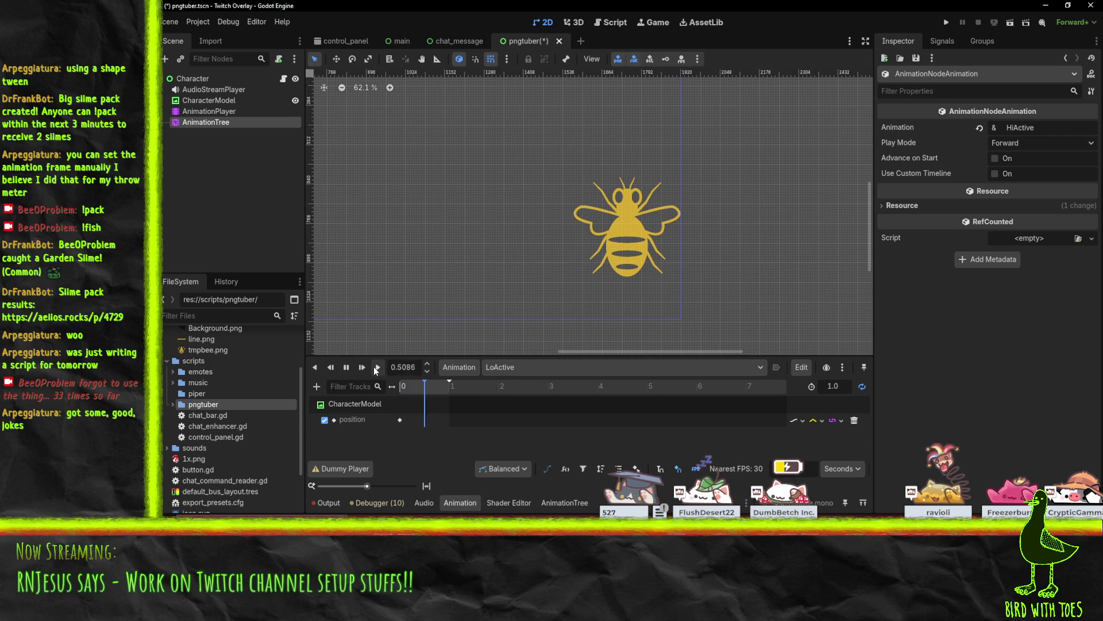
pyautogui.click(517, 373)
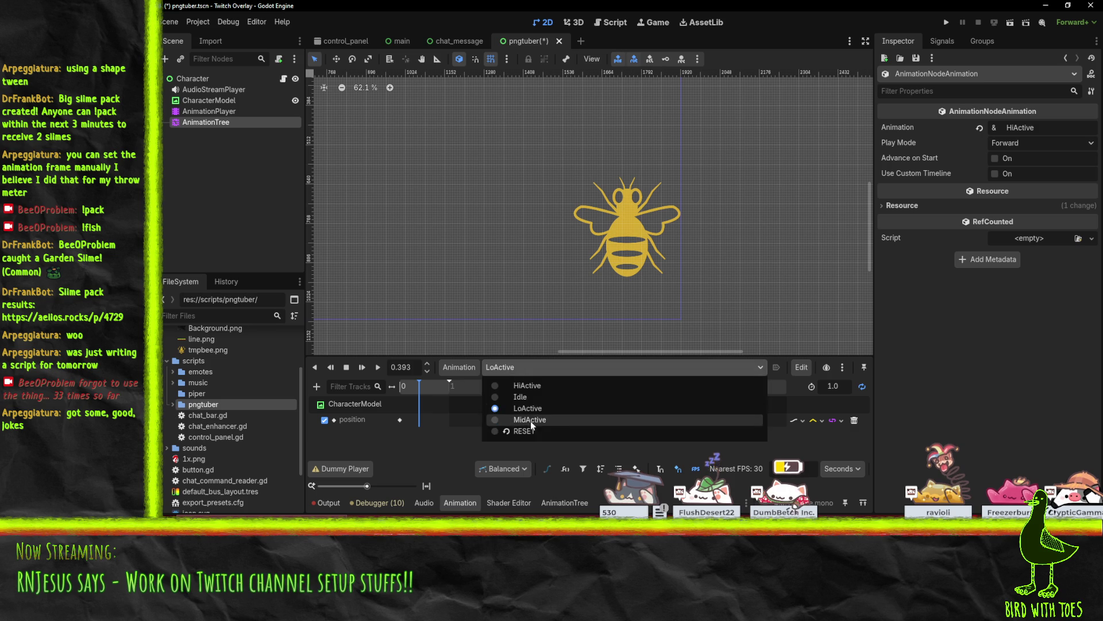
pyautogui.click(529, 421)
pyautogui.click(495, 368)
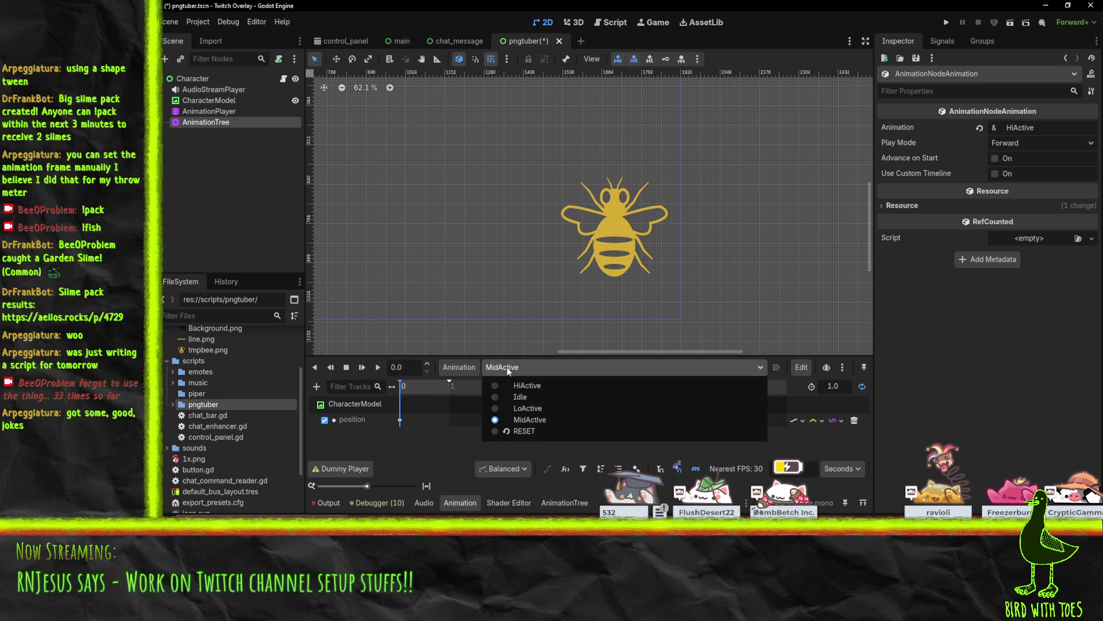
pyautogui.click(541, 413)
pyautogui.hscroll(3, 562, 296)
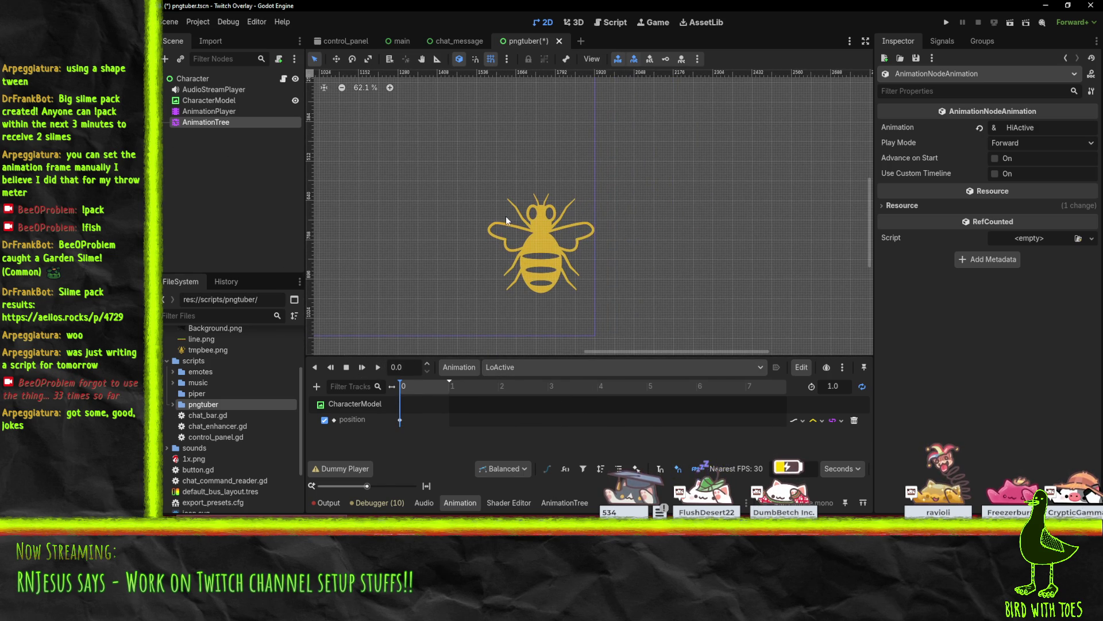
# Move the bee right, key its position at frame 0 in LoActive, preview, and run the overlay.
pyautogui.click(529, 264)
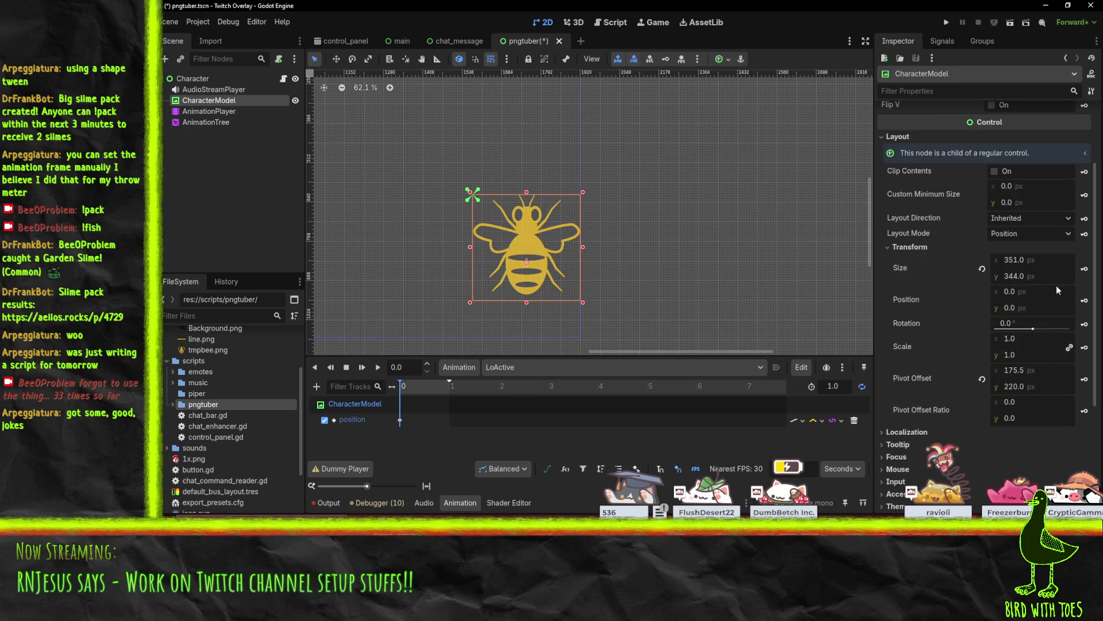
pyautogui.moveTo(516, 250); pyautogui.dragTo(547, 247)
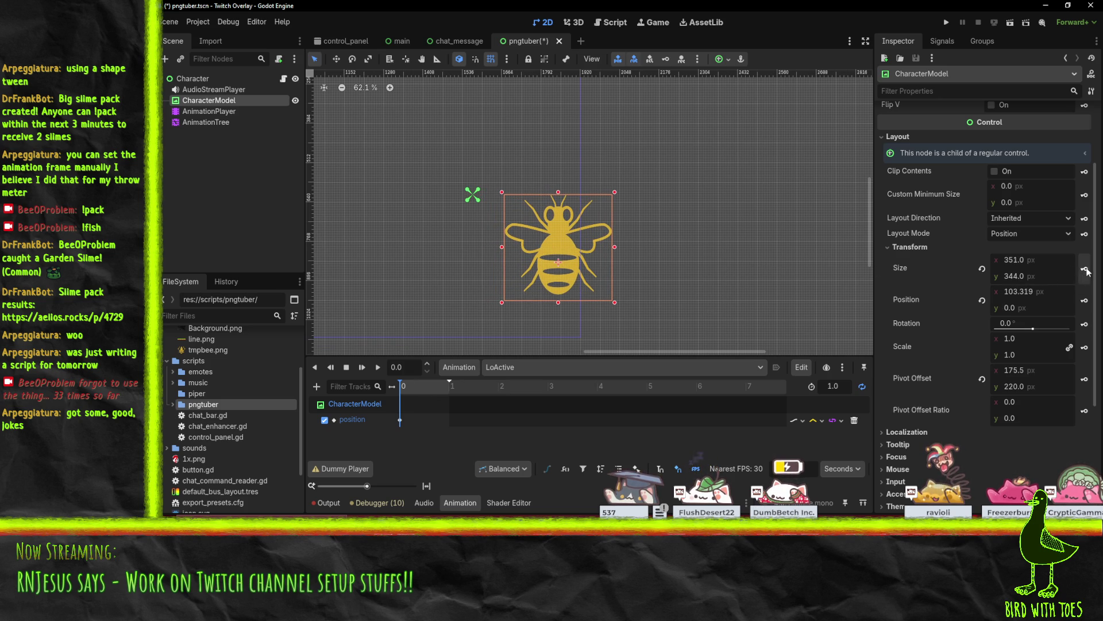
pyautogui.click(1086, 301)
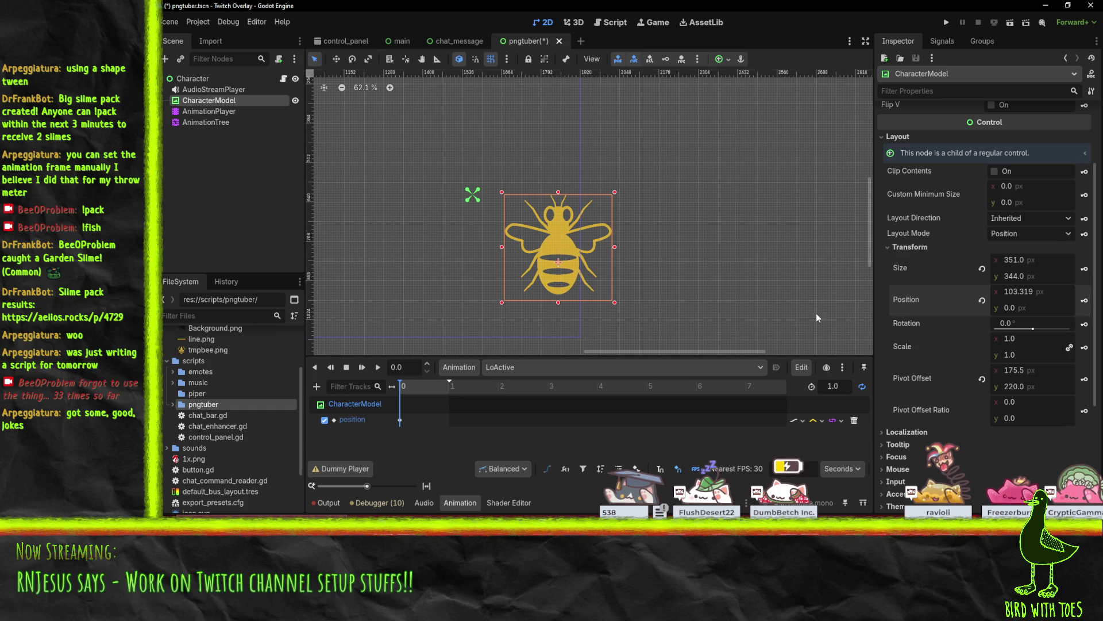
pyautogui.click(377, 368)
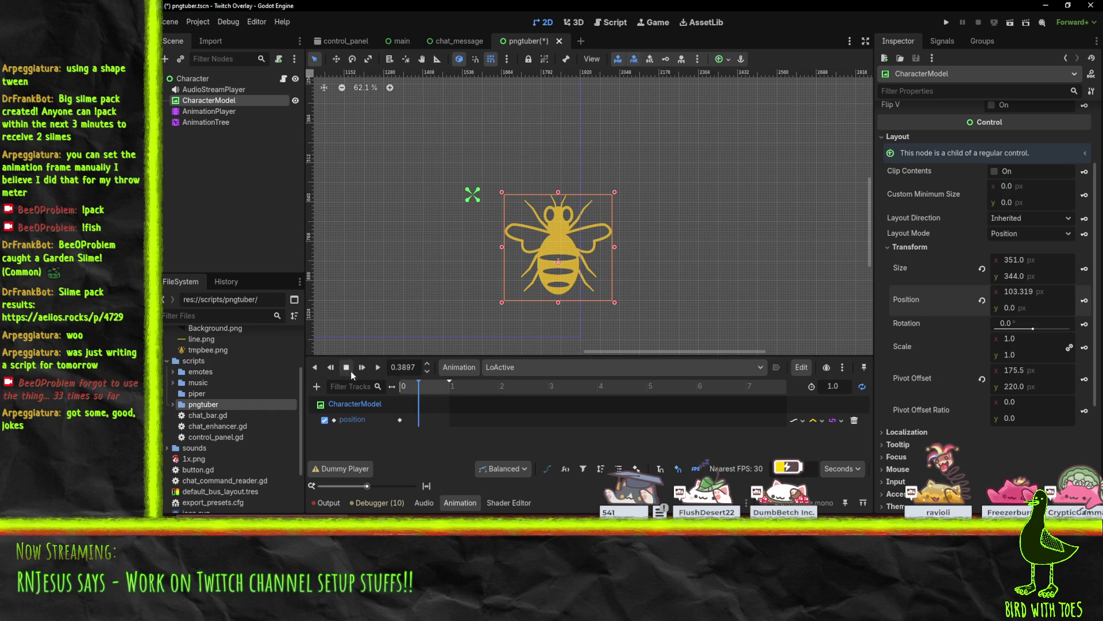
pyautogui.click(946, 22)
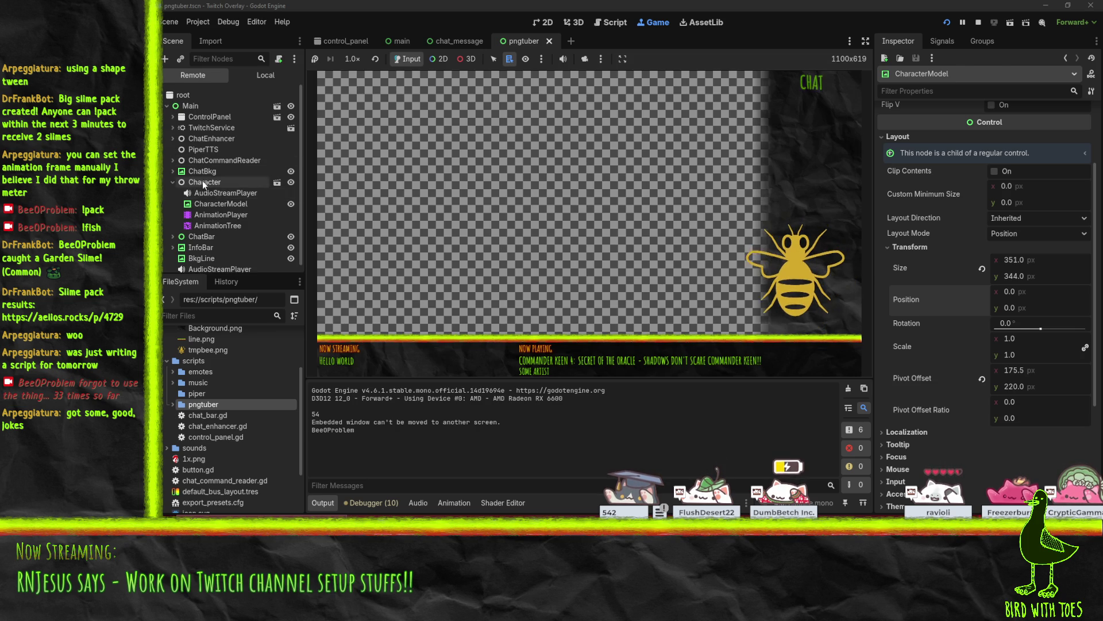
# Inspect the running Character's AnimationTree Lo, Mid and Hi blend amounts, then stop the overlay.
pyautogui.click(203, 180)
pyautogui.scroll(-5, 988, 297)
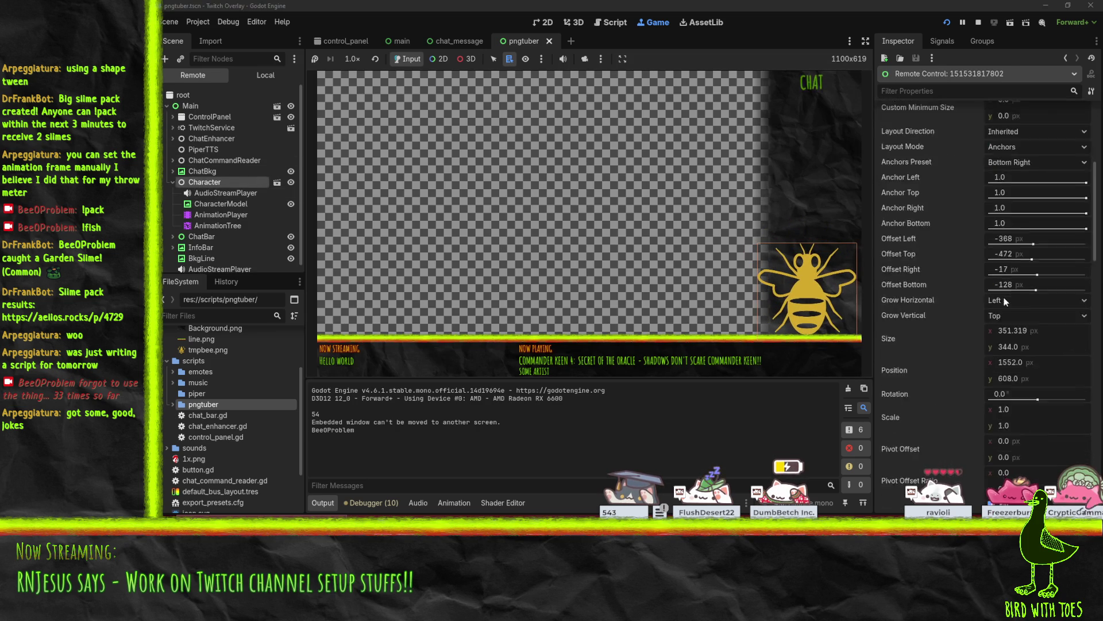
pyautogui.click(219, 225)
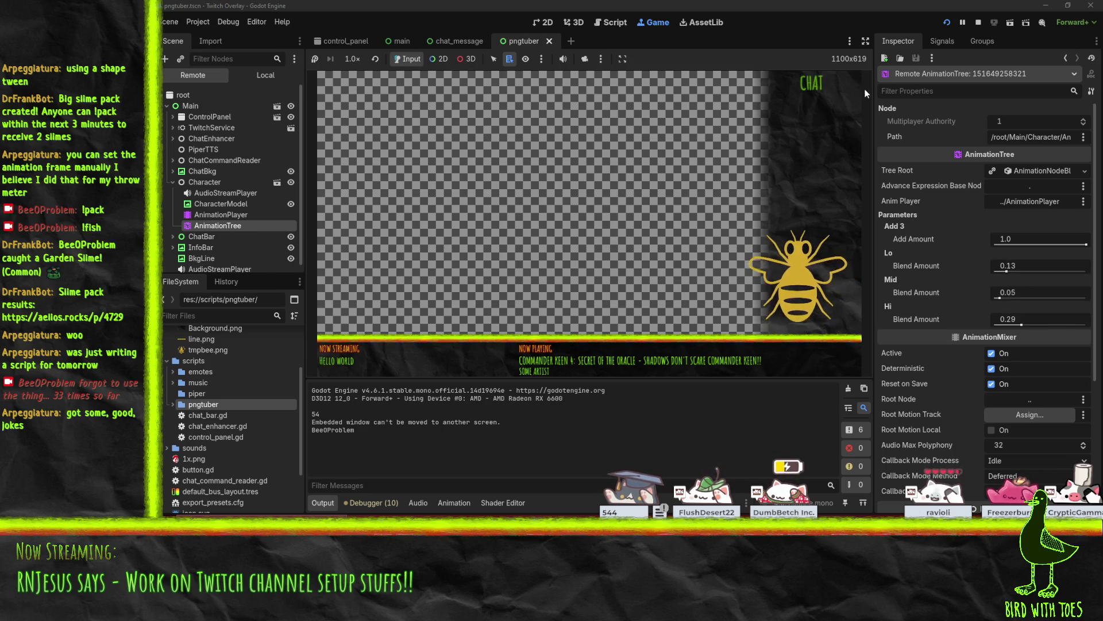
pyautogui.click(979, 23)
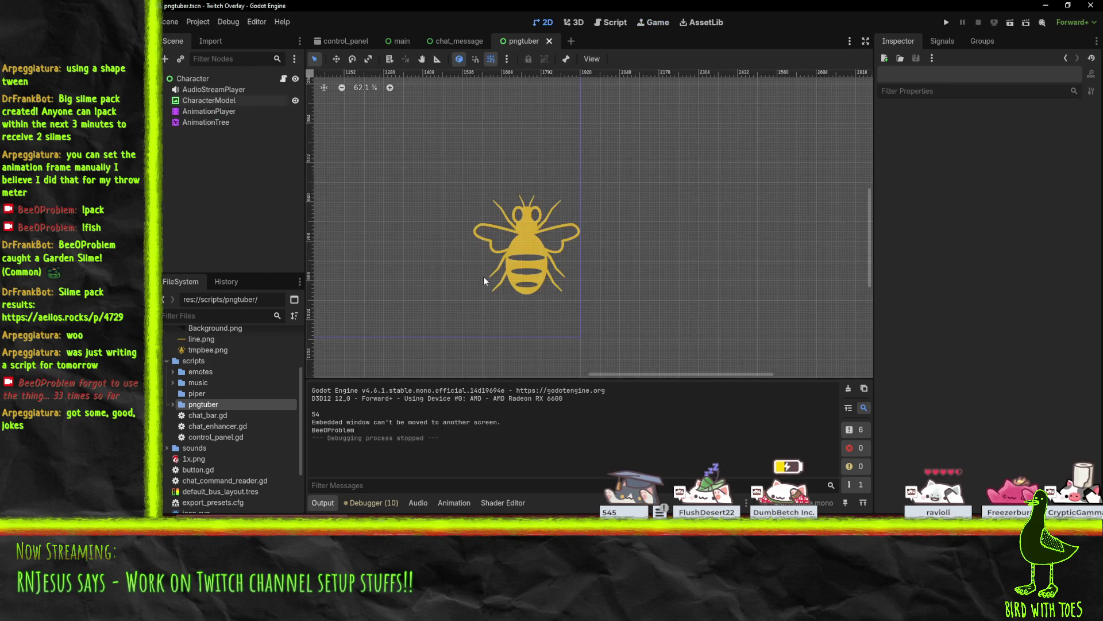
# Set the LoActive animation length to 2.5 seconds.
pyautogui.click(201, 122)
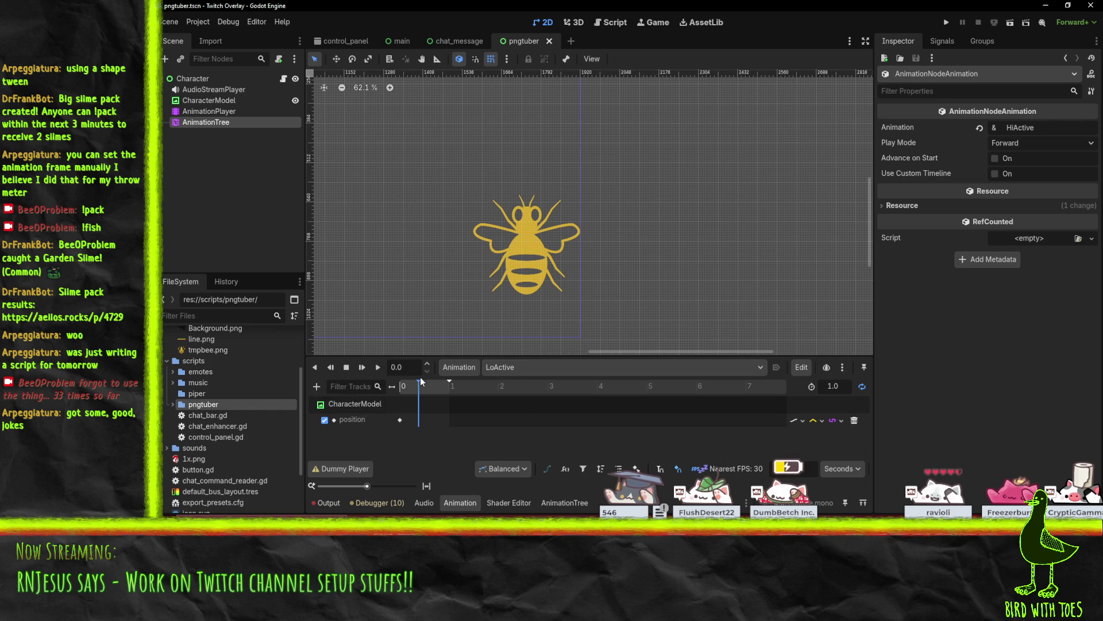
pyautogui.moveTo(420, 377); pyautogui.dragTo(367, 379)
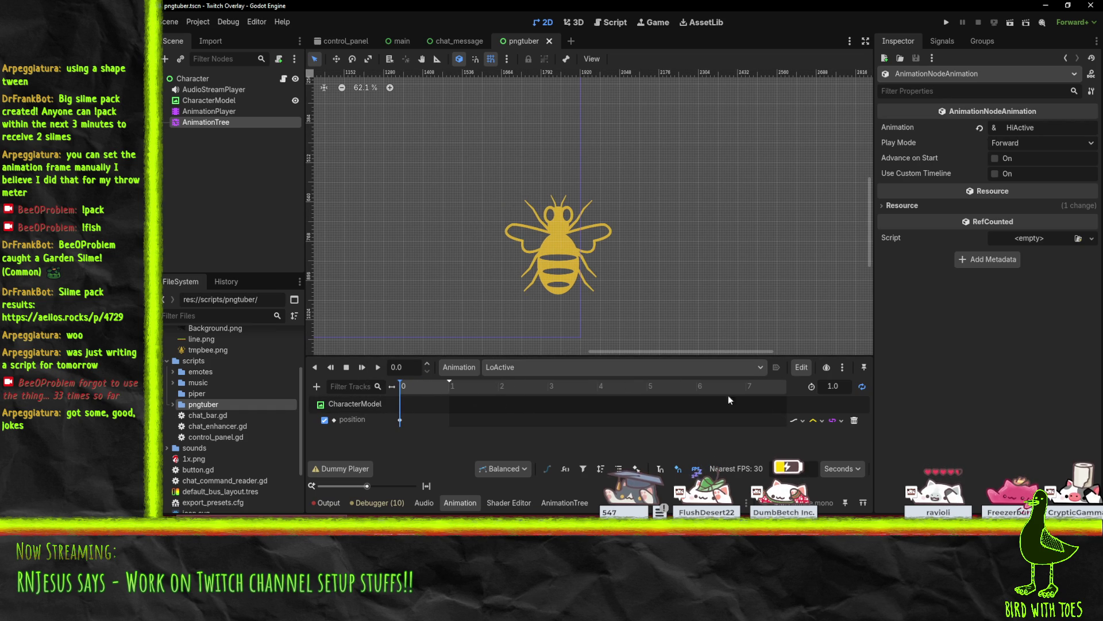
pyautogui.hscroll(-3, 619, 298)
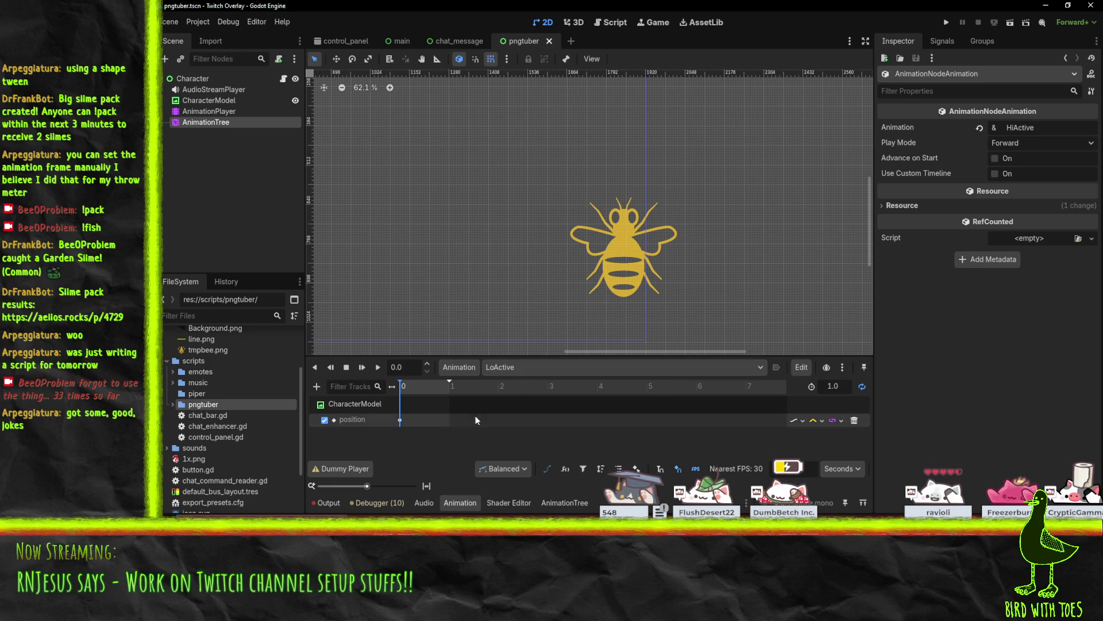
pyautogui.click(832, 387)
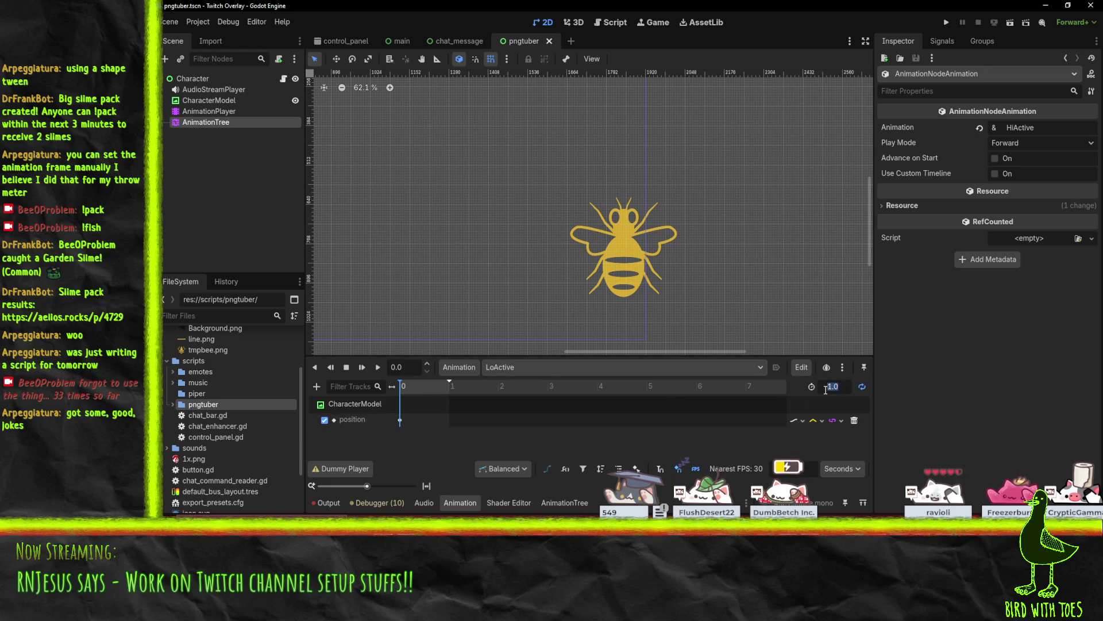
pyautogui.write('2.5')
pyautogui.press('Return')
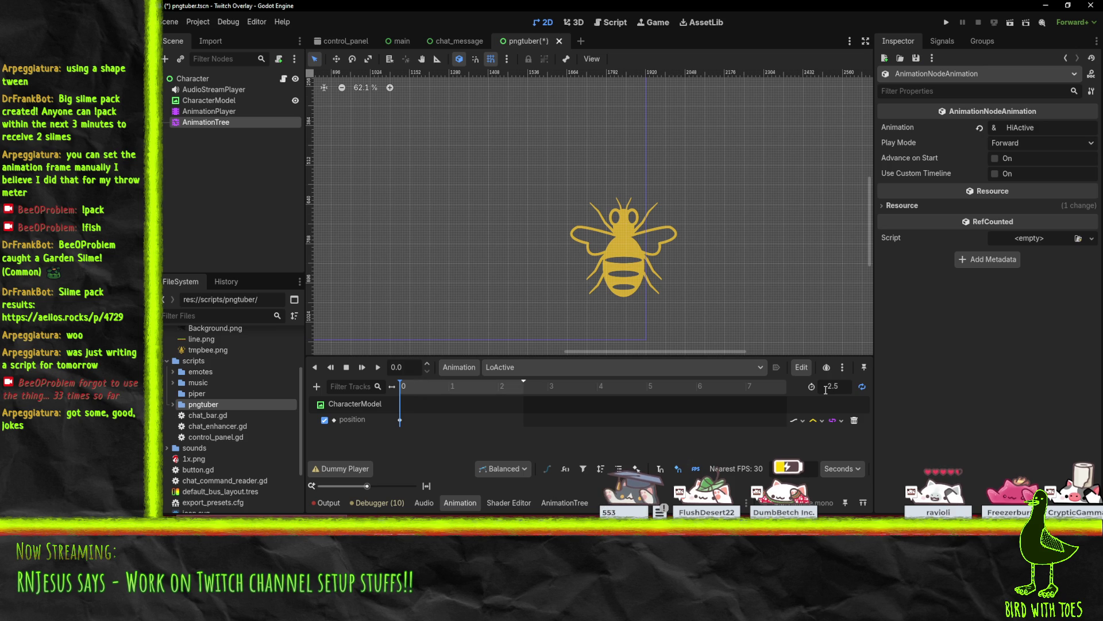
# Zero the first position key's x value and duplicate a key at 2.5 seconds.
pyautogui.click(403, 421)
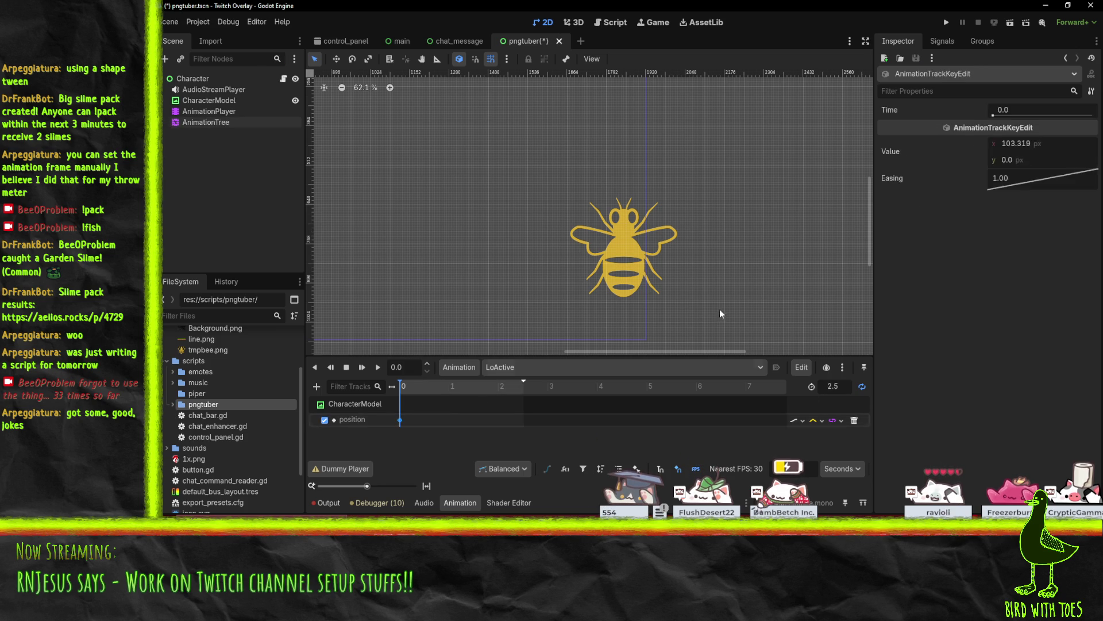
pyautogui.click(1067, 142)
pyautogui.write('0')
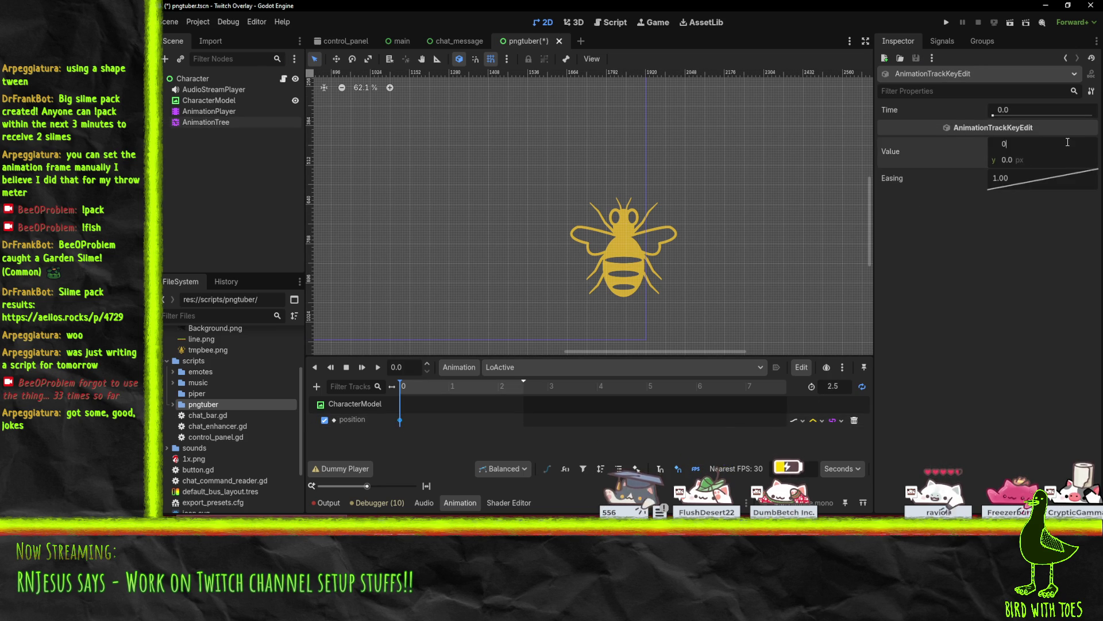
pyautogui.press('Return')
pyautogui.click(558, 386)
pyautogui.hotkey('shift', 'd')
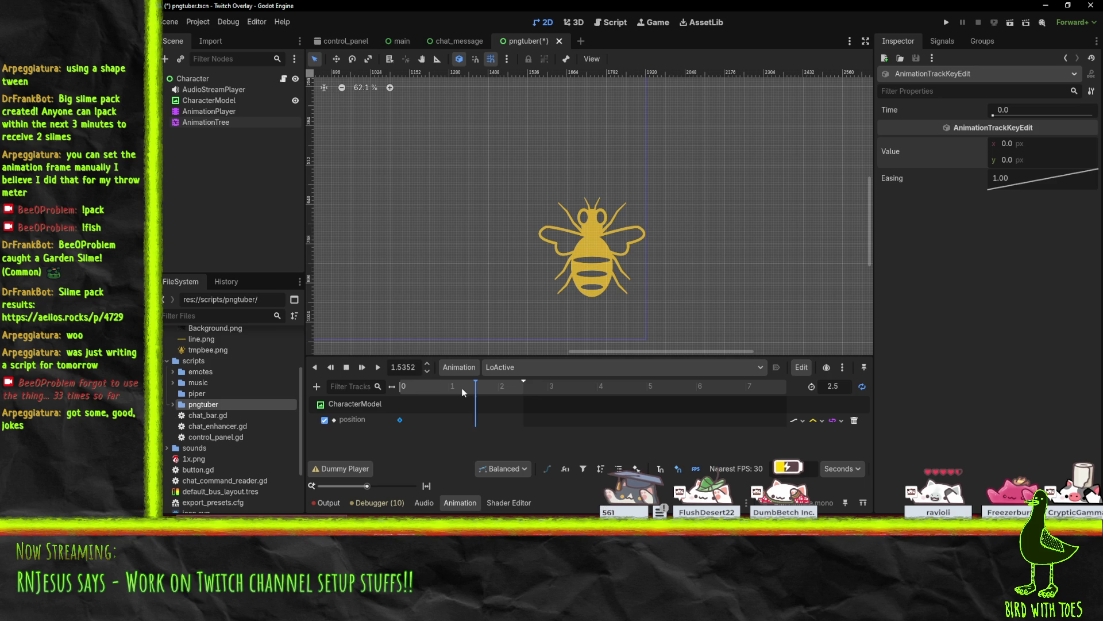
pyautogui.hotkey('ctrl', 'd')
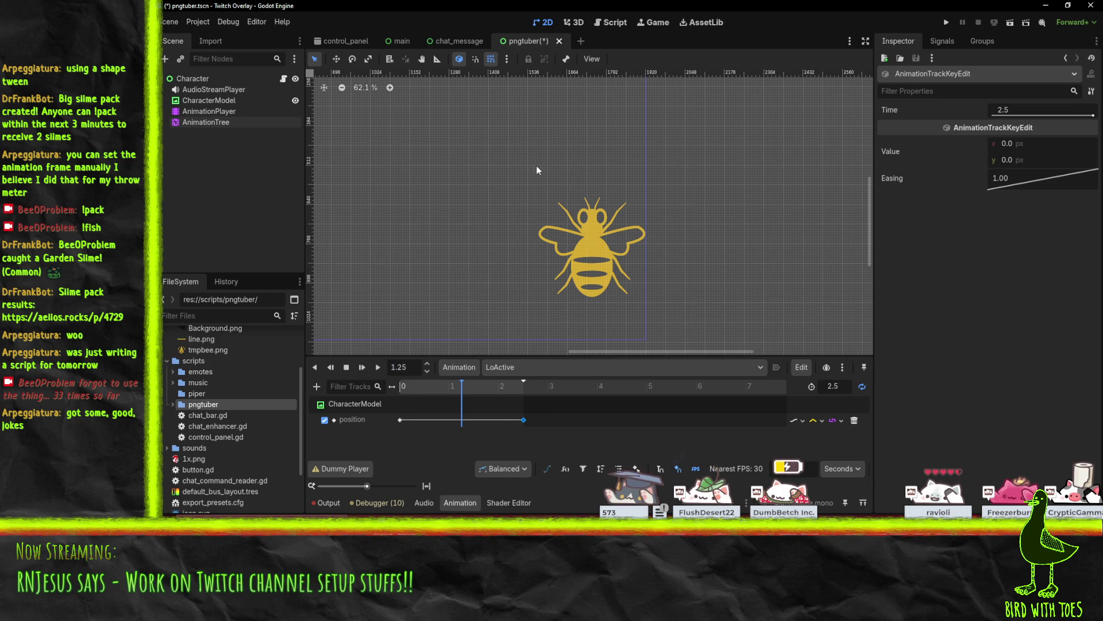
# Insert a middle position key at 1.2 seconds with y 20.
pyautogui.rightClick(460, 419)
pyautogui.click(495, 423)
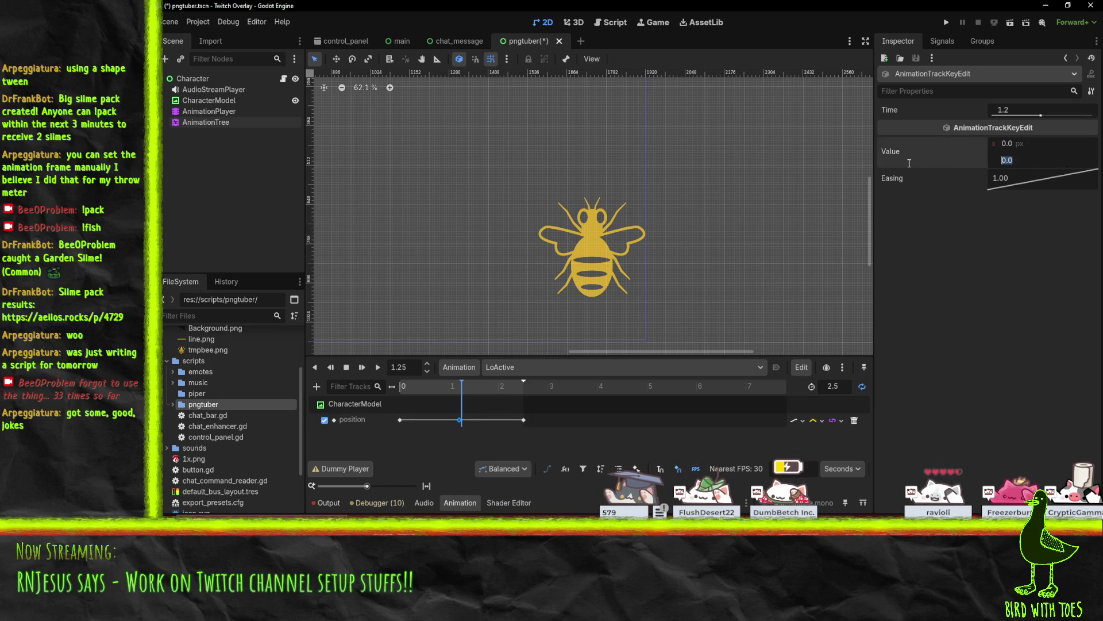
pyautogui.write('20')
pyautogui.press('Return')
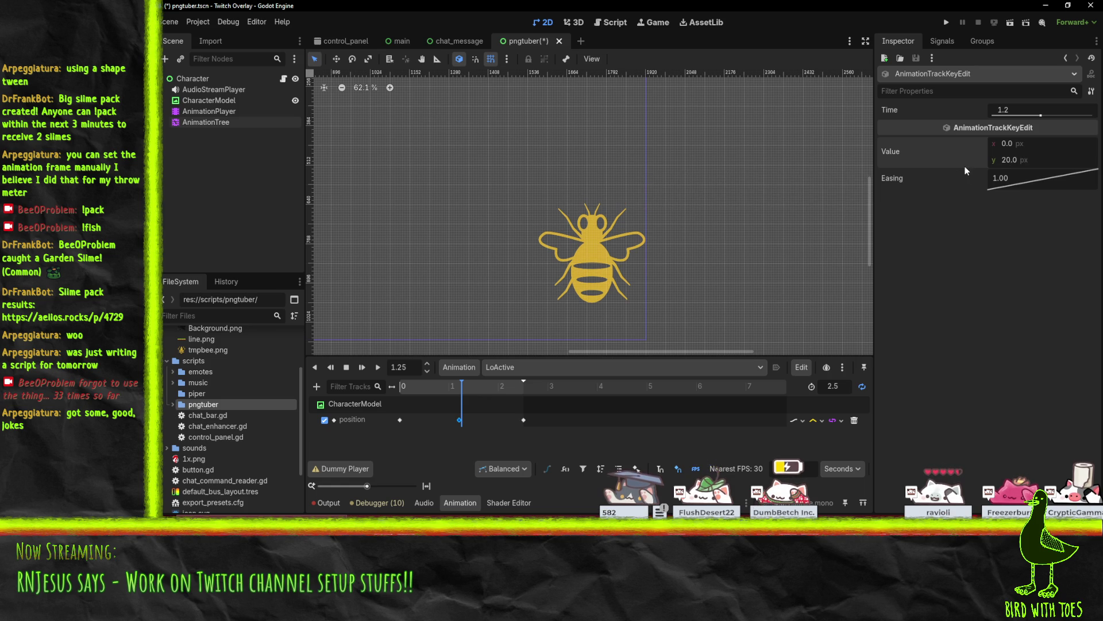
# Set the start and end keys to y -20 and preview the bob.
pyautogui.click(400, 420)
pyautogui.click(1020, 161)
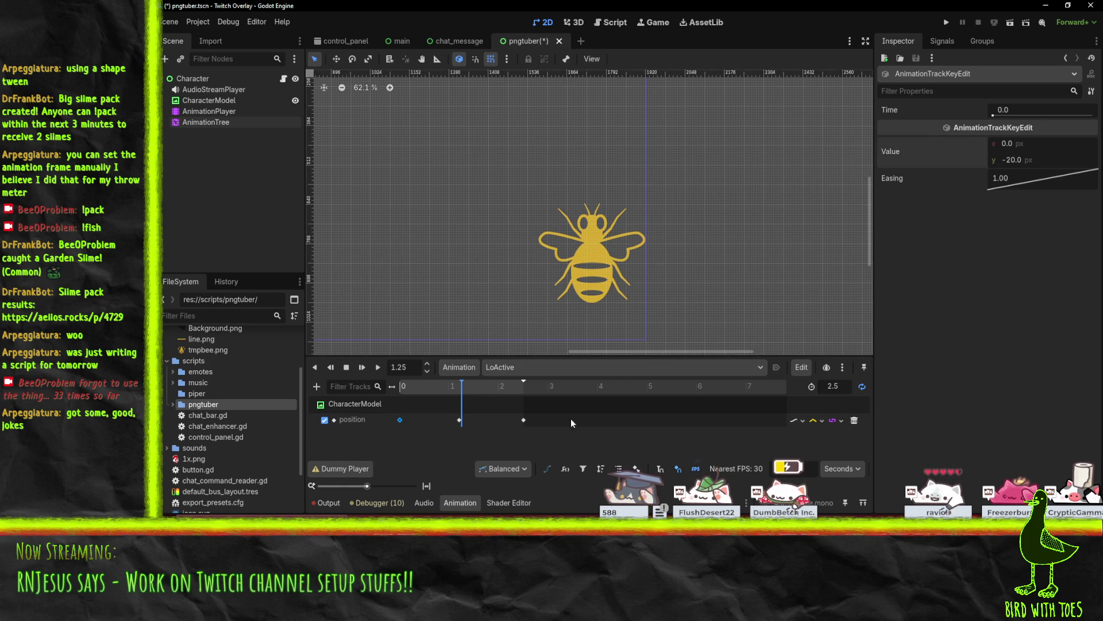
pyautogui.click(523, 420)
pyautogui.click(1038, 156)
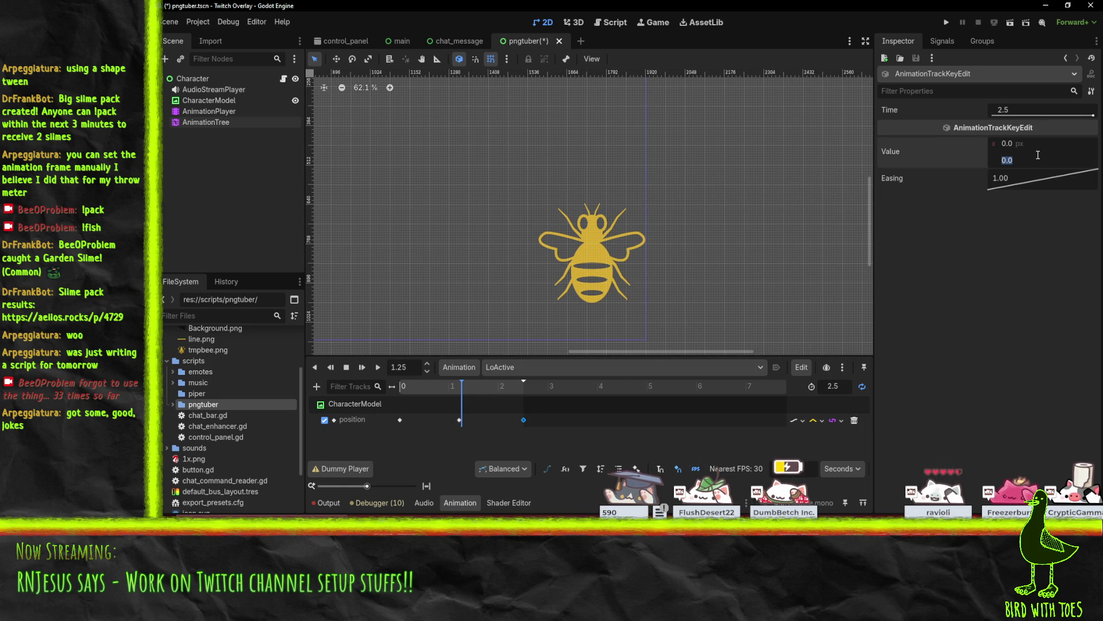
pyautogui.write('-20')
pyautogui.press('Return')
pyautogui.click(379, 370)
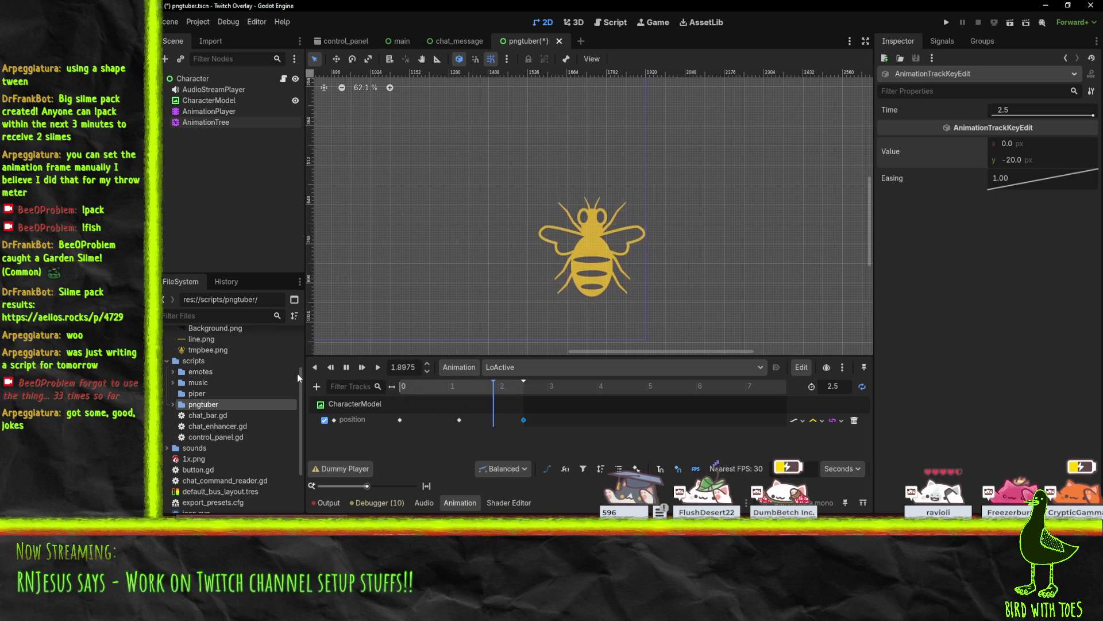
pyautogui.click(344, 369)
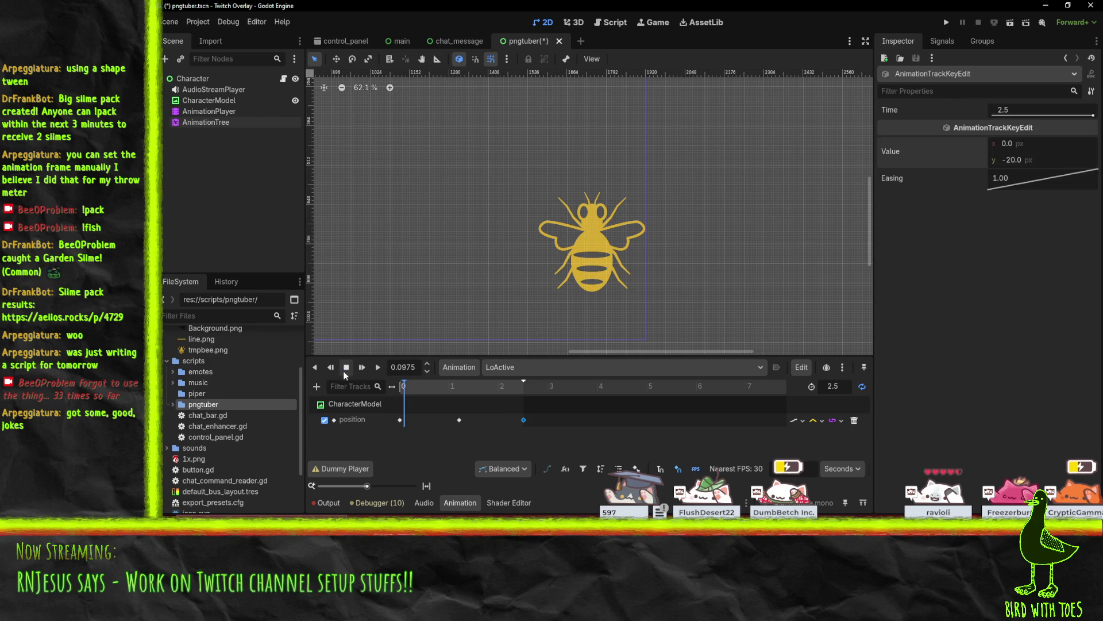
pyautogui.click(549, 367)
# In MidActive, add position keys at about 0.5 and 1 second.
pyautogui.click(550, 423)
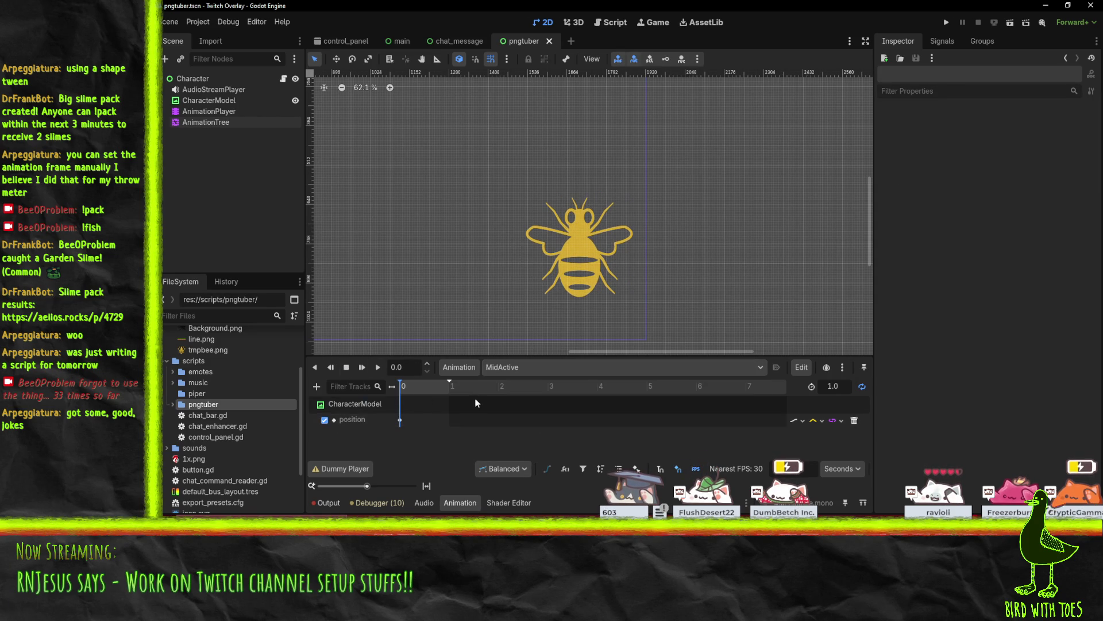
pyautogui.click(848, 391)
pyautogui.click(400, 419)
pyautogui.click(451, 421)
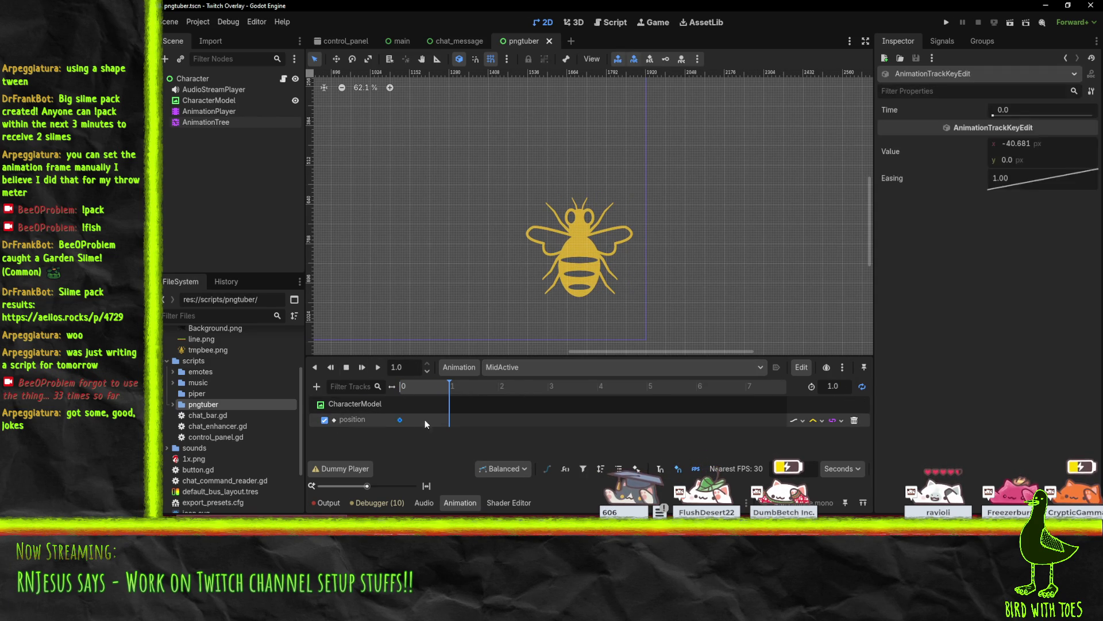
pyautogui.hotkey('ctrl', 'd')
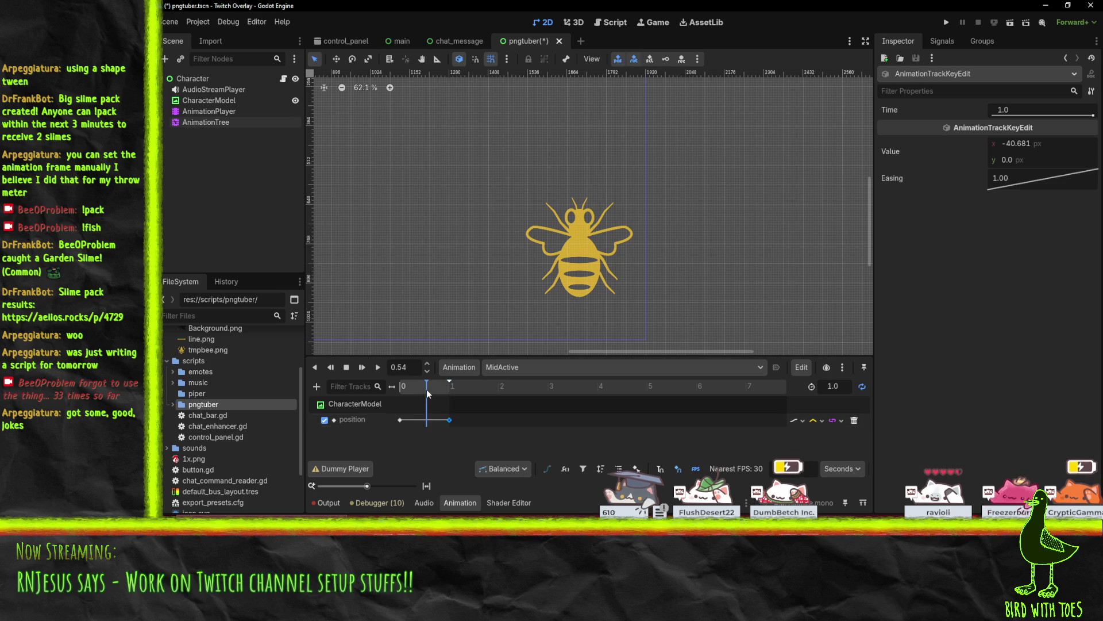
pyautogui.rightClick(423, 420)
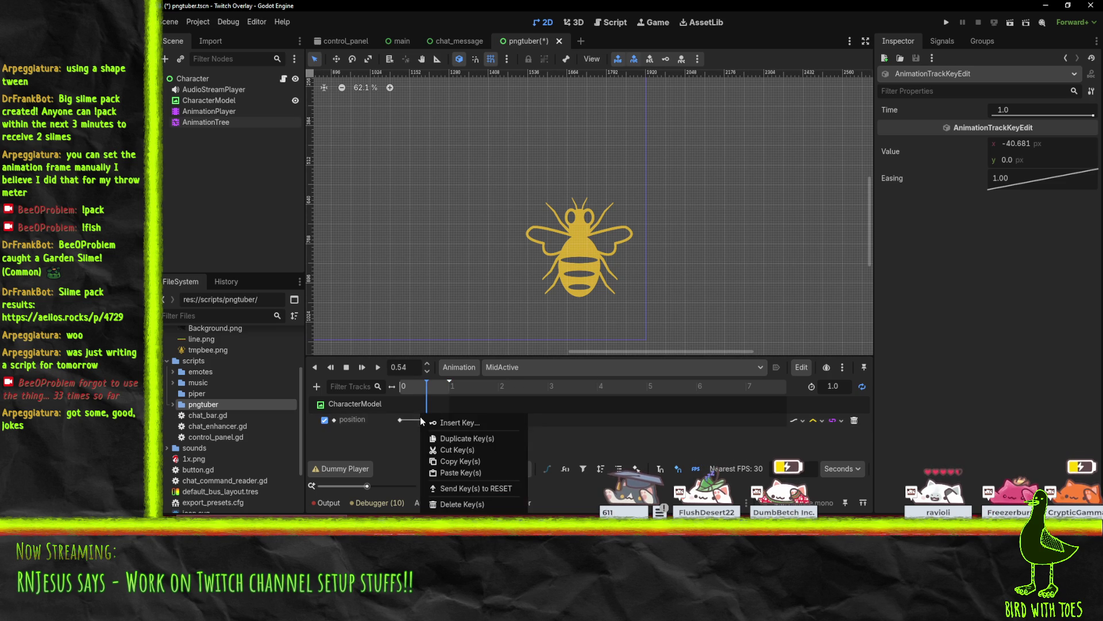
pyautogui.click(435, 422)
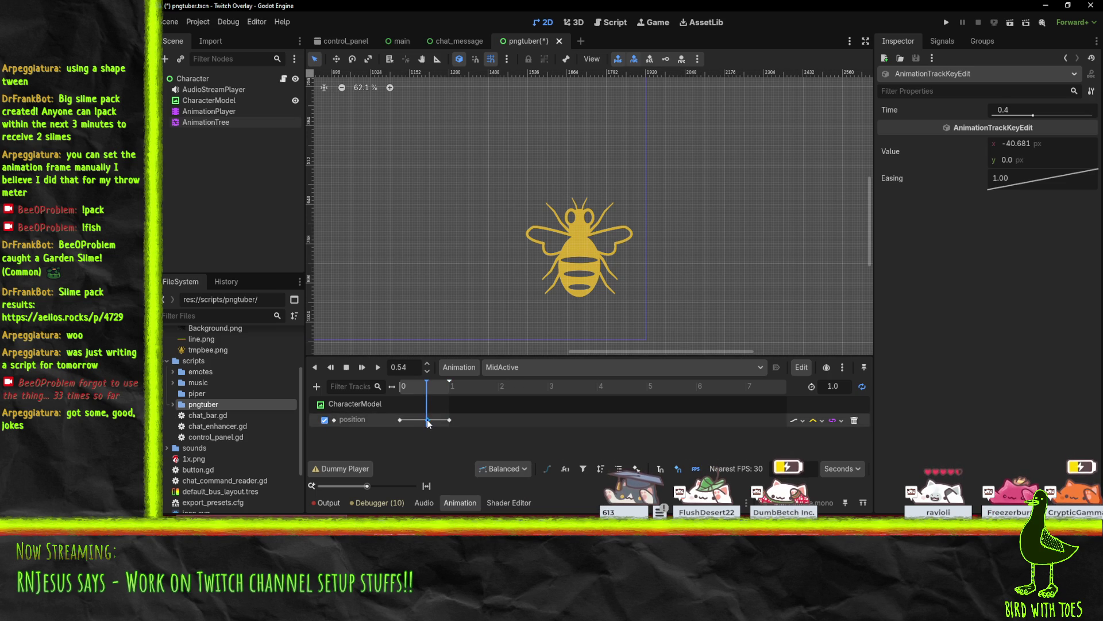
pyautogui.hotkey('ctrl', 'd')
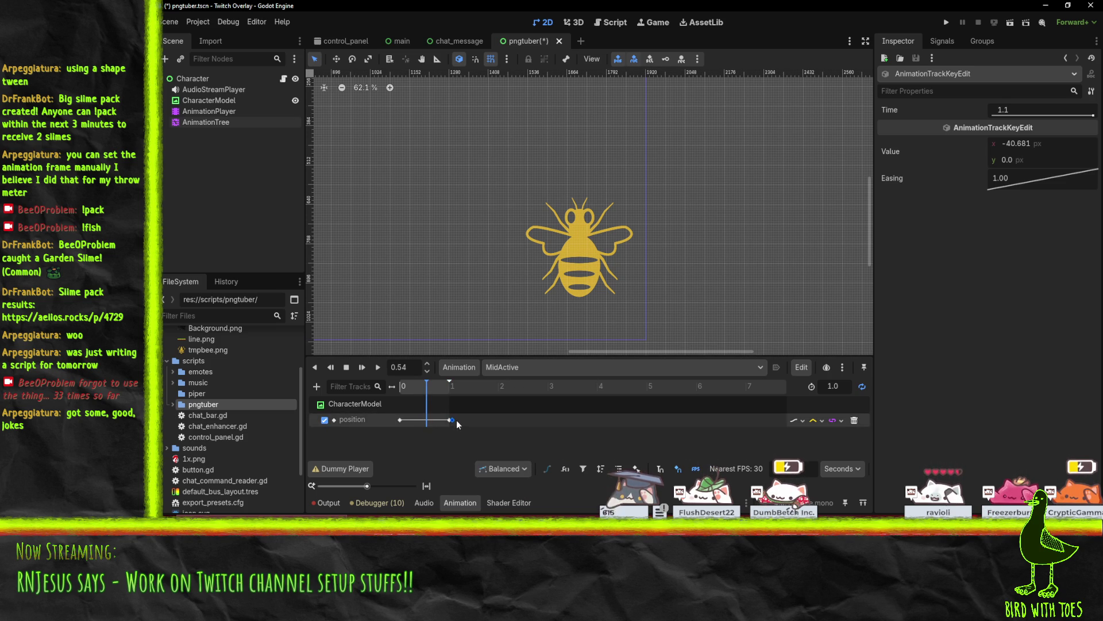
pyautogui.click(427, 423)
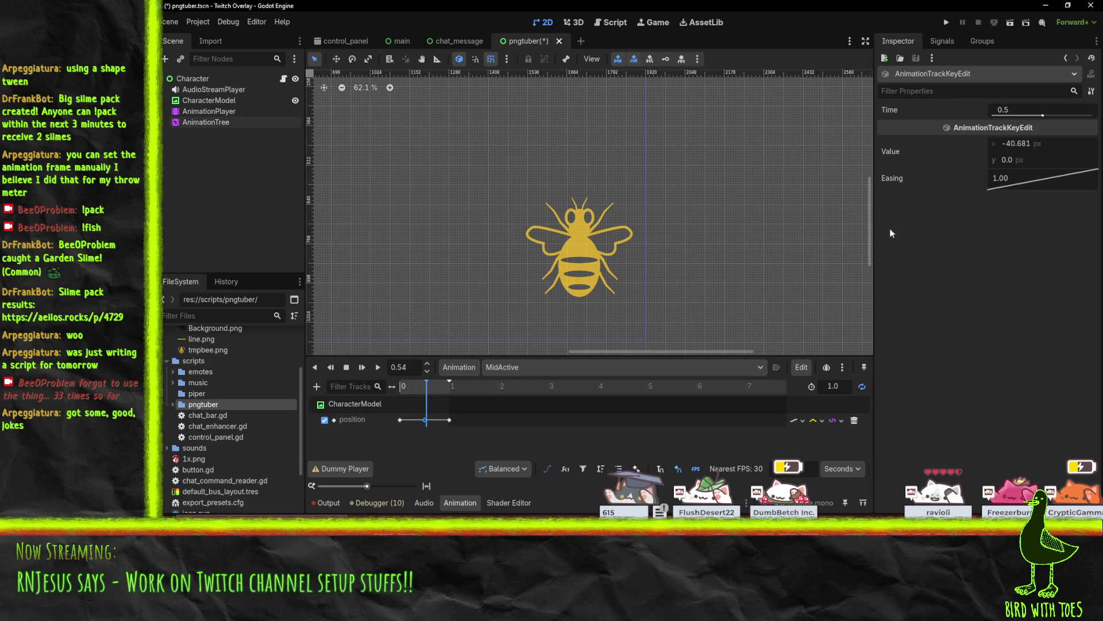
# Zero the first and middle keys' x values and set the middle key to y -100.
pyautogui.click(400, 420)
pyautogui.click(1062, 144)
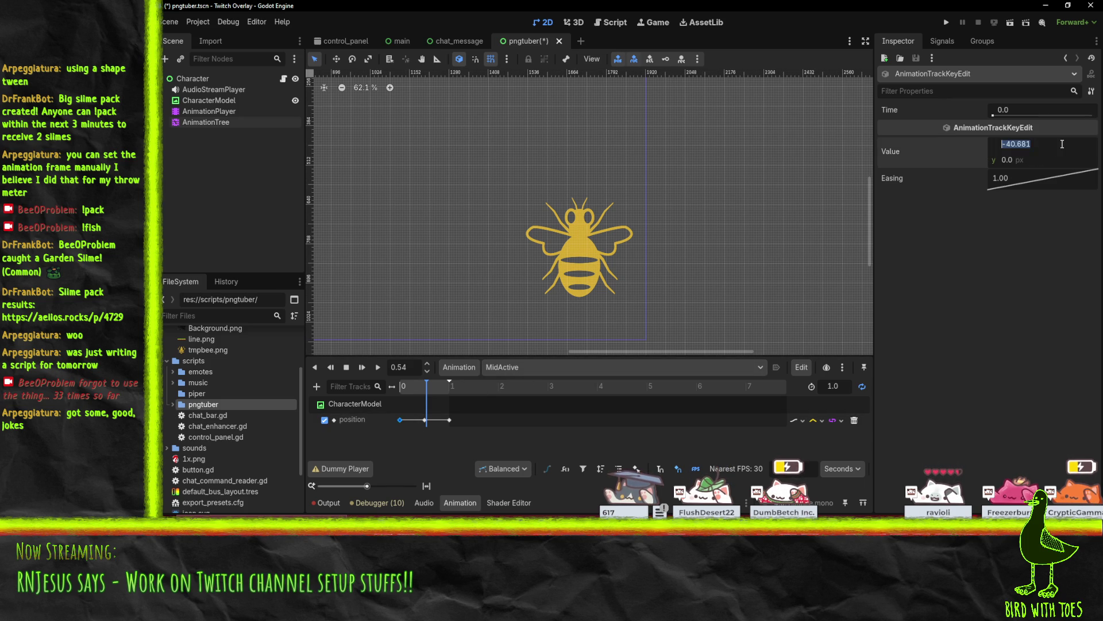
pyautogui.write('0')
pyautogui.press('Return')
pyautogui.click(425, 420)
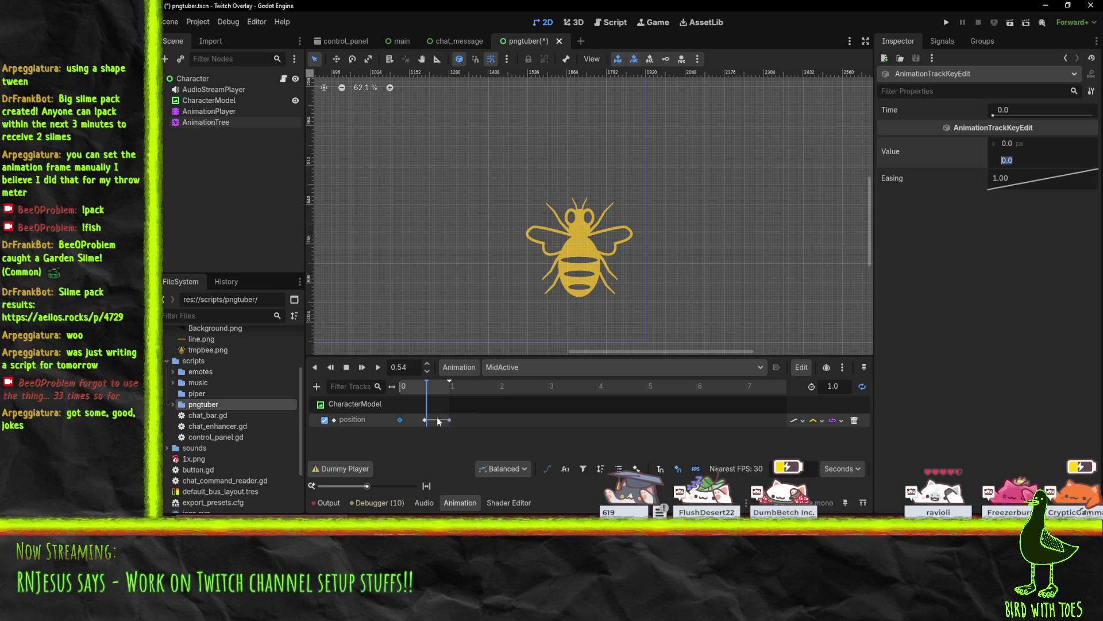
pyautogui.click(1037, 143)
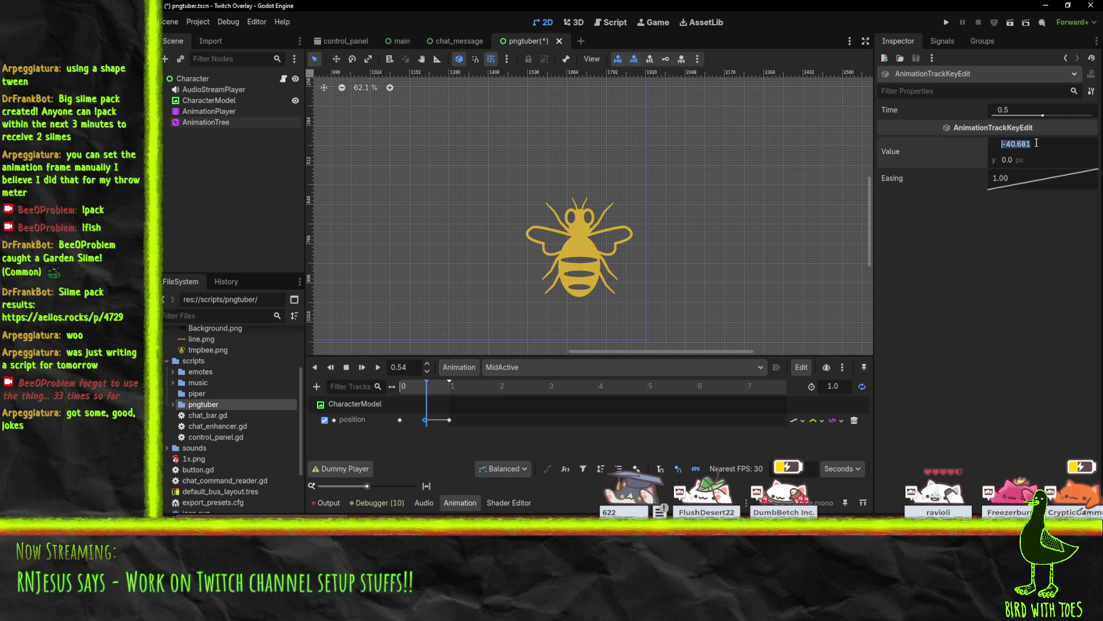
pyautogui.write('0')
pyautogui.press('Return')
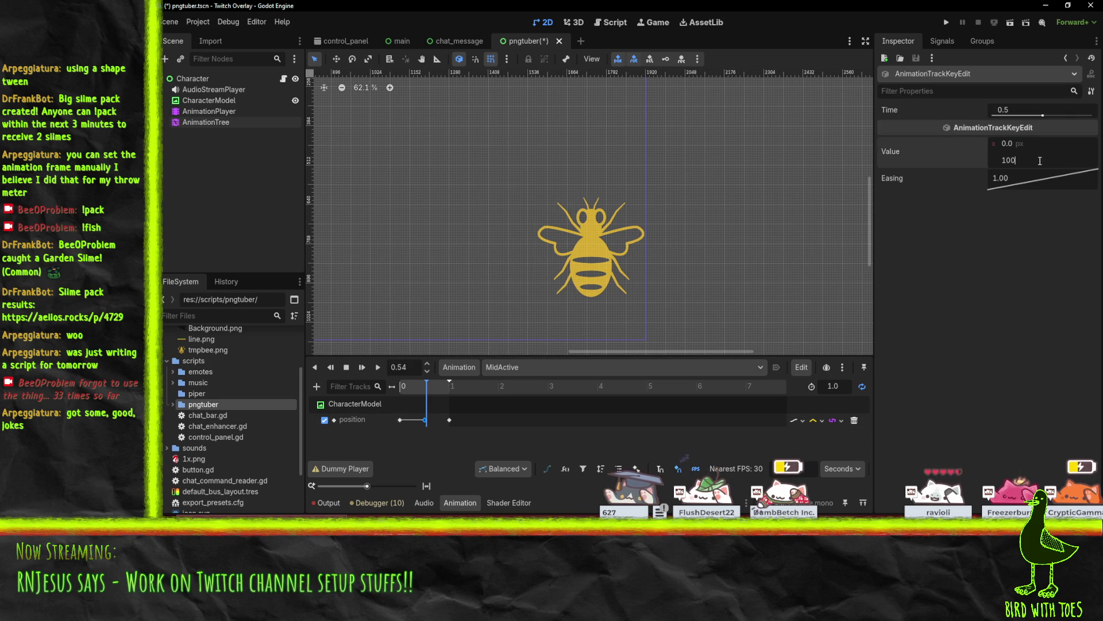
pyautogui.press('Return')
pyautogui.click(1039, 161)
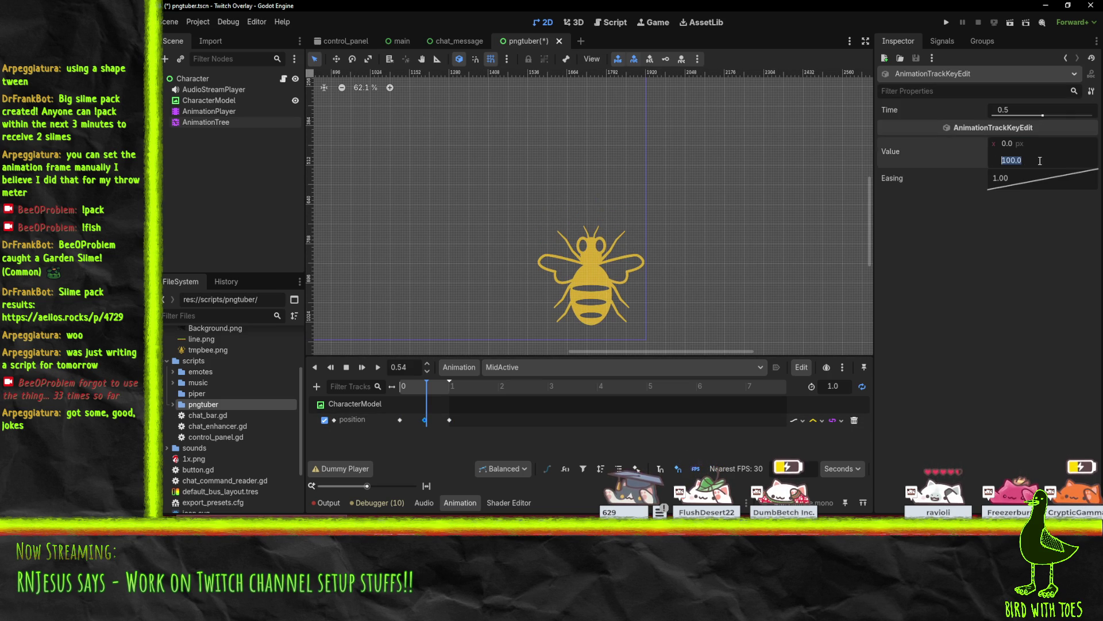
pyautogui.press('Return')
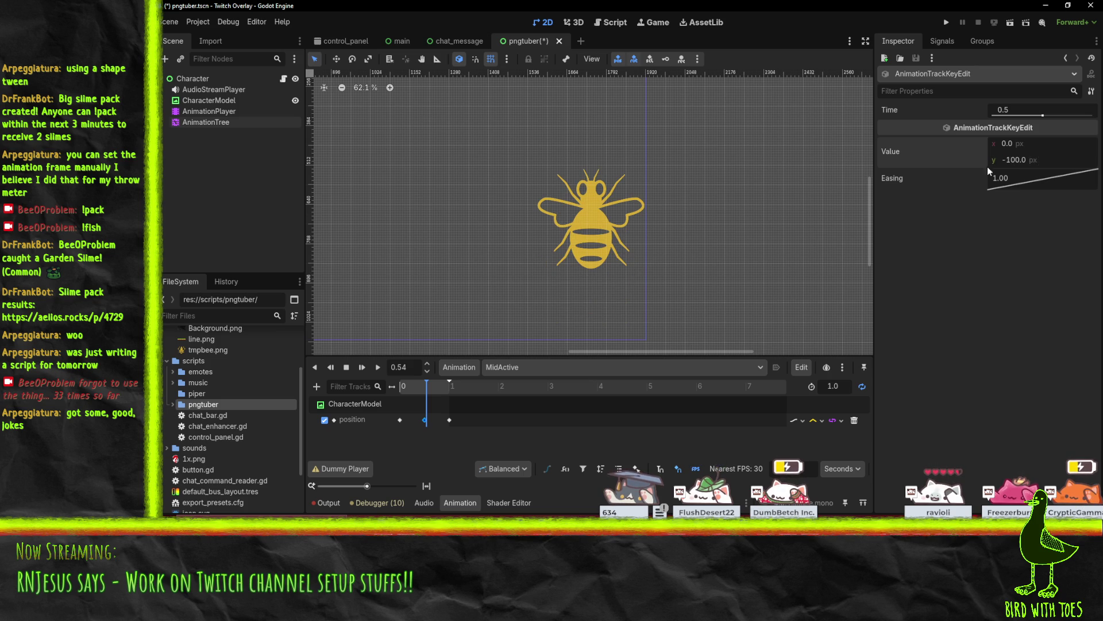
# Zero the 1-second key's x value, preview MidActive, and switch to HiActive.
pyautogui.click(448, 420)
pyautogui.click(1038, 145)
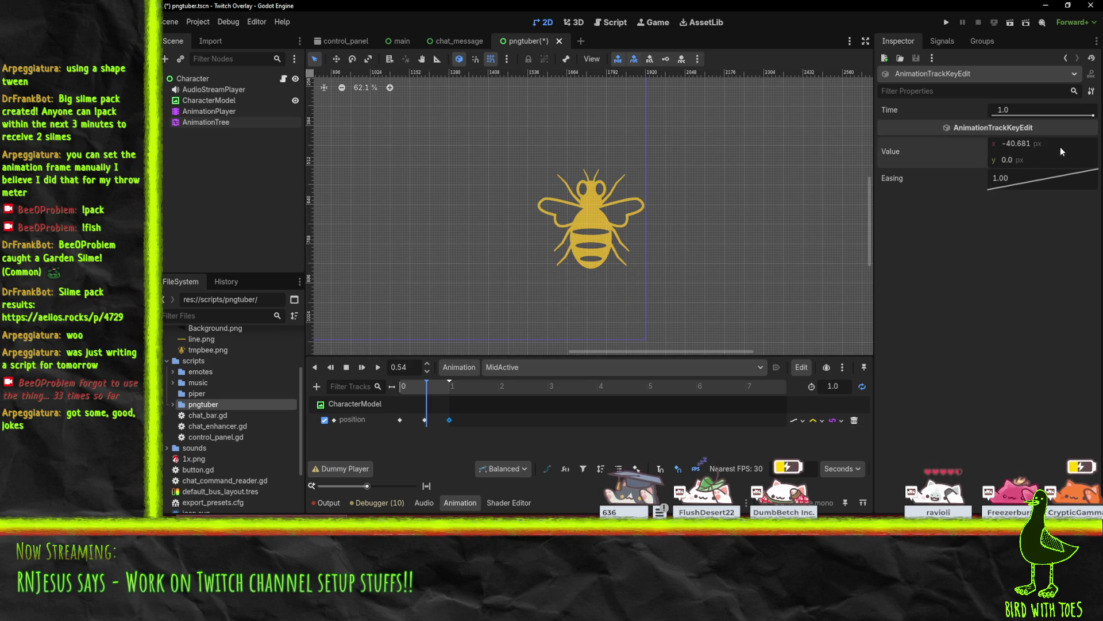
pyautogui.write('0')
pyautogui.press('Return')
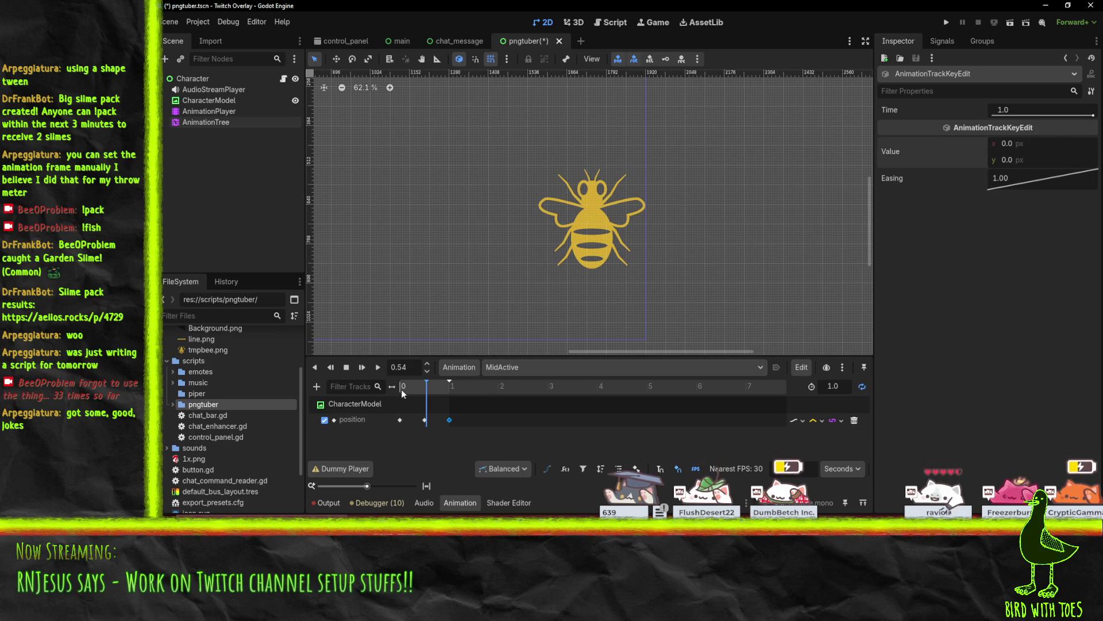
pyautogui.moveTo(429, 388); pyautogui.dragTo(400, 388)
pyautogui.click(377, 367)
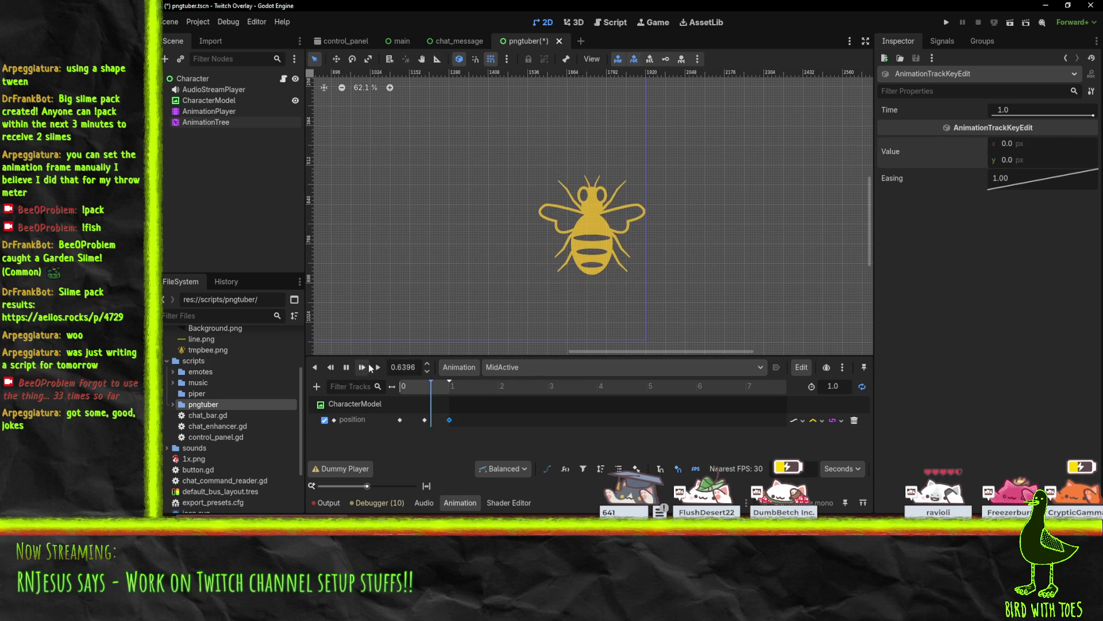
pyautogui.click(346, 368)
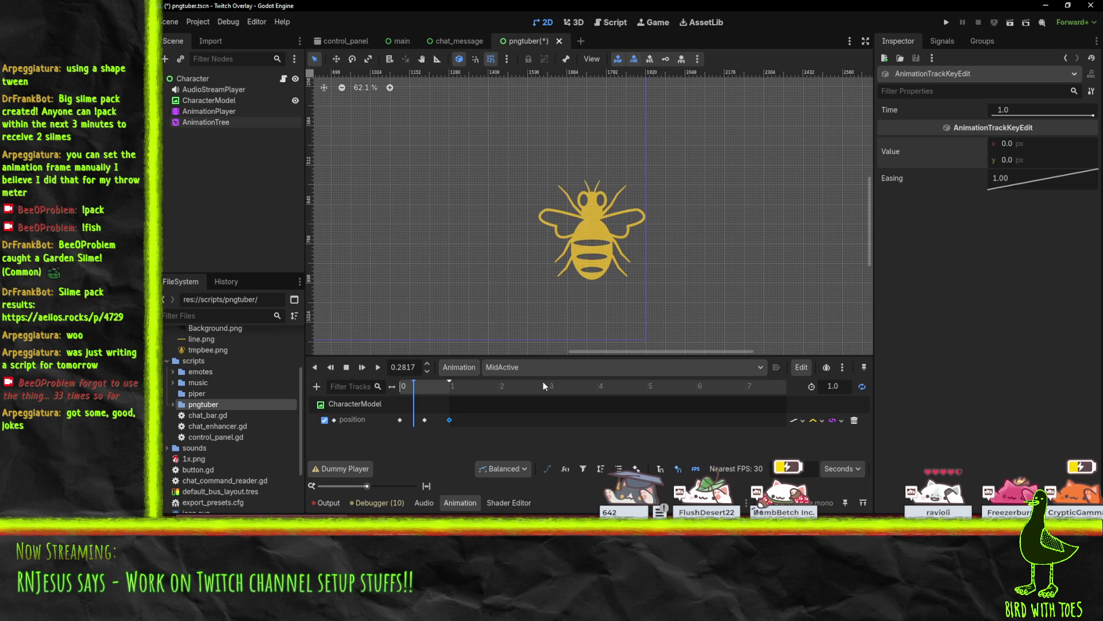
pyautogui.click(537, 368)
pyautogui.click(532, 386)
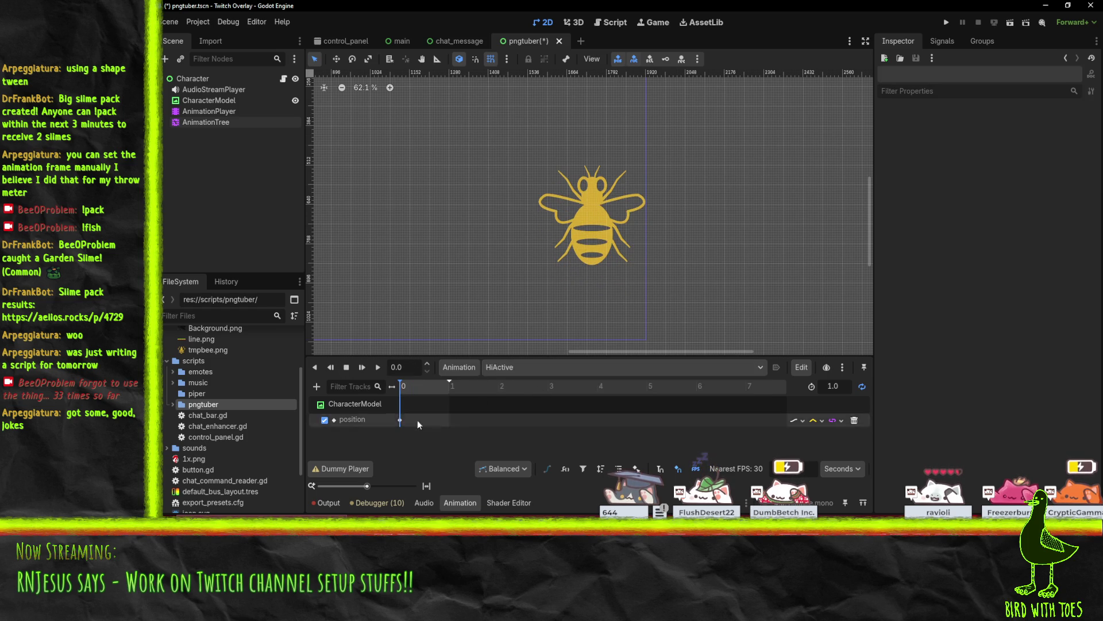
# Shorten the HiActive animation length to 0.6 seconds.
pyautogui.click(399, 420)
pyautogui.click(833, 386)
pyautogui.write('0.5')
pyautogui.press('Return')
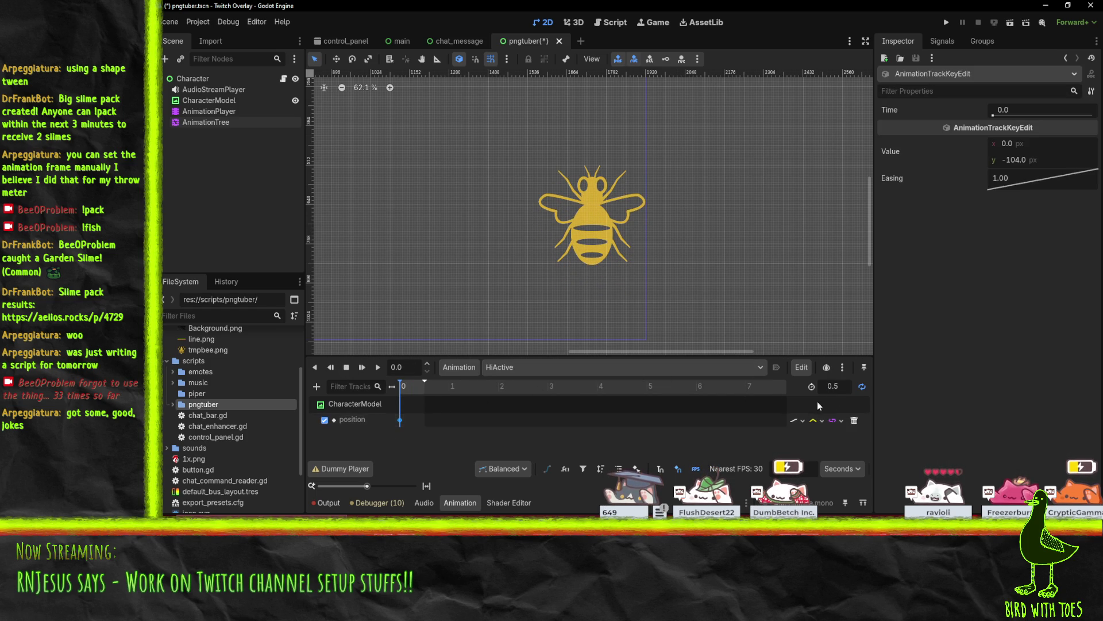
pyautogui.write('.6')
pyautogui.press('Return')
# Add a position keyframe at 0.6 seconds with x value 0.
pyautogui.click(435, 397)
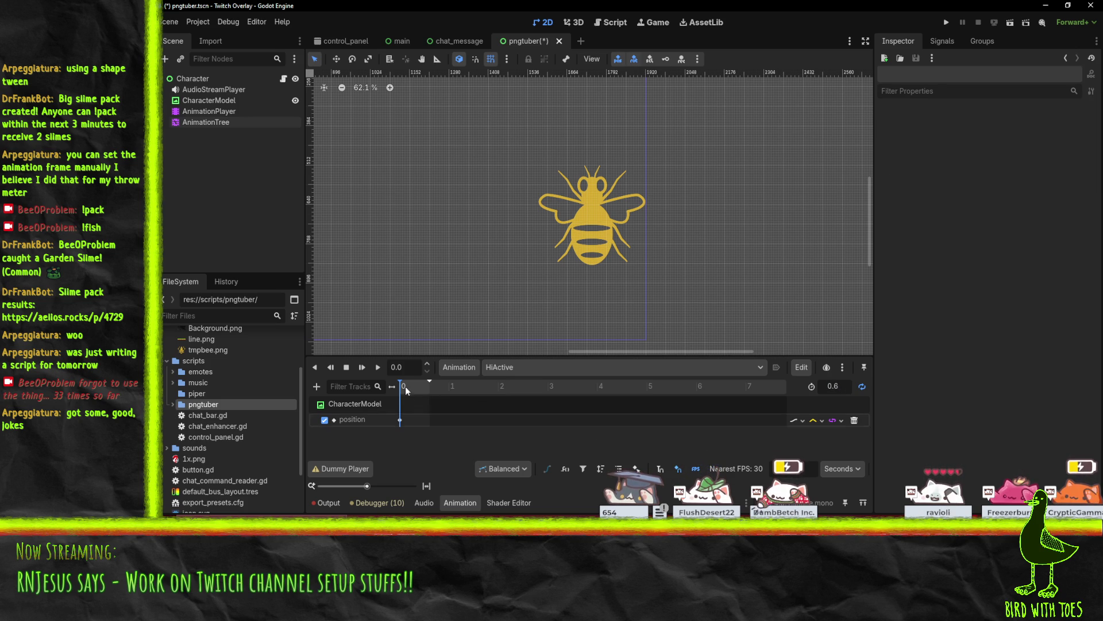
pyautogui.doubleClick(429, 420)
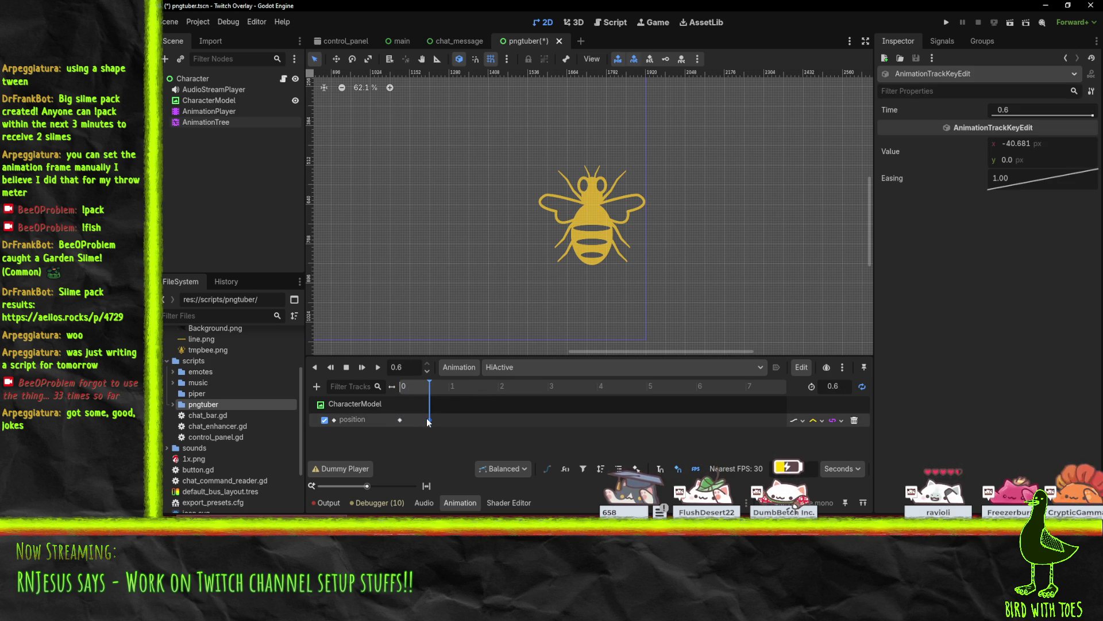
pyautogui.click(1029, 143)
pyautogui.write('0')
pyautogui.press('Return')
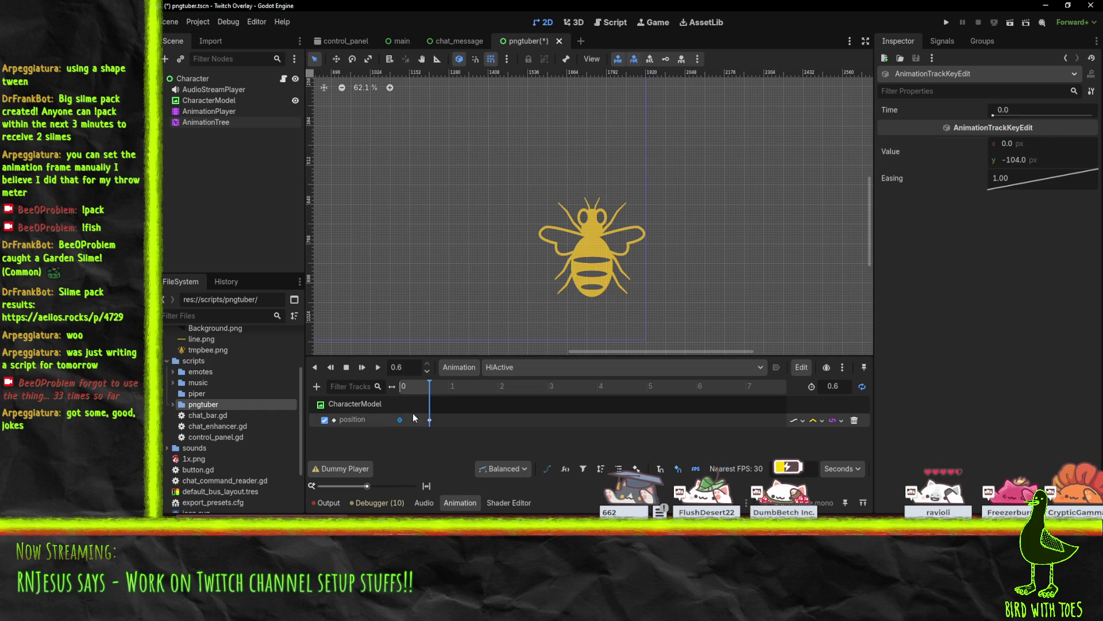
# Insert a middle position keyframe near 0.27 seconds and set its y value to 0.
pyautogui.click(417, 386)
pyautogui.moveTo(417, 389); pyautogui.dragTo(416, 389)
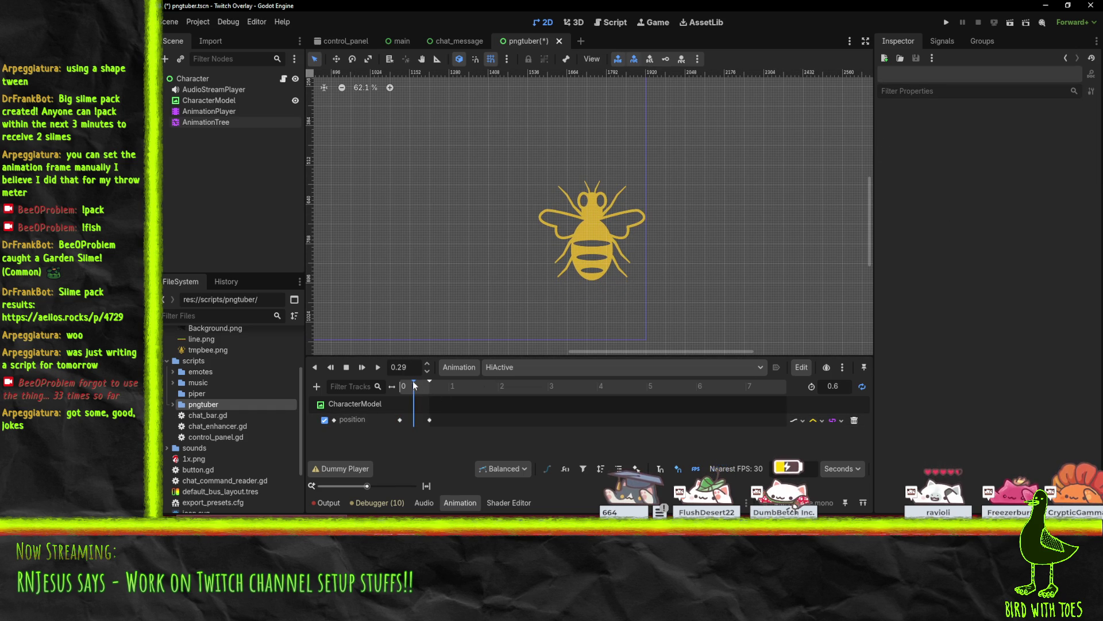
pyautogui.rightClick(410, 420)
pyautogui.click(425, 429)
pyautogui.click(400, 420)
pyautogui.moveTo(410, 420); pyautogui.dragTo(414, 420)
pyautogui.click(1040, 161)
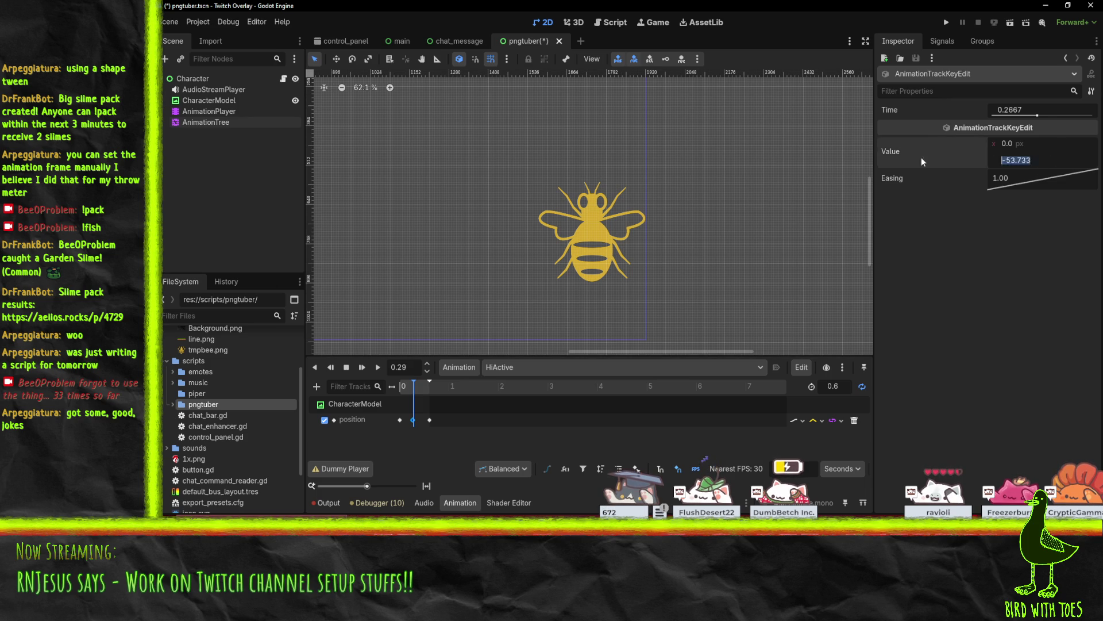
pyautogui.write('0')
pyautogui.press('Return')
# Change the middle keyframe's y value to -100 and edit the start keyframe's y value.
pyautogui.click(400, 421)
pyautogui.click(1026, 161)
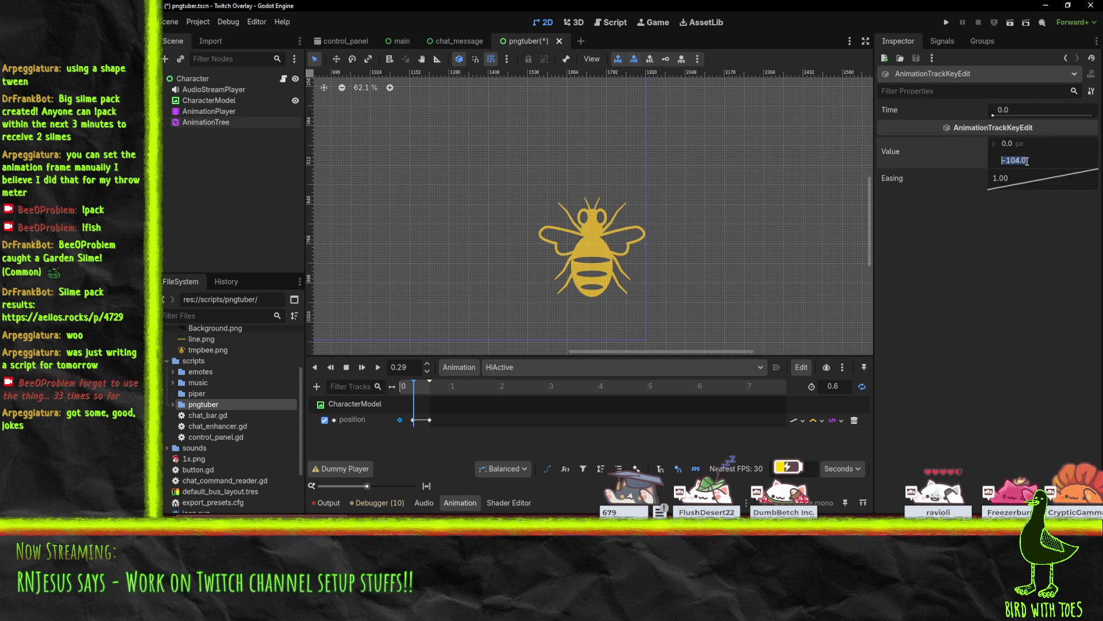
pyautogui.click(414, 420)
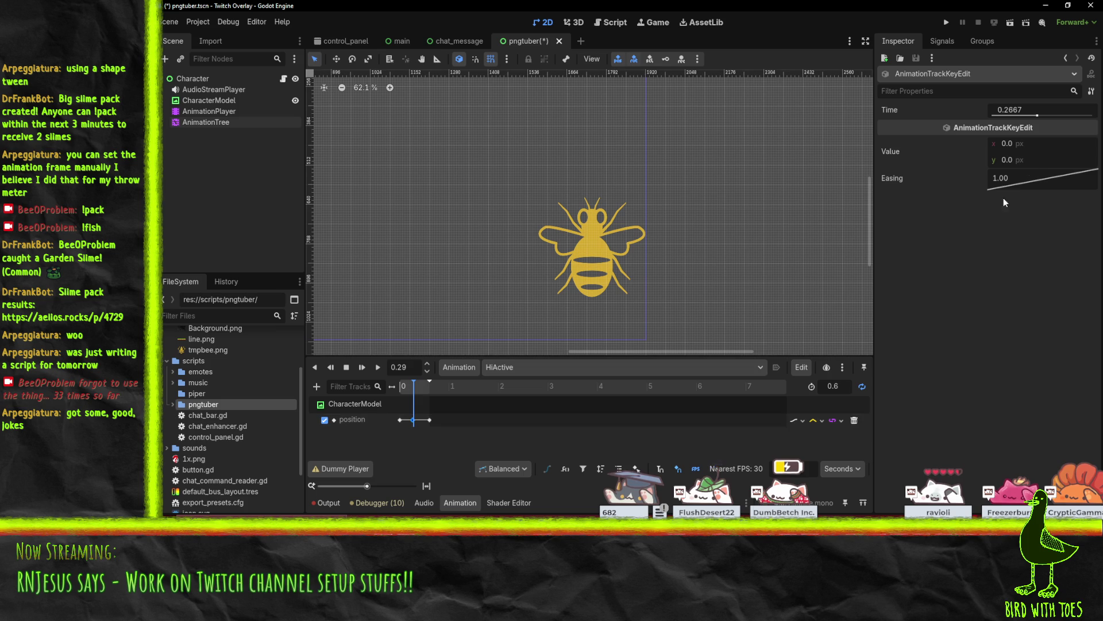
pyautogui.doubleClick(1041, 158)
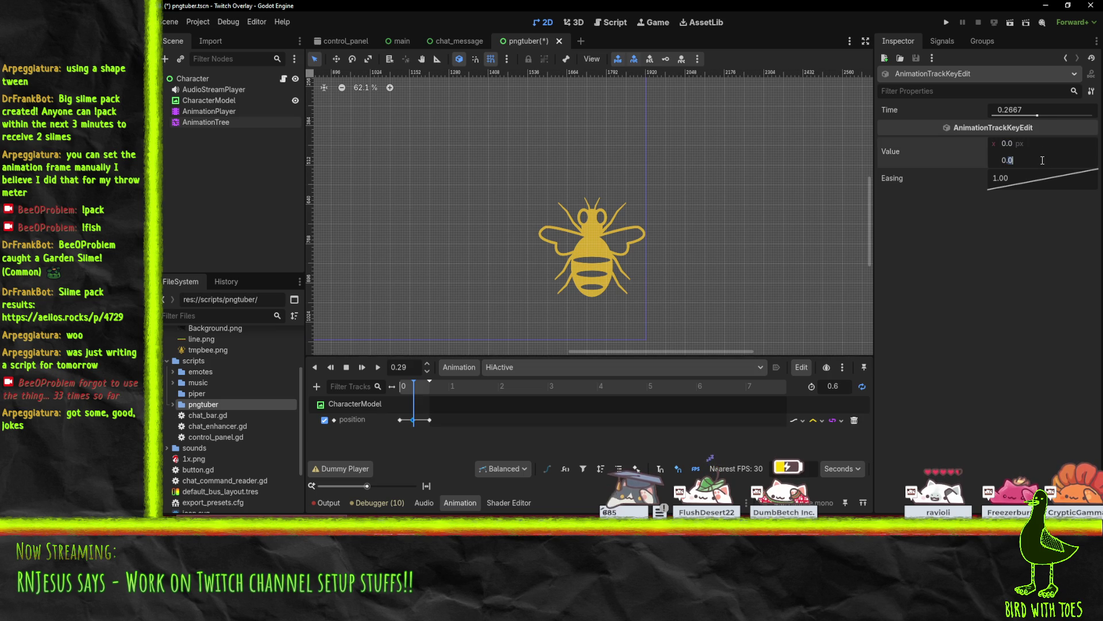
pyautogui.write('-')
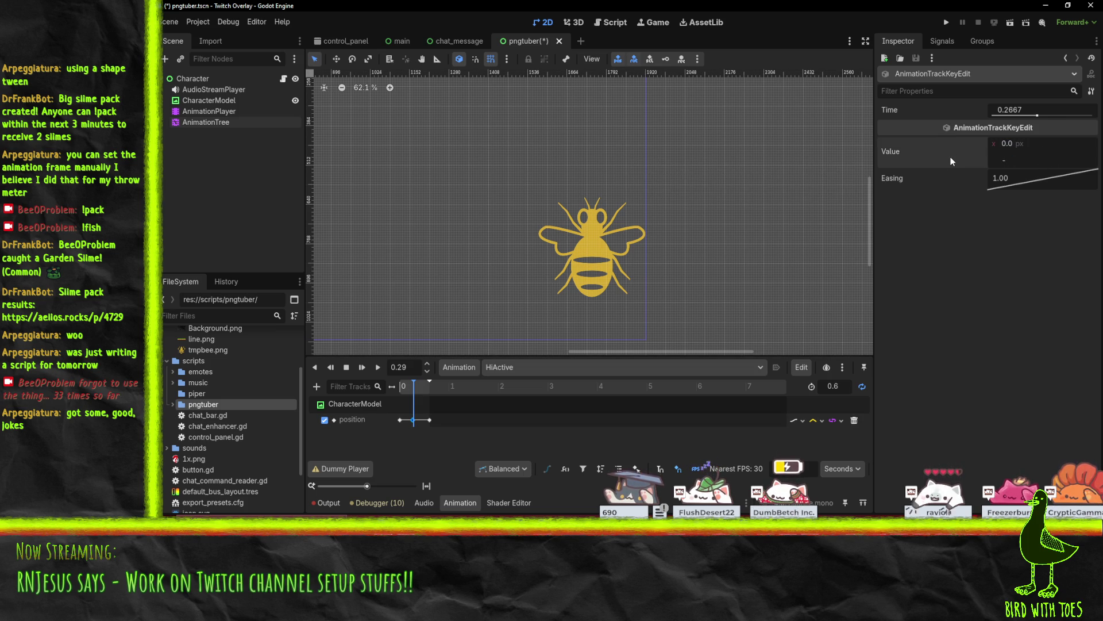
pyautogui.write('100')
pyautogui.press('Return')
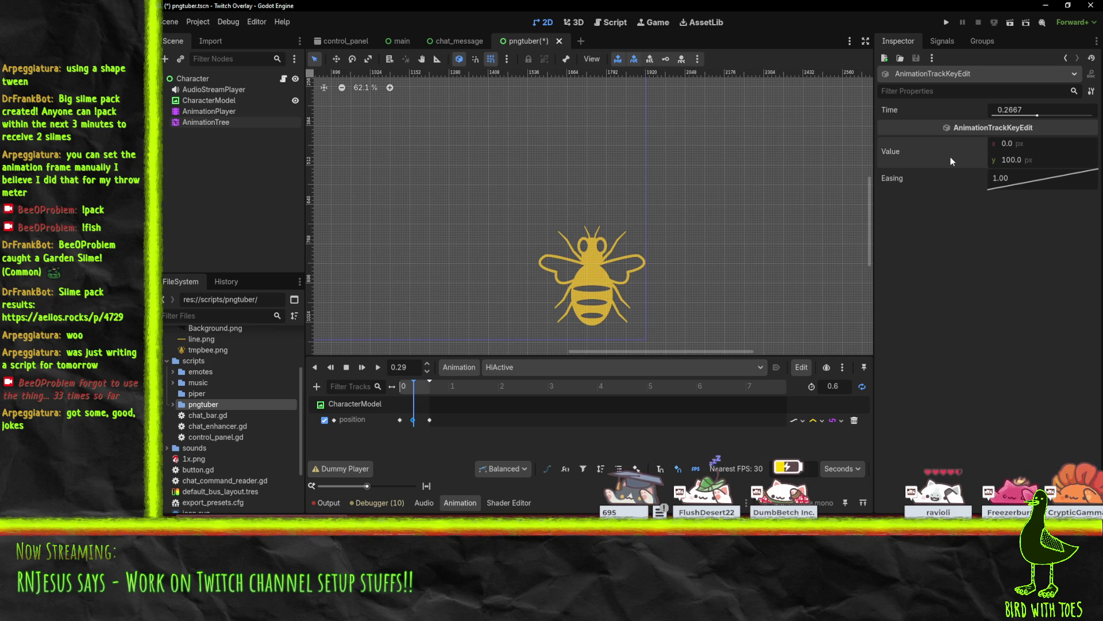
pyautogui.click(400, 420)
pyautogui.click(1056, 158)
# Set HiActive's 0.6 s keyframe vertical value to 80 and preview the animation.
pyautogui.click(430, 419)
pyautogui.click(1029, 155)
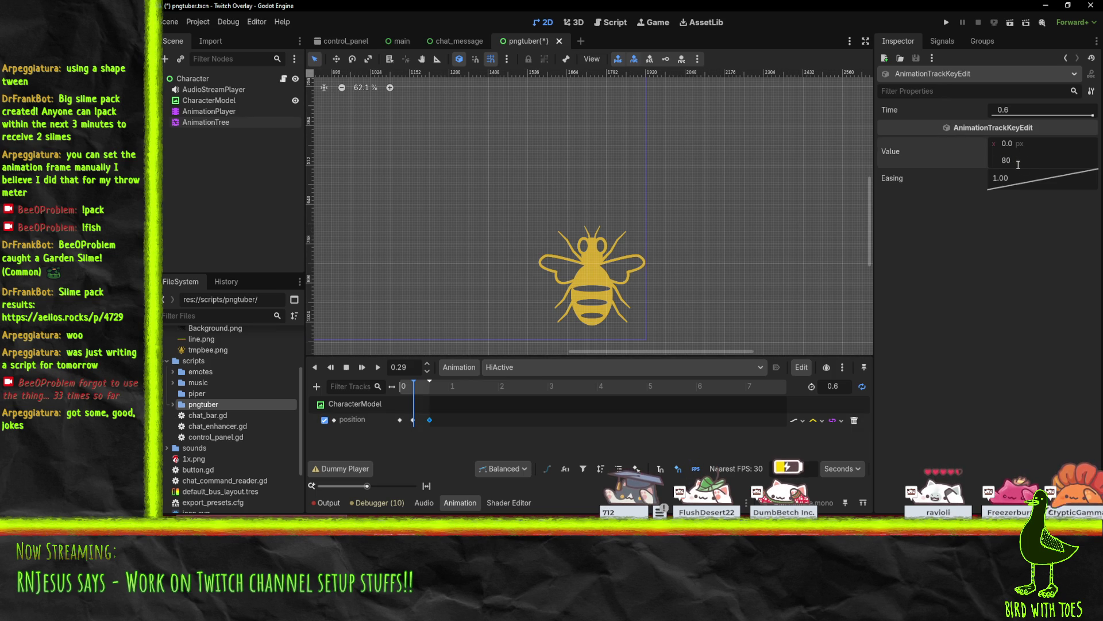
pyautogui.press('Return')
pyautogui.click(377, 367)
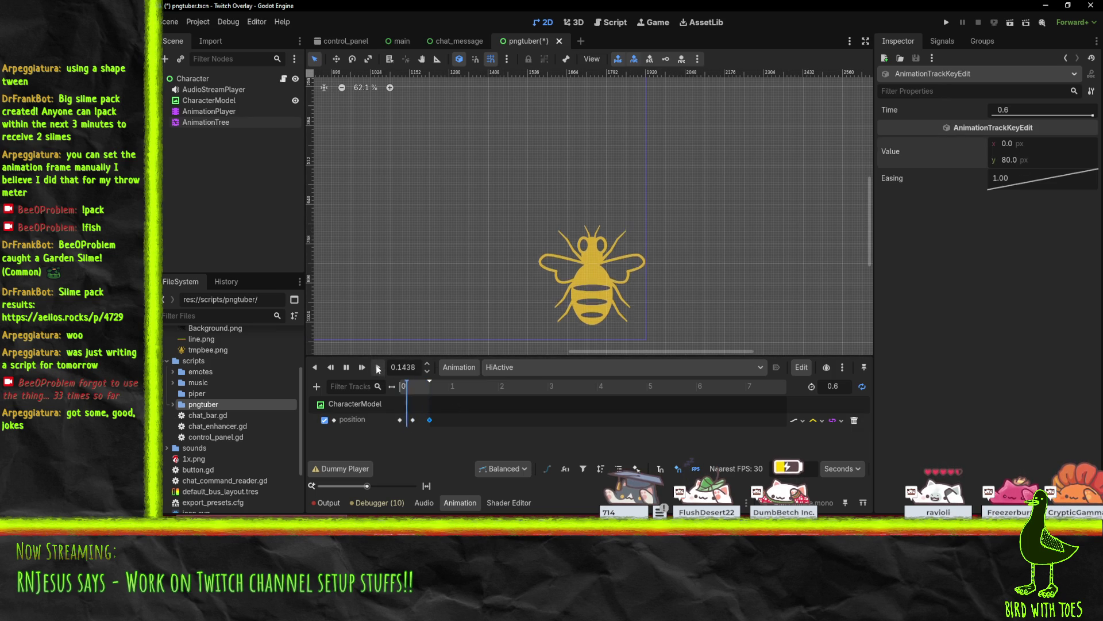
pyautogui.click(346, 367)
# Set the 0.0 s HiActive keyframe's Value y to -80.
pyautogui.click(413, 420)
pyautogui.click(400, 419)
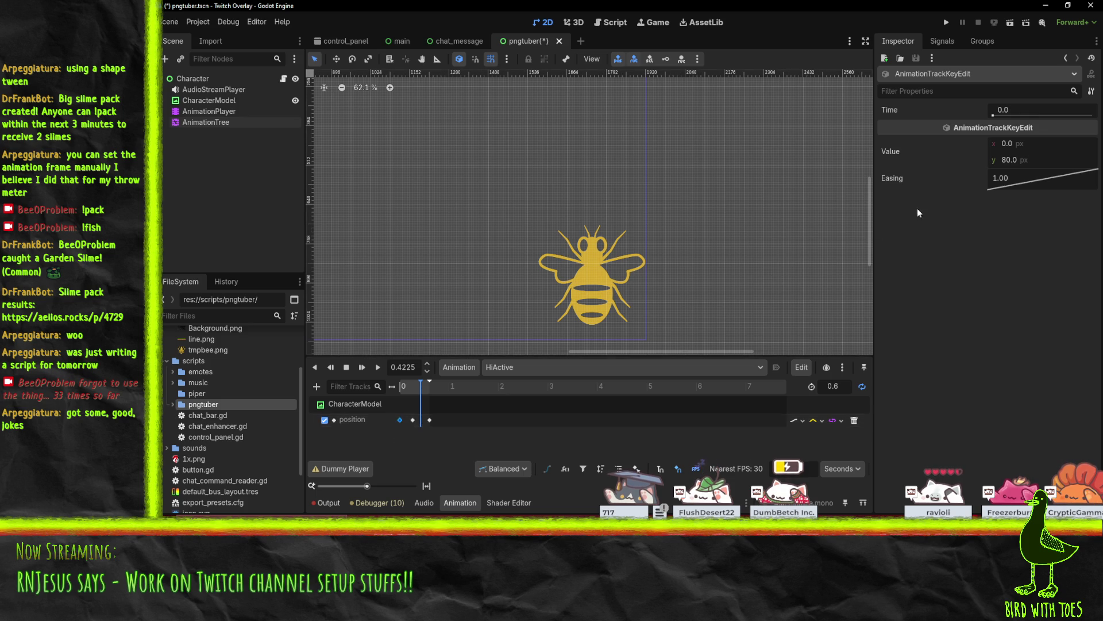
pyautogui.click(1009, 160)
pyautogui.write('-80')
pyautogui.press('Return')
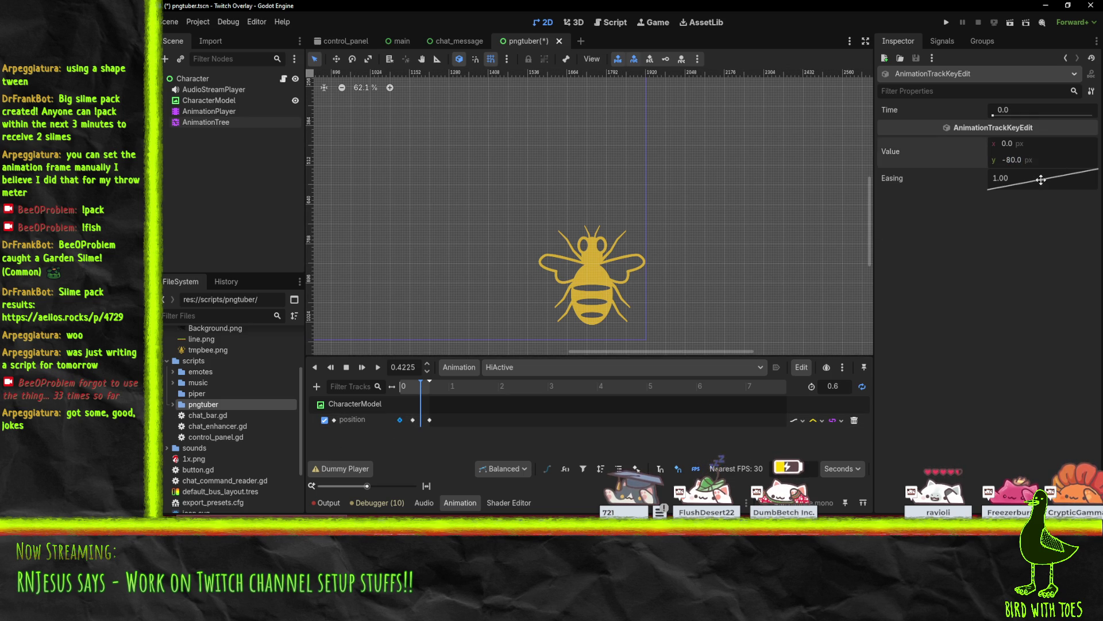
# Set the 0.6 s keyframe's Value y to -80, preview, save the scene and run the project.
pyautogui.click(430, 420)
pyautogui.click(1048, 161)
pyautogui.write('-80')
pyautogui.press('Return')
pyautogui.click(379, 366)
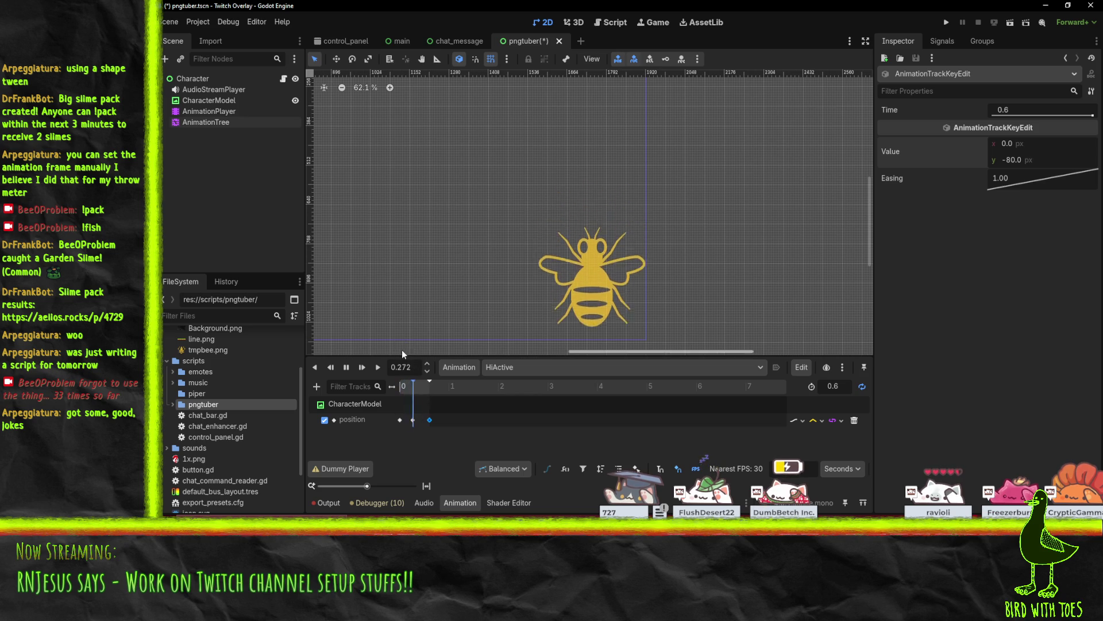
pyautogui.click(345, 370)
pyautogui.hotkey('ctrl', 's')
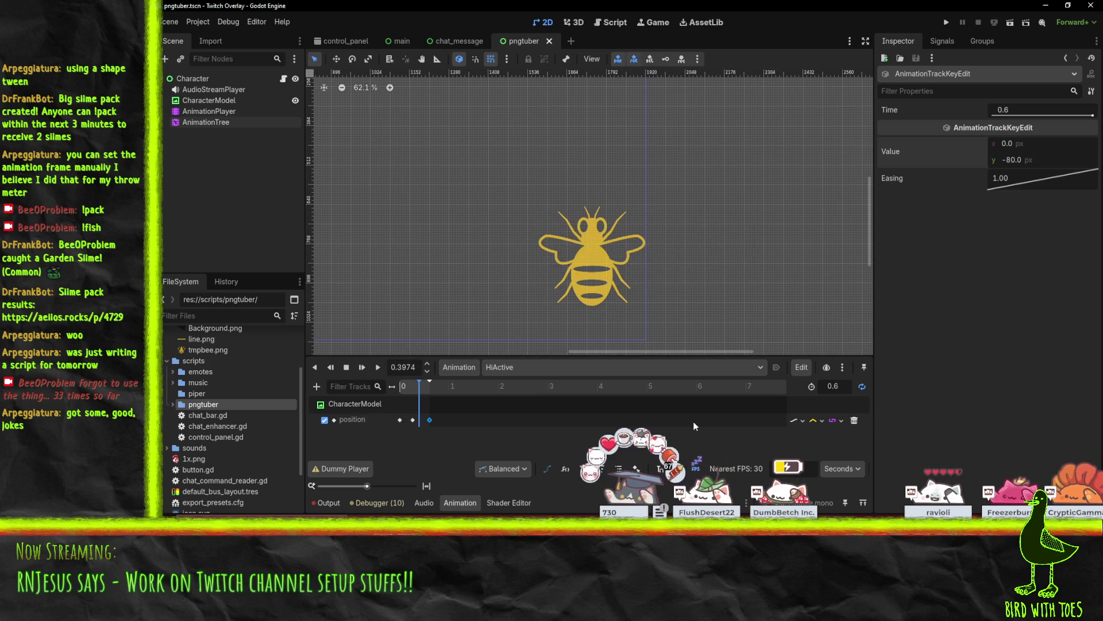
pyautogui.click(948, 23)
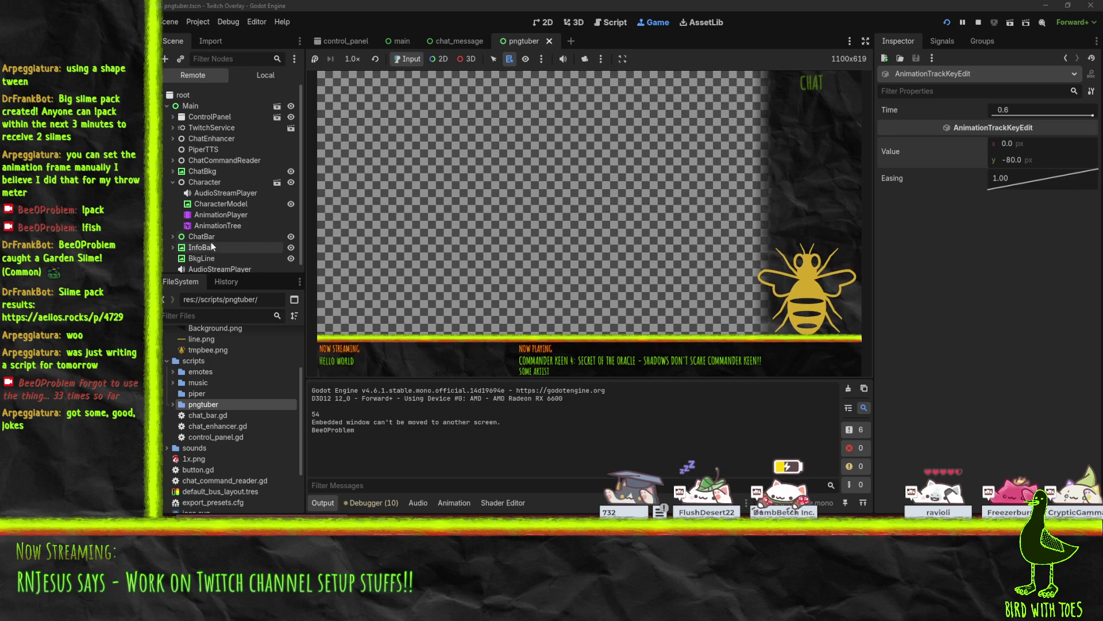
# Review the running AnimationTree's Lo, Mid and Hi blend parameters, then stop the game.
pyautogui.click(209, 226)
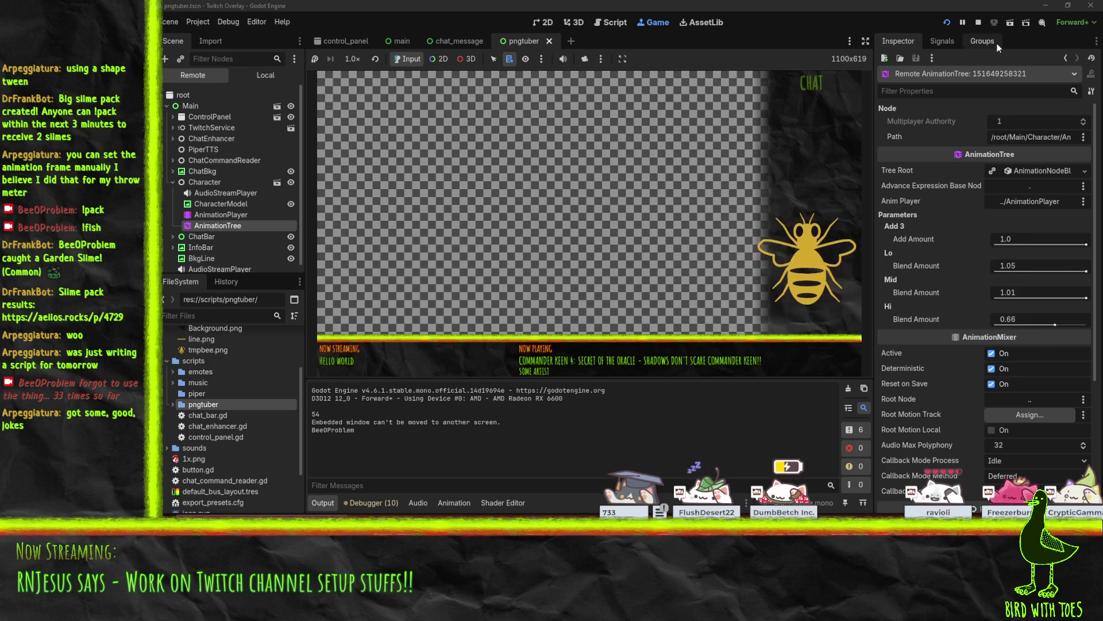
pyautogui.click(978, 22)
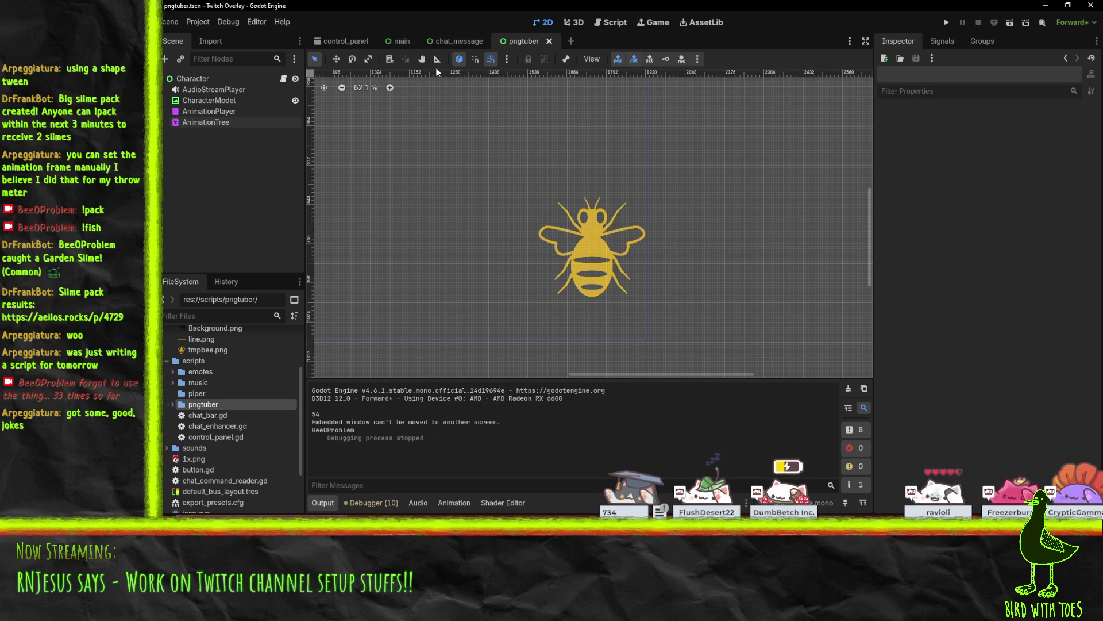
pyautogui.moveTo(462, 40)
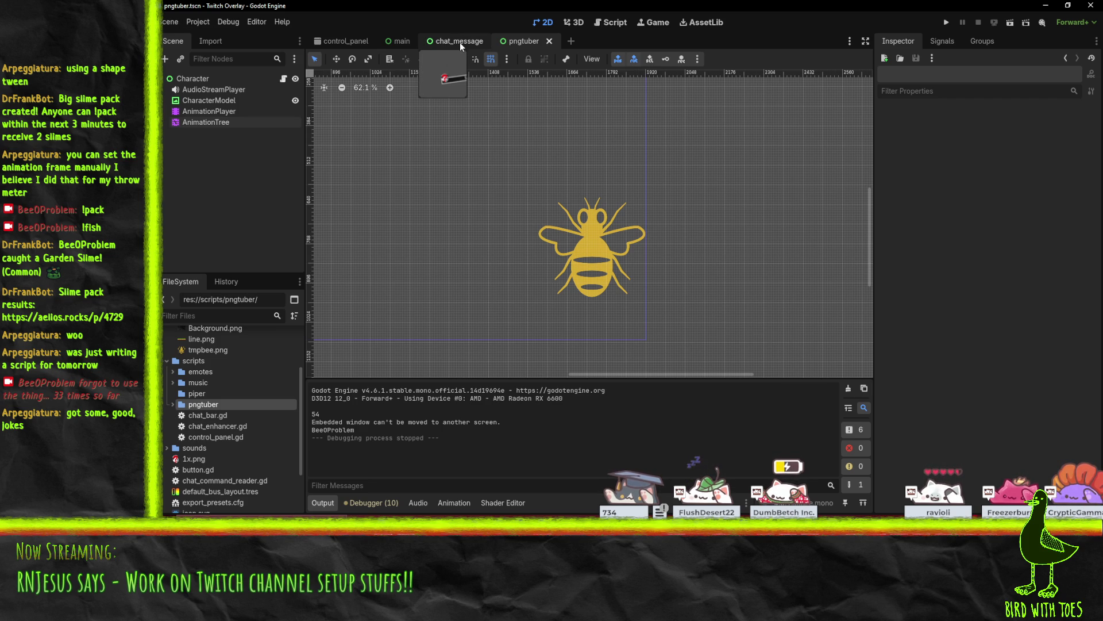
# In pngtuber.gd, delete the leftover scaling code after the blend assignments.
pyautogui.click(614, 24)
pyautogui.scroll(5, 674, 253)
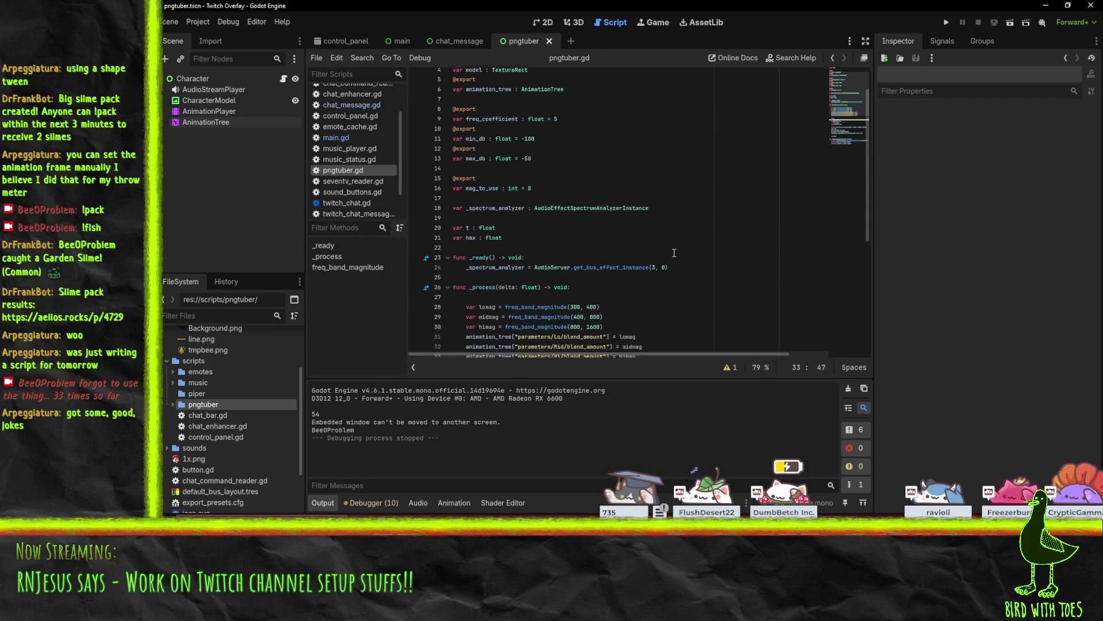
pyautogui.scroll(1, 526, 174)
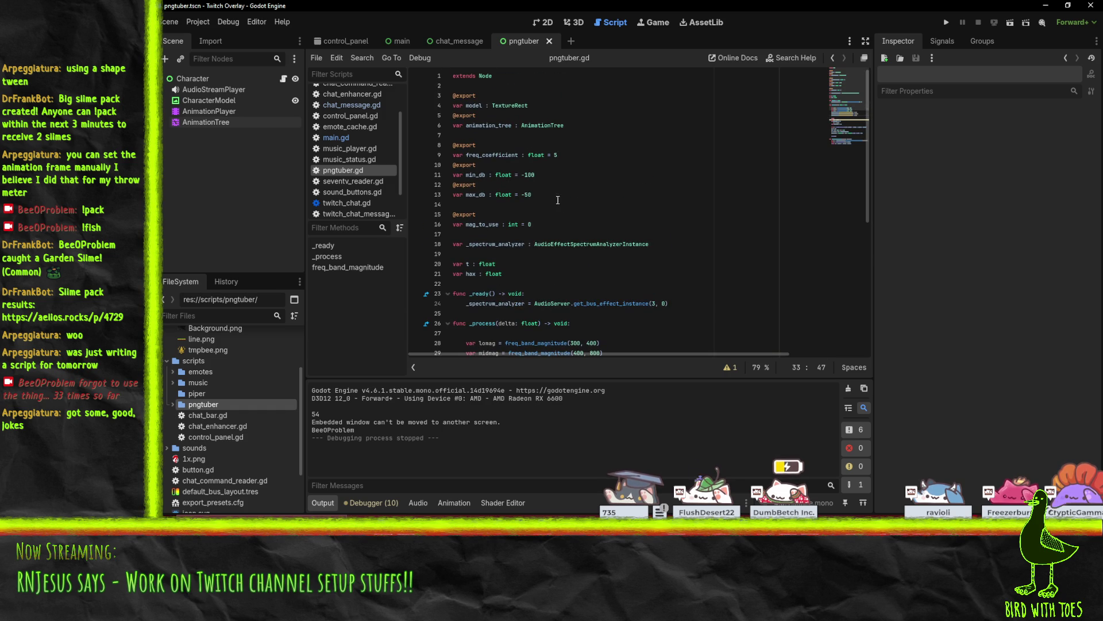
pyautogui.click(557, 198)
pyautogui.click(489, 174)
pyautogui.press('Down')
pyautogui.press('Down')
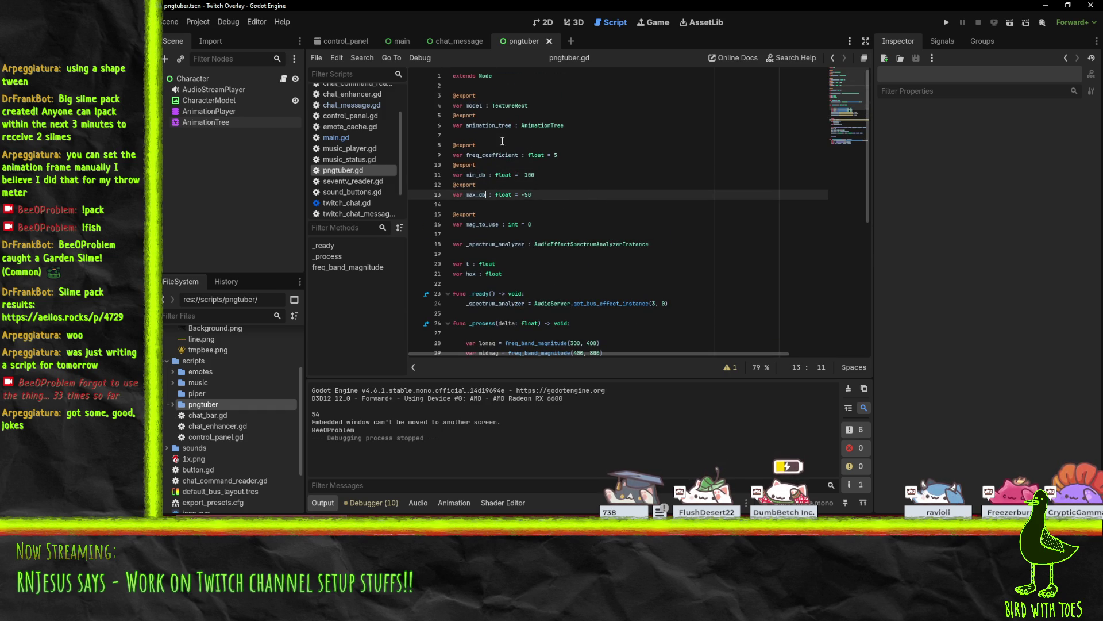
pyautogui.doubleClick(492, 154)
pyautogui.scroll(-1, 716, 213)
pyautogui.scroll(-6, 716, 214)
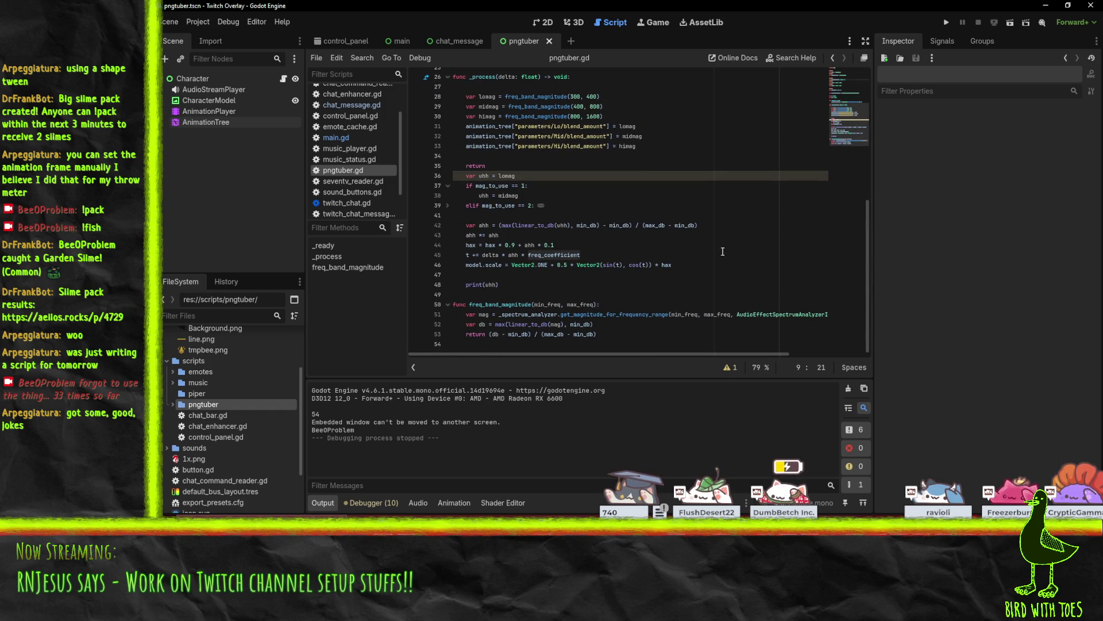
pyautogui.moveTo(583, 286)
pyautogui.mouseDown()
pyautogui.moveTo(519, 281)
pyautogui.moveTo(460, 187)
pyautogui.moveTo(397, 163)
pyautogui.mouseUp()
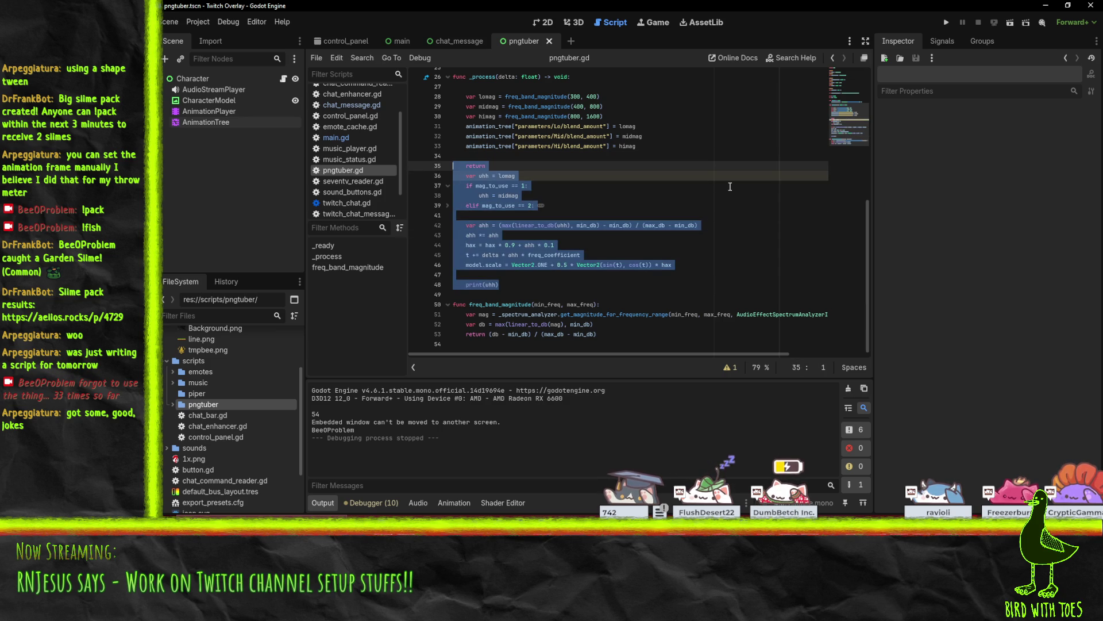
pyautogui.press('BackSpace')
pyautogui.press('BackSpace')
# Rename the _process parameter to _delta, remove the blank line below it, and save.
pyautogui.scroll(-2, 727, 186)
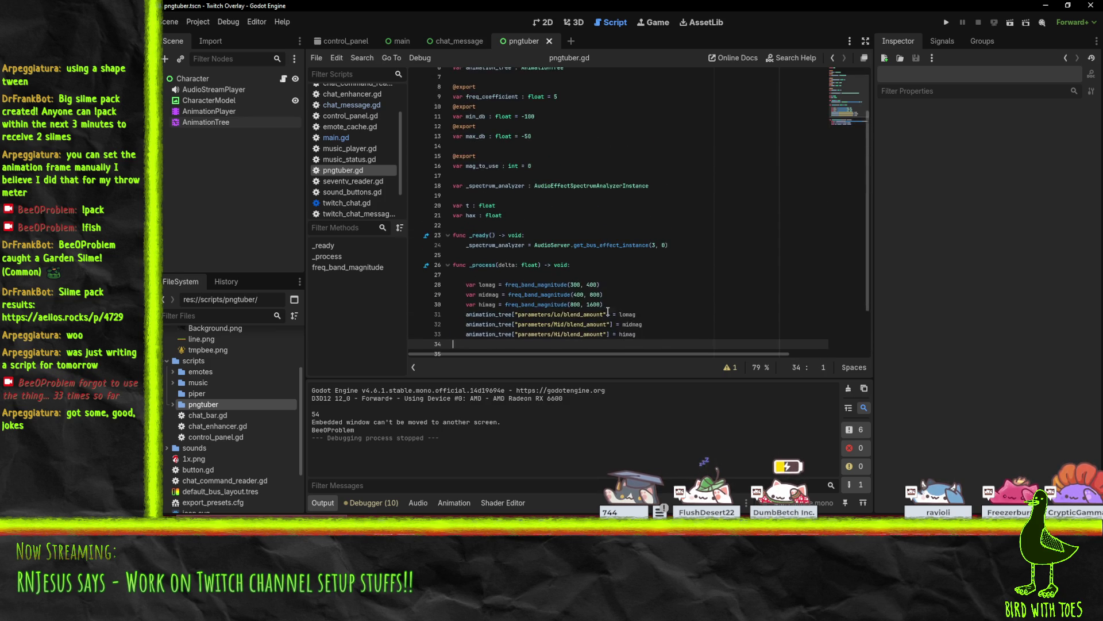
pyautogui.click(674, 245)
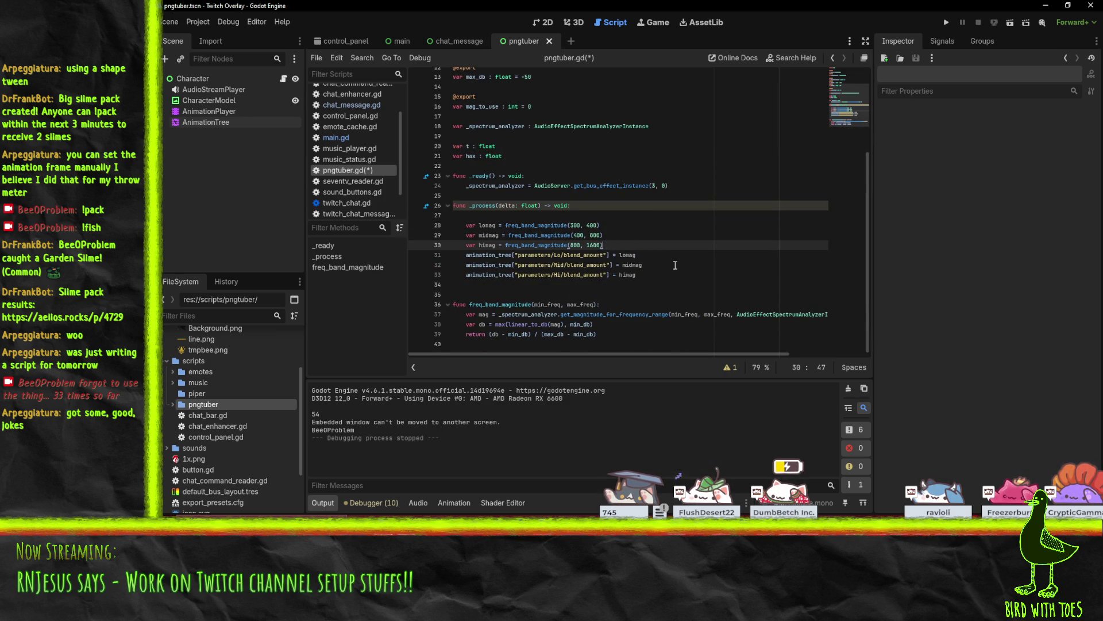
pyautogui.click(479, 215)
pyautogui.click(498, 207)
pyautogui.write('_')
pyautogui.press('Down')
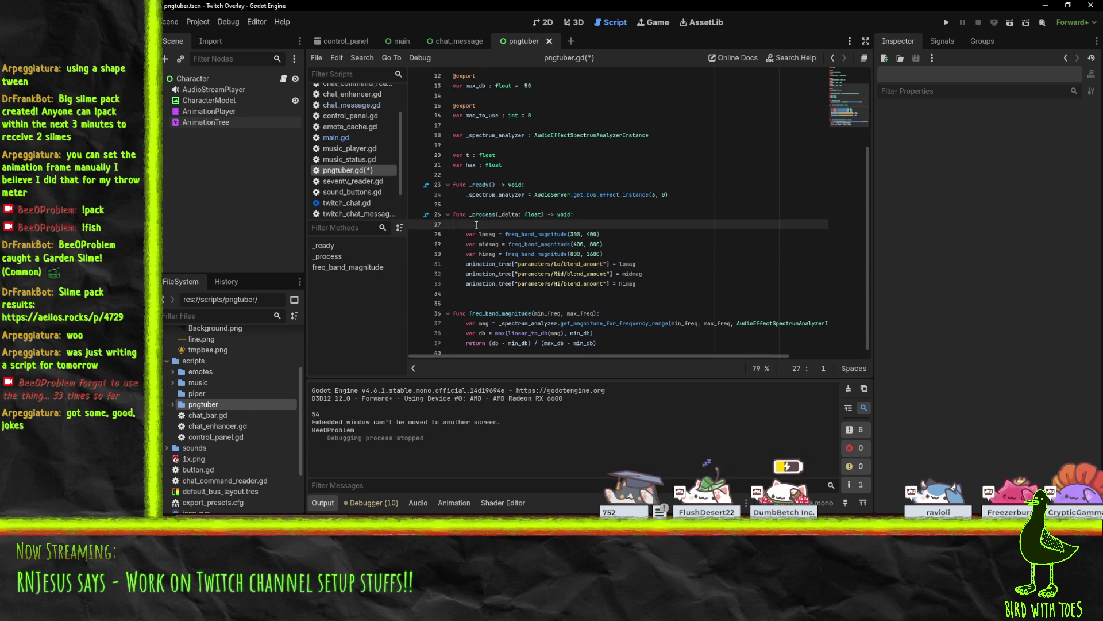
pyautogui.press('Delete')
pyautogui.hotkey('ctrl', 's')
# Move the caret to the end of the mag_to_use line near the top of the script.
pyautogui.click(705, 235)
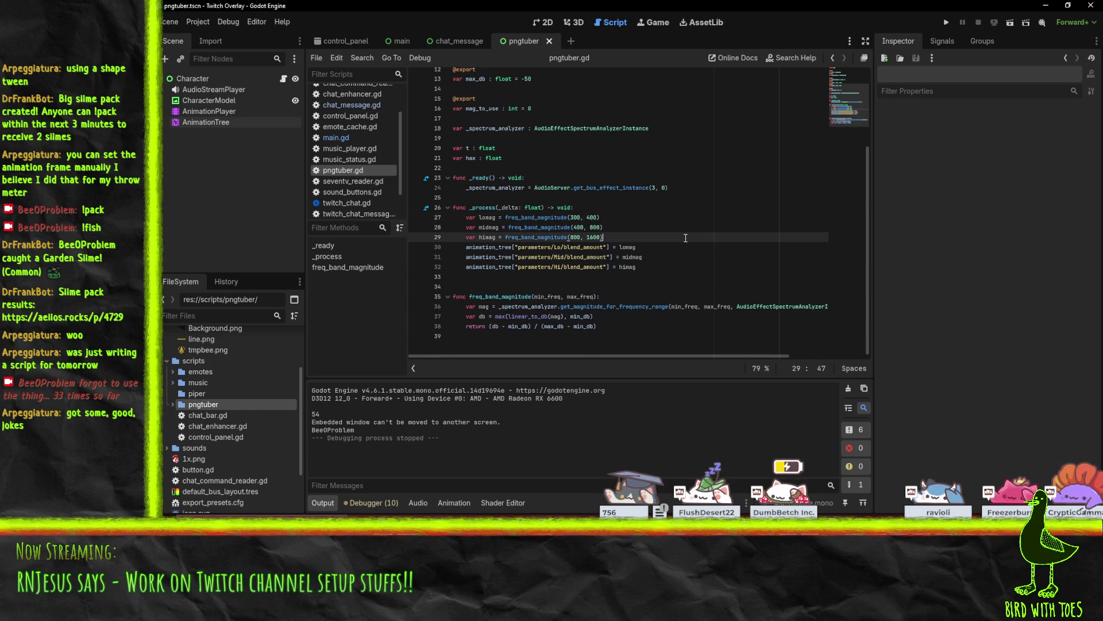
pyautogui.click(481, 247)
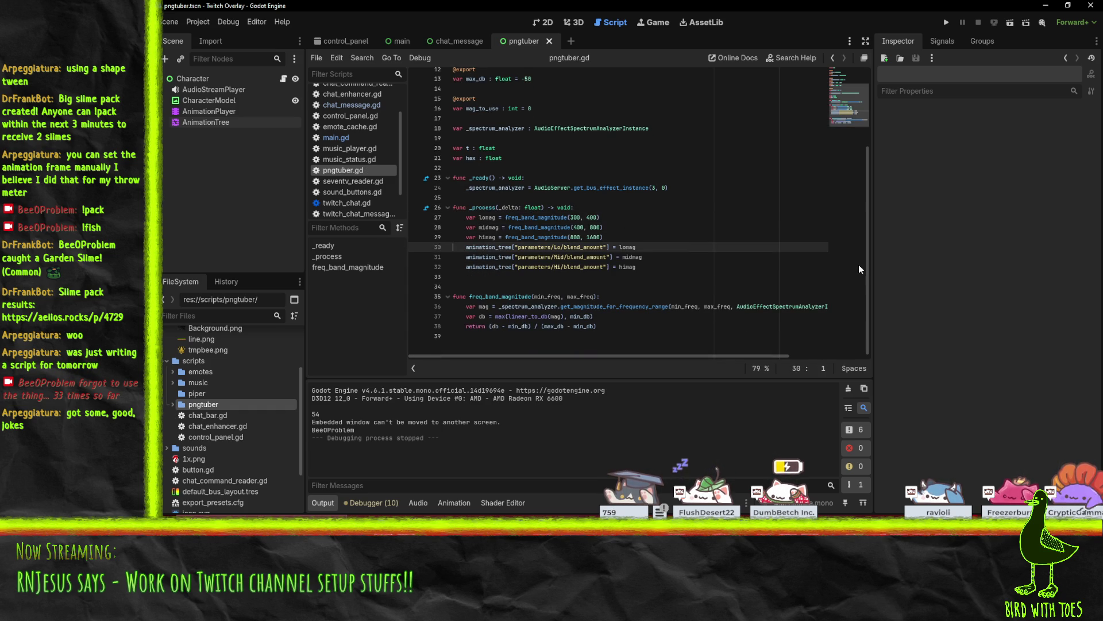
pyautogui.press('Up')
pyautogui.press('Up')
pyautogui.press('Up')
pyautogui.press('Home')
pyautogui.press('Home')
pyautogui.scroll(2, 859, 264)
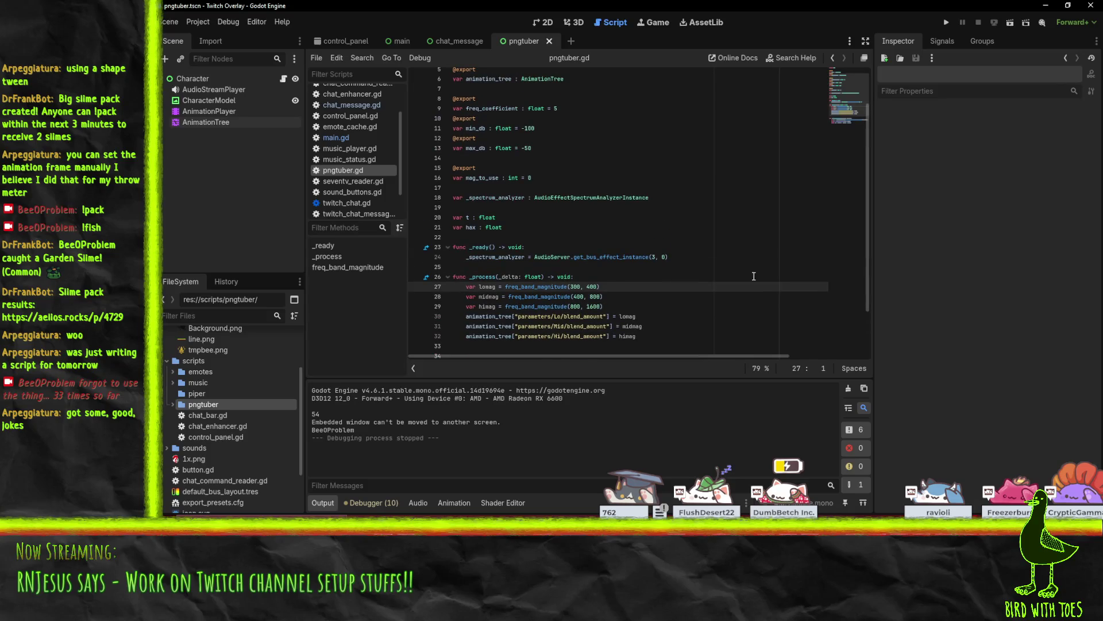
pyautogui.click(554, 183)
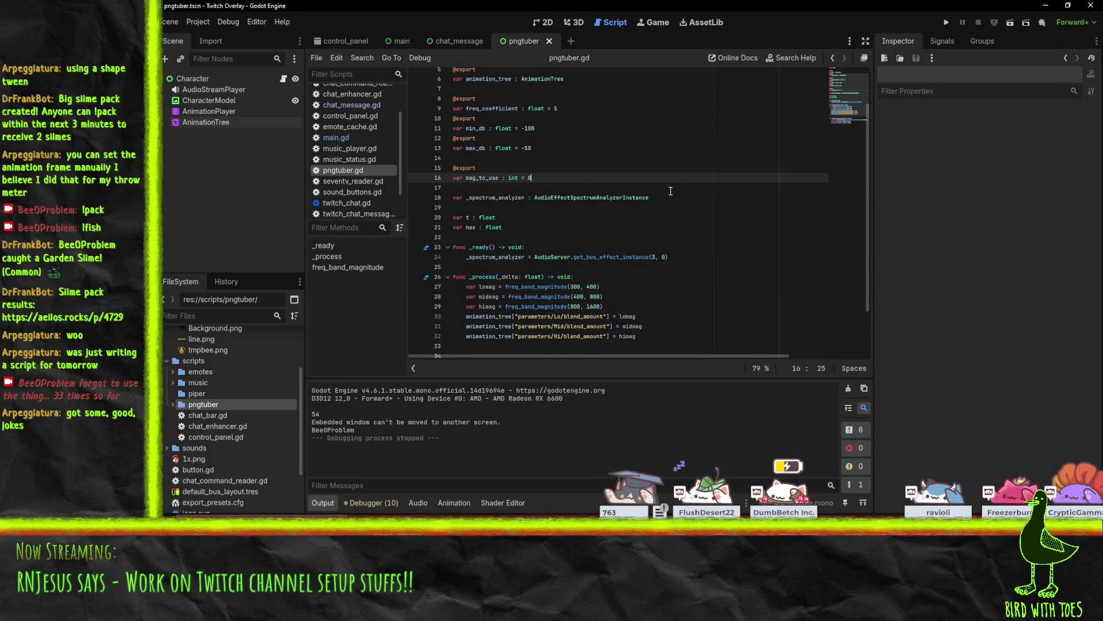
# Add exported lo_min = 300 and lo_max variables below mag_to_use.
pyautogui.press('Return')
pyautogui.press('Return')
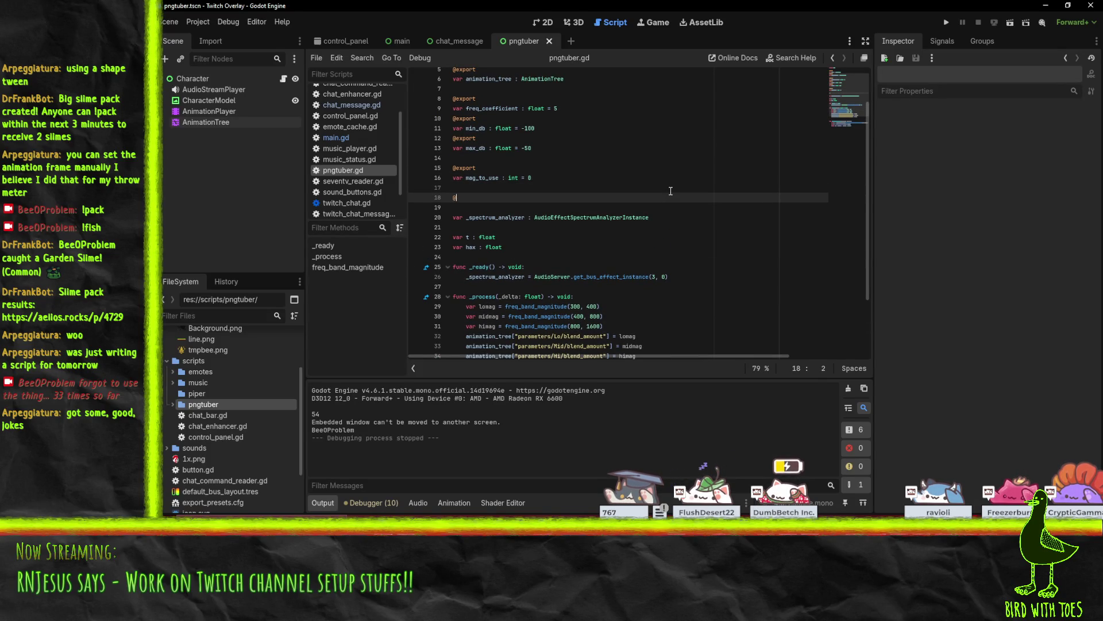
pyautogui.write('rt')
pyautogui.press('Return')
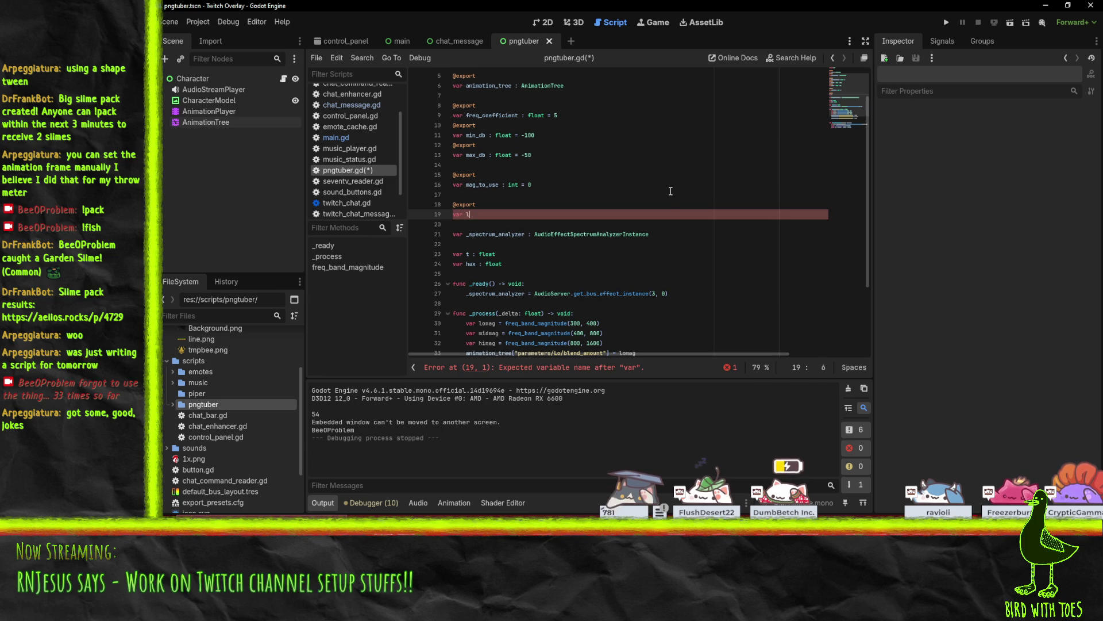
pyautogui.write('lo_min')
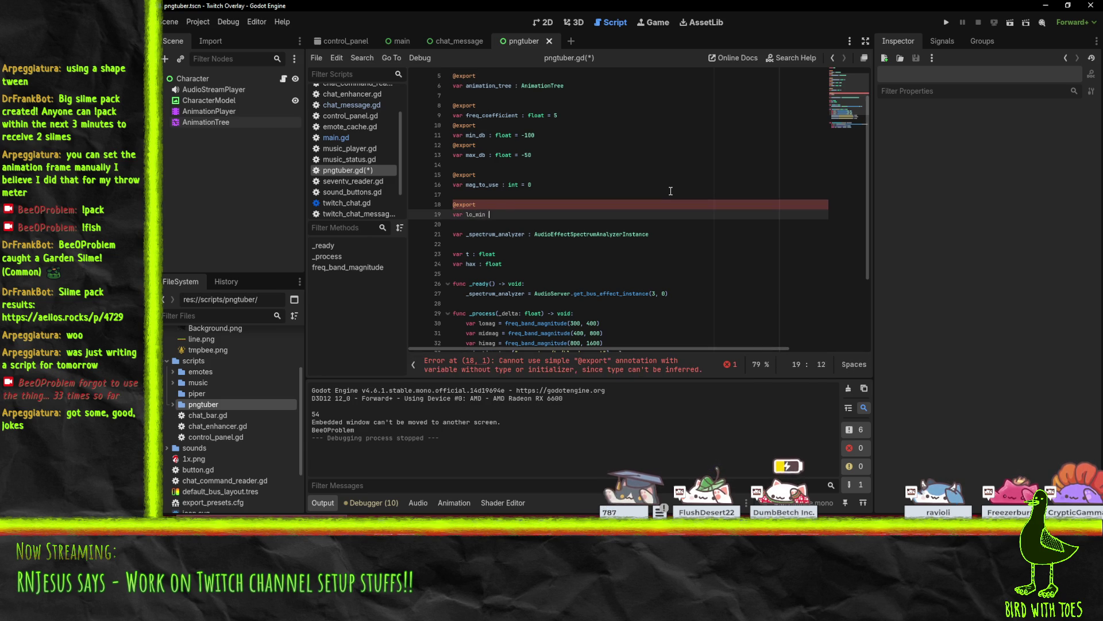
pyautogui.write(' = 300')
pyautogui.press('Return')
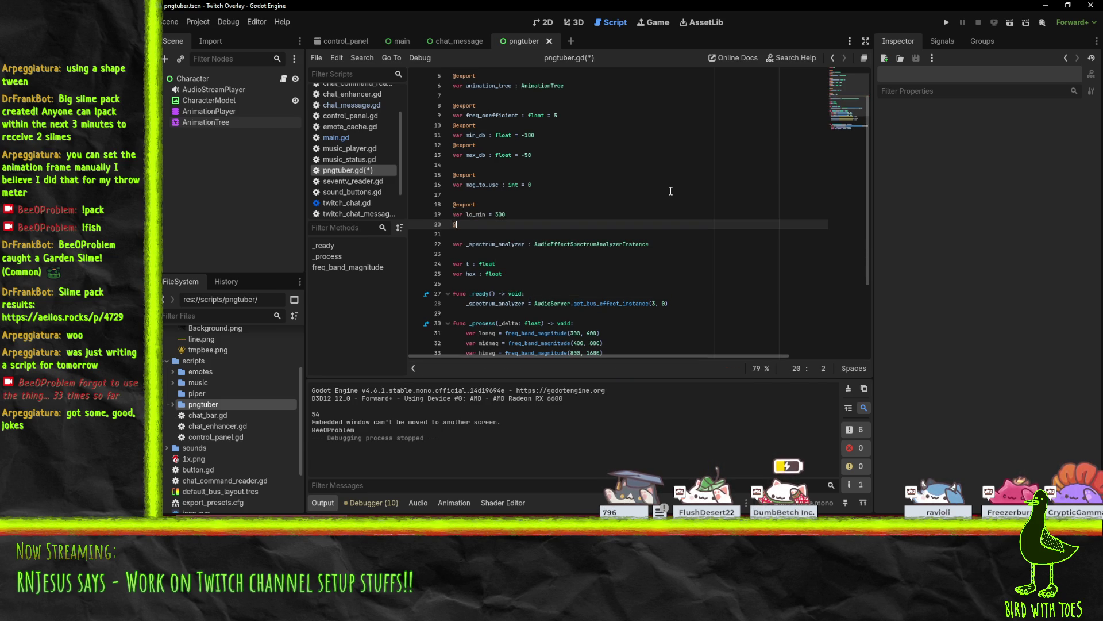
pyautogui.write('@export')
pyautogui.write('v')
pyautogui.press('BackSpace')
pyautogui.press('BackSpace')
pyautogui.press('BackSpace')
pyautogui.press('Return')
pyautogui.write('var lo_max')
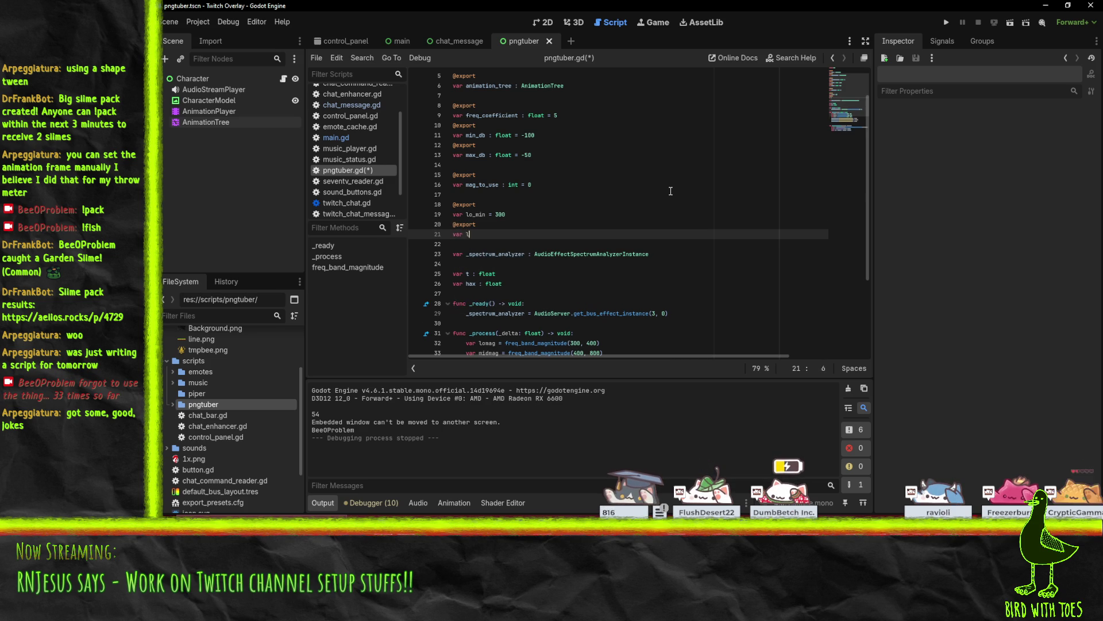
pyautogui.write(' = ')
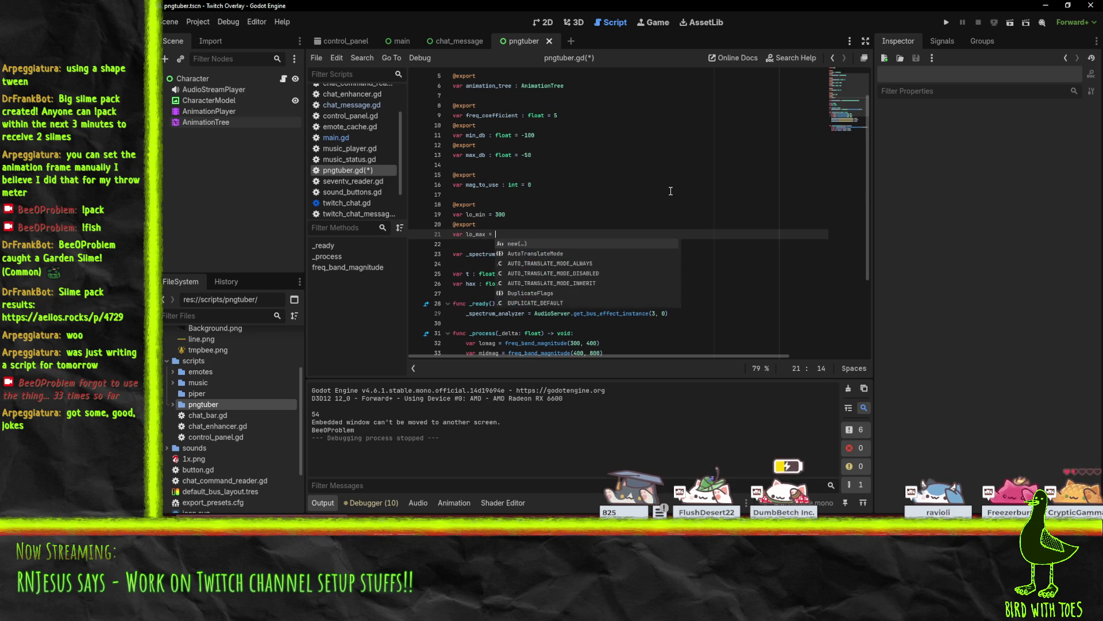
pyautogui.write('800')
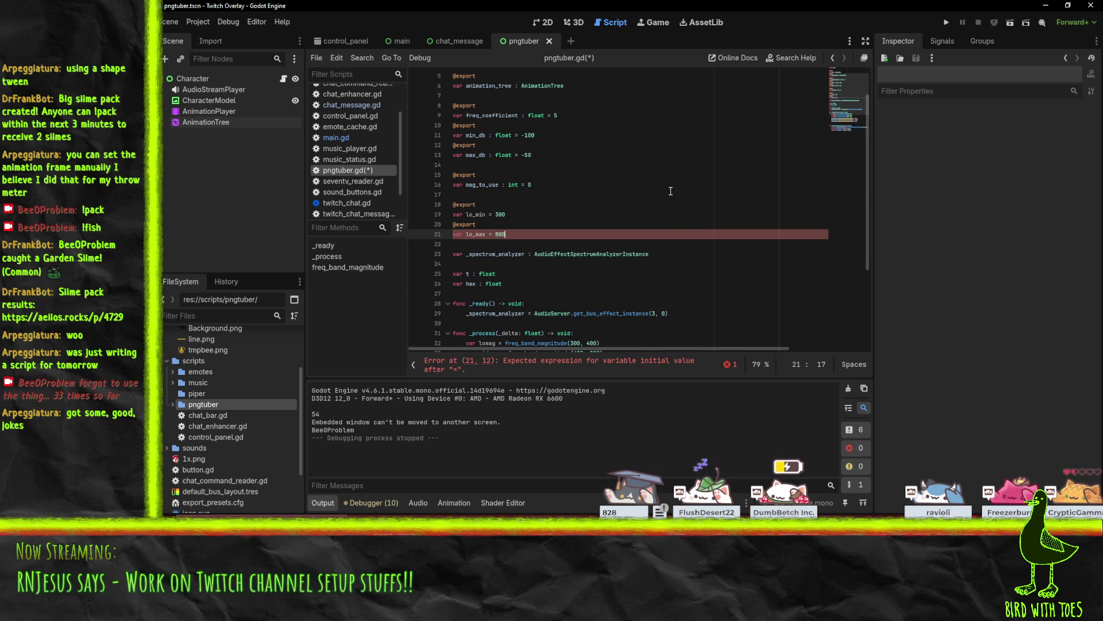
# Add exported mid_min and mid_max = 1200 variables and begin the hi_min line.
pyautogui.press('Return')
pyautogui.write('@export')
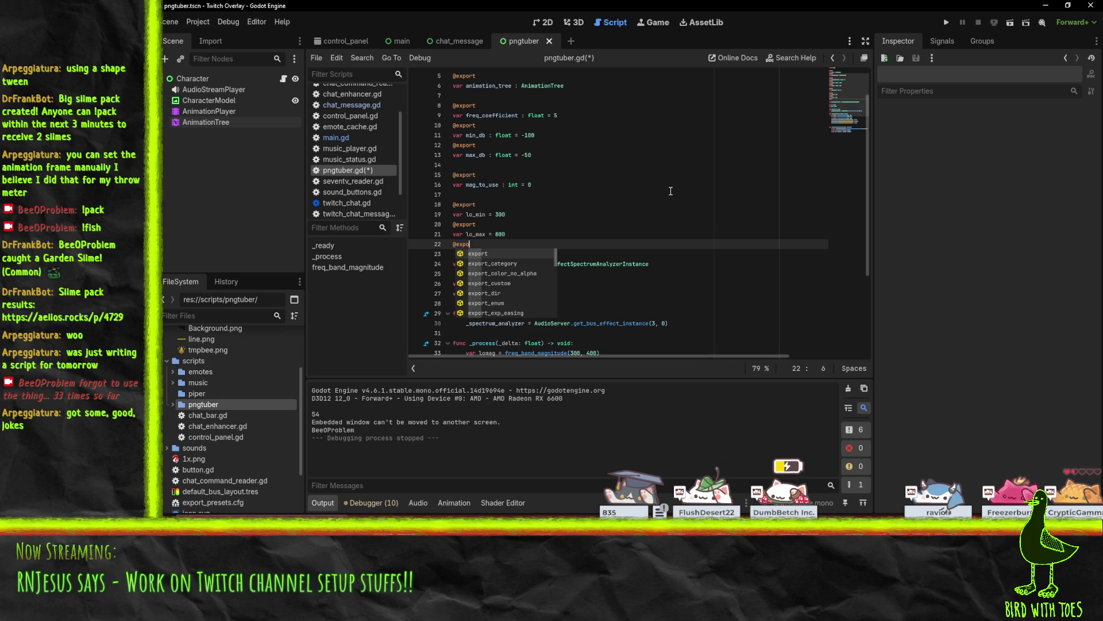
pyautogui.press('Return')
pyautogui.press('Return')
pyautogui.write('var mid_min =')
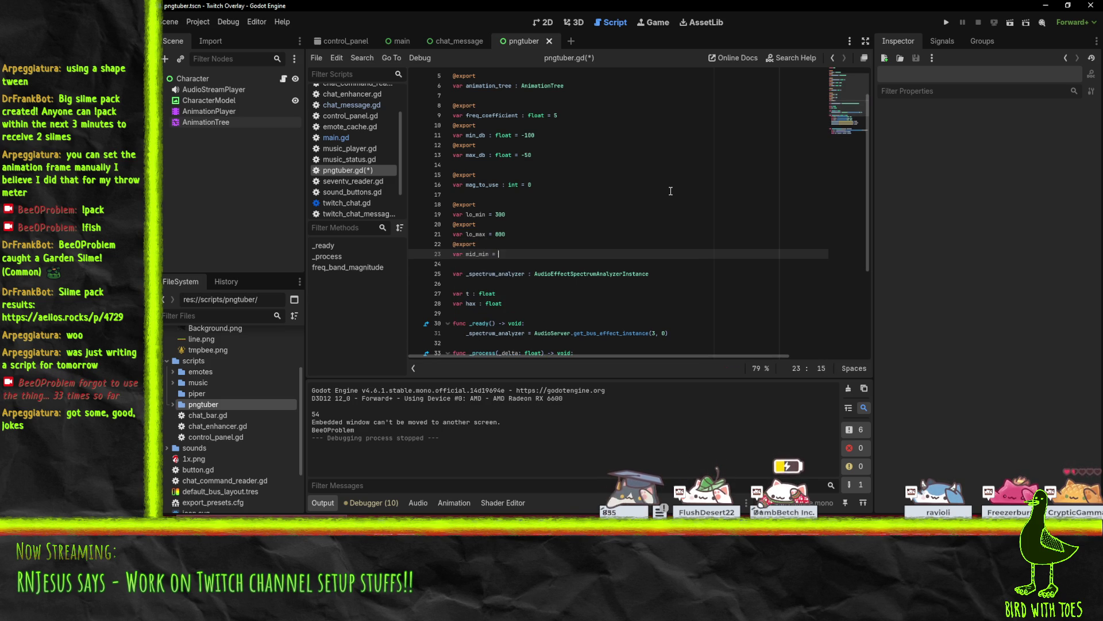
pyautogui.write('700')
pyautogui.press('Return')
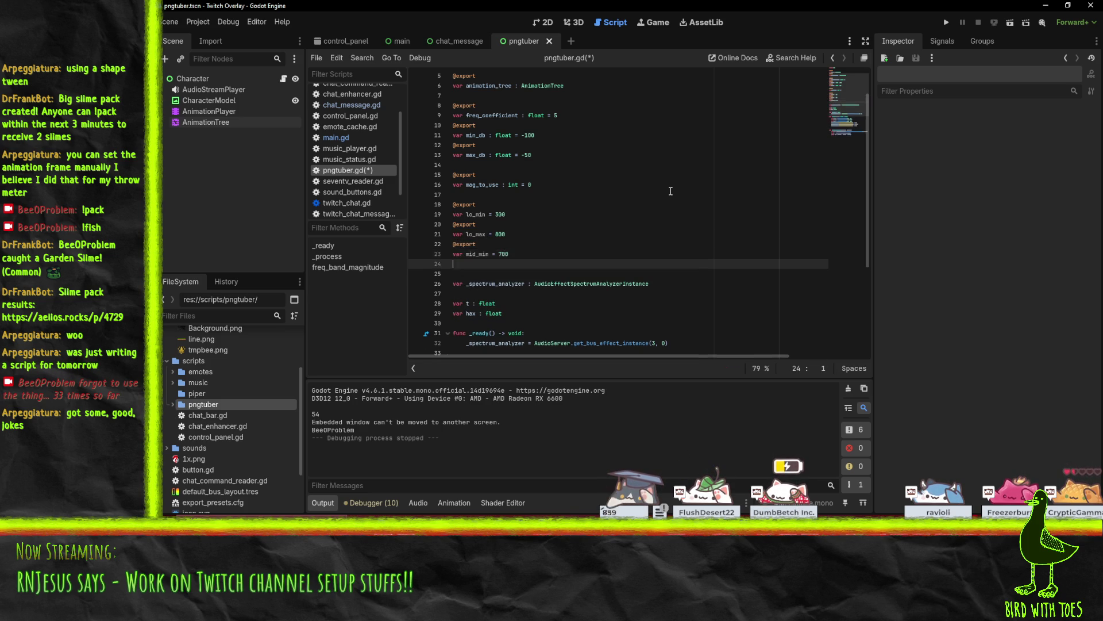
pyautogui.write('@export')
pyautogui.press('Return')
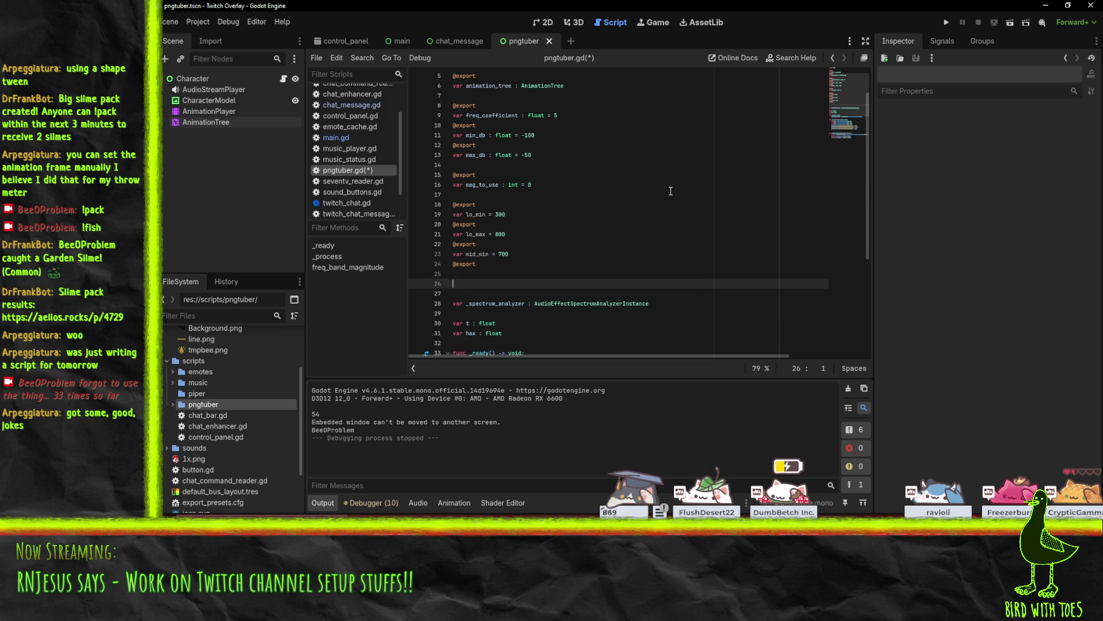
pyautogui.write('var ')
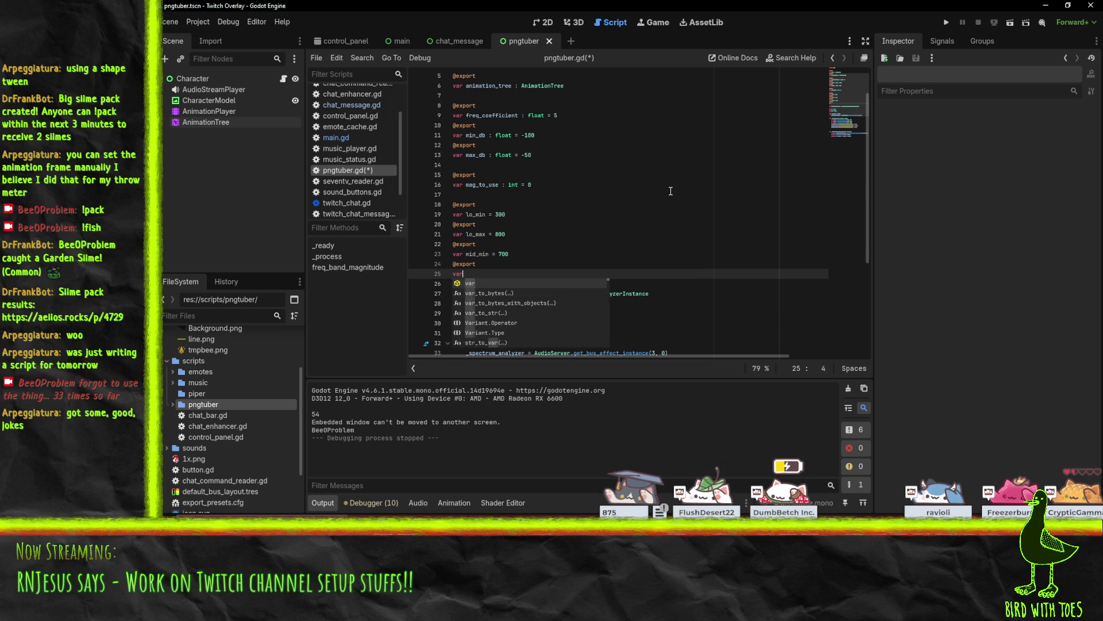
pyautogui.write('mid_max=')
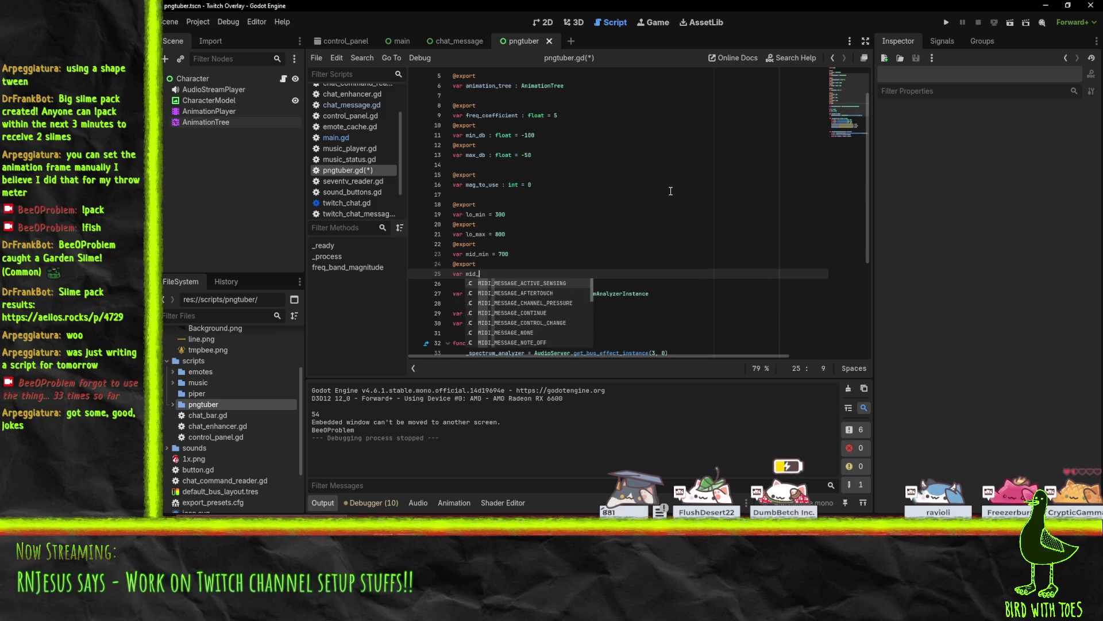
pyautogui.press('BackSpace')
pyautogui.press('BackSpace')
pyautogui.write('= 1200')
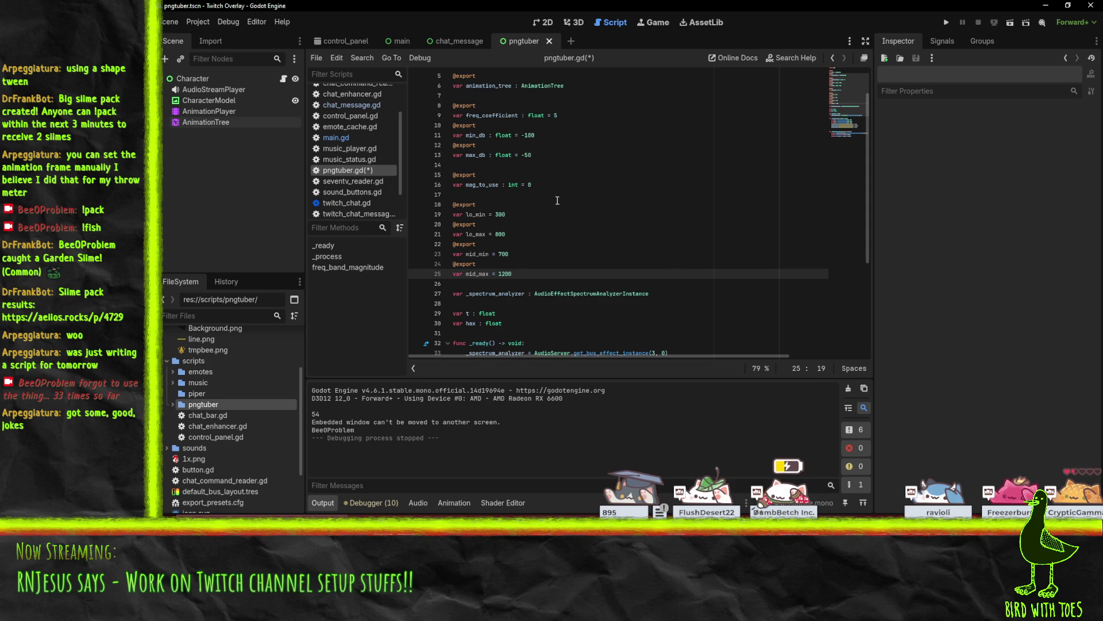
pyautogui.scroll(-2, 557, 200)
pyautogui.press('Return')
pyautogui.write('200 @')
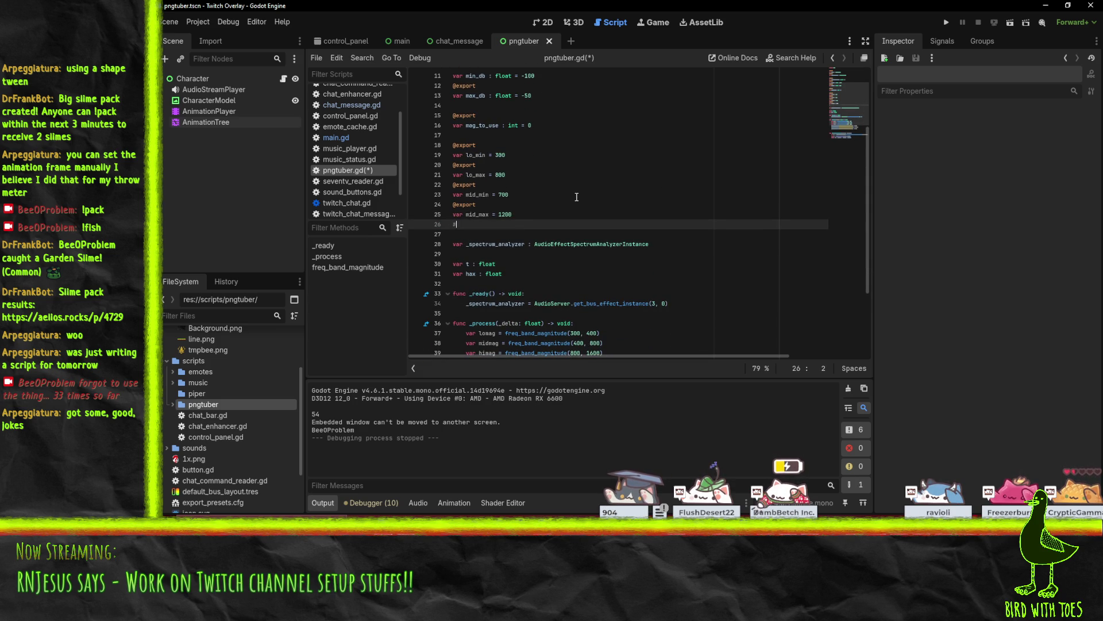
pyautogui.write('export')
pyautogui.press('Return')
pyautogui.write('var hi_min')
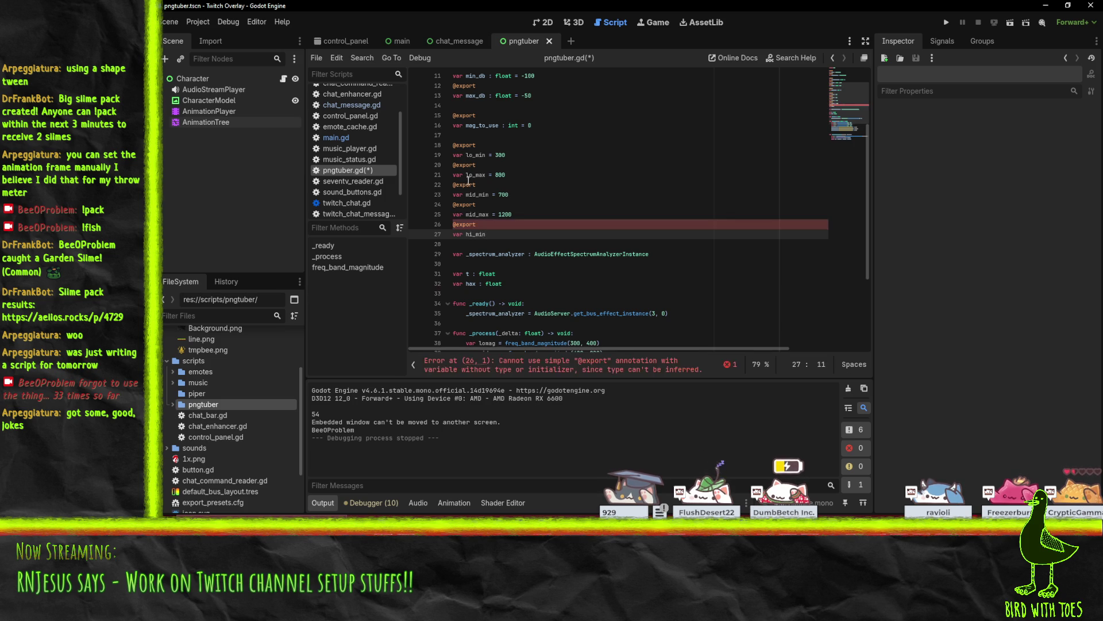
# Fix lo_max to 700, mid_min to 600, hi_min to 1000, and add exported hi_max = 2000.
pyautogui.click(498, 175)
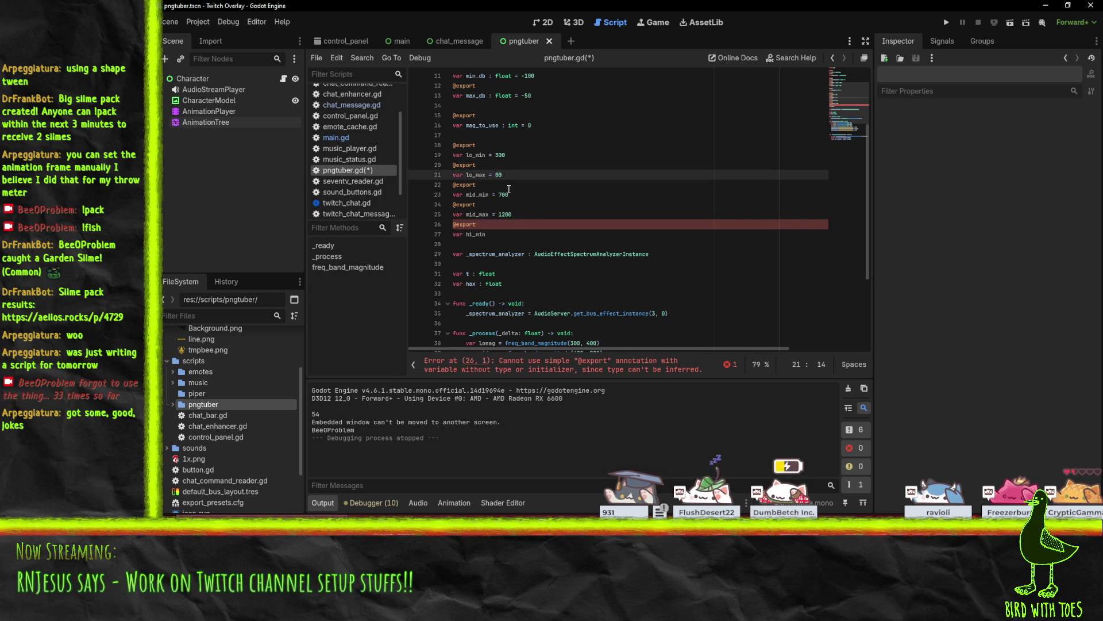
pyautogui.press('Down')
pyautogui.press('Down')
pyautogui.write('6')
pyautogui.press('Down')
pyautogui.press('Down')
pyautogui.press('Down')
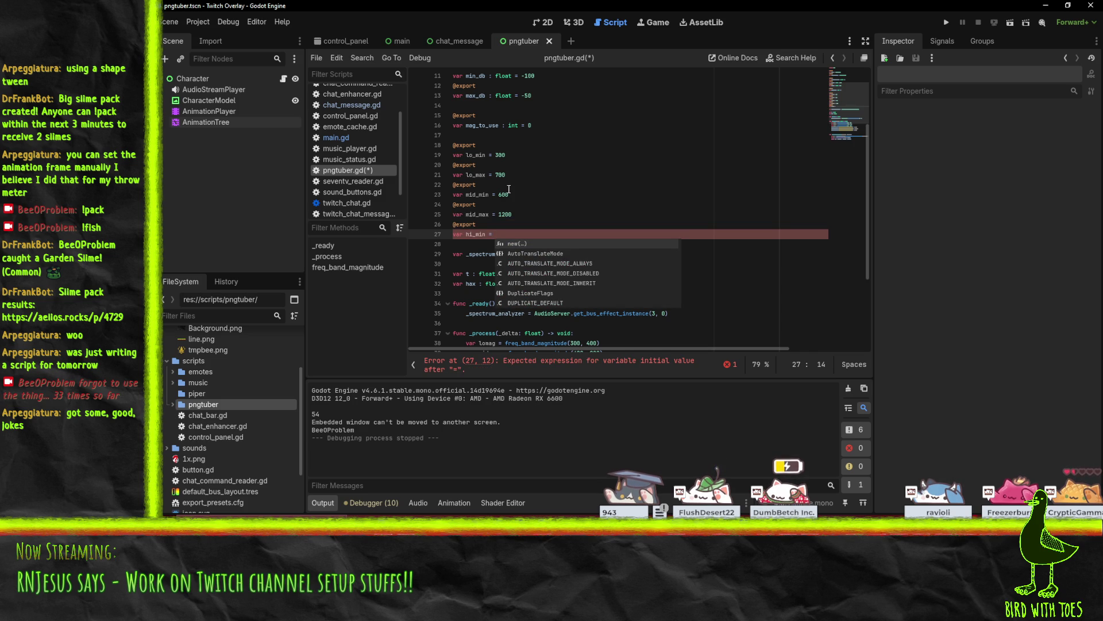
pyautogui.write('1000')
pyautogui.press('Return')
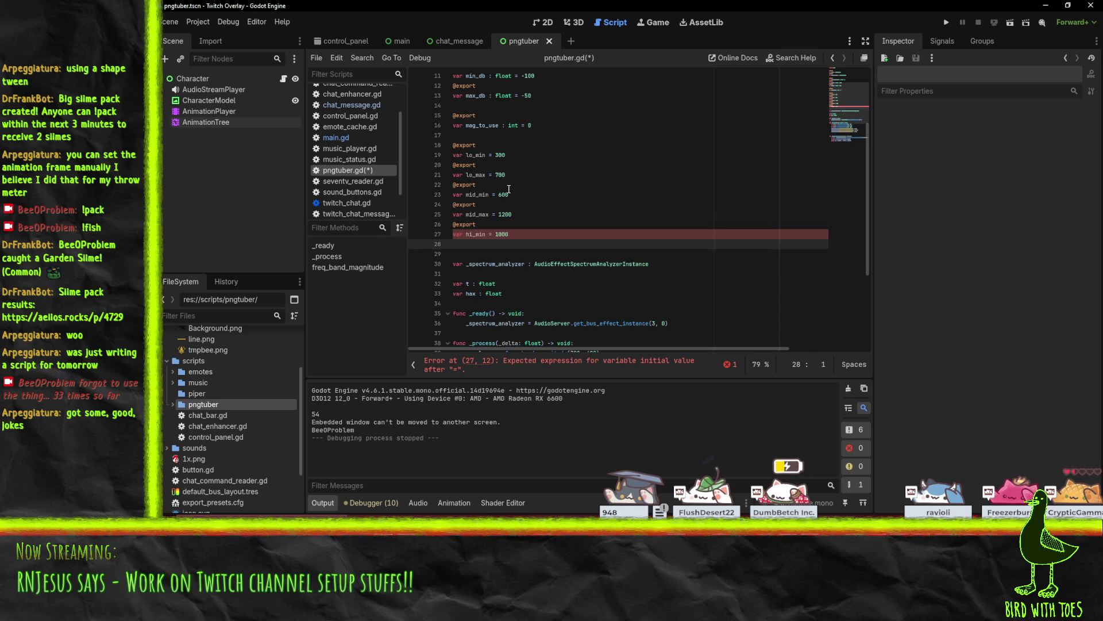
pyautogui.write('@export')
pyautogui.press('Return')
pyautogui.press('Return')
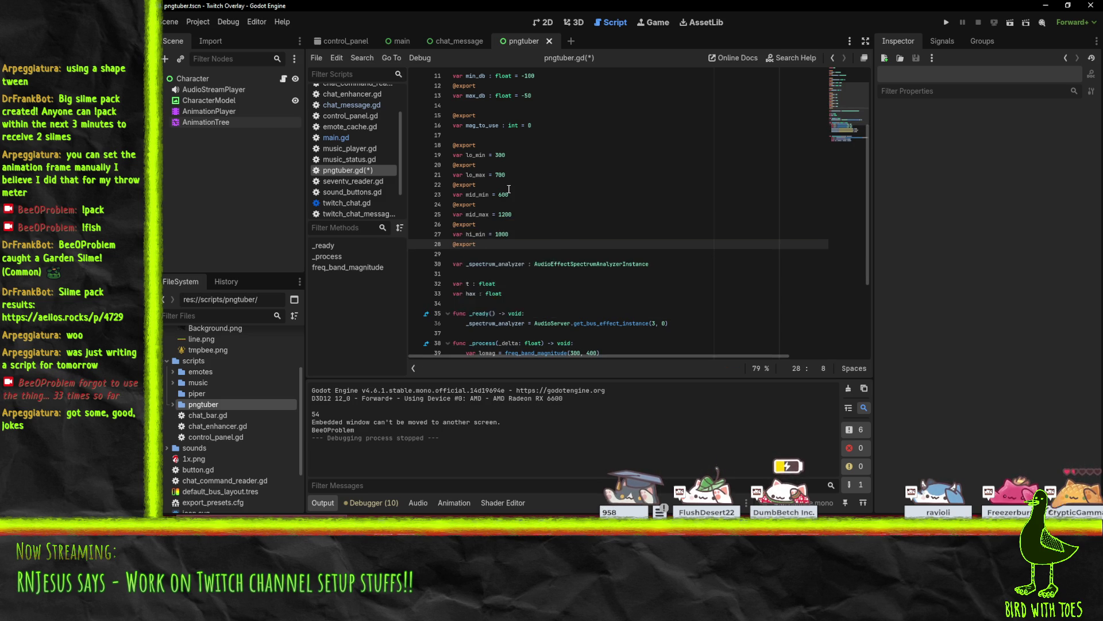
pyautogui.write('var hi_max = ')
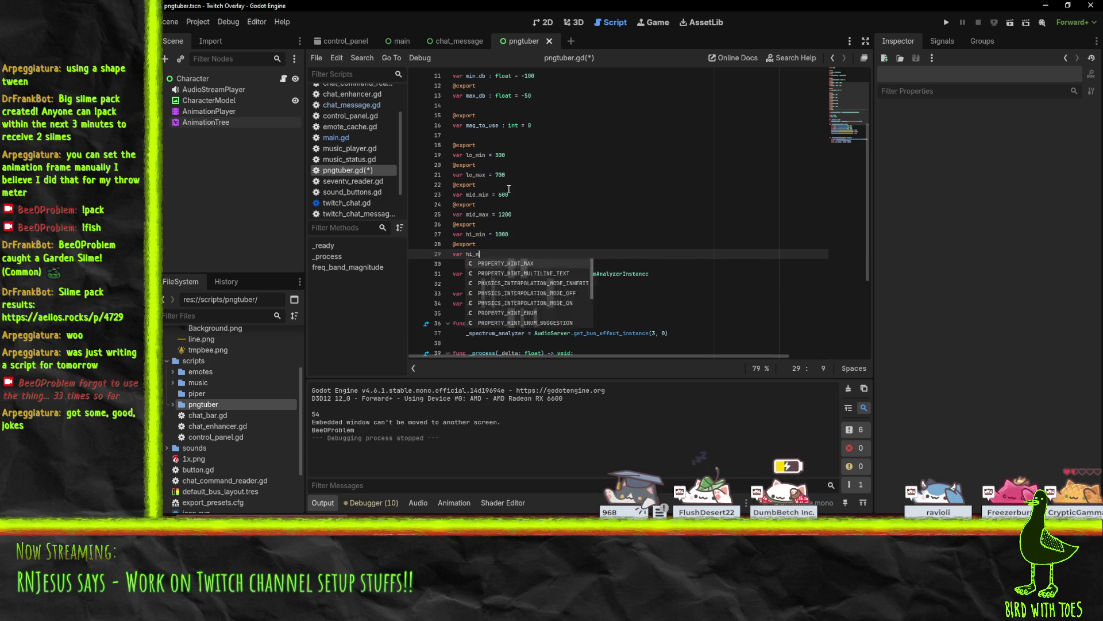
pyautogui.write('2000')
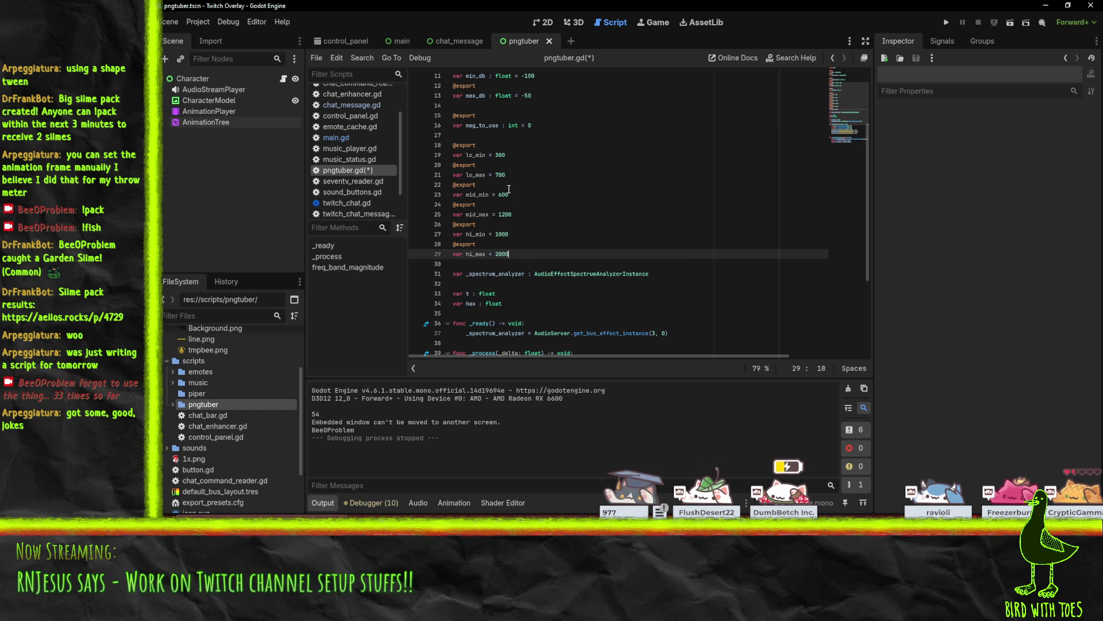
pyautogui.scroll(-3, 509, 189)
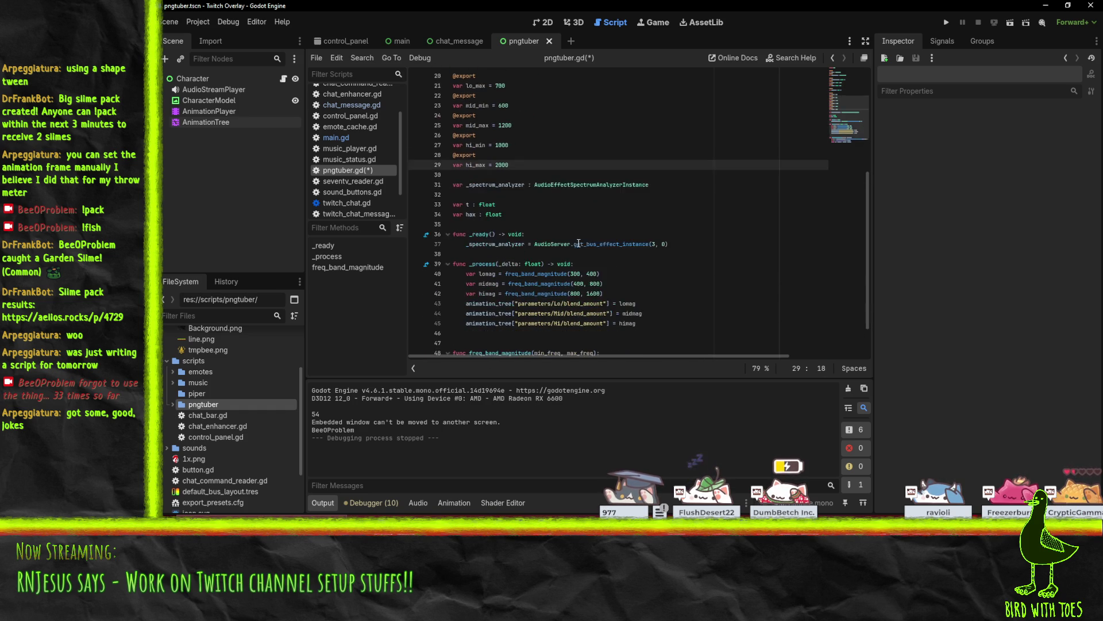
pyautogui.scroll(1, 486, 171)
# Replace the lomag call's fixed 300 and 400 bounds with lo_min.
pyautogui.doubleClick(479, 96)
pyautogui.hotkey('ctrl', 'c')
pyautogui.doubleClick(572, 304)
pyautogui.hotkey('ctrl', 'v')
pyautogui.doubleClick(602, 304)
pyautogui.hotkey('ctrl', 'v')
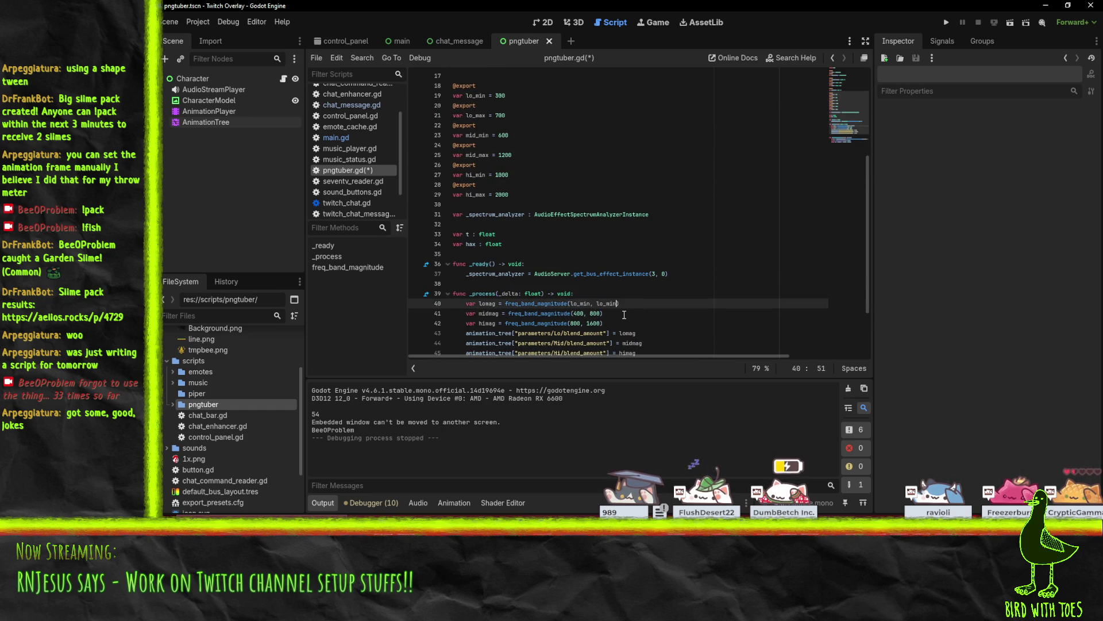
# Replace the midmag call's 400 and 800 bounds with mid_min and mid_max.
pyautogui.doubleClick(488, 135)
pyautogui.doubleClick(595, 313)
pyautogui.write('mid_min')
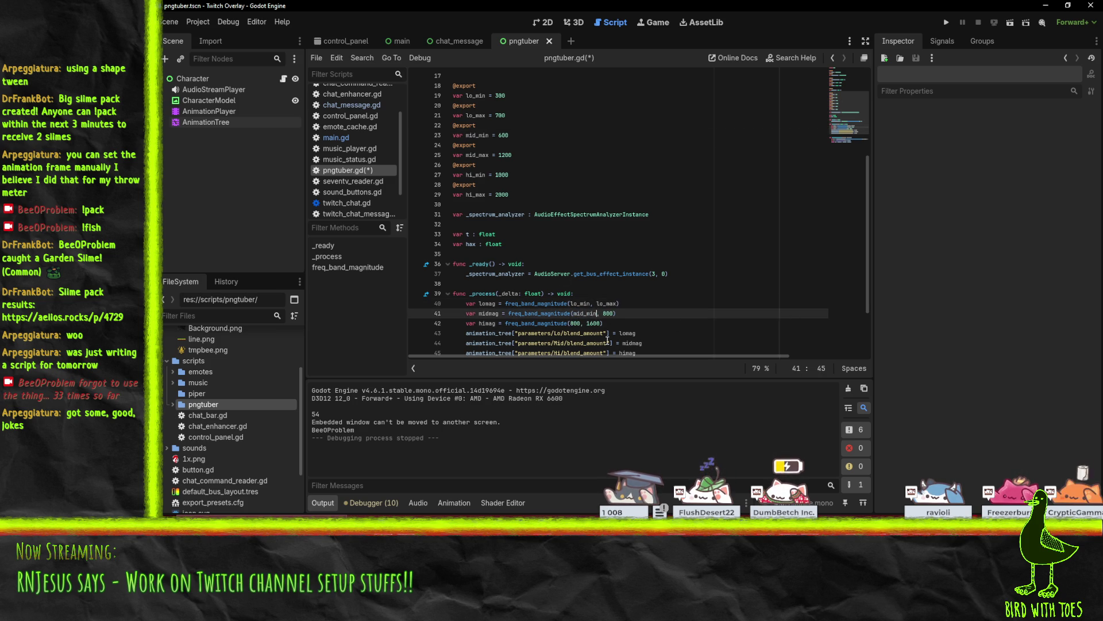
pyautogui.doubleClick(608, 313)
pyautogui.write('mid_max')
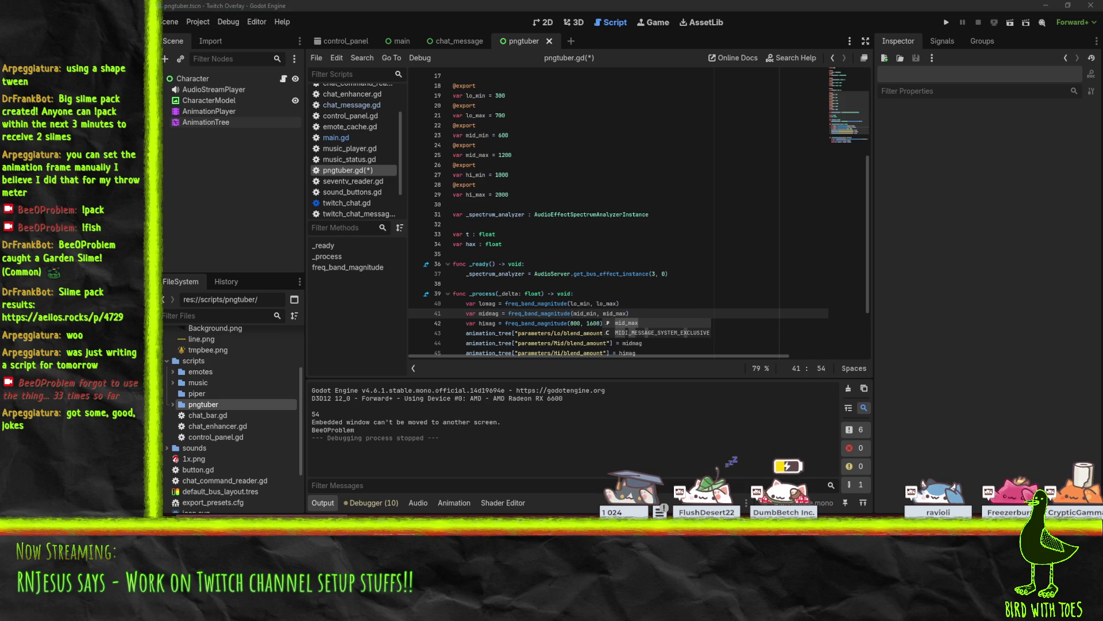
# Make the himag call use hi_min and hi_max instead of fixed values, then save the script.
pyautogui.doubleClick(593, 322)
pyautogui.write('mid_min')
pyautogui.doubleClick(579, 323)
pyautogui.write('hi')
pyautogui.write('_min')
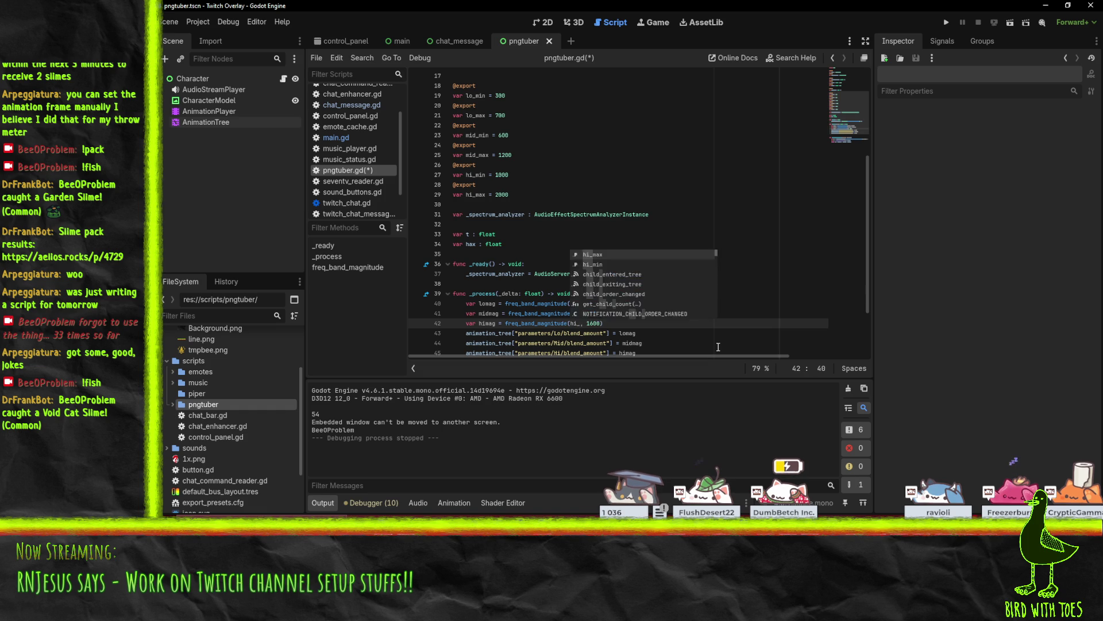
pyautogui.doubleClick(604, 323)
pyautogui.write('hi_mi')
pyautogui.press('BackSpace')
pyautogui.write('ax')
pyautogui.hotkey('ctrl', 's')
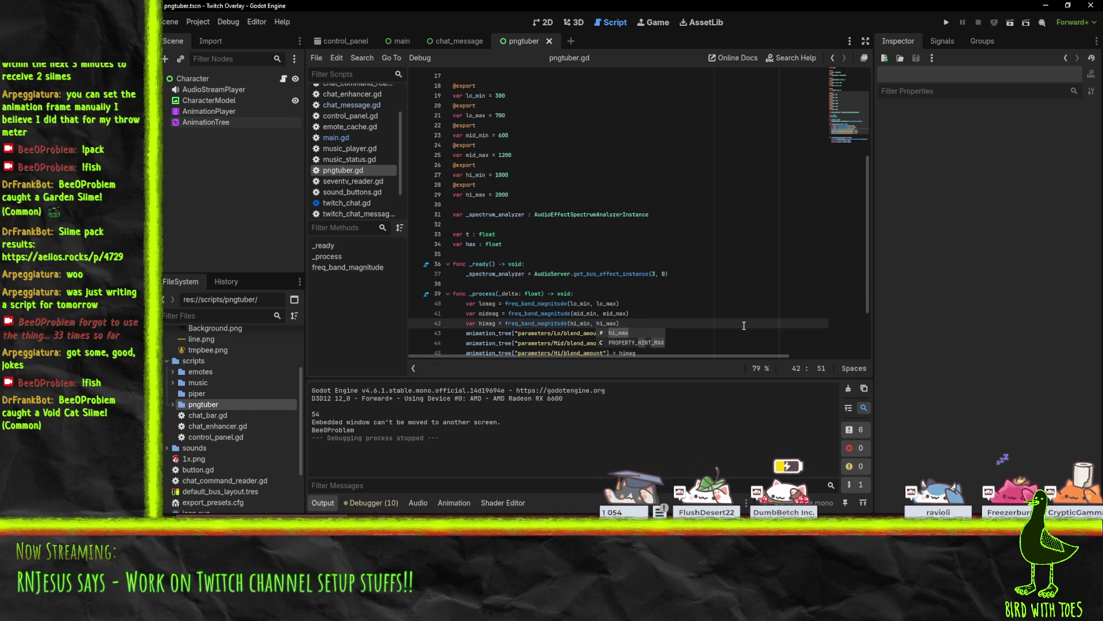
pyautogui.scroll(-2, 651, 319)
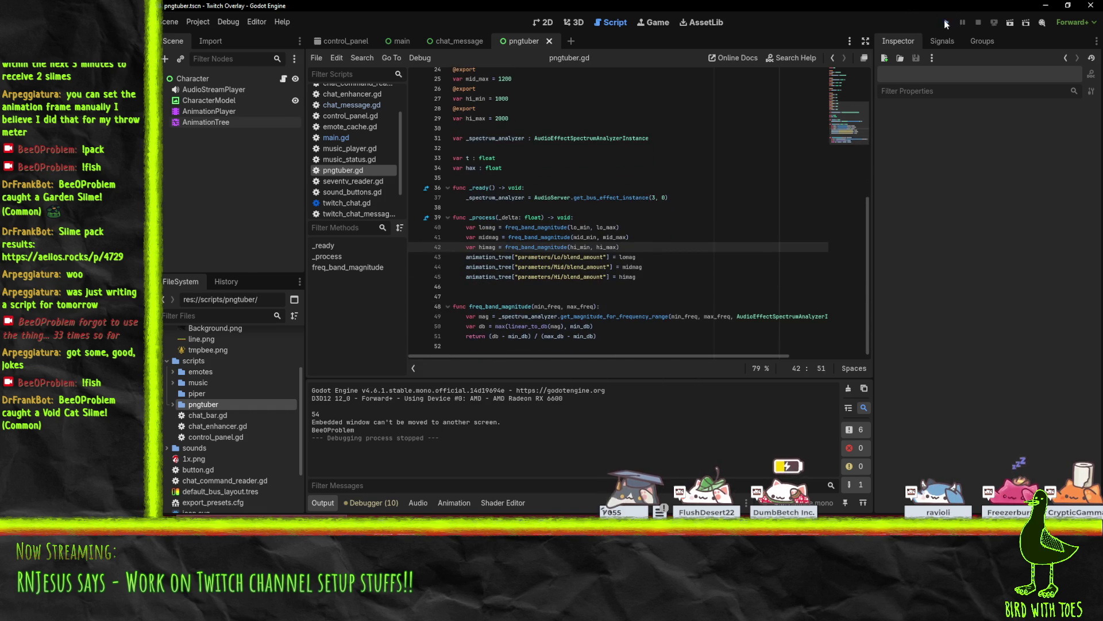
pyautogui.press('F5')
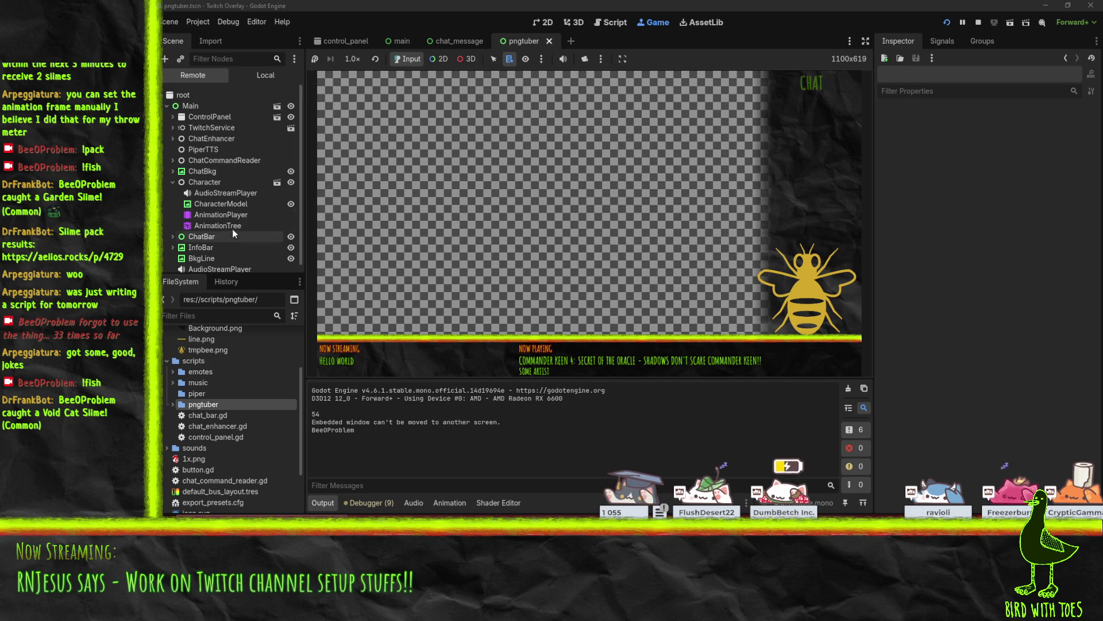
# Select the live Character node to view its 300–700, 600–1200 and 1000–2000 band bounds.
pyautogui.click(208, 183)
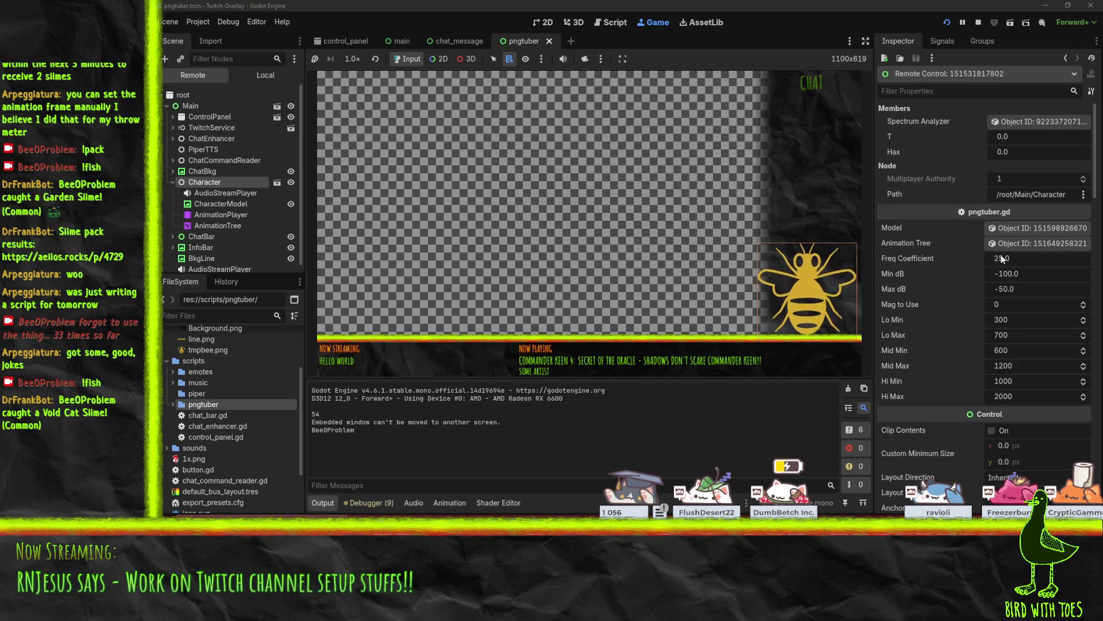
# Watch the live AnimationTree's Lo, Mid and Hi blend amounts, then stop the overlay.
pyautogui.click(208, 224)
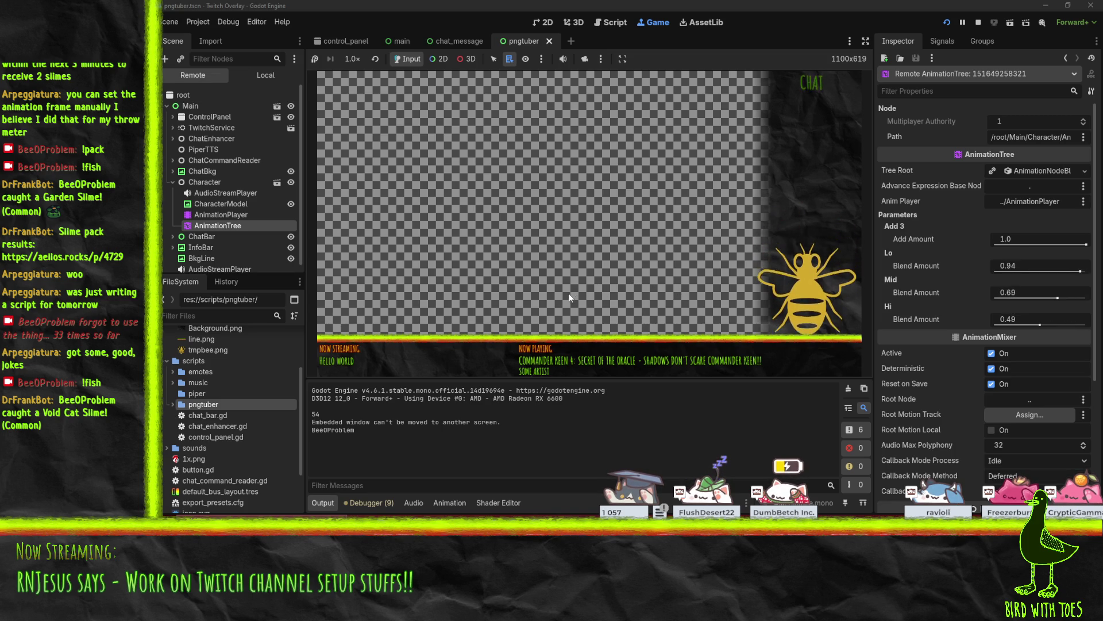
pyautogui.click(978, 23)
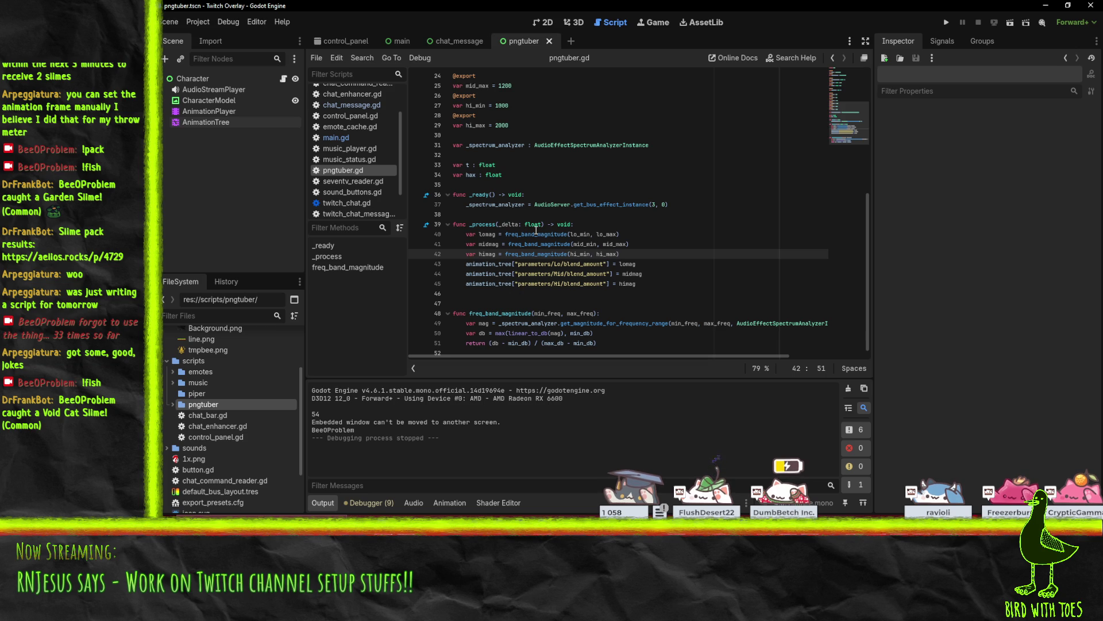
# In the 2D view, preview the HiActive animation from the AnimationPlayer.
pyautogui.click(551, 23)
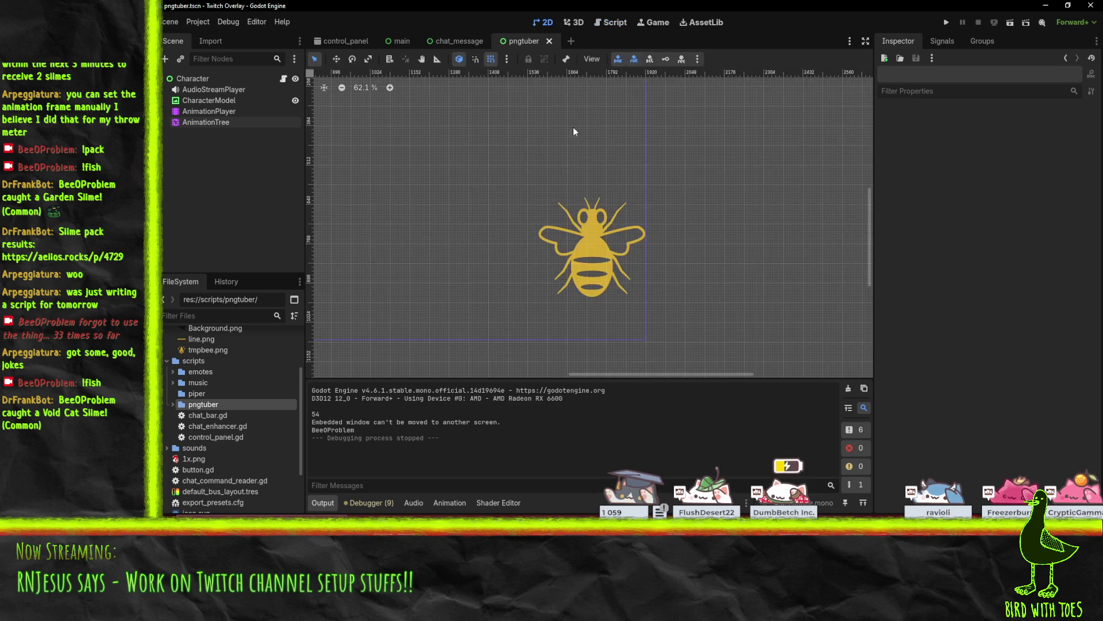
pyautogui.click(206, 111)
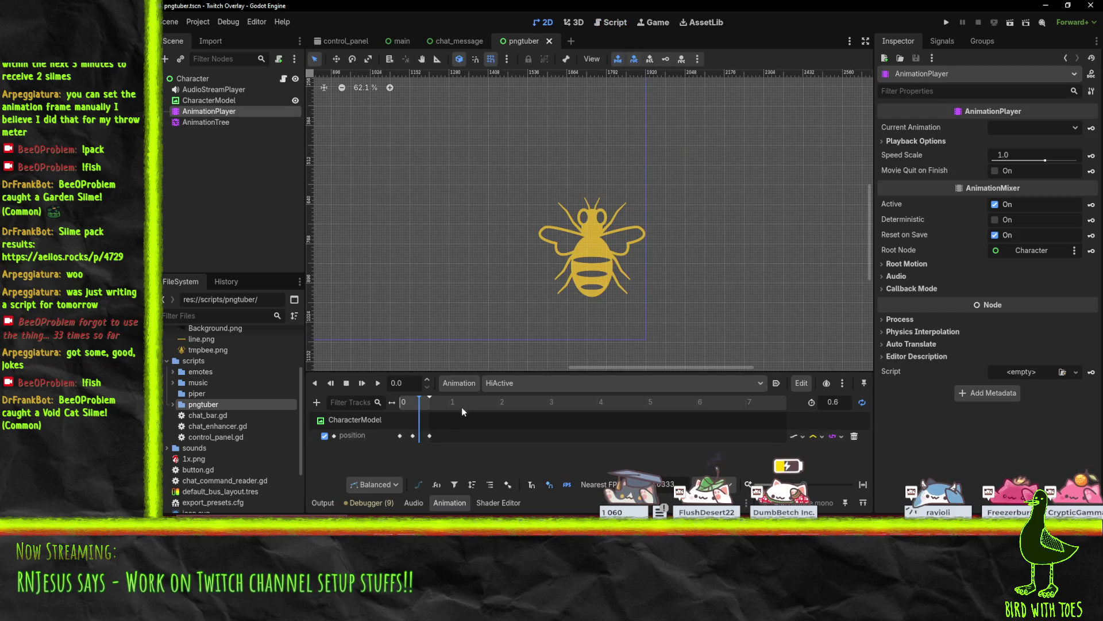
pyautogui.click(374, 384)
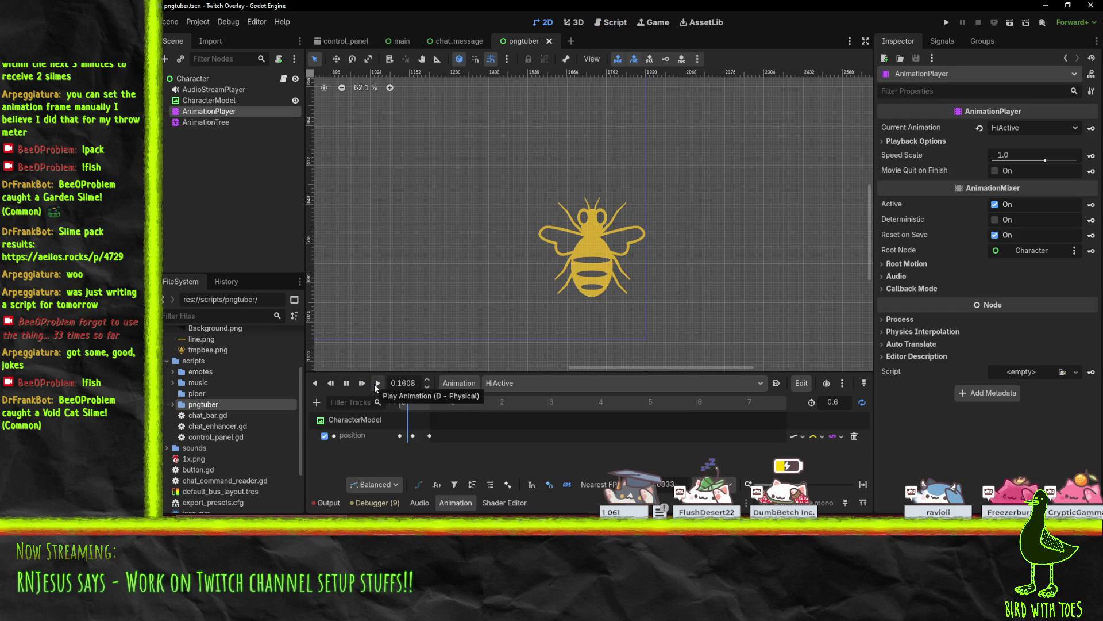
pyautogui.click(349, 382)
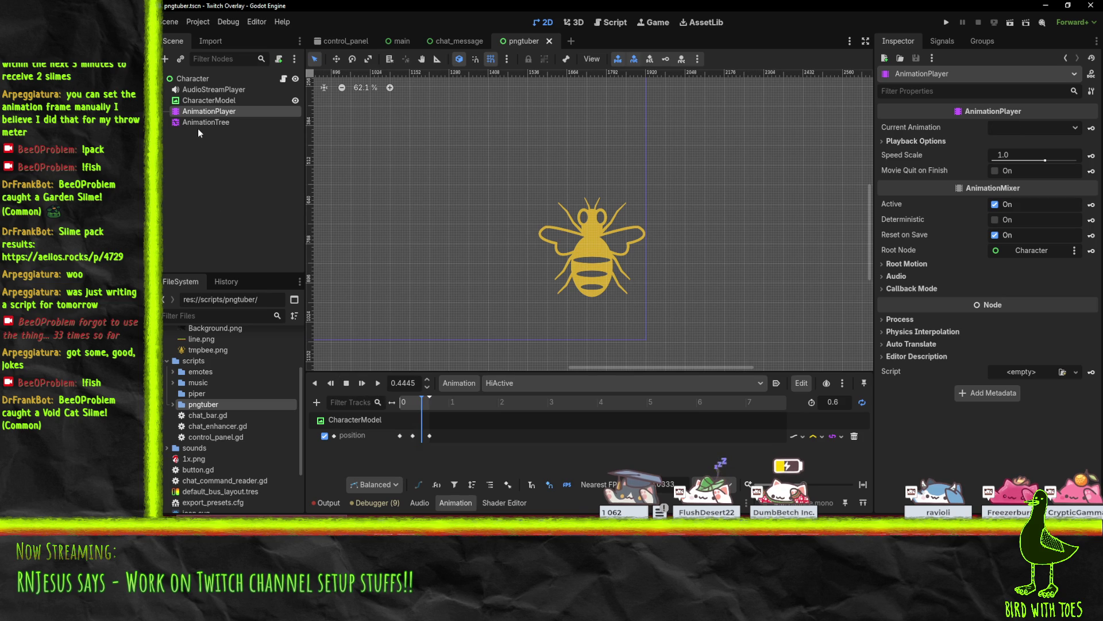
pyautogui.click(347, 383)
pyautogui.click(208, 101)
pyautogui.click(208, 125)
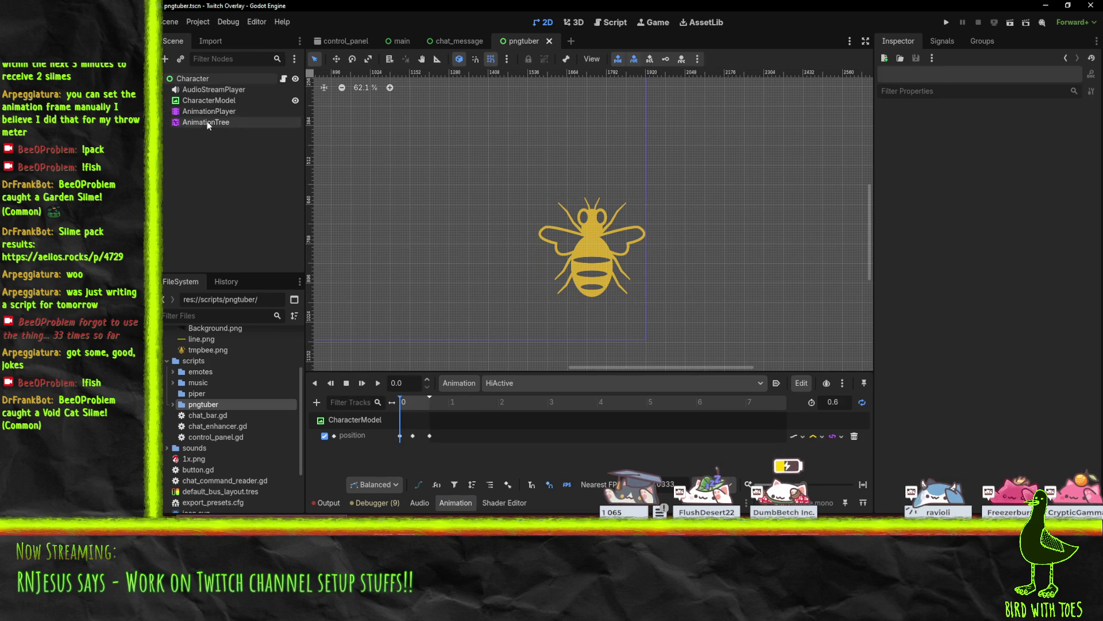
pyautogui.click(208, 111)
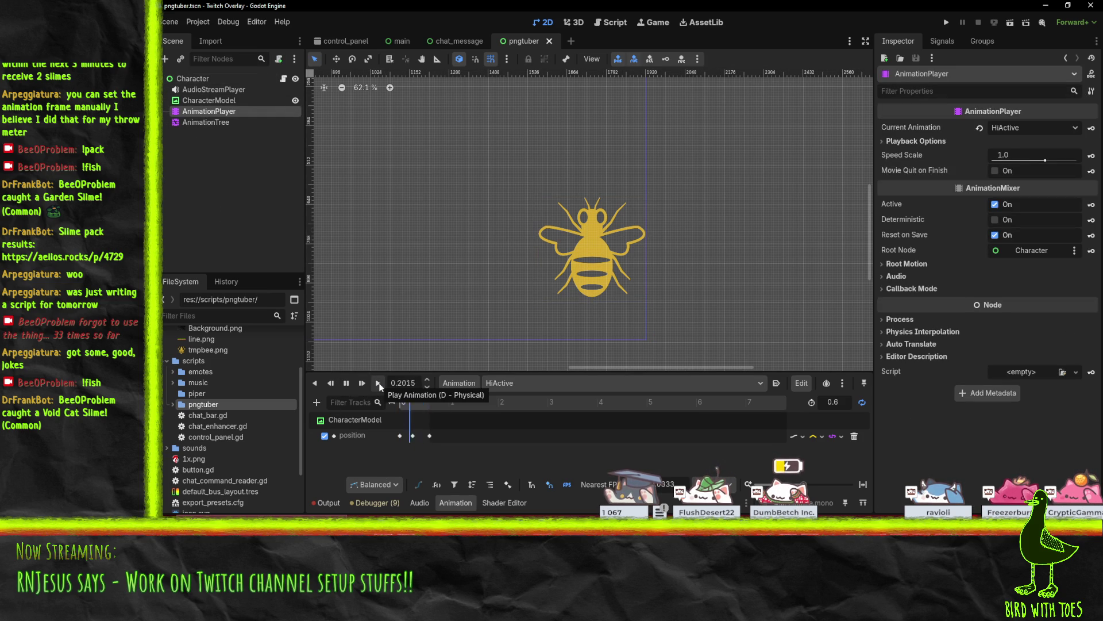
pyautogui.click(346, 384)
# Preview the LoActive animation, then bring up the AnimationTree blend graph.
pyautogui.click(204, 122)
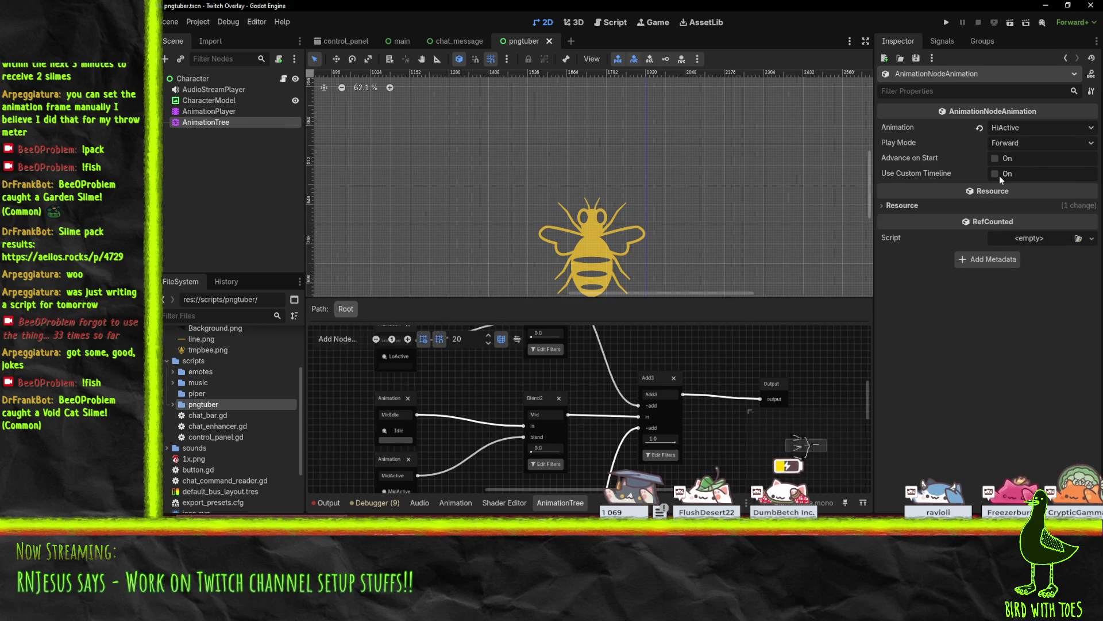
pyautogui.click(206, 113)
pyautogui.click(526, 382)
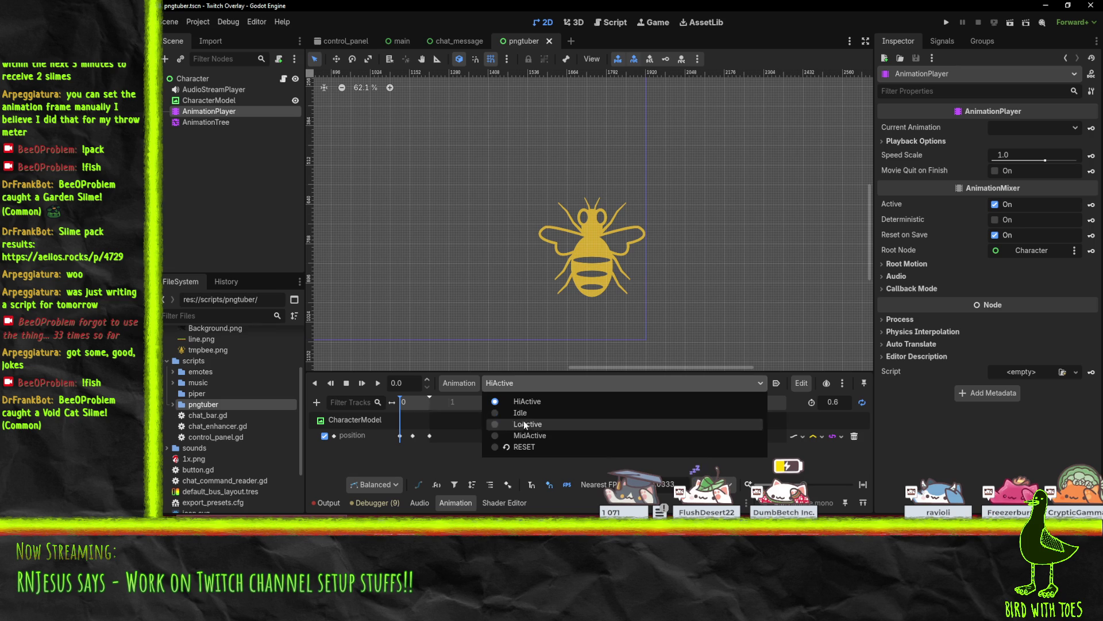
pyautogui.click(526, 422)
pyautogui.click(377, 384)
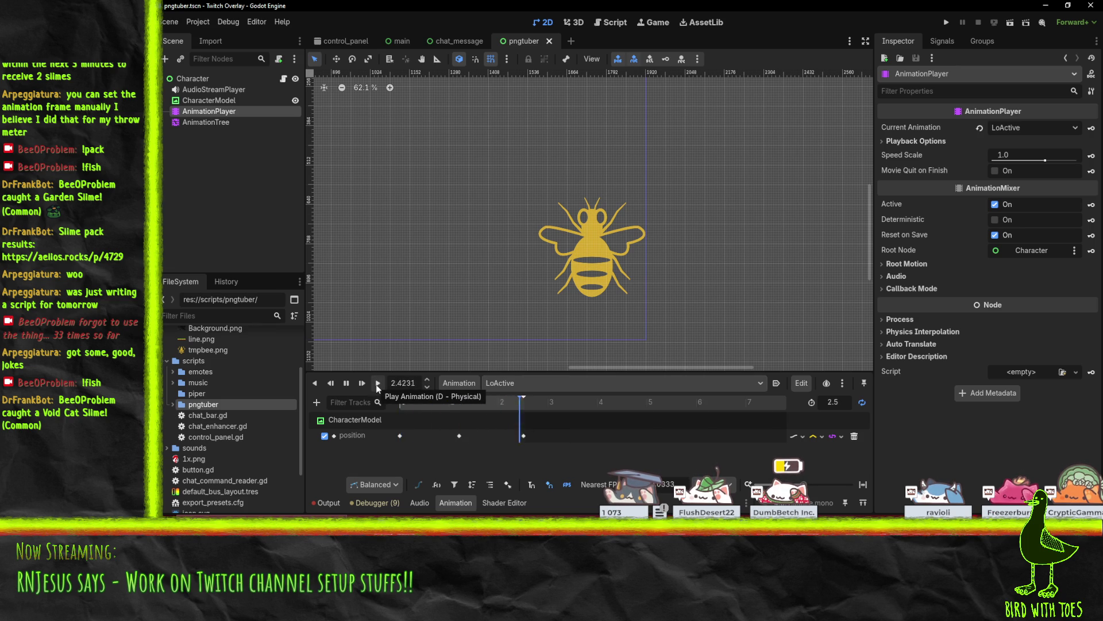
pyautogui.click(345, 384)
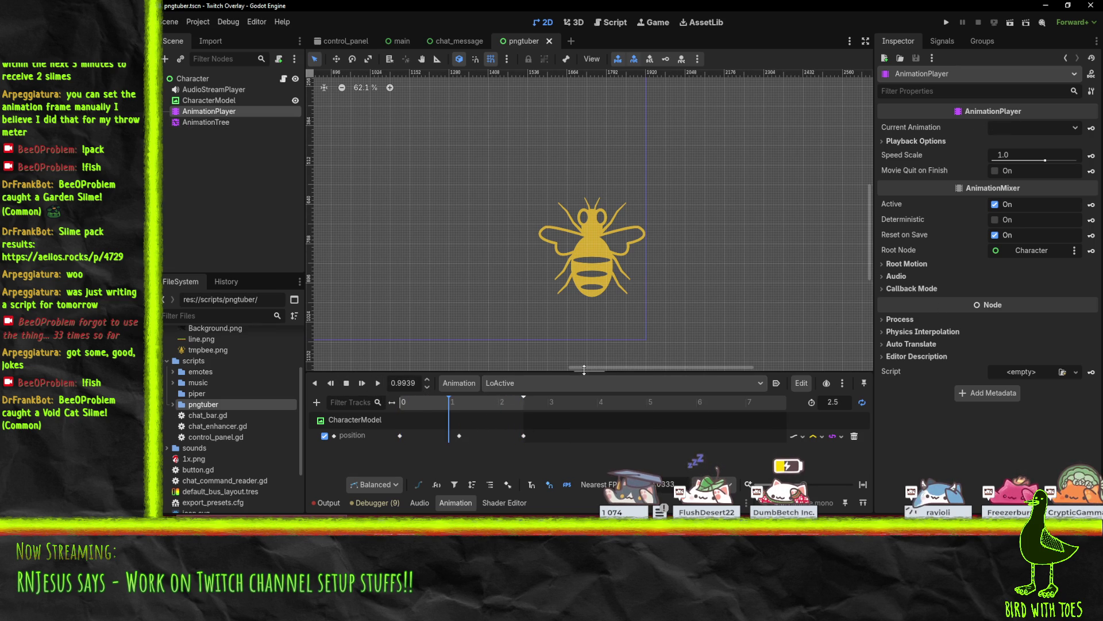
pyautogui.click(203, 81)
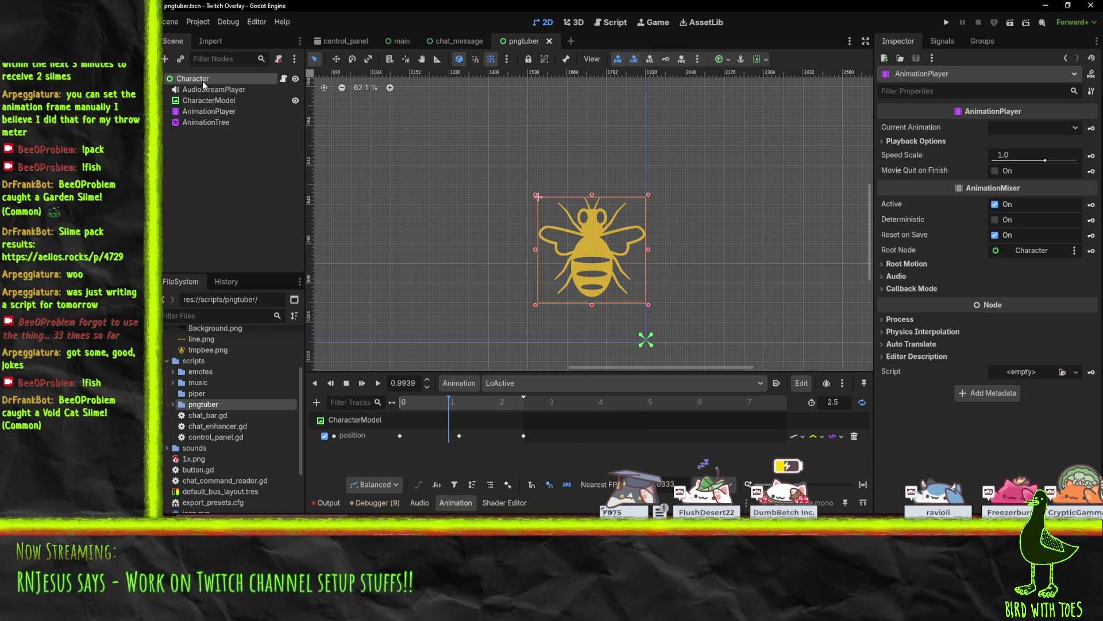
pyautogui.click(218, 113)
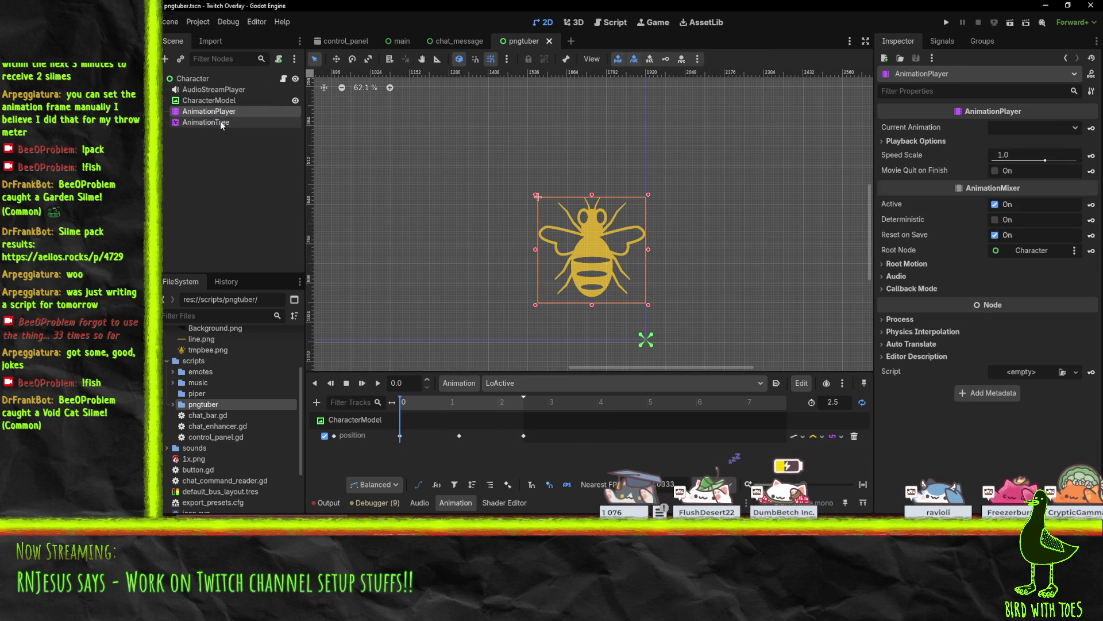
pyautogui.click(220, 122)
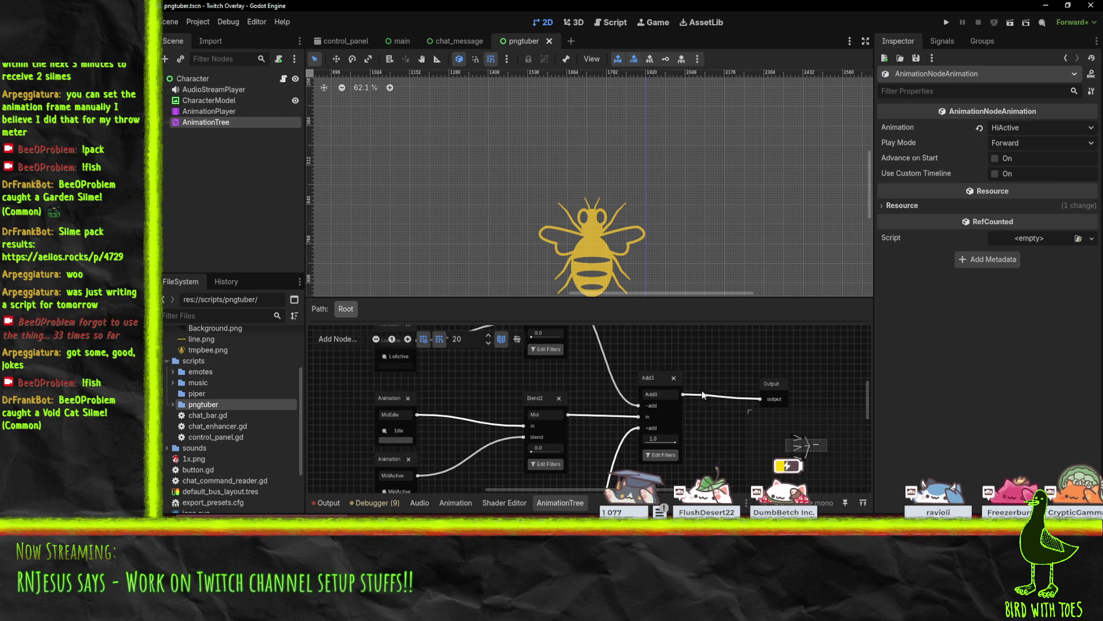
# Turn the Mid and Hi Blend2 blend amounts up to 1.0.
pyautogui.scroll(-1, 682, 391)
pyautogui.hscroll(1, 682, 390)
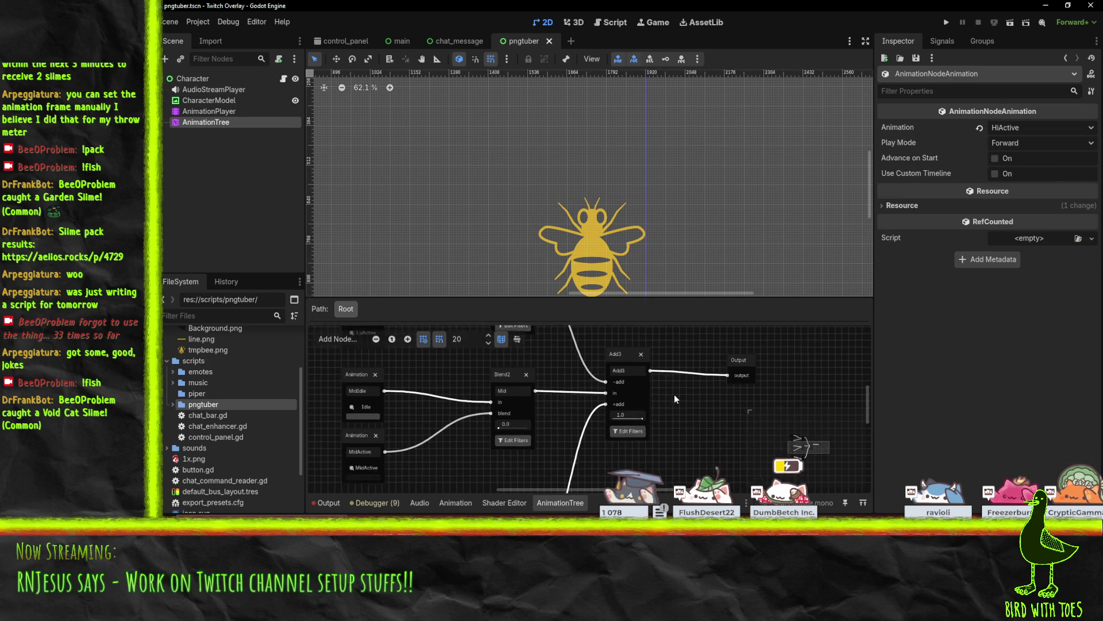
pyautogui.hscroll(1, 603, 414)
pyautogui.scroll(3, 457, 439)
pyautogui.scroll(2, 467, 357)
pyautogui.hscroll(-1, 472, 370)
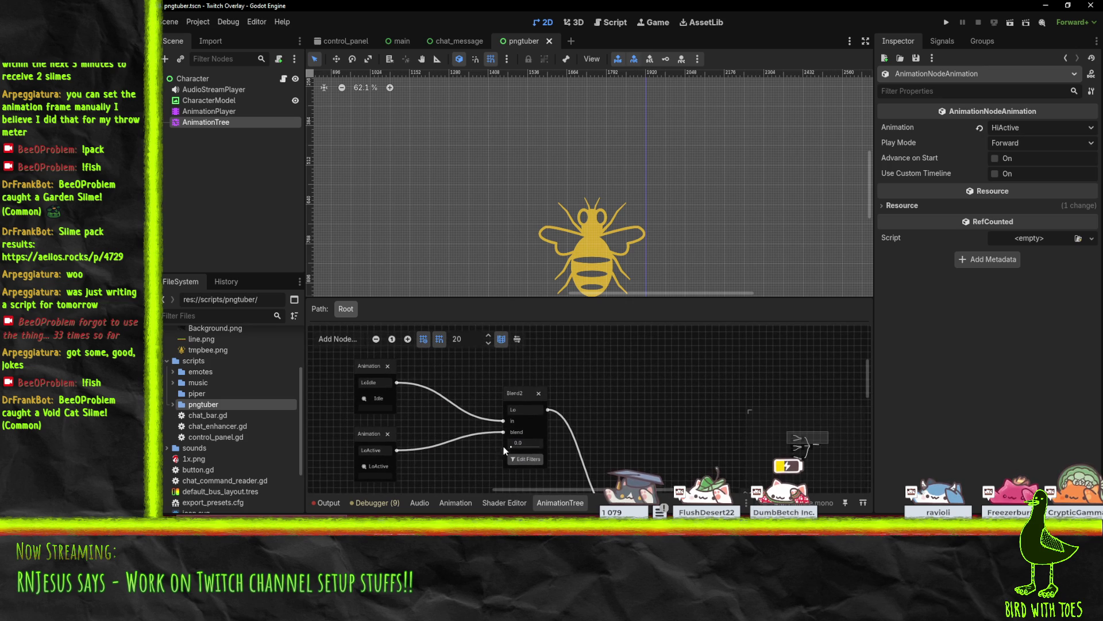
pyautogui.scroll(-3, 500, 454)
pyautogui.moveTo(506, 473); pyautogui.dragTo(529, 477)
pyautogui.scroll(-5, 446, 441)
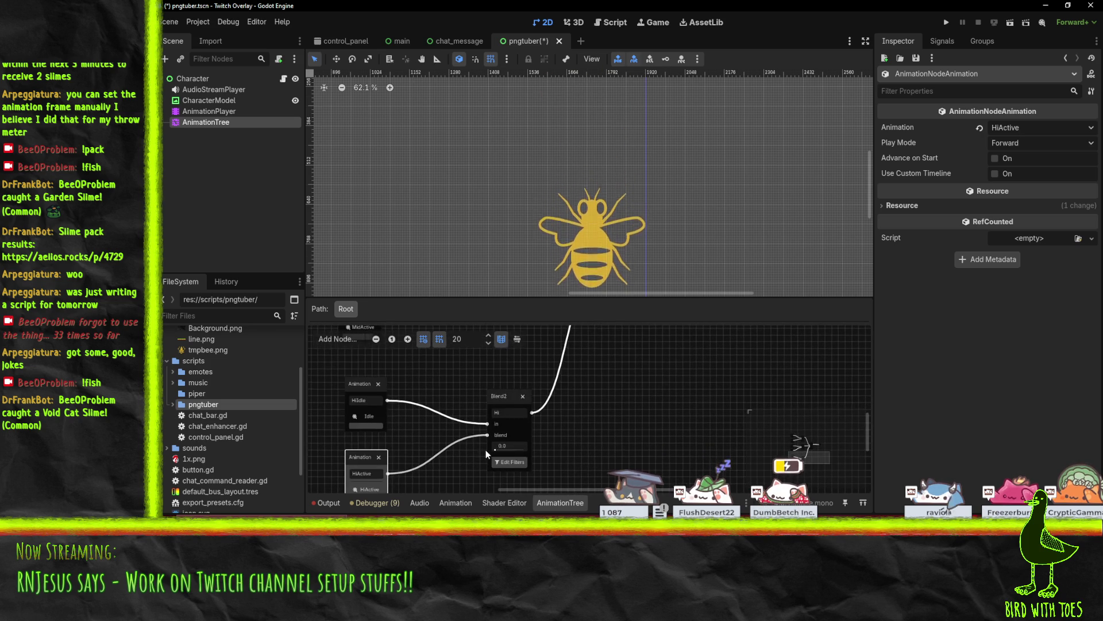
pyautogui.moveTo(499, 447); pyautogui.dragTo(511, 451)
pyautogui.press('Return')
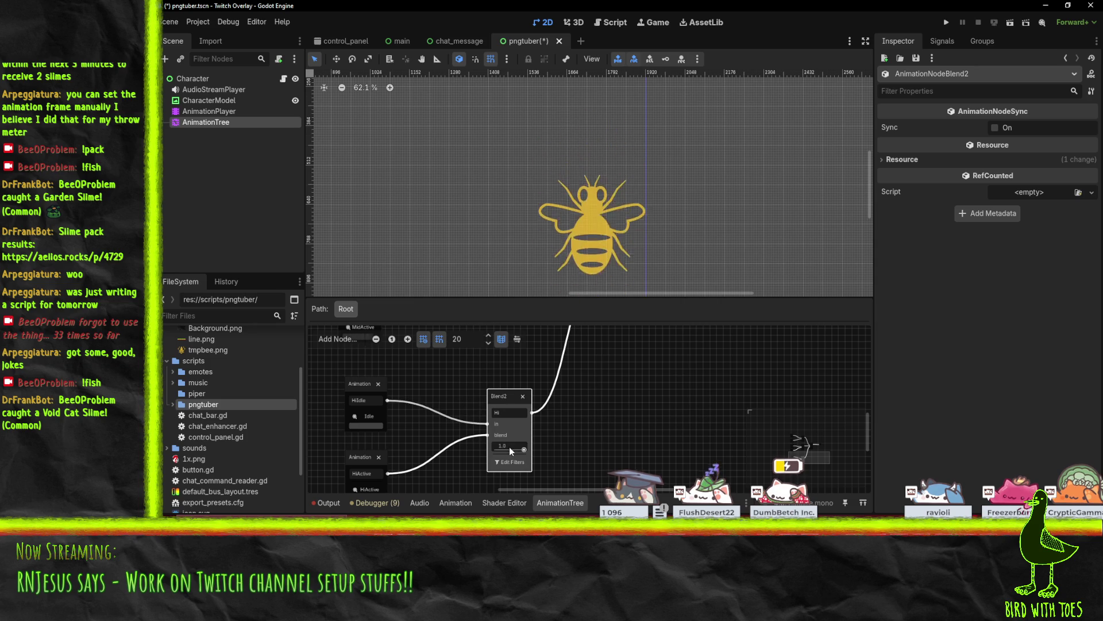
# Bring the Lo blend nodes into view, then select AnimationPlayer to show its timeline.
pyautogui.scroll(1, 455, 401)
pyautogui.scroll(-2, 455, 402)
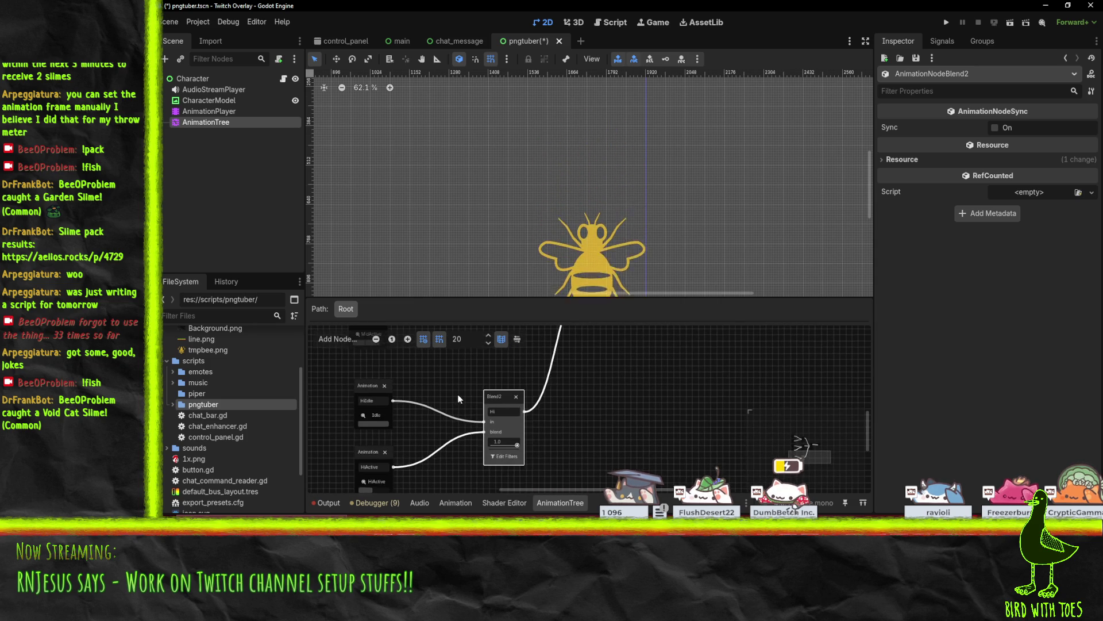
pyautogui.scroll(-2, 497, 329)
pyautogui.scroll(2, 495, 368)
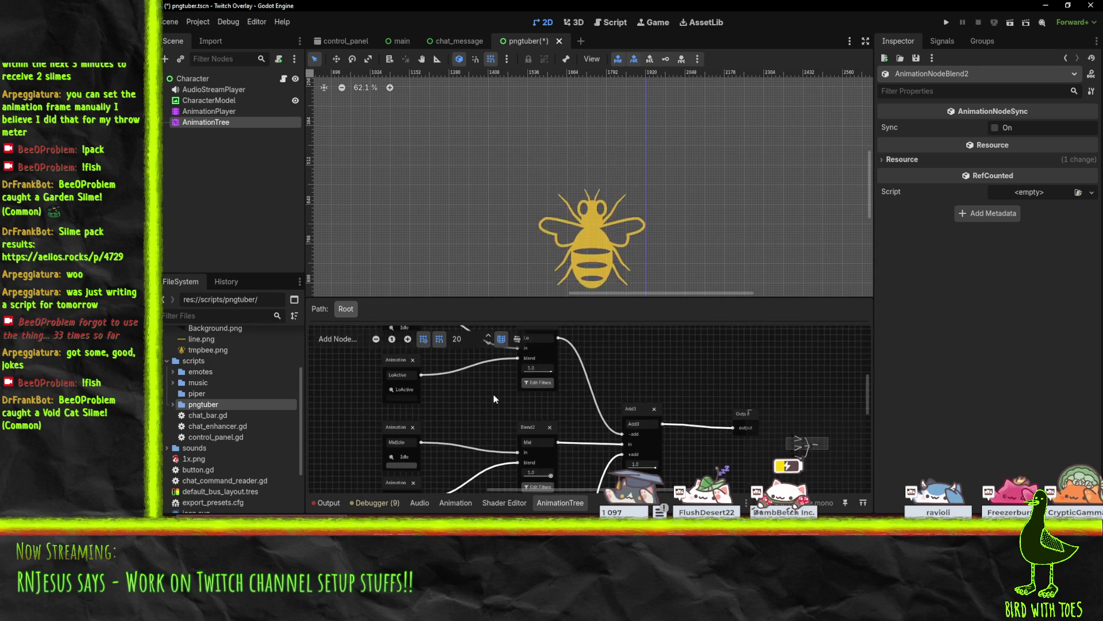
pyautogui.moveTo(480, 394)
pyautogui.mouseDown()
pyautogui.moveTo(523, 443)
pyautogui.moveTo(511, 446)
pyautogui.mouseUp()
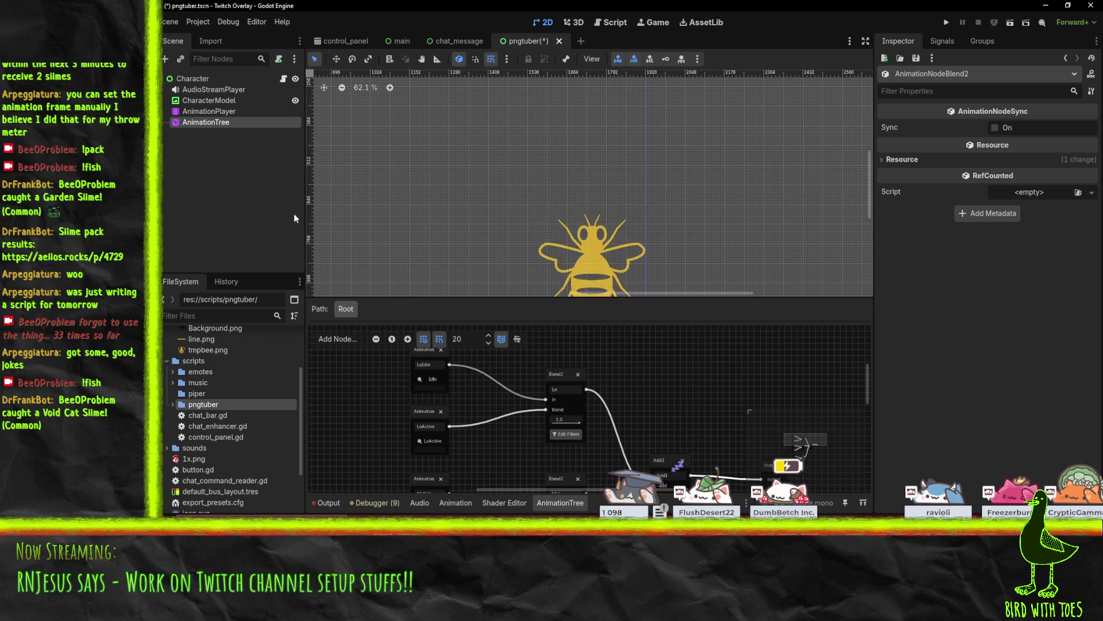
pyautogui.click(227, 112)
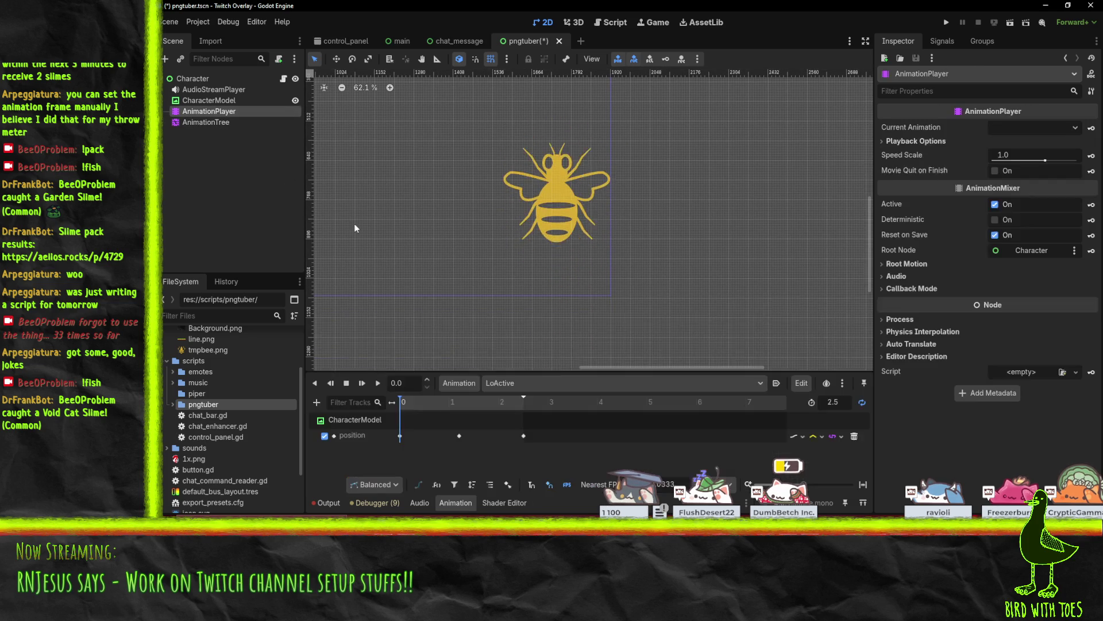
# Play and stop LoActive, then switch to the Idle animation and play it.
pyautogui.click(378, 383)
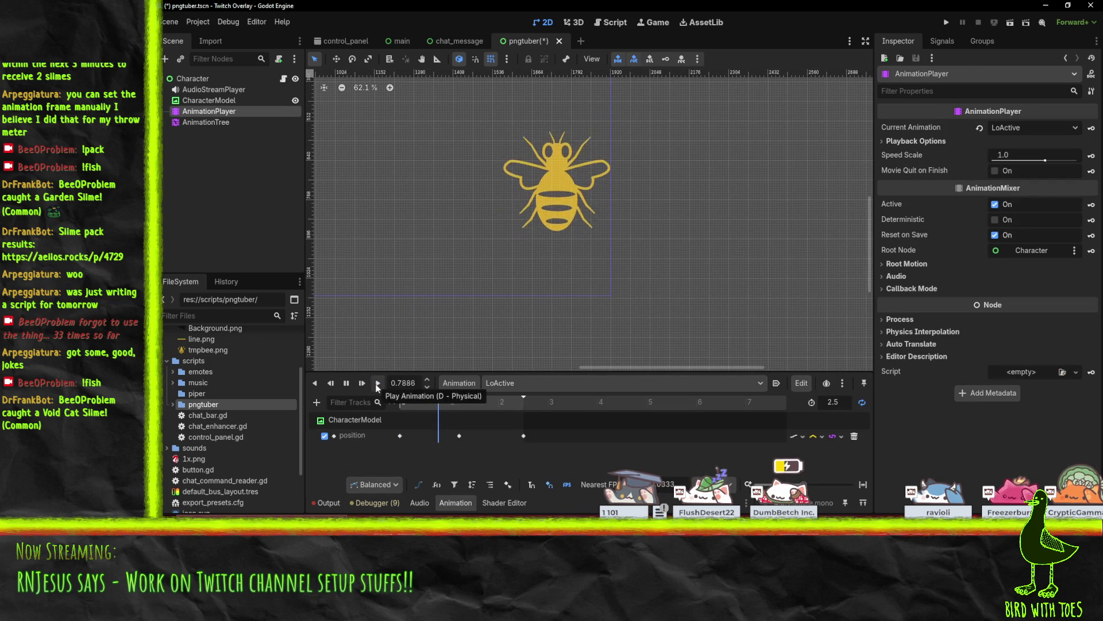
pyautogui.click(347, 383)
pyautogui.click(529, 383)
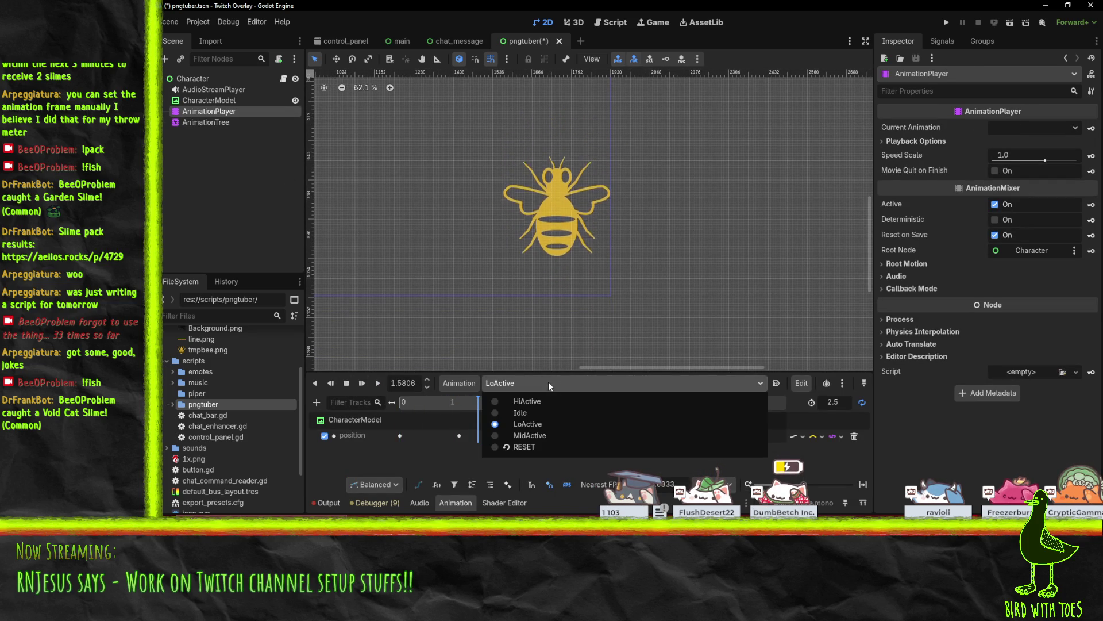
pyautogui.click(537, 414)
pyautogui.click(379, 385)
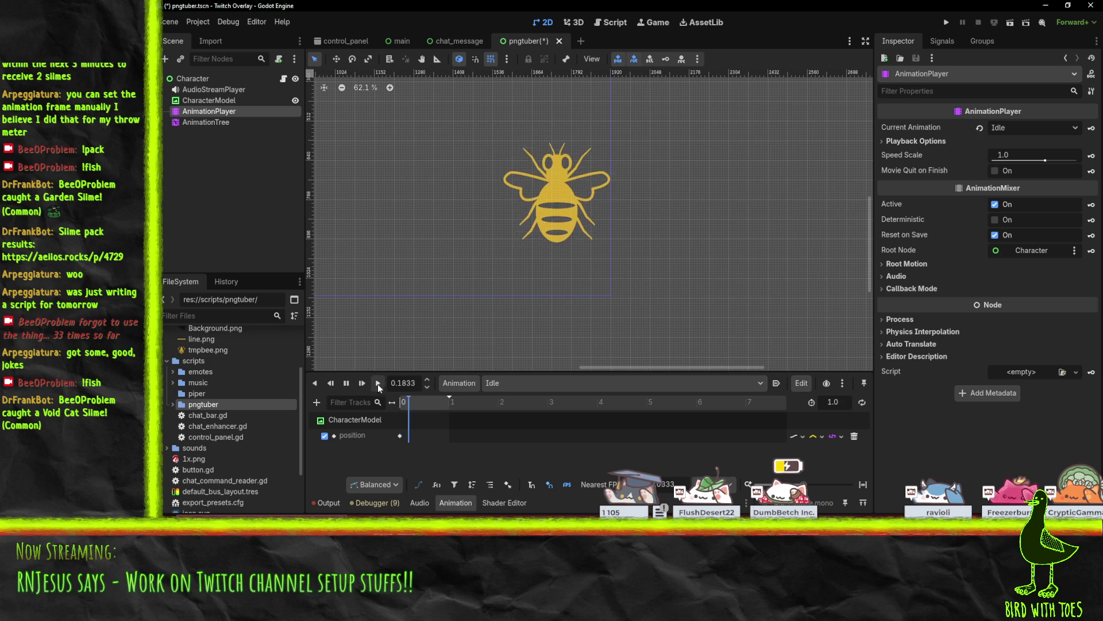
# Switch through MidActive to the RESET animation, then select the AnimationTree node.
pyautogui.click(548, 386)
pyautogui.click(546, 437)
pyautogui.click(516, 389)
pyautogui.click(534, 446)
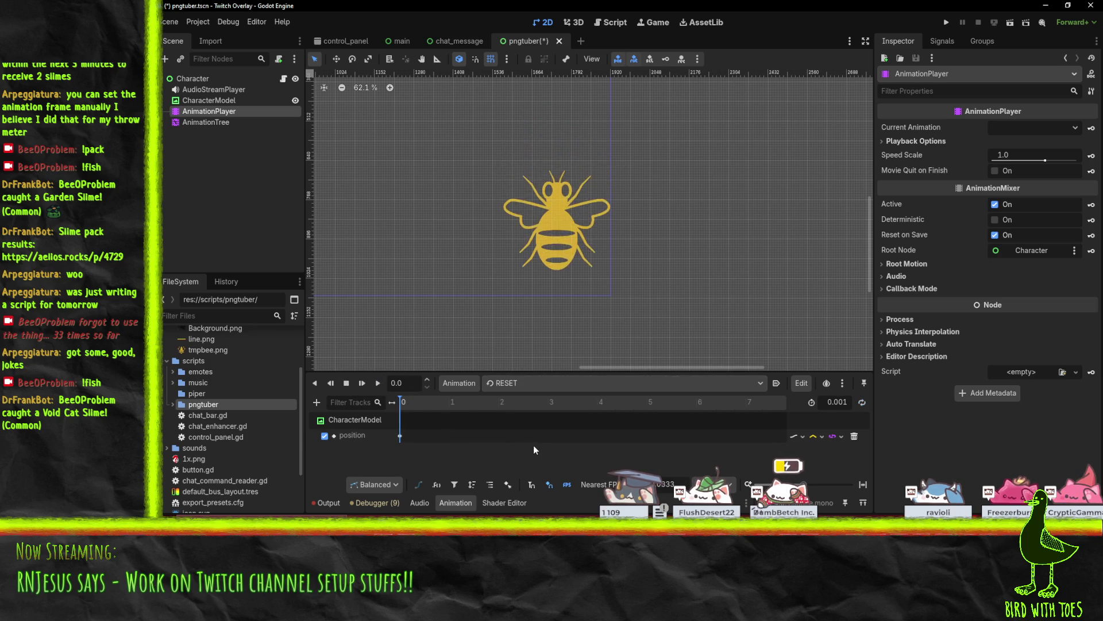
pyautogui.click(194, 123)
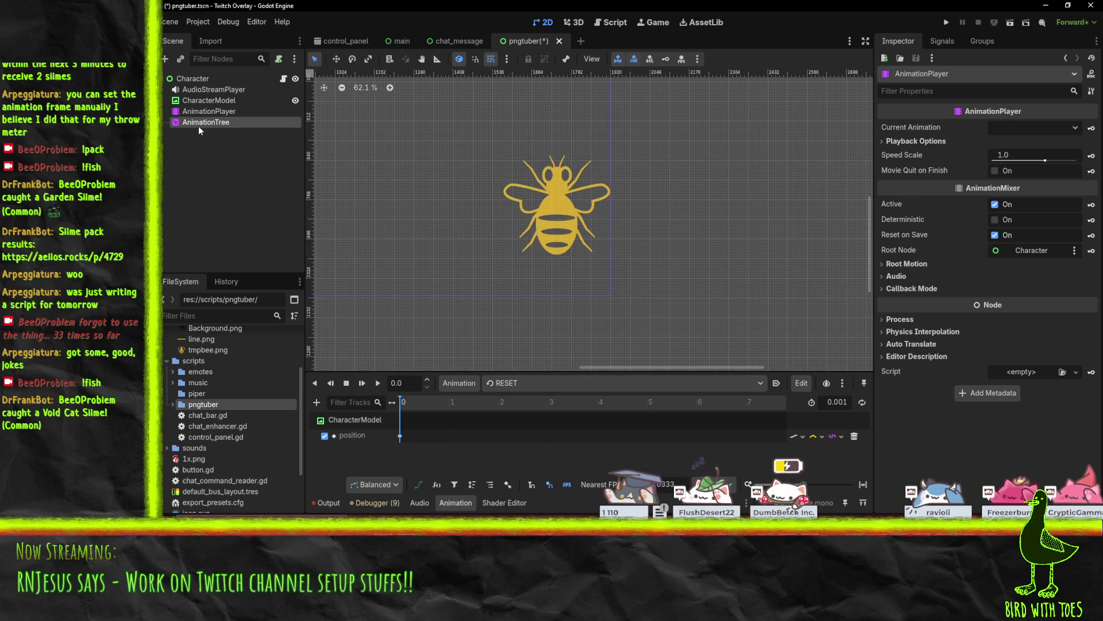
# Inspect the upper and lower Blend2 nodes in the blend graph.
pyautogui.scroll(-3, 475, 438)
pyautogui.scroll(-3, 473, 433)
pyautogui.scroll(2, 492, 329)
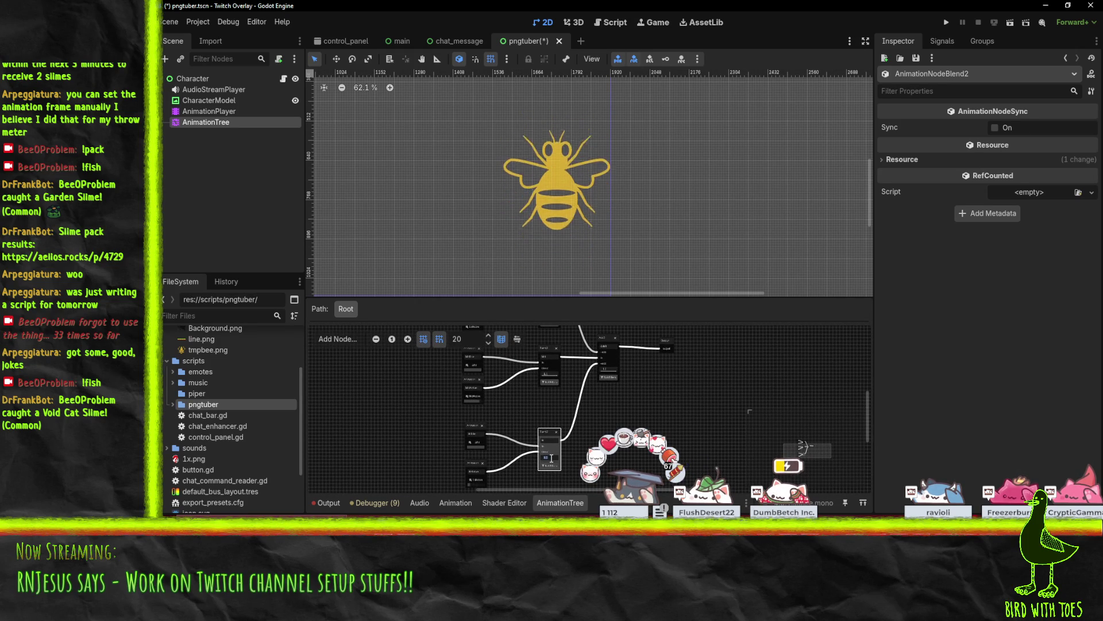
pyautogui.scroll(-1, 505, 423)
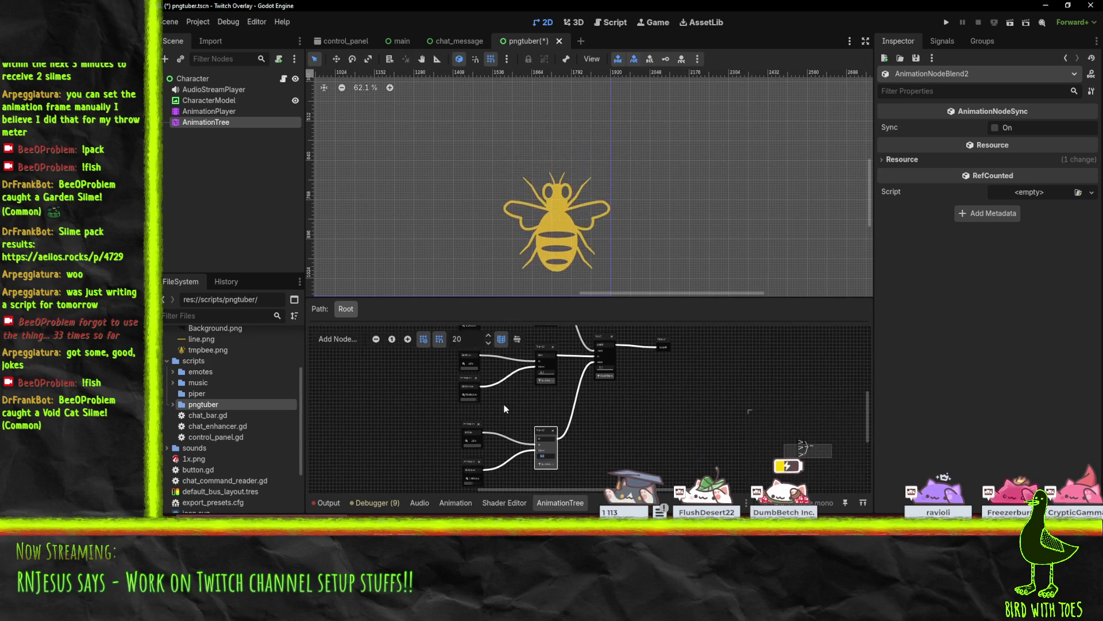
pyautogui.click(547, 369)
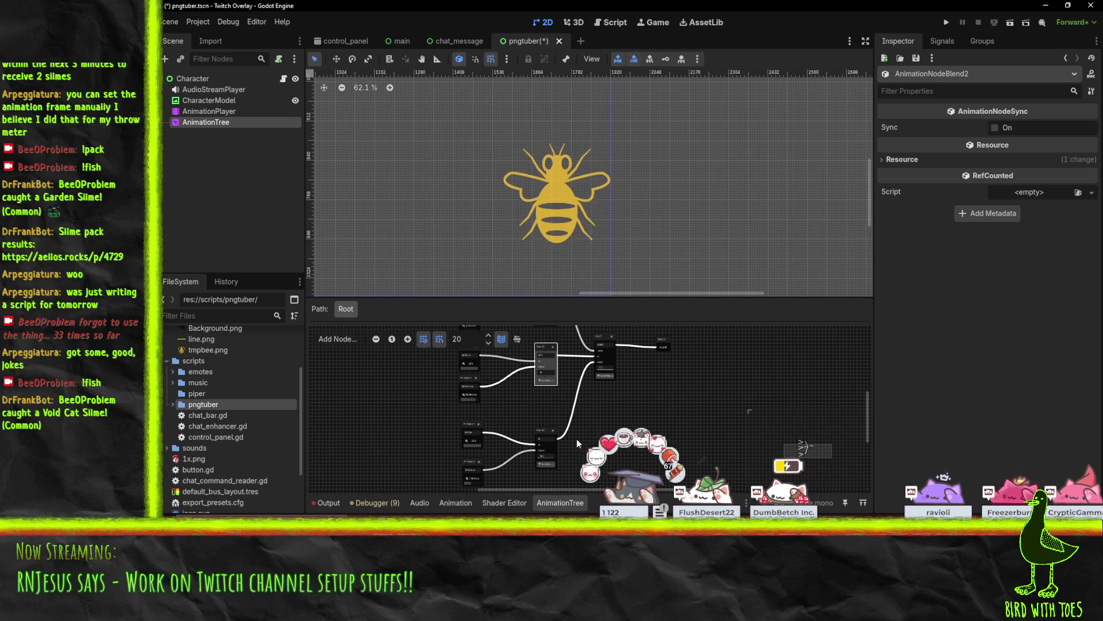
pyautogui.click(549, 432)
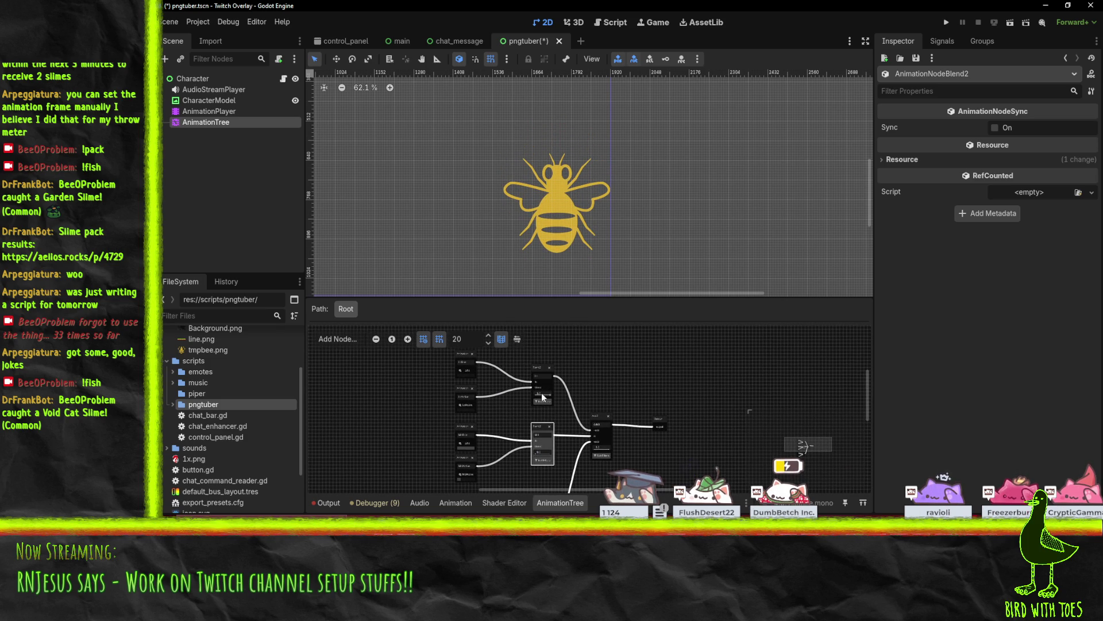
# Set the Add3 node's amount to 0.
pyautogui.scroll(3, 487, 397)
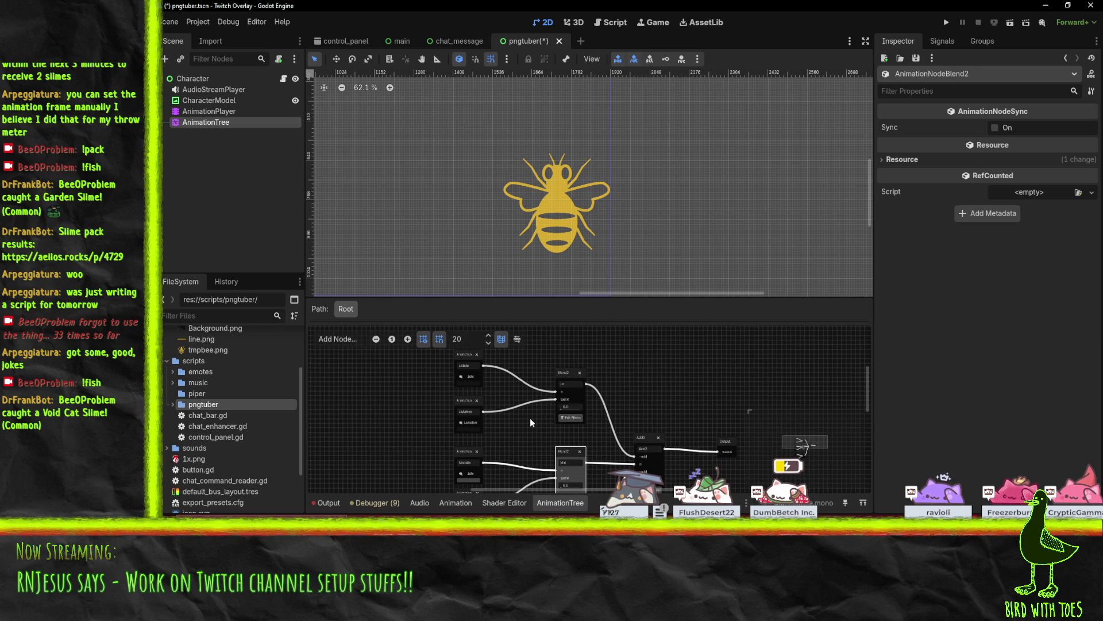
pyautogui.moveTo(538, 437)
pyautogui.mouseDown()
pyautogui.moveTo(485, 383)
pyautogui.moveTo(472, 383)
pyautogui.mouseUp()
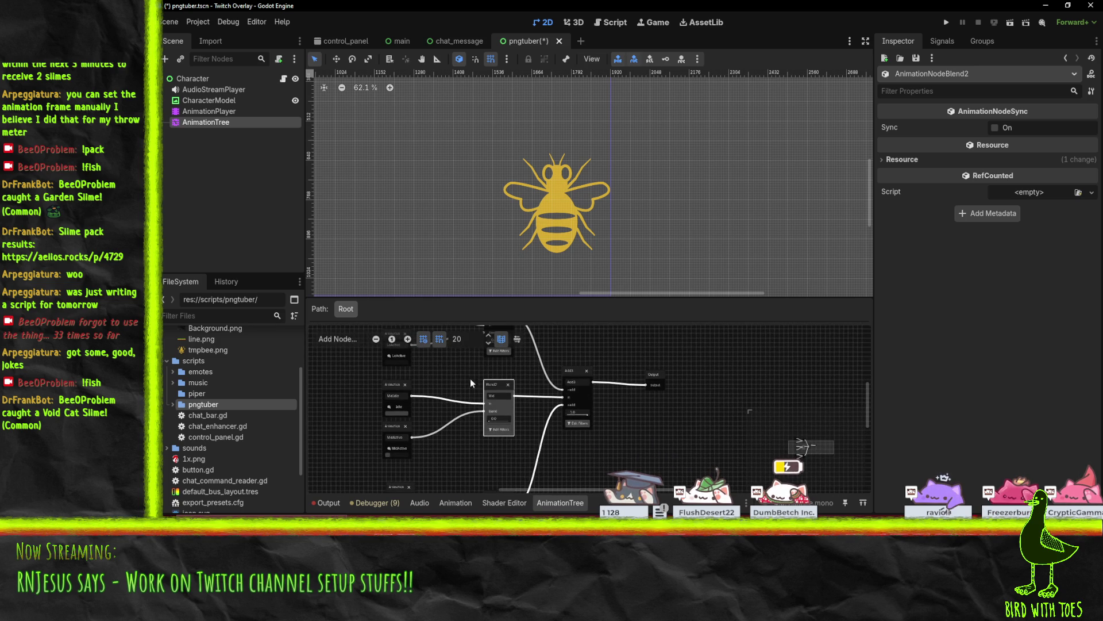
pyautogui.click(572, 412)
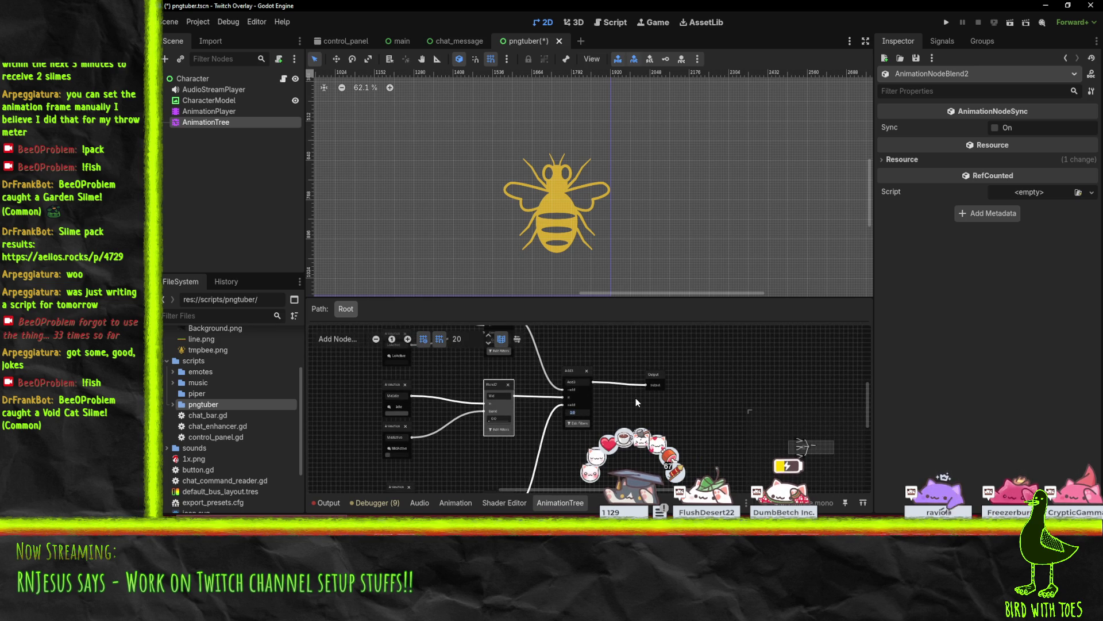
pyautogui.scroll(3, 633, 398)
pyautogui.moveTo(495, 423)
pyautogui.mouseDown()
pyautogui.moveTo(542, 418)
pyautogui.moveTo(531, 357)
pyautogui.moveTo(520, 360)
pyautogui.moveTo(533, 384)
pyautogui.mouseUp()
pyautogui.scroll(2, 534, 385)
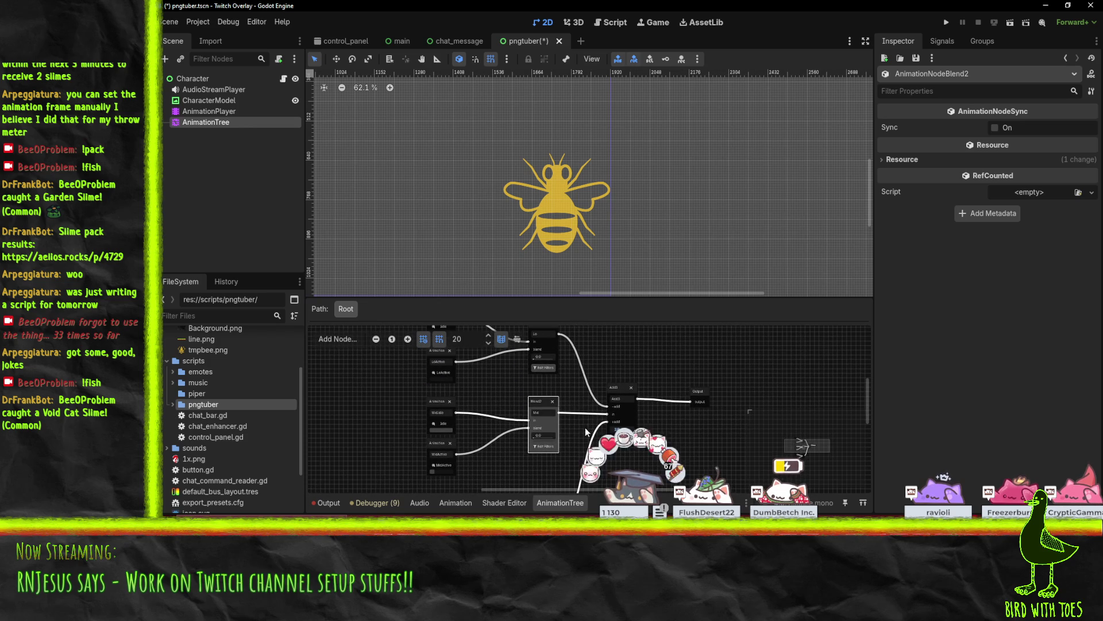
pyautogui.scroll(1, 619, 381)
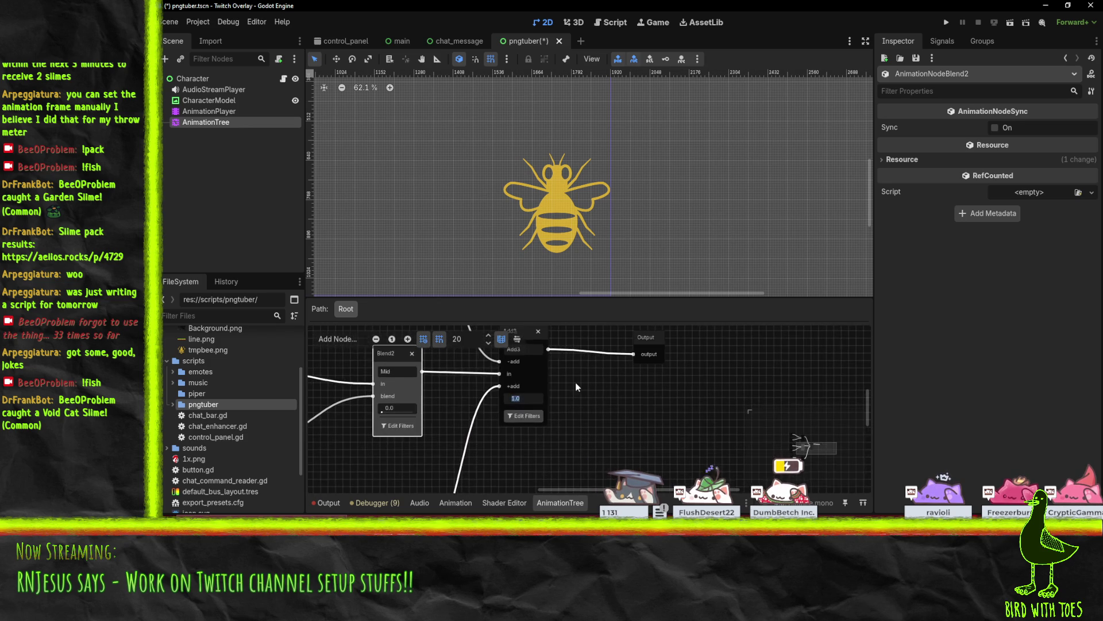
pyautogui.moveTo(481, 398)
pyautogui.mouseDown()
pyautogui.moveTo(492, 399)
pyautogui.moveTo(492, 422)
pyautogui.mouseUp()
pyautogui.write('0')
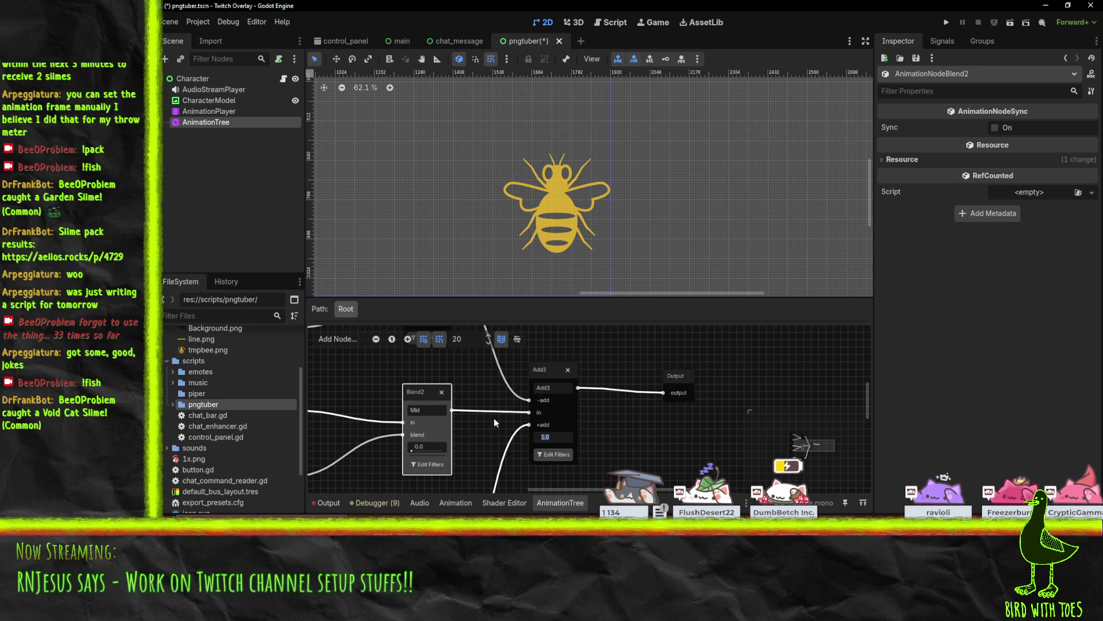
# Add a test Blend3 node, try its blend amount at -1.0, then delete it.
pyautogui.click(533, 372)
pyautogui.rightClick(535, 373)
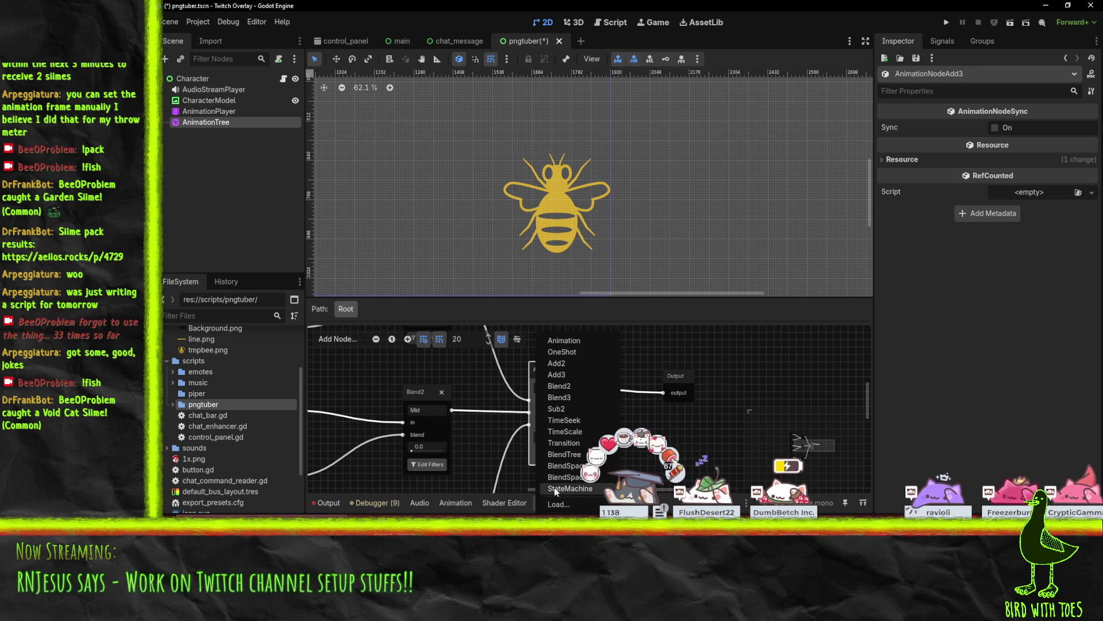
pyautogui.click(722, 409)
pyautogui.moveTo(722, 409); pyautogui.dragTo(605, 353)
pyautogui.rightClick(624, 391)
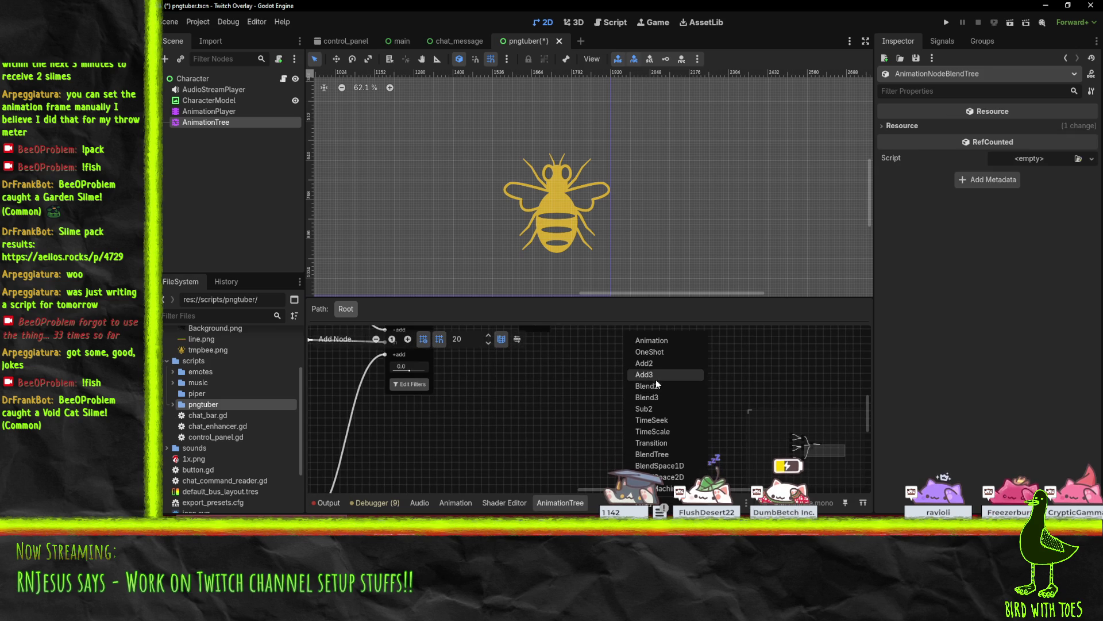
pyautogui.click(655, 402)
pyautogui.scroll(-2, 541, 425)
pyautogui.moveTo(545, 427); pyautogui.dragTo(471, 360)
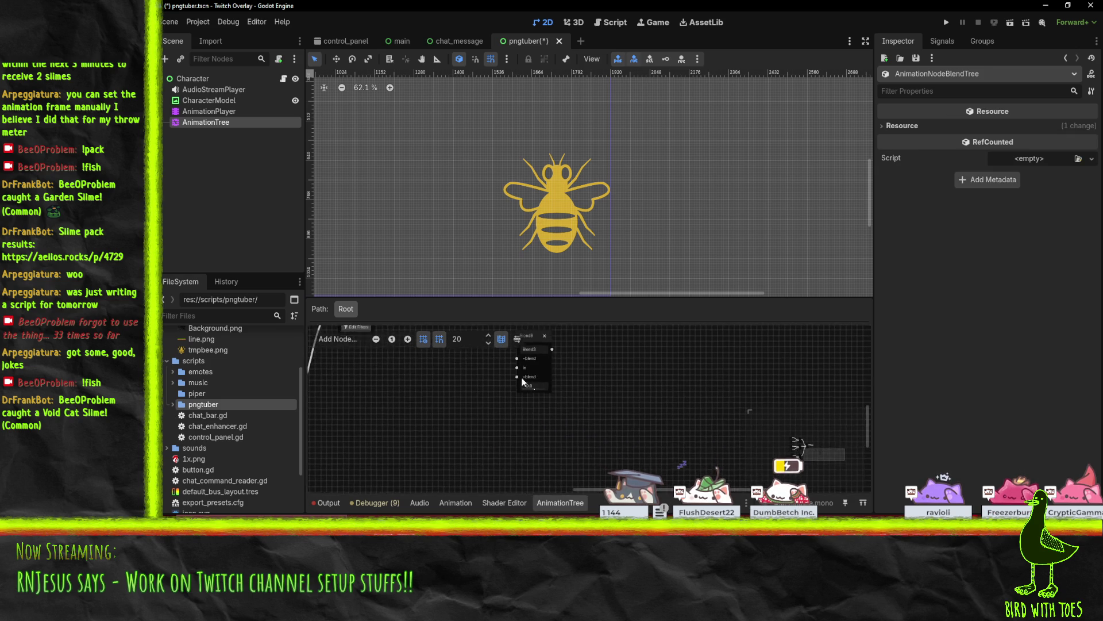
pyautogui.scroll(3, 567, 408)
pyautogui.moveTo(530, 443); pyautogui.dragTo(494, 444)
pyautogui.click(540, 359)
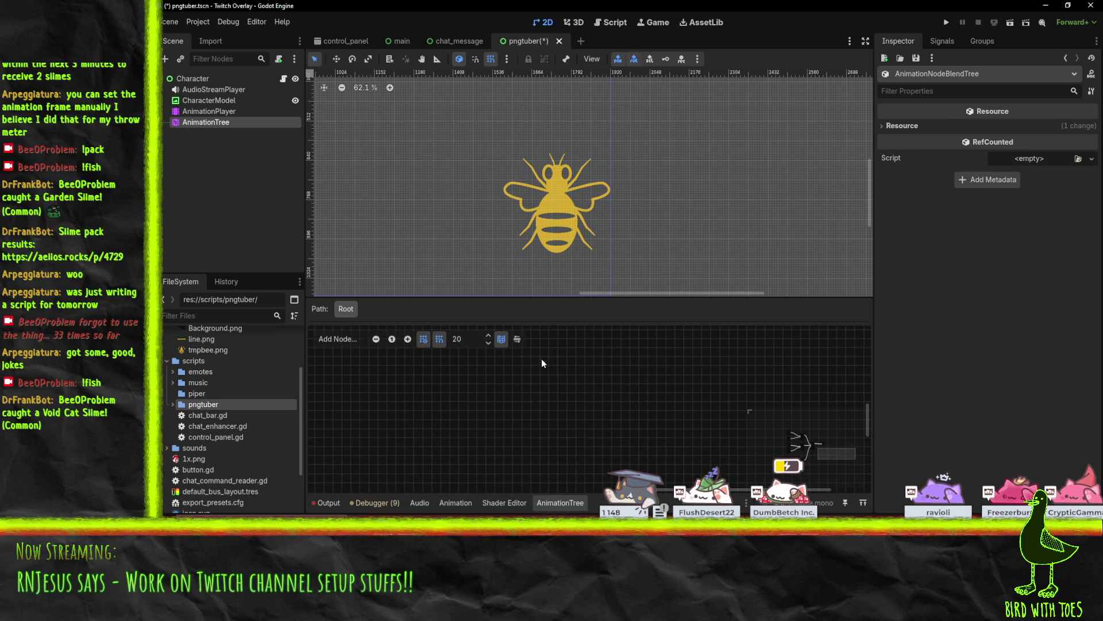
# Add and remove test BlendSpace1D and BlendSpace2D nodes.
pyautogui.rightClick(496, 385)
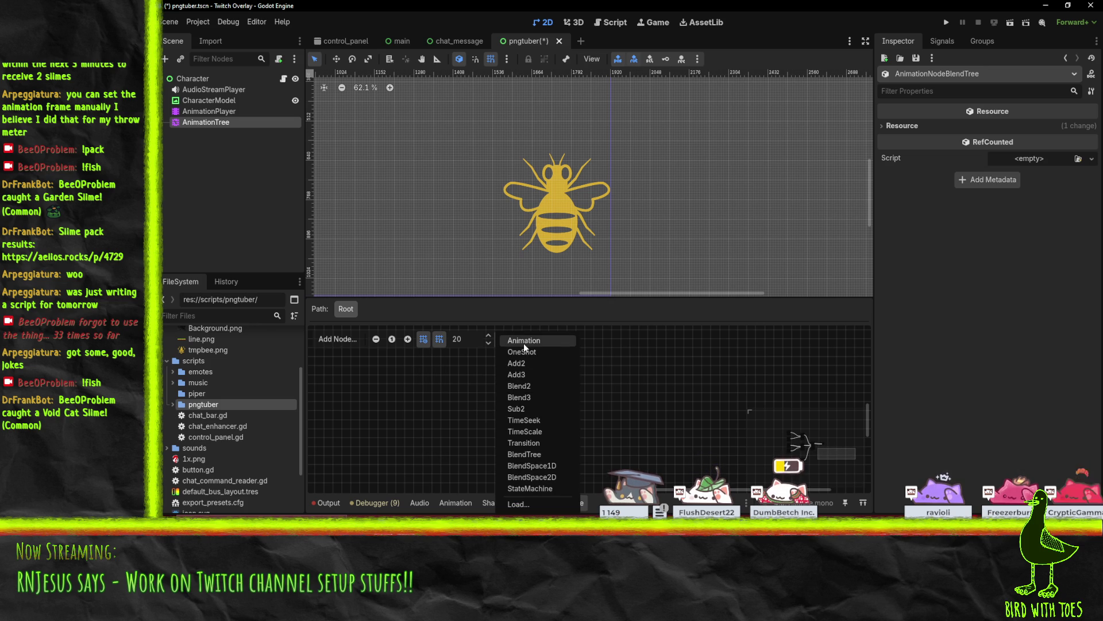
pyautogui.click(530, 469)
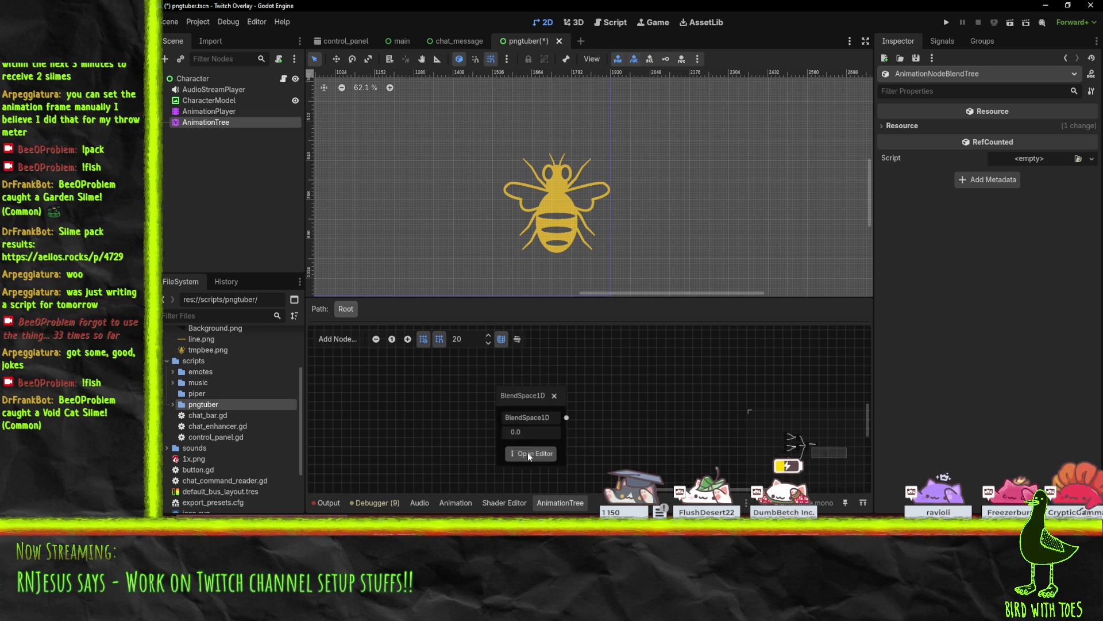
pyautogui.click(553, 396)
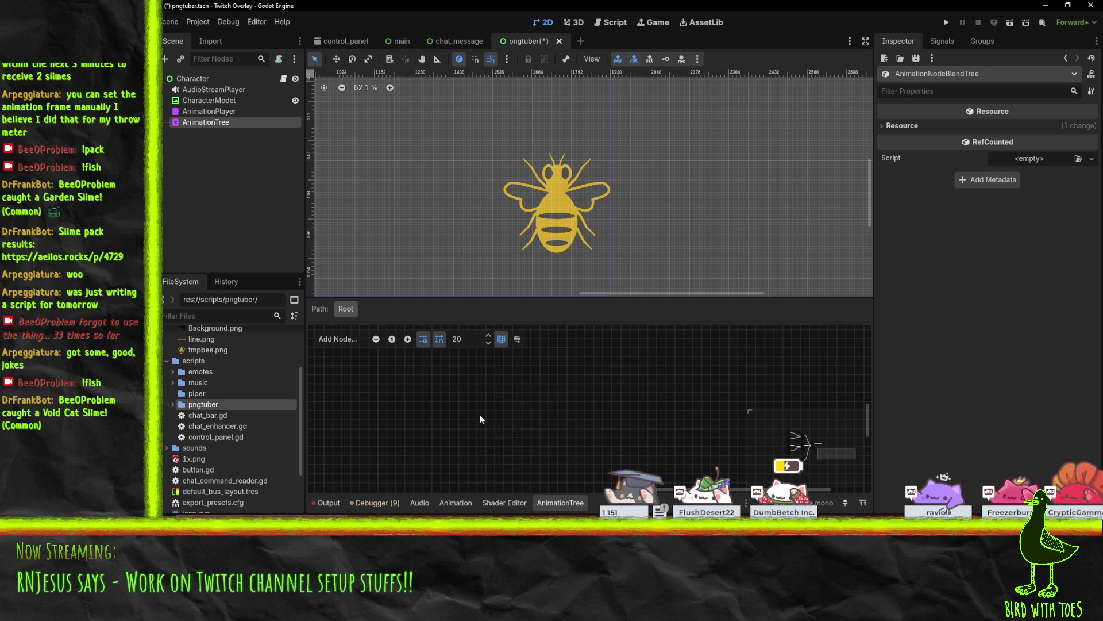
pyautogui.rightClick(481, 415)
pyautogui.click(528, 480)
pyautogui.moveTo(549, 428); pyautogui.dragTo(537, 387)
pyautogui.click(531, 385)
# Browse the node-type list without adding, re-centre Blend2, Add3 and Output, and go to the docs.
pyautogui.rightClick(490, 392)
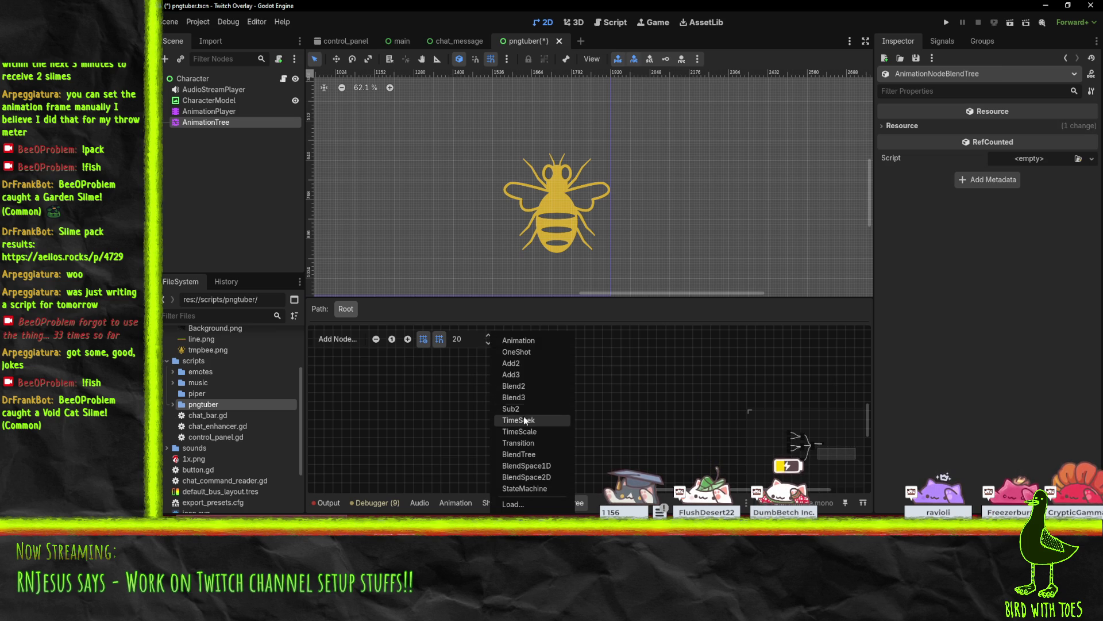
pyautogui.press('Escape')
pyautogui.rightClick(500, 392)
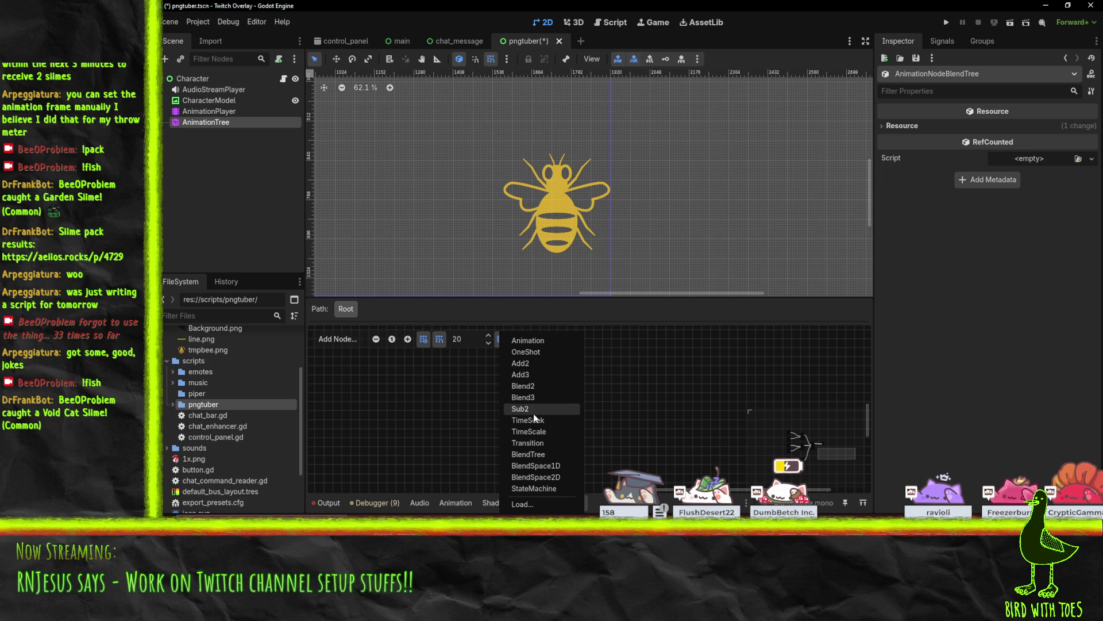
pyautogui.click(349, 427)
pyautogui.scroll(5, 367, 405)
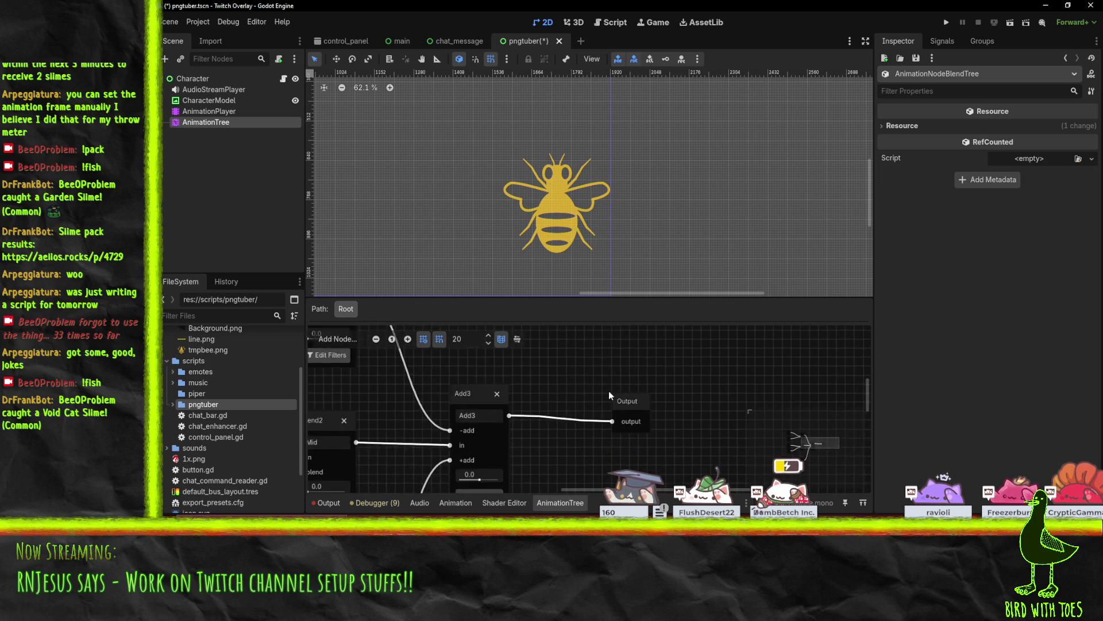
pyautogui.moveTo(472, 408)
pyautogui.mouseDown()
pyautogui.moveTo(532, 378)
pyautogui.moveTo(558, 412)
pyautogui.mouseUp()
pyautogui.moveTo(559, 408)
pyautogui.mouseDown()
pyautogui.moveTo(571, 429)
pyautogui.moveTo(522, 400)
pyautogui.moveTo(477, 422)
pyautogui.moveTo(485, 437)
pyautogui.moveTo(433, 416)
pyautogui.moveTo(450, 386)
pyautogui.mouseUp()
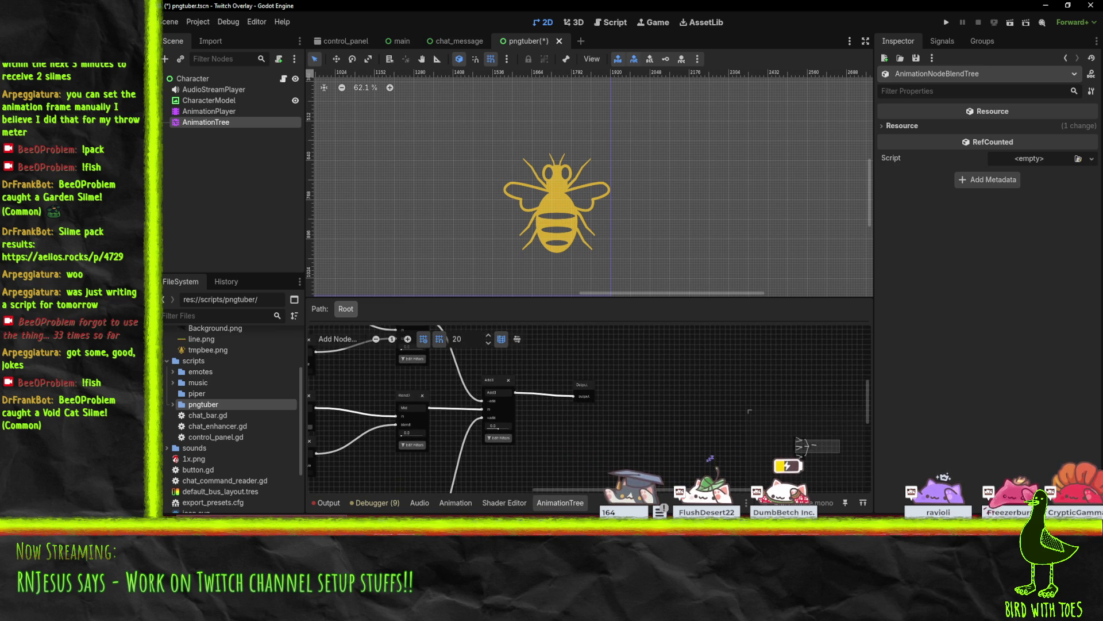
pyautogui.hotkey('alt', 'Tab')
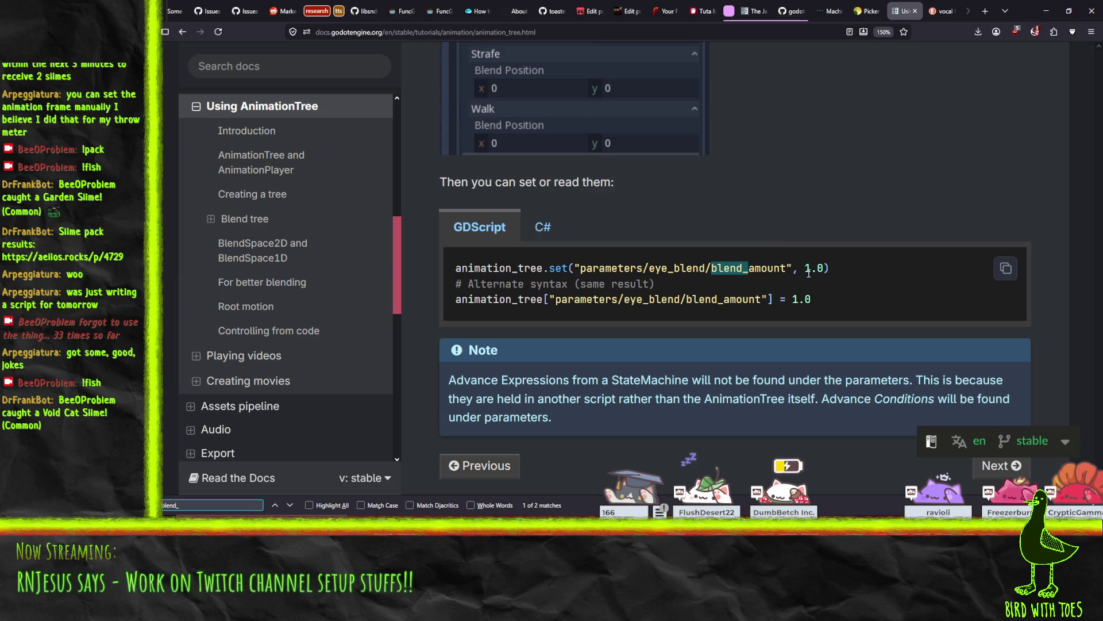
# Clear the search highlight and scroll to the BlendSpace2D and BlendSpace1D docs section.
pyautogui.click(793, 233)
pyautogui.scroll(-3, 790, 222)
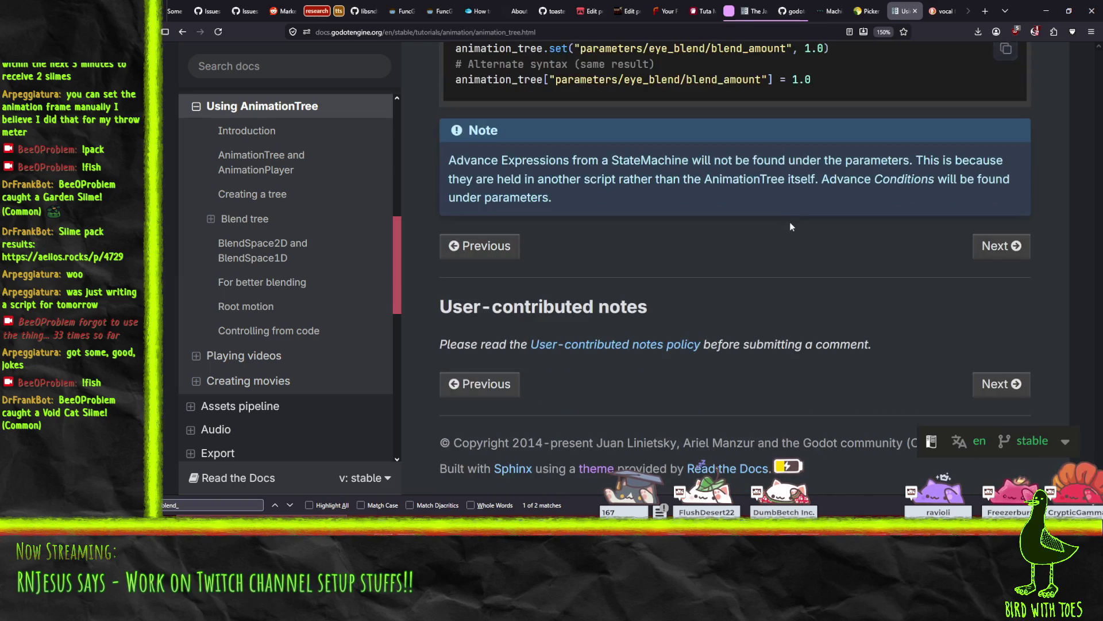
pyautogui.scroll(5, 791, 271)
pyautogui.scroll(5, 791, 276)
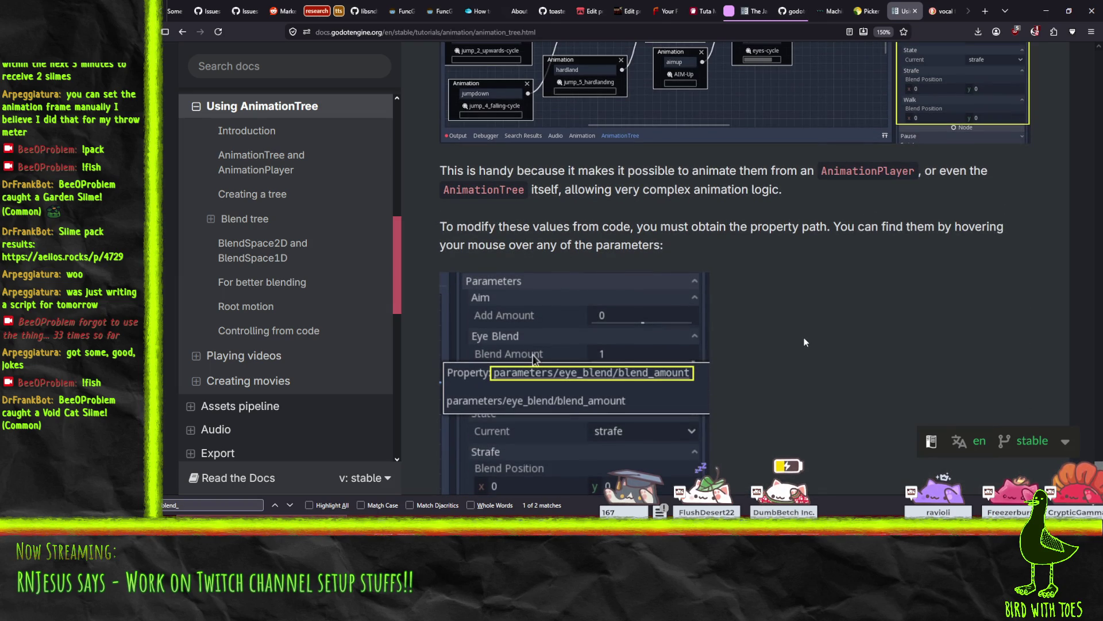
pyautogui.scroll(-8, 805, 344)
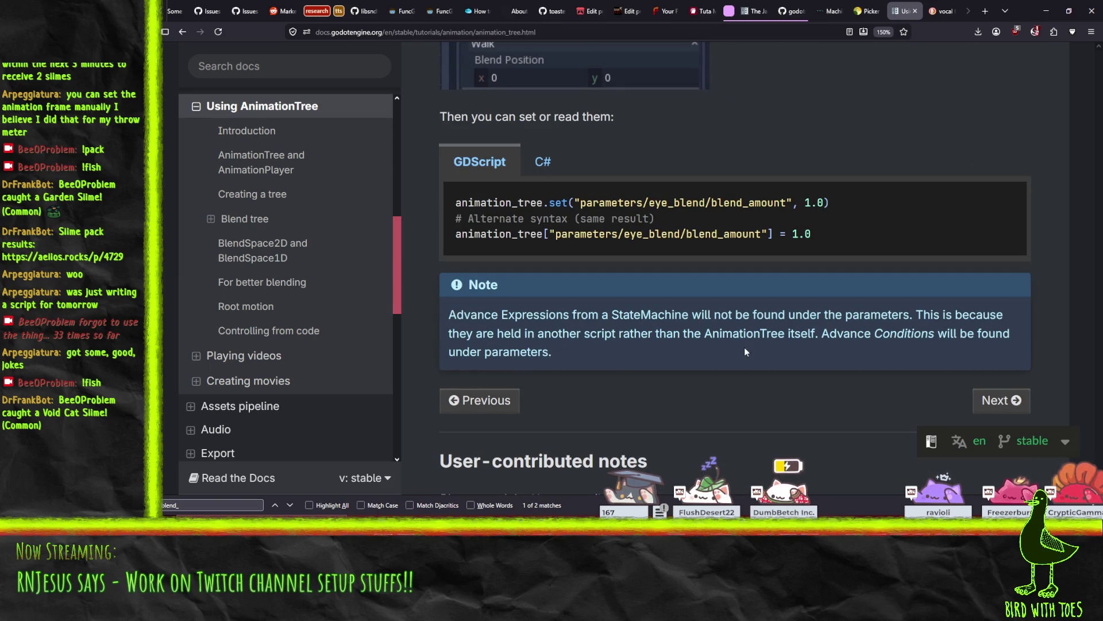
pyautogui.scroll(20, 773, 339)
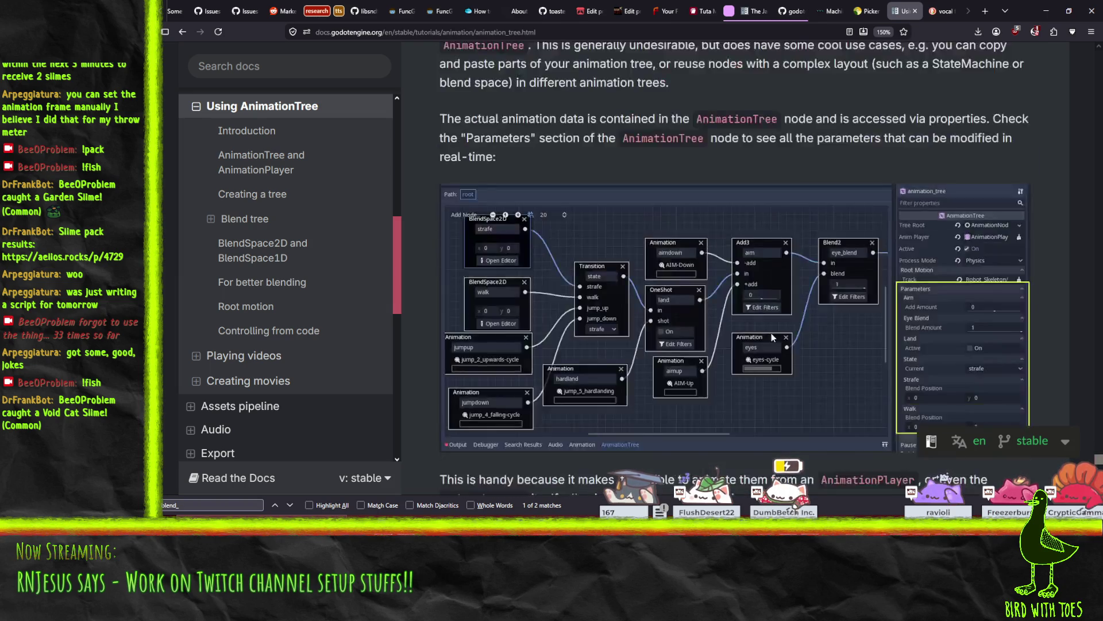
pyautogui.scroll(-14, 771, 332)
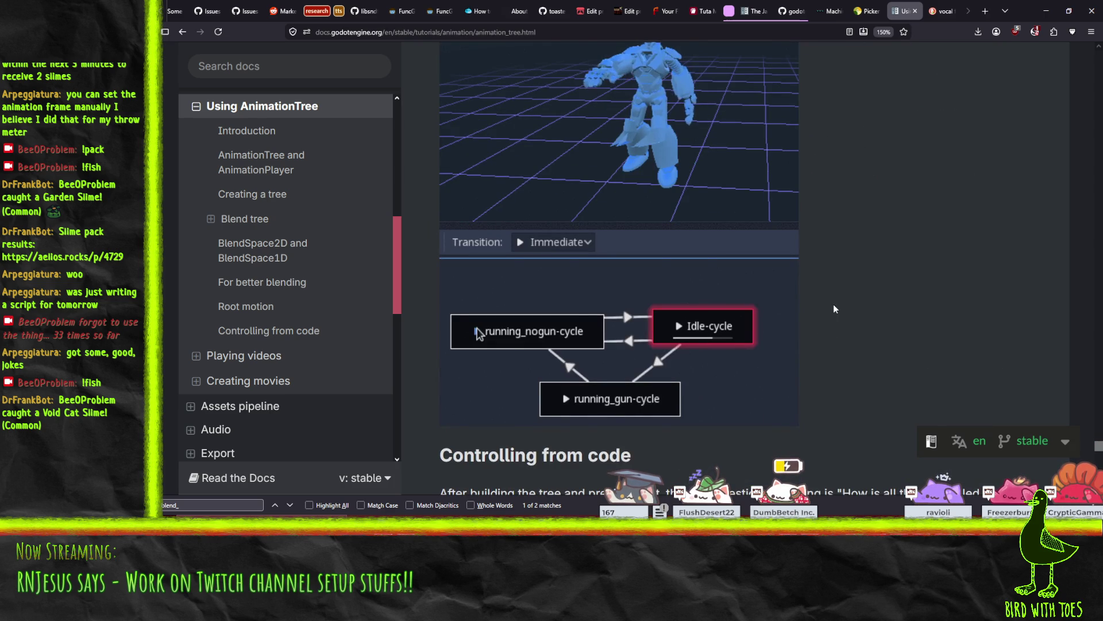
pyautogui.scroll(-10, 850, 296)
pyautogui.scroll(-1, 787, 240)
pyautogui.scroll(-3, 786, 247)
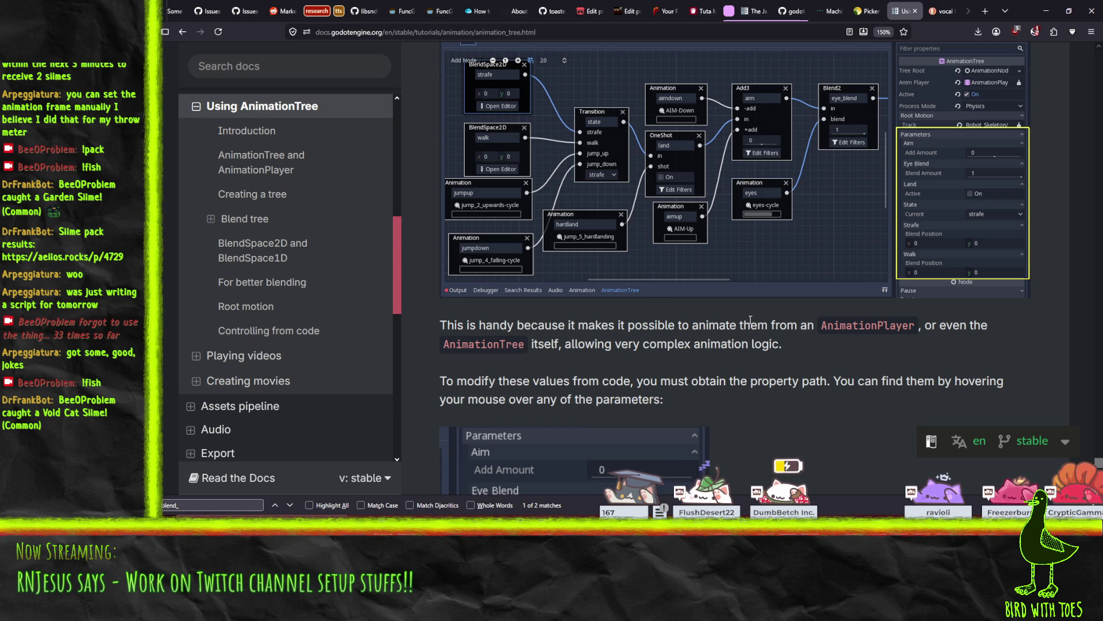
pyautogui.scroll(-20, 759, 328)
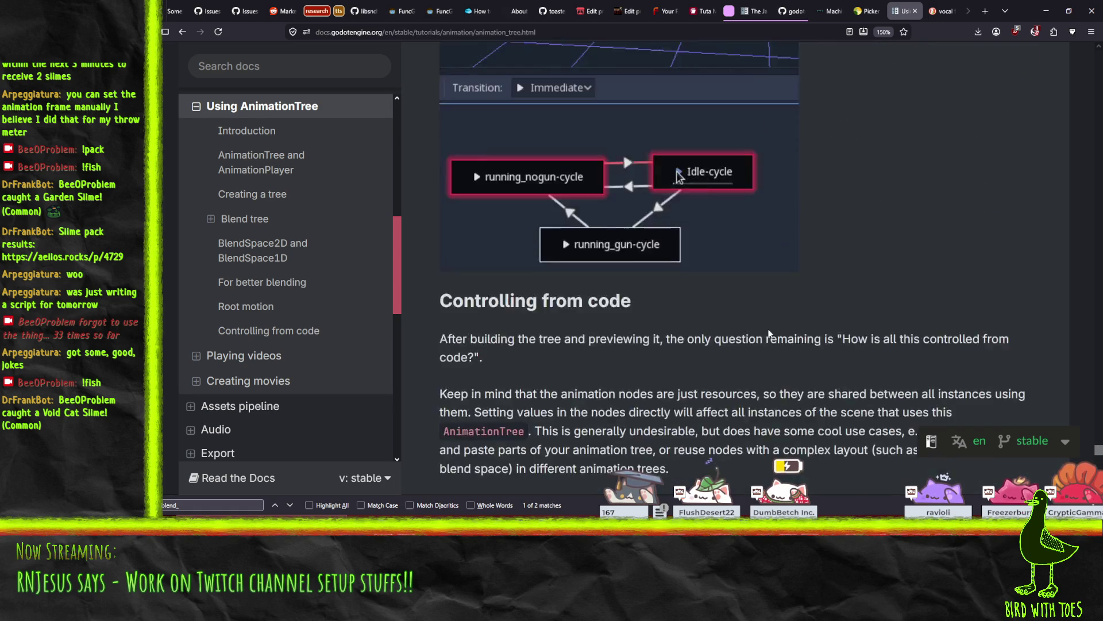
pyautogui.scroll(10, 849, 323)
pyautogui.scroll(10, 851, 316)
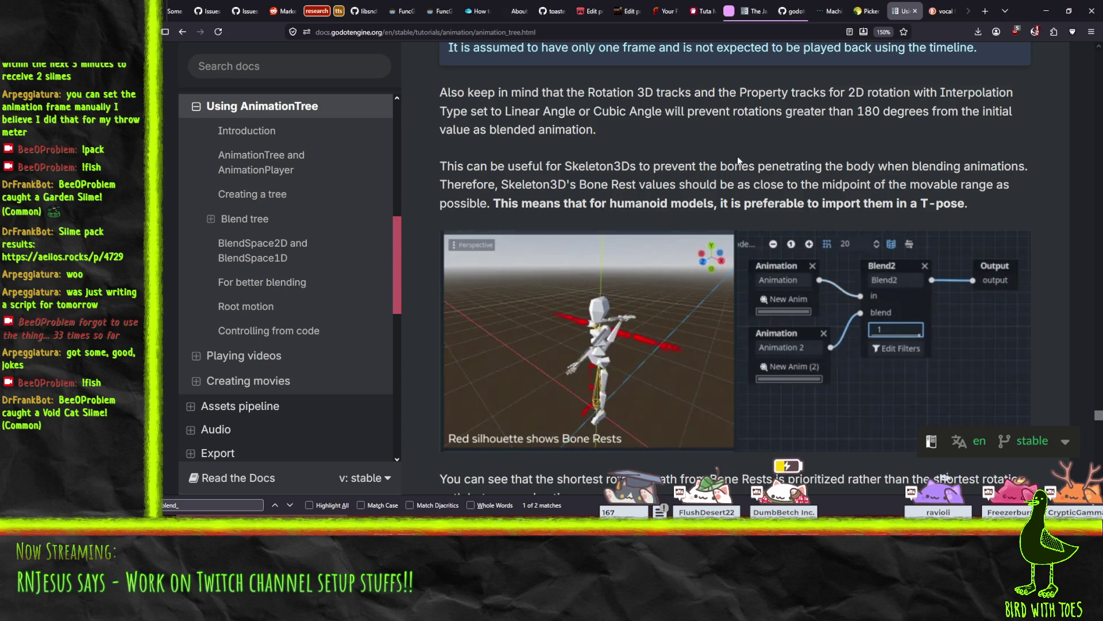
pyautogui.scroll(-5, 737, 157)
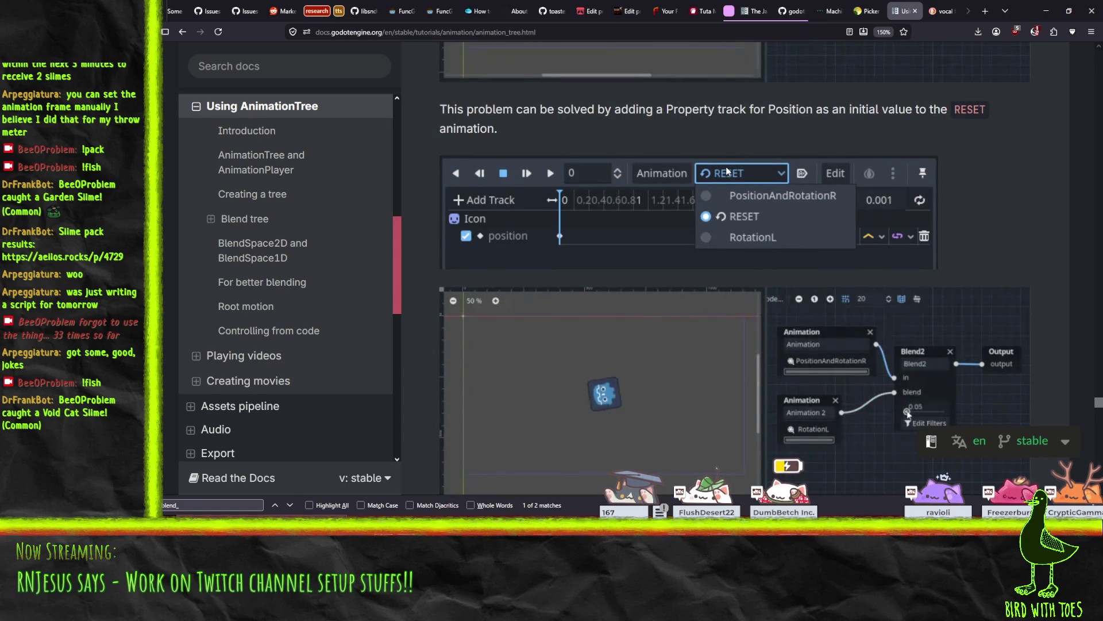
pyautogui.scroll(10, 726, 167)
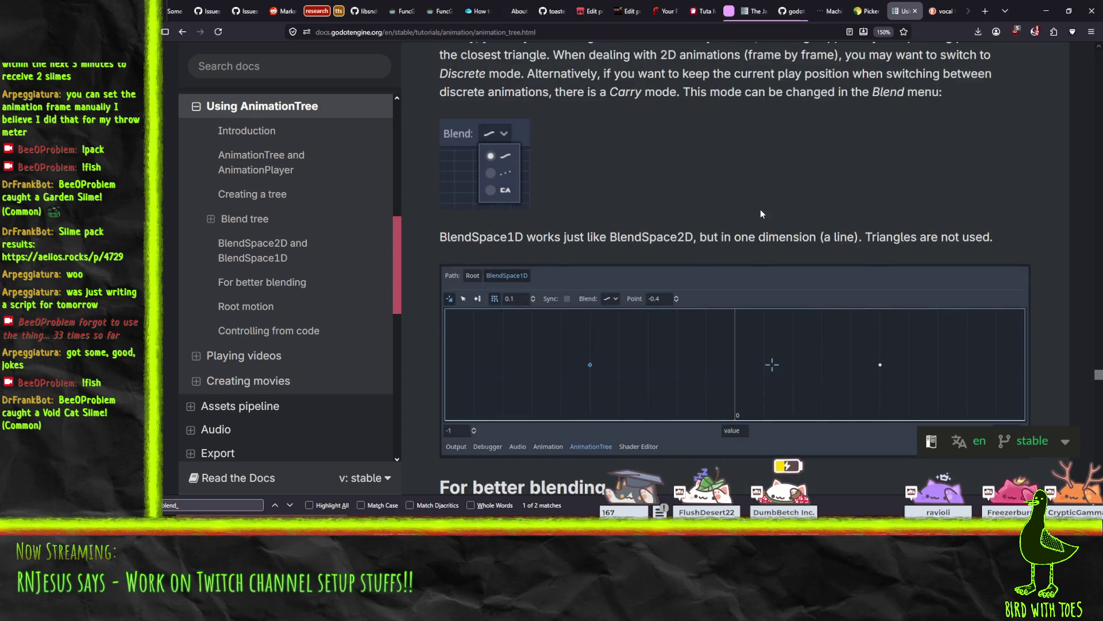
pyautogui.scroll(10, 760, 209)
pyautogui.scroll(3, 767, 214)
pyautogui.scroll(-5, 767, 214)
pyautogui.scroll(-2, 766, 214)
pyautogui.scroll(3, 508, 204)
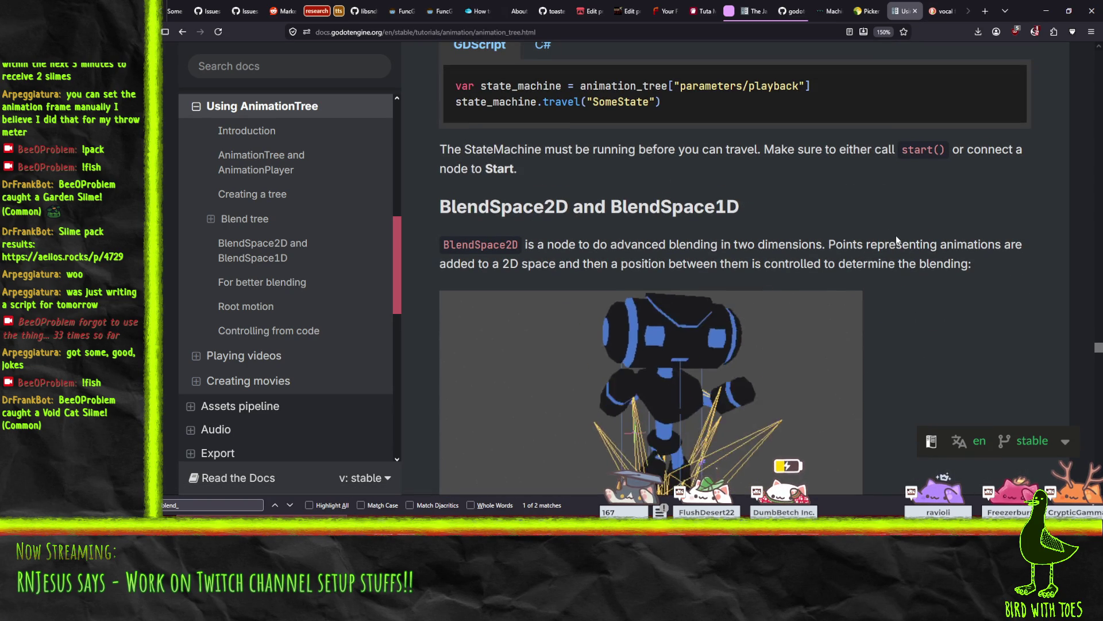
# Scroll through the BlendSpace blend modes and the For better blending RESET note, then back up.
pyautogui.scroll(-7, 895, 235)
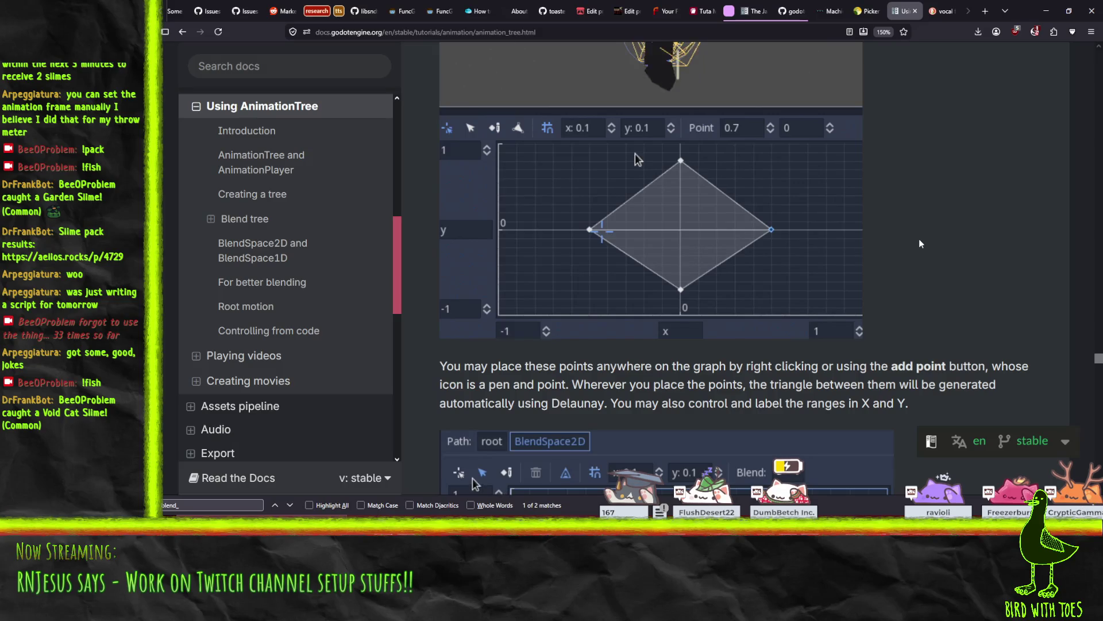
pyautogui.scroll(-7, 914, 238)
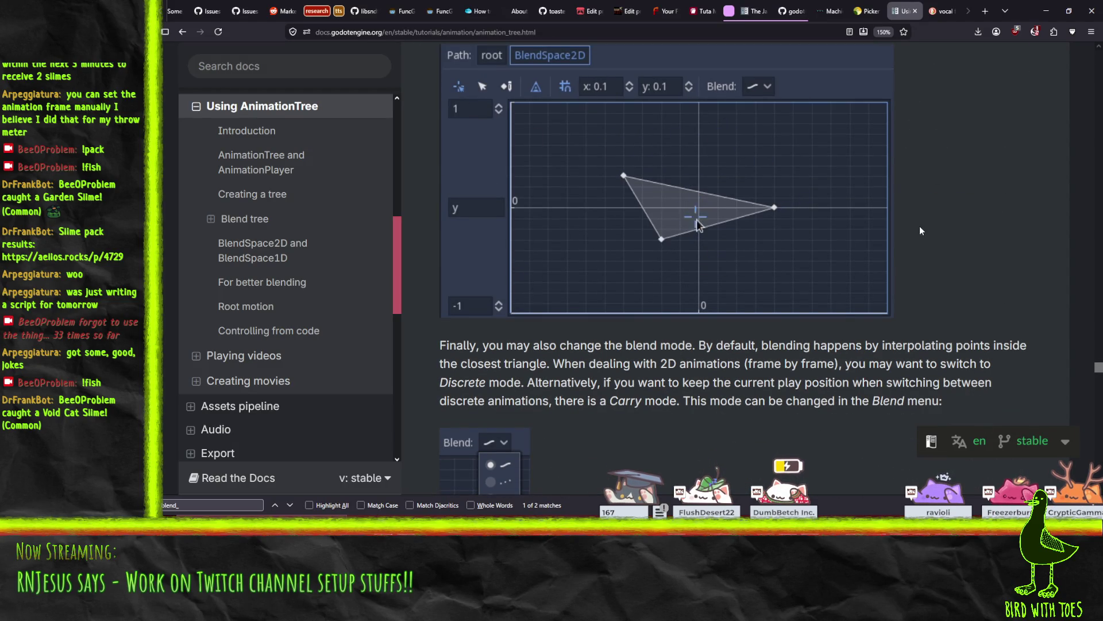
pyautogui.scroll(-5, 921, 219)
pyautogui.scroll(-13, 810, 170)
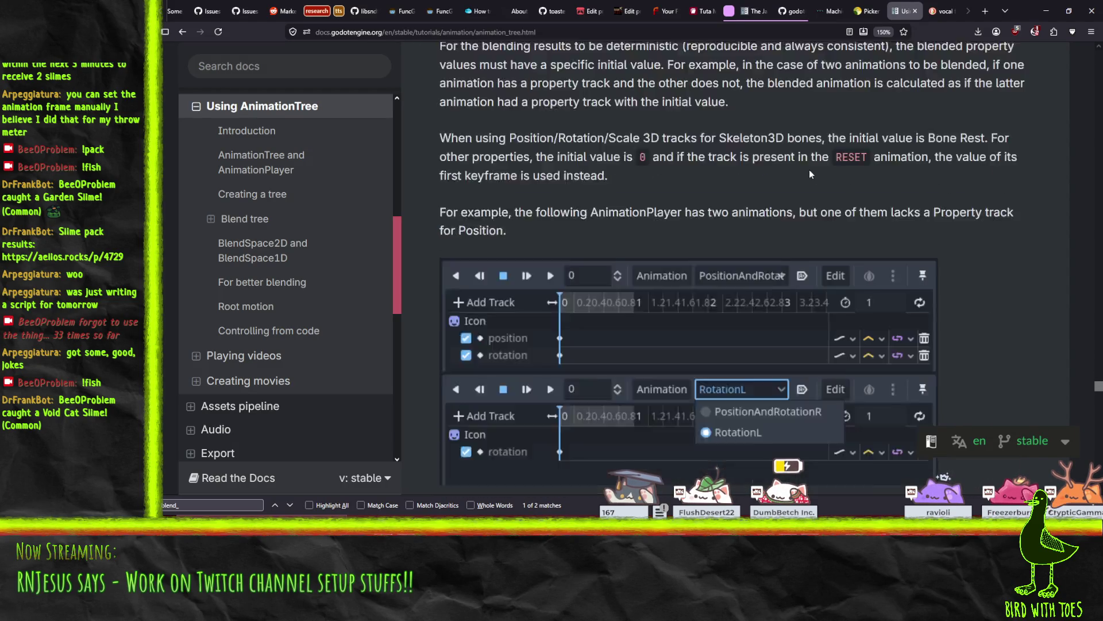
pyautogui.scroll(-7, 463, 137)
pyautogui.scroll(1, 728, 297)
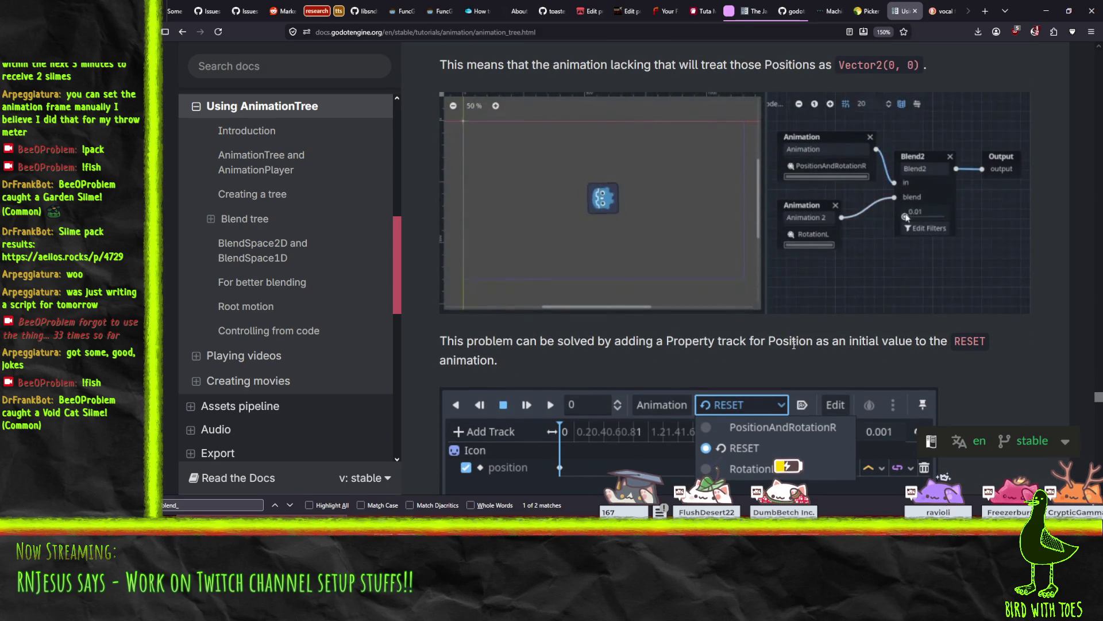
pyautogui.scroll(20, 804, 341)
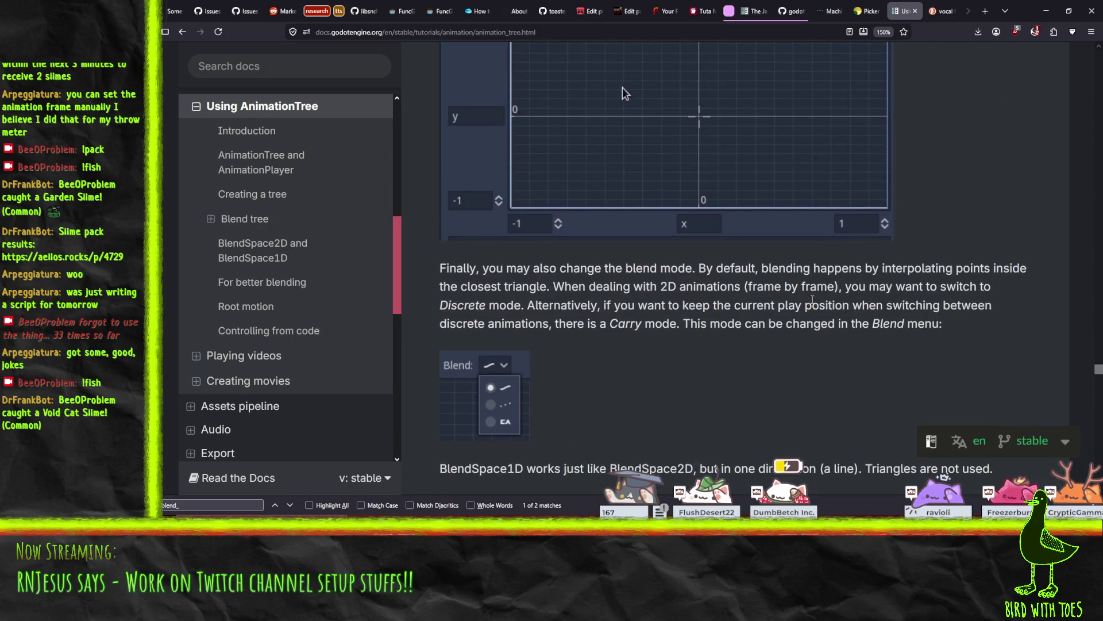
pyautogui.scroll(-3, 790, 273)
pyautogui.scroll(1, 776, 206)
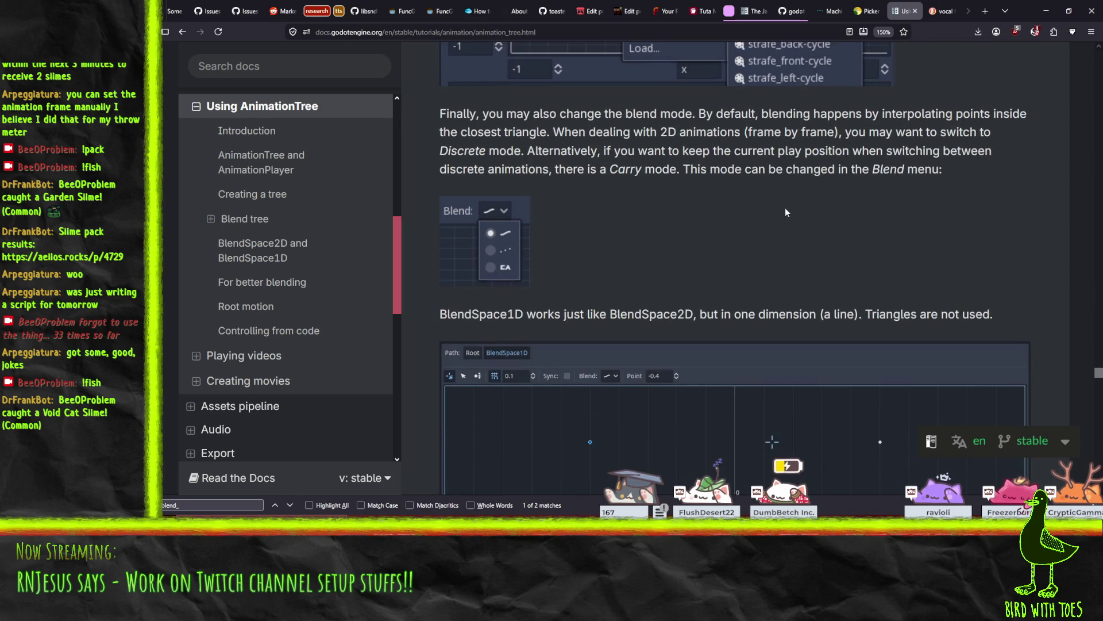
pyautogui.scroll(-6, 781, 202)
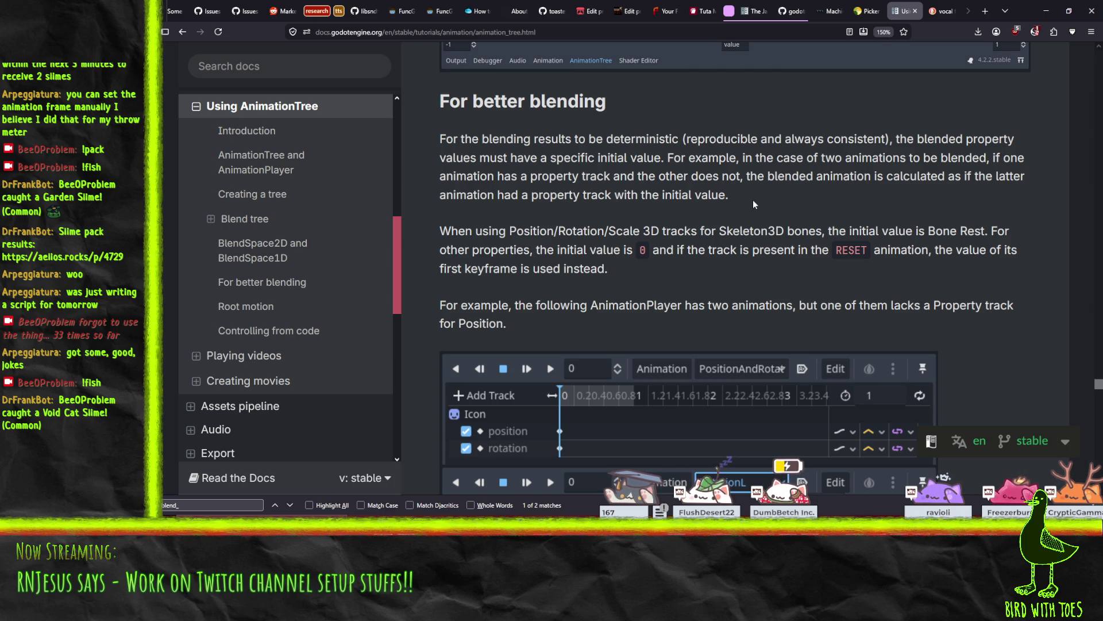
pyautogui.scroll(-10, 753, 199)
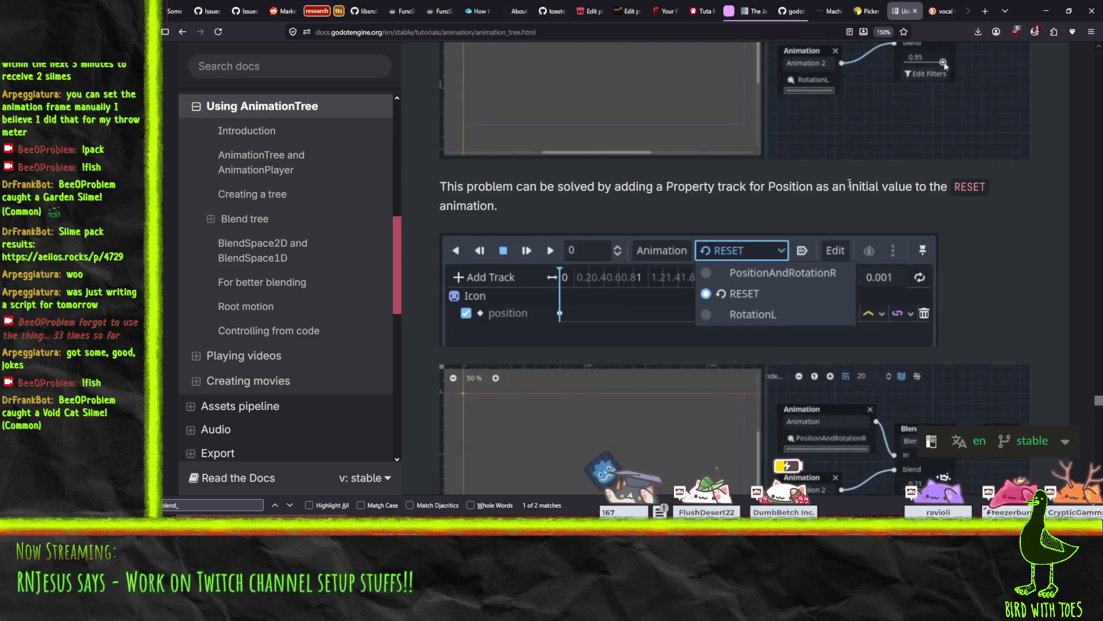
pyautogui.scroll(-5, 850, 184)
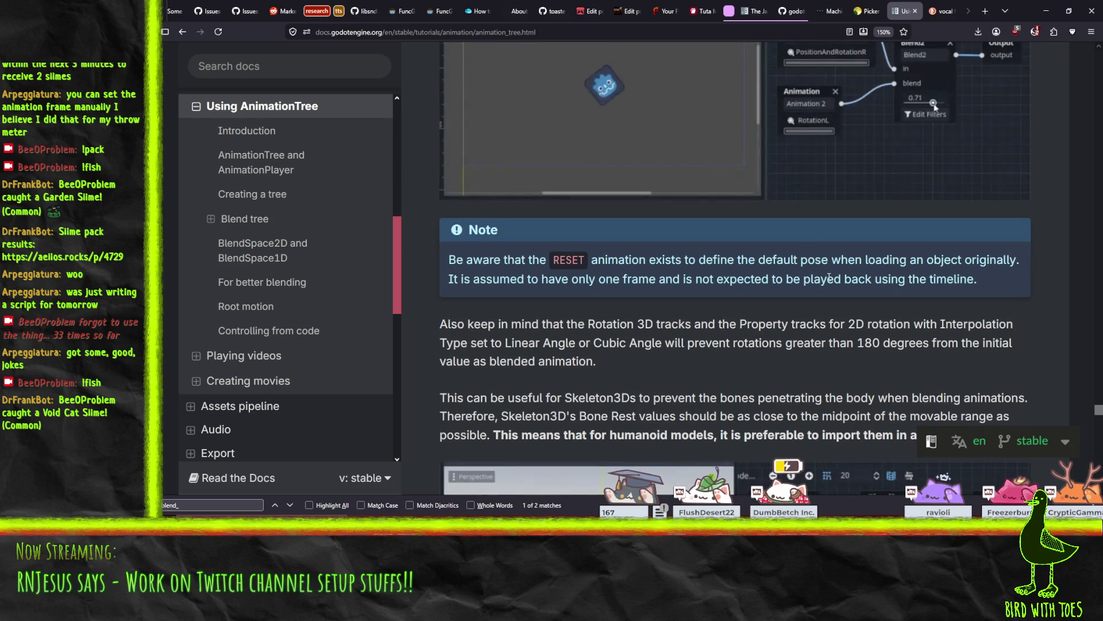
pyautogui.scroll(3, 829, 278)
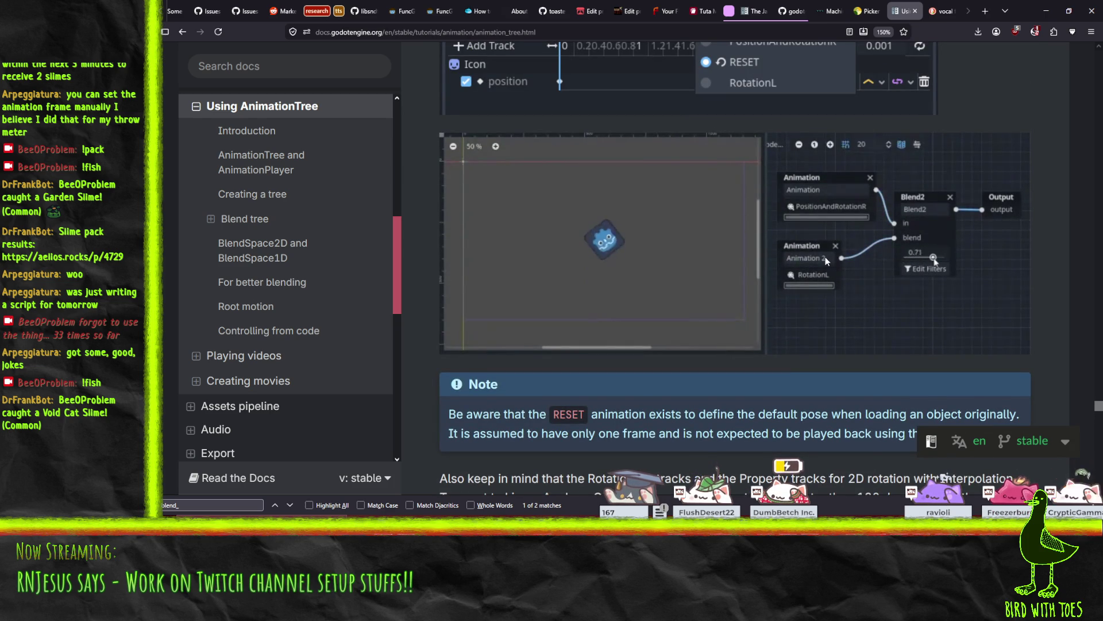
pyautogui.scroll(-6, 816, 247)
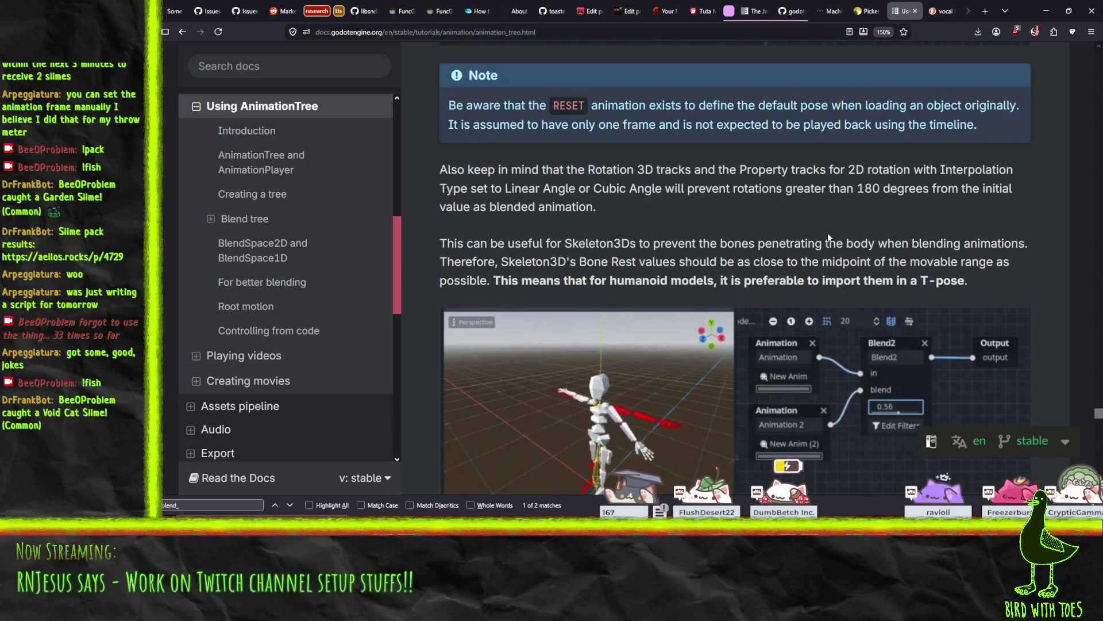
pyautogui.scroll(-20, 827, 234)
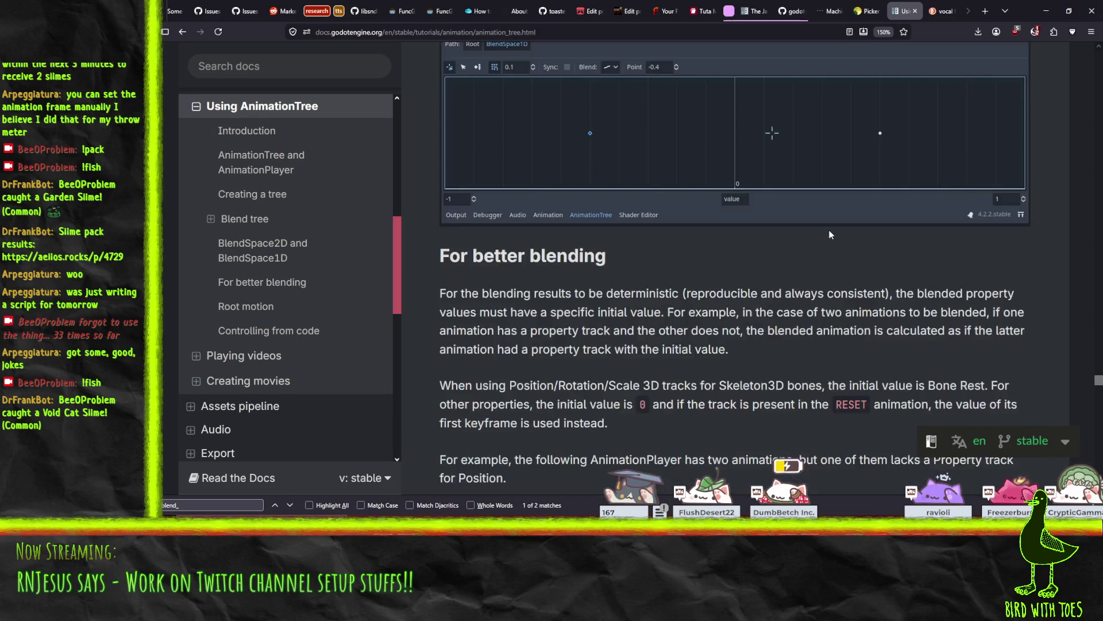
pyautogui.scroll(10, 870, 229)
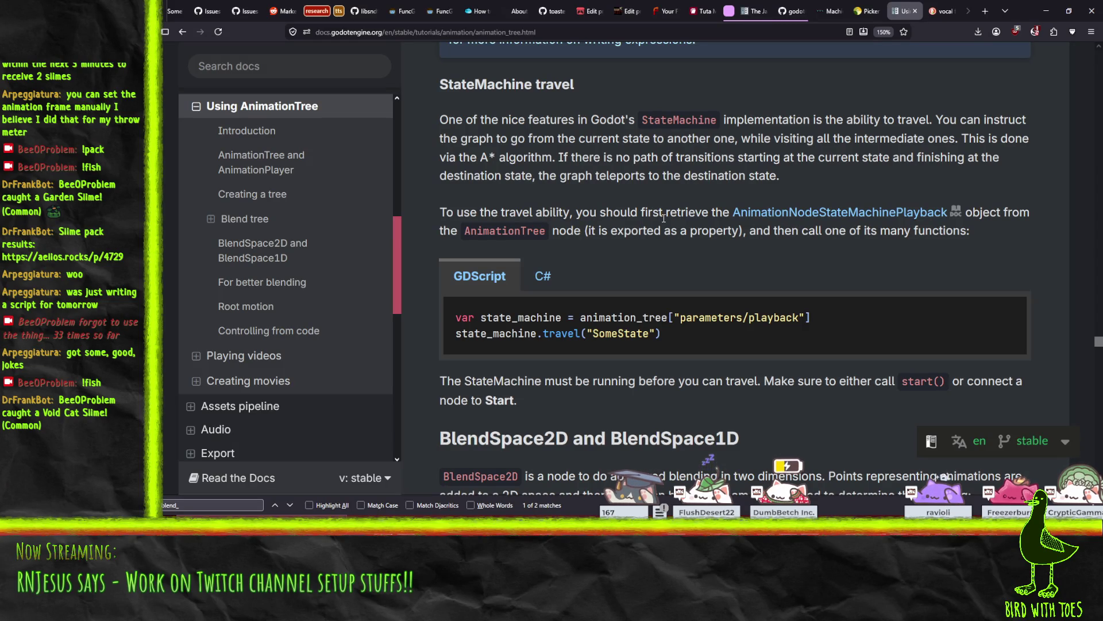
# Scroll up through the StateMachine, Transition, TimeScale, OneShot and Blend2 sections, then minimize the browser.
pyautogui.scroll(5, 671, 214)
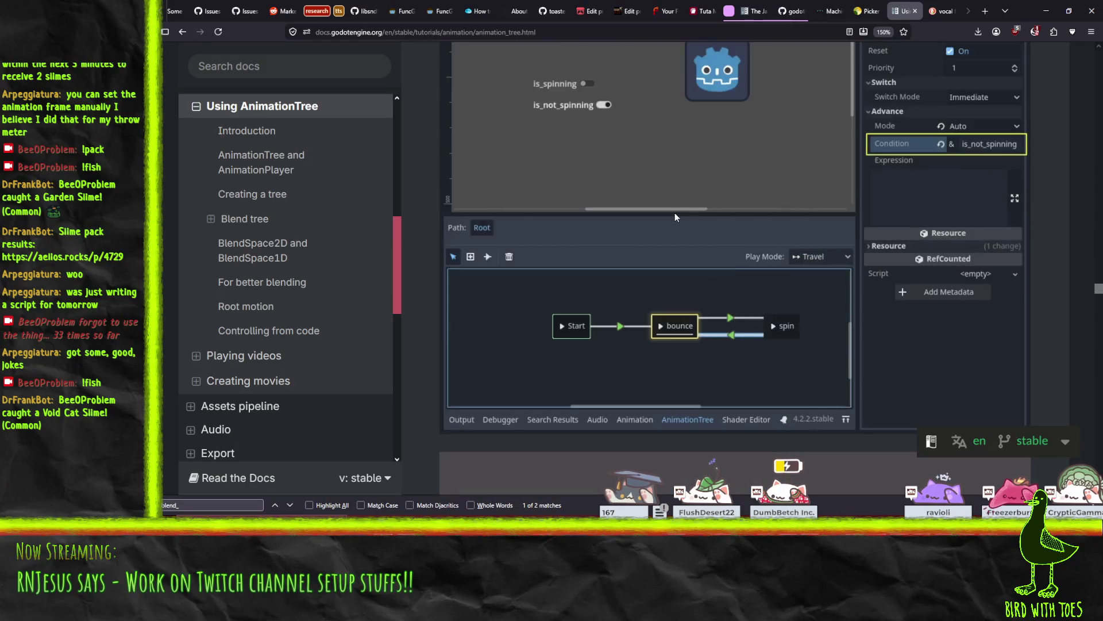
pyautogui.scroll(-6, 690, 224)
pyautogui.scroll(2, 700, 230)
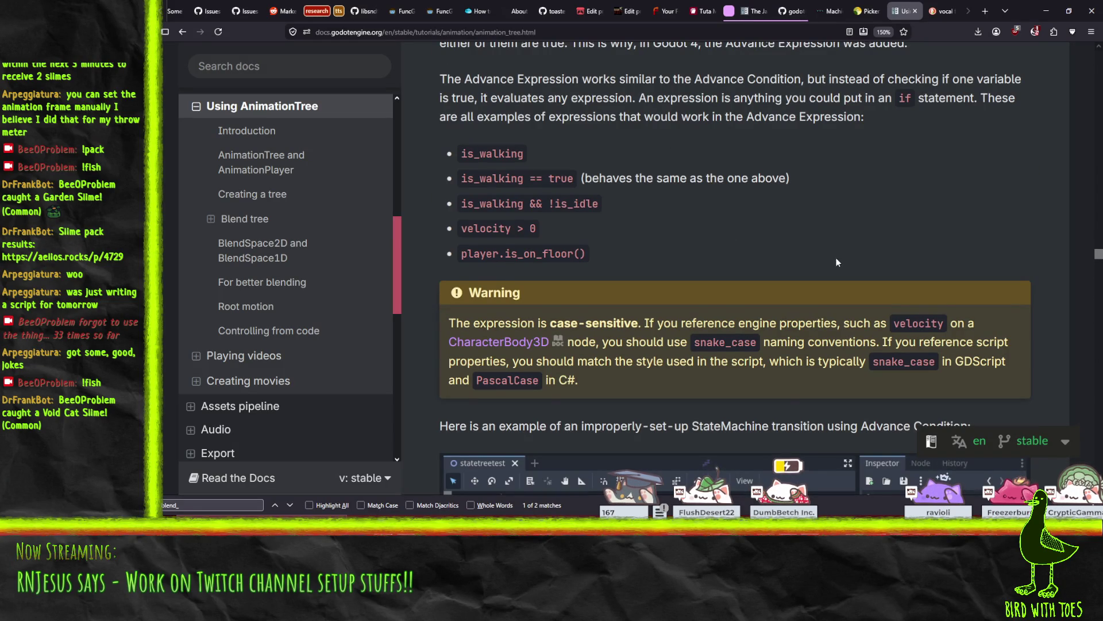
pyautogui.scroll(15, 840, 260)
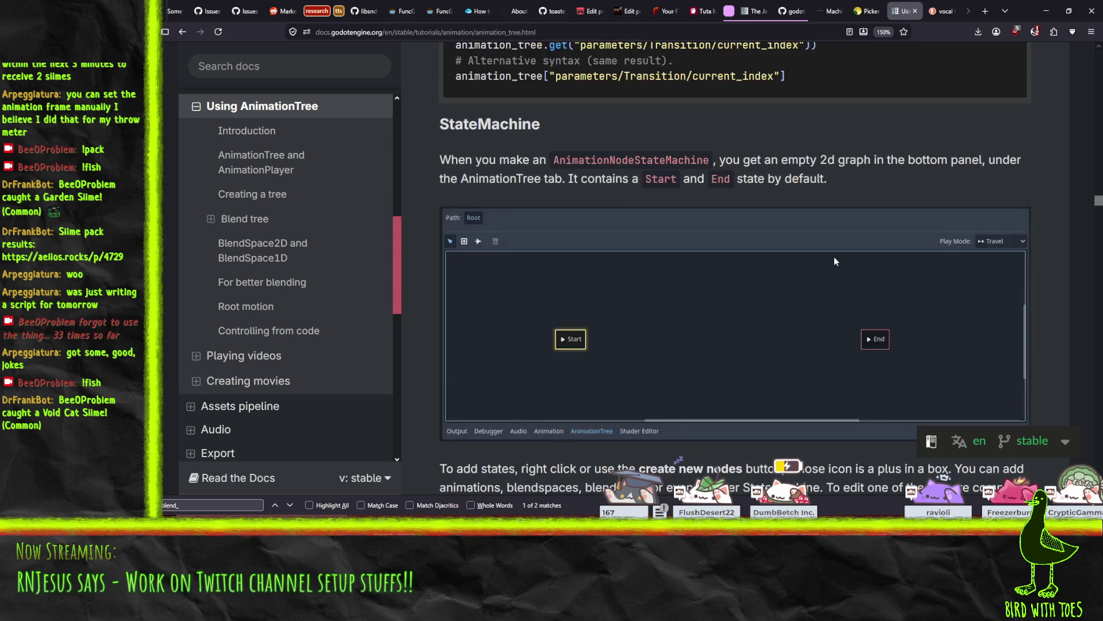
pyautogui.scroll(10, 834, 259)
pyautogui.scroll(-5, 836, 259)
pyautogui.scroll(-6, 888, 267)
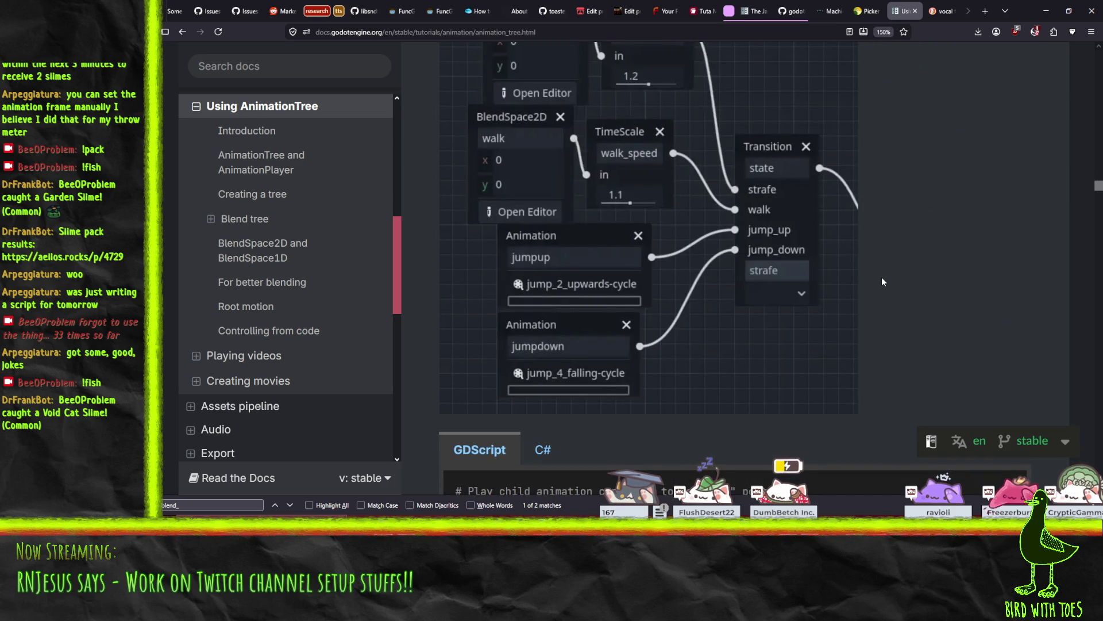
pyautogui.scroll(2, 885, 274)
pyautogui.scroll(6, 885, 278)
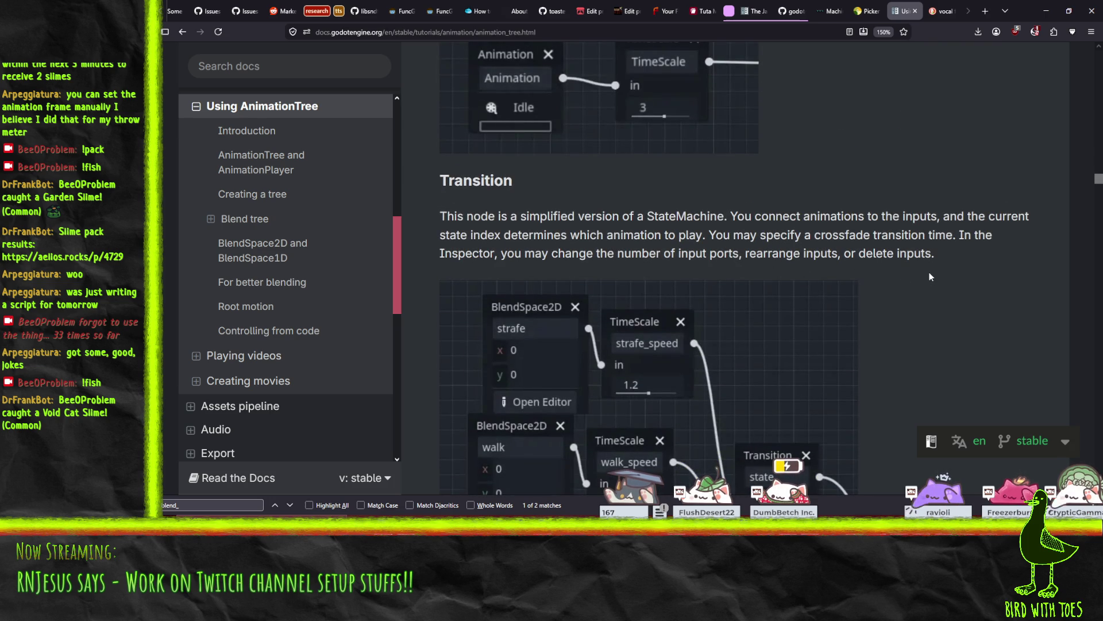
pyautogui.scroll(8, 915, 267)
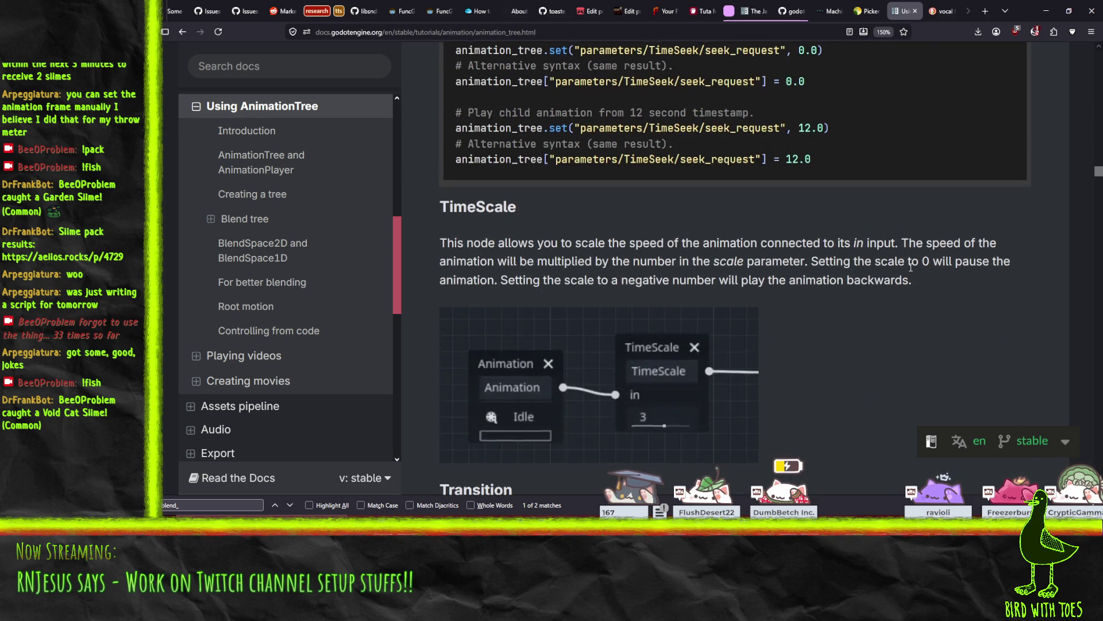
pyautogui.scroll(10, 910, 269)
pyautogui.scroll(20, 909, 269)
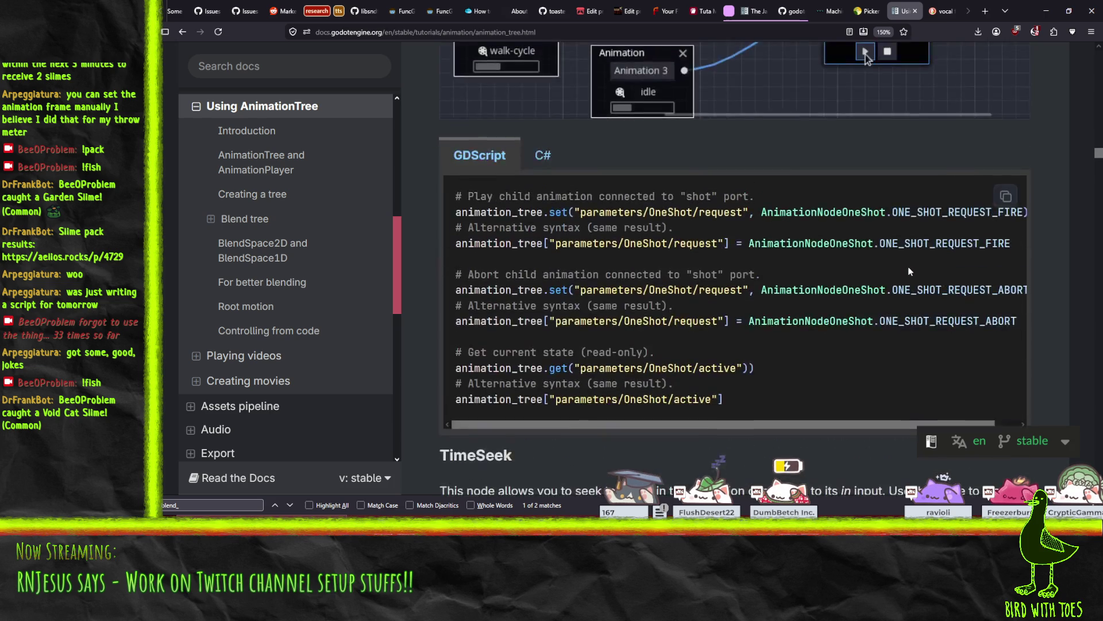
pyautogui.scroll(12, 763, 178)
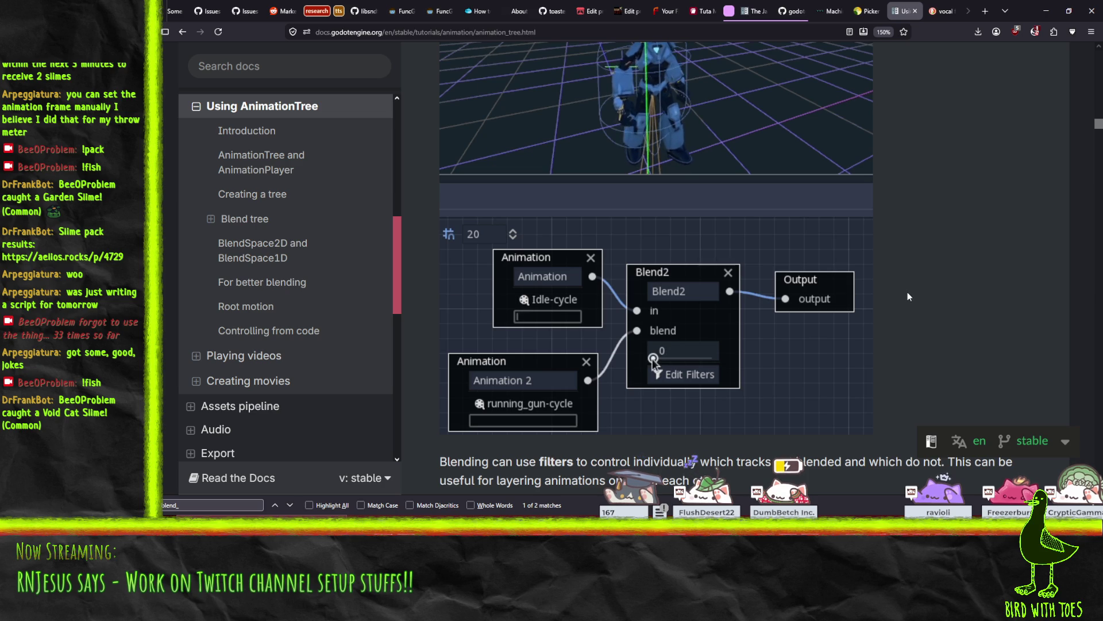
pyautogui.scroll(6, 908, 292)
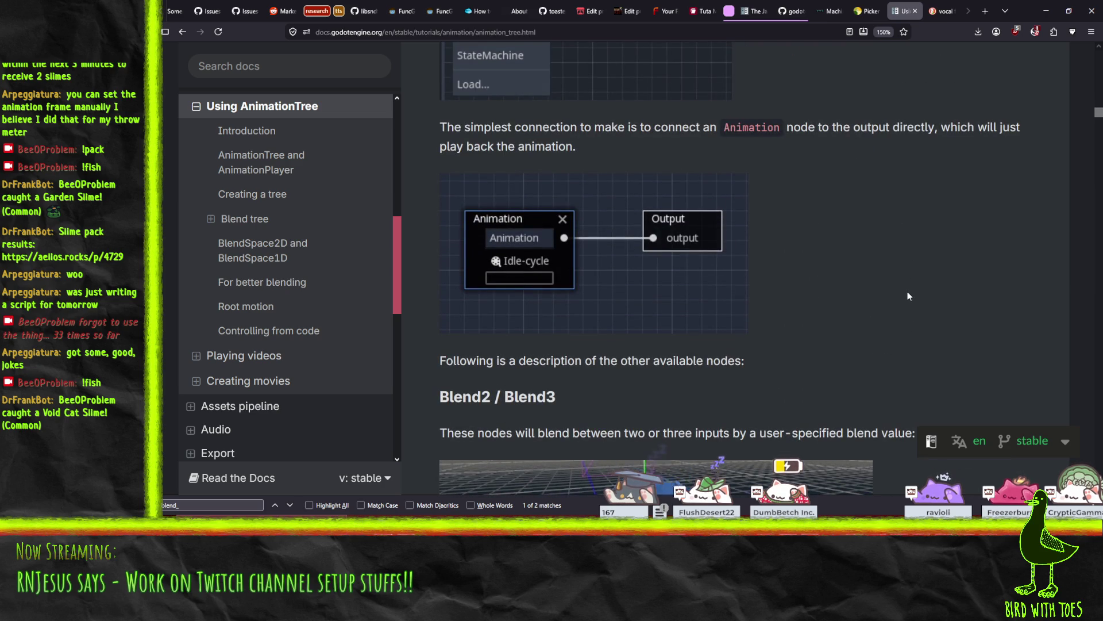
pyautogui.scroll(6, 908, 291)
pyautogui.click(1047, 11)
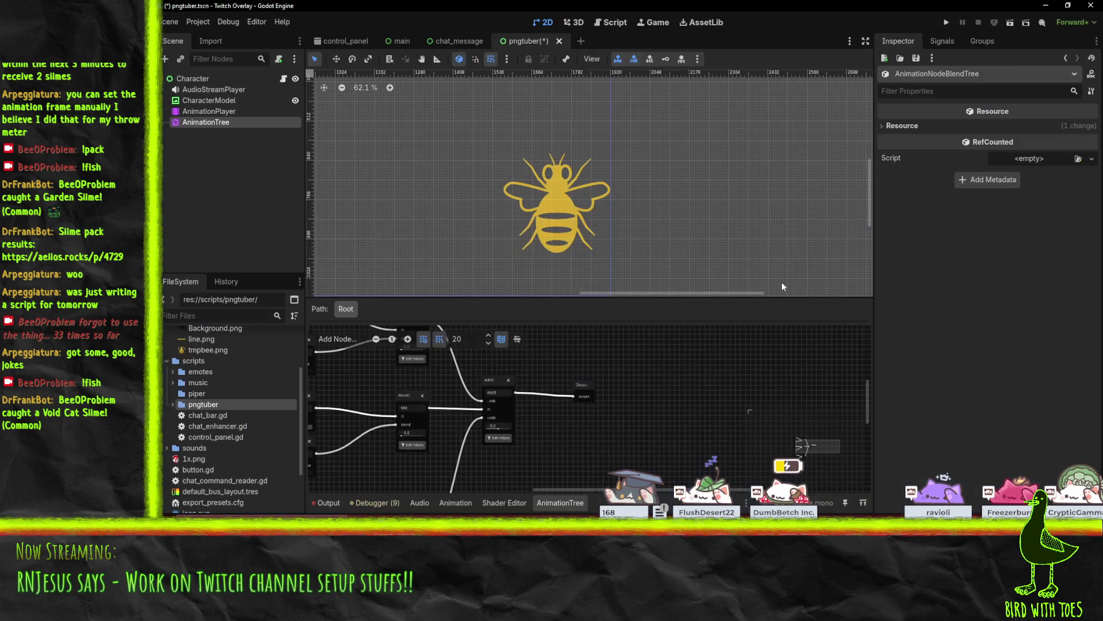
# Delete the Add3 node from the blend tree.
pyautogui.scroll(5, 757, 378)
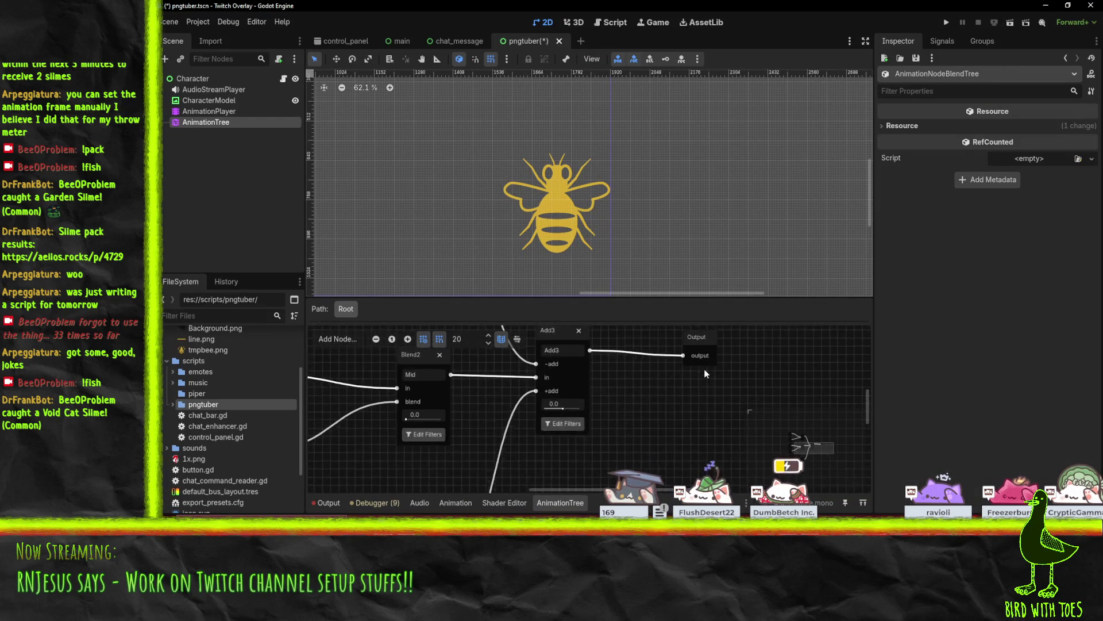
pyautogui.click(650, 342)
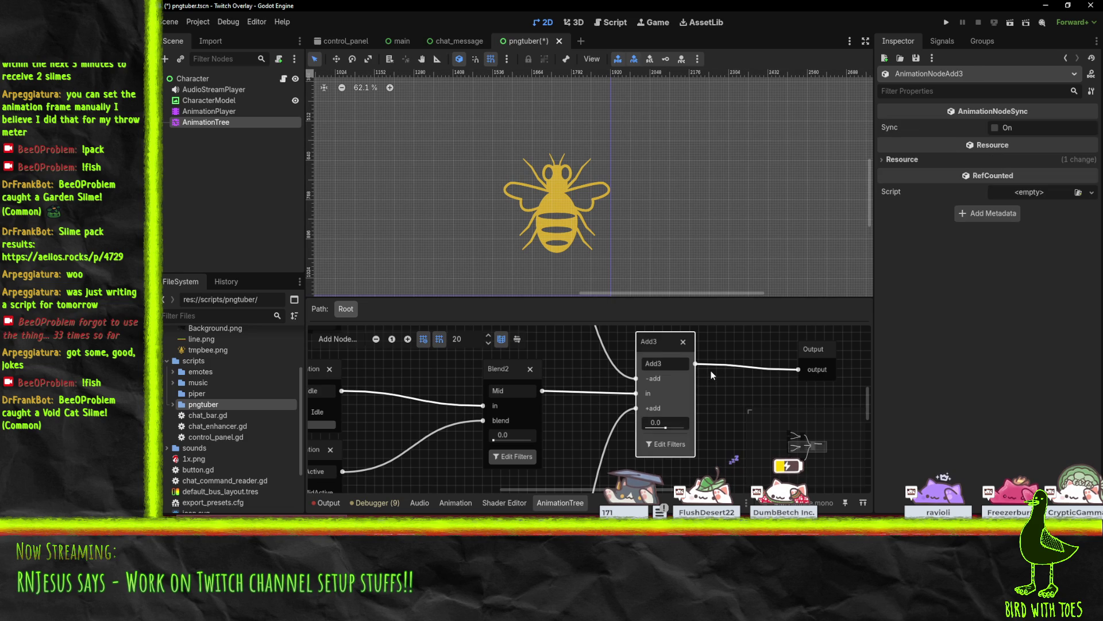
pyautogui.press('Delete')
# Add a new Blend2 node to the blend tree.
pyautogui.scroll(-3, 691, 366)
pyautogui.moveTo(664, 370); pyautogui.dragTo(615, 399)
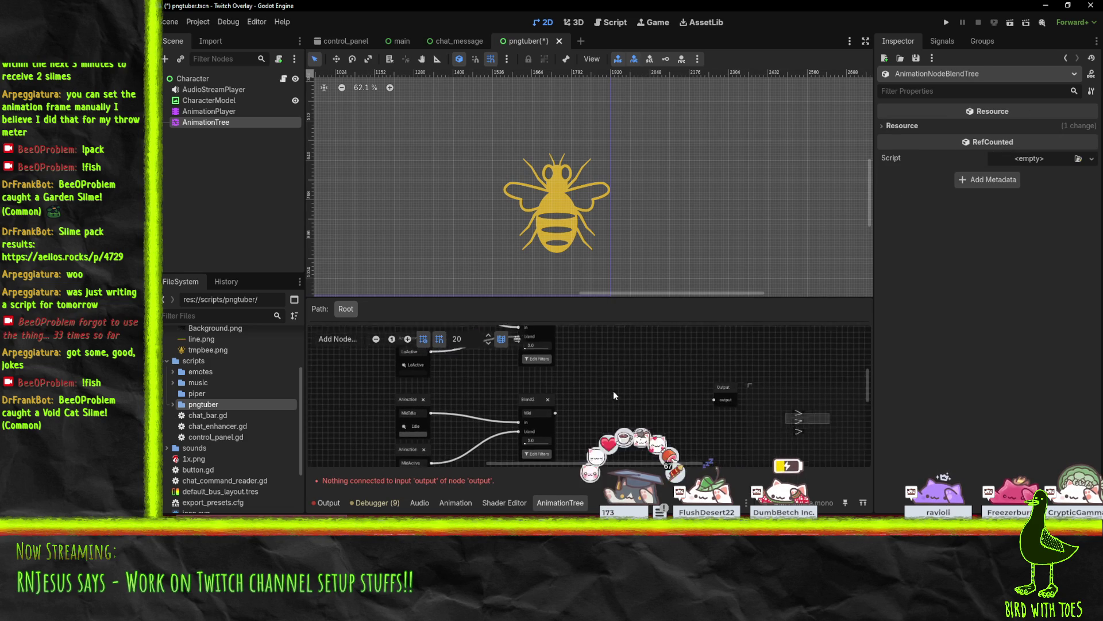
pyautogui.rightClick(615, 398)
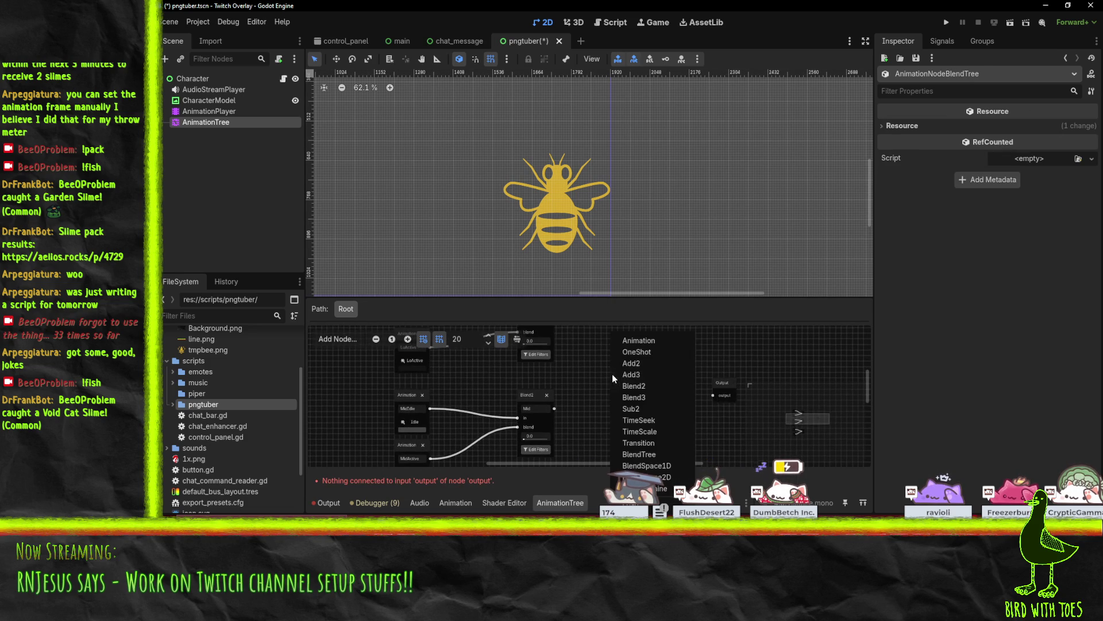
pyautogui.click(646, 385)
pyautogui.moveTo(663, 410)
pyautogui.mouseDown()
pyautogui.moveTo(638, 380)
pyautogui.moveTo(626, 393)
pyautogui.moveTo(602, 352)
pyautogui.mouseUp()
pyautogui.scroll(1, 638, 381)
pyautogui.scroll(3, 629, 418)
pyautogui.hscroll(-2, 630, 418)
pyautogui.scroll(1, 588, 412)
pyautogui.hscroll(-1, 588, 412)
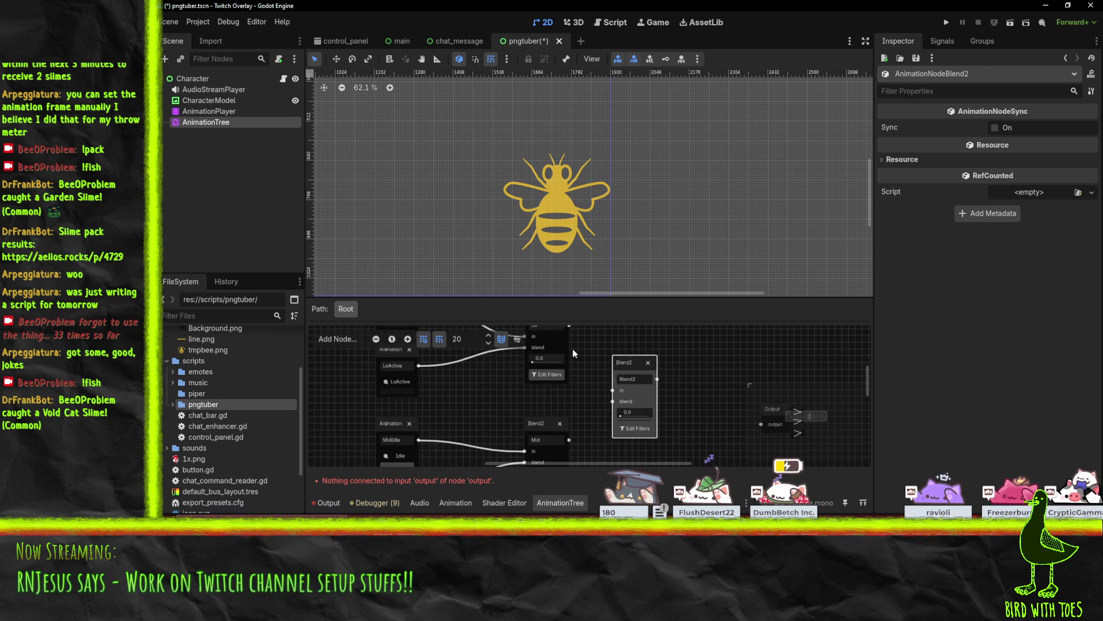
# Wire the upper Blend2 and Mid Blend2 outputs into the new Blend2's inputs.
pyautogui.moveTo(569, 326); pyautogui.dragTo(612, 389)
pyautogui.scroll(-2, 580, 395)
pyautogui.hscroll(1, 580, 394)
pyautogui.moveTo(544, 392)
pyautogui.mouseDown()
pyautogui.moveTo(586, 355)
pyautogui.moveTo(602, 368)
pyautogui.mouseUp()
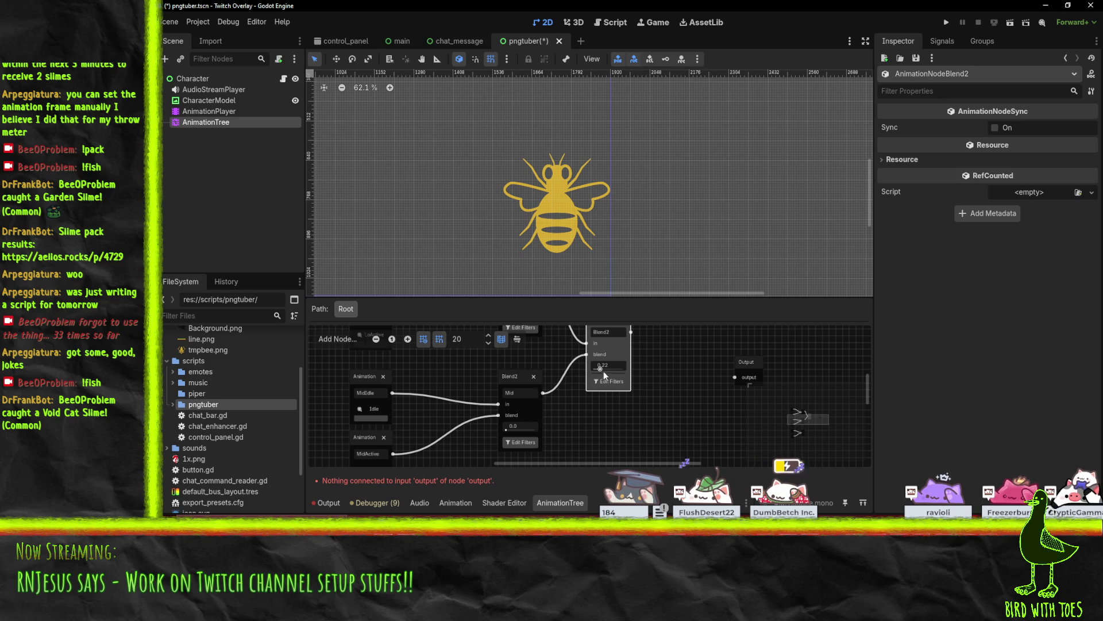
pyautogui.click(606, 366)
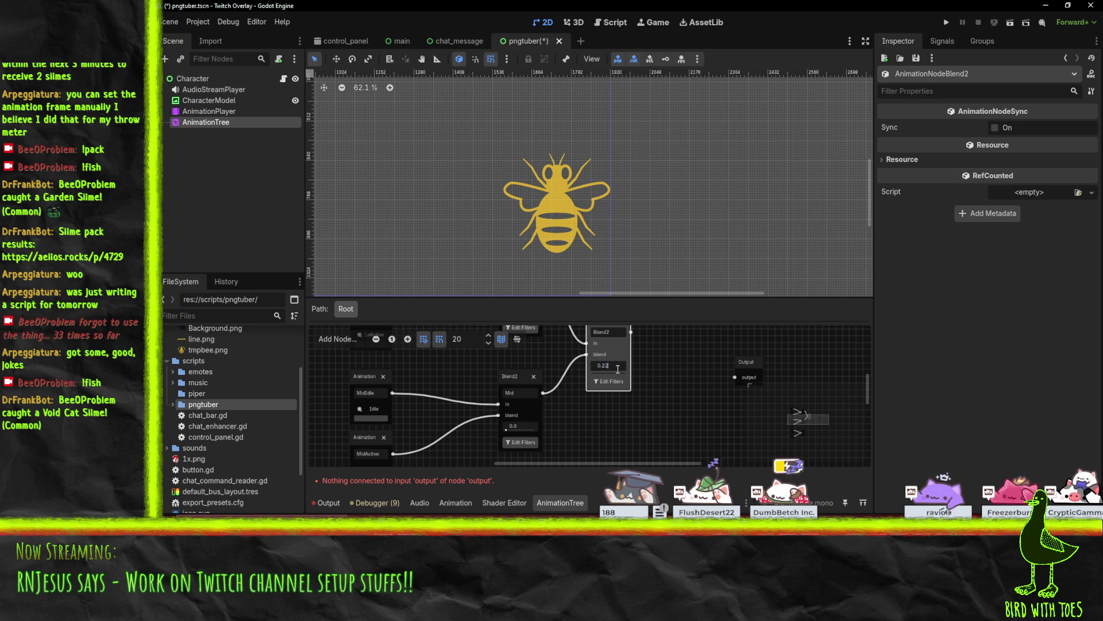
pyautogui.scroll(-1, 630, 372)
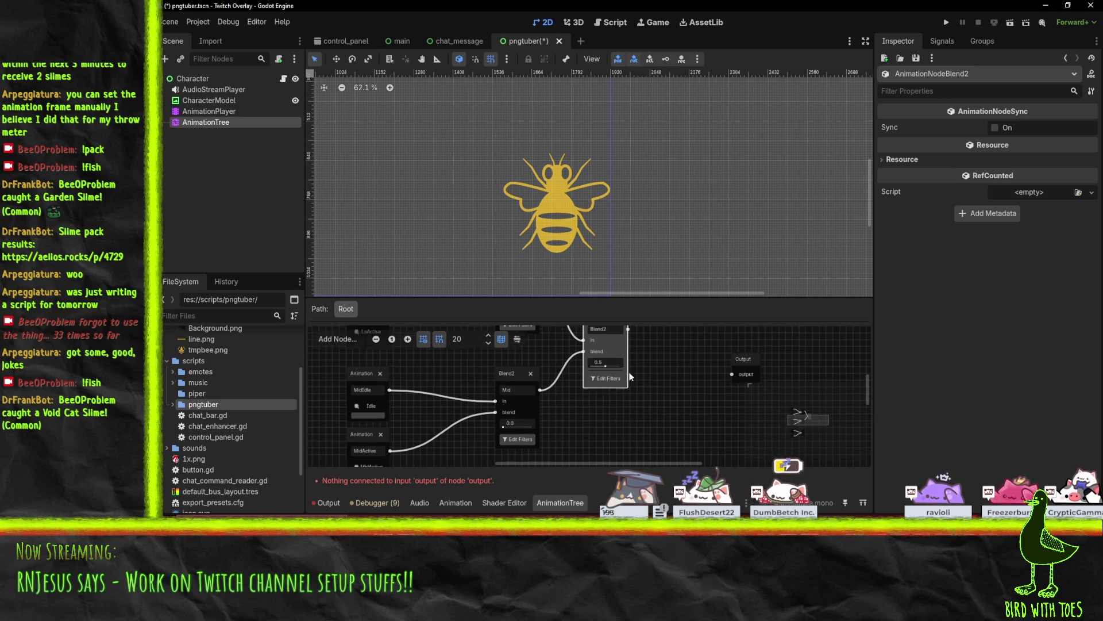
pyautogui.hscroll(3, 630, 372)
# Add another Blend2 node and pull a connection from it.
pyautogui.rightClick(586, 385)
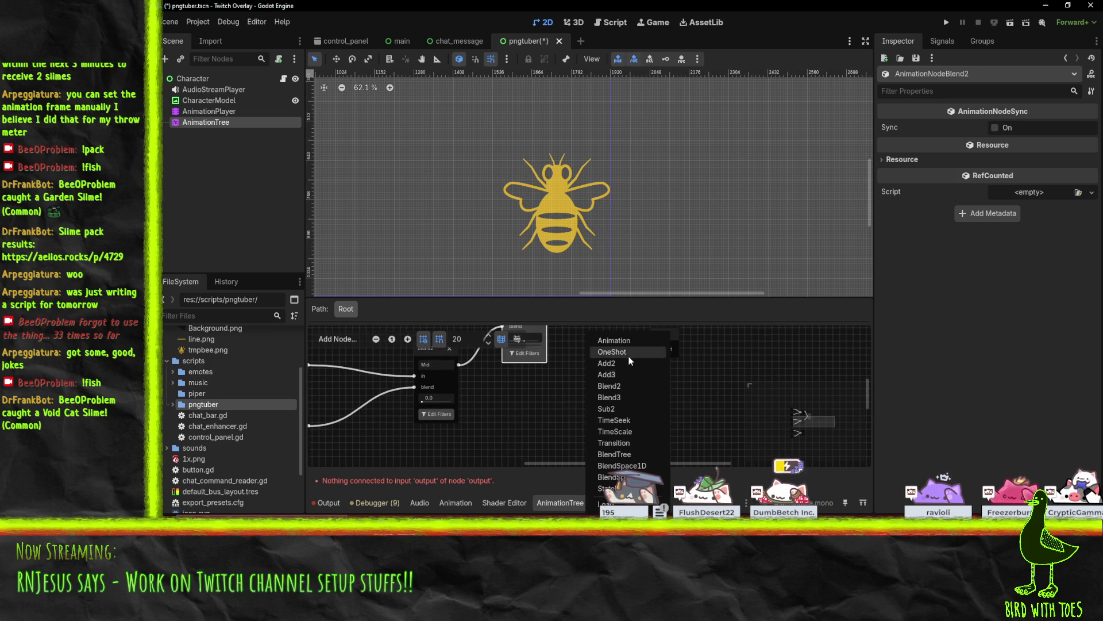
pyautogui.click(627, 387)
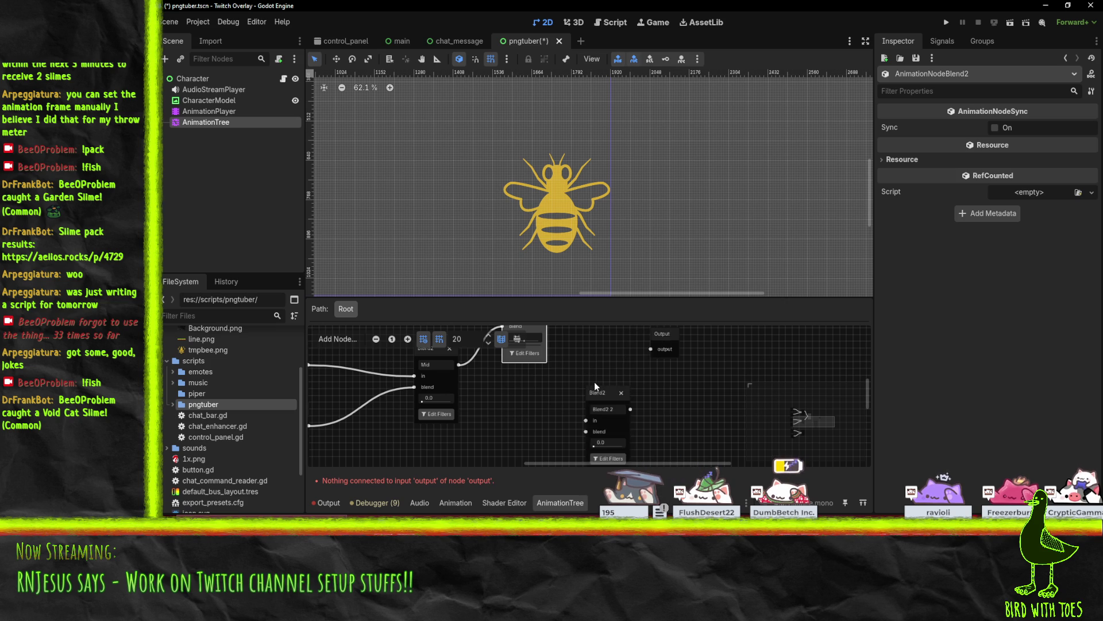
pyautogui.scroll(1, 552, 373)
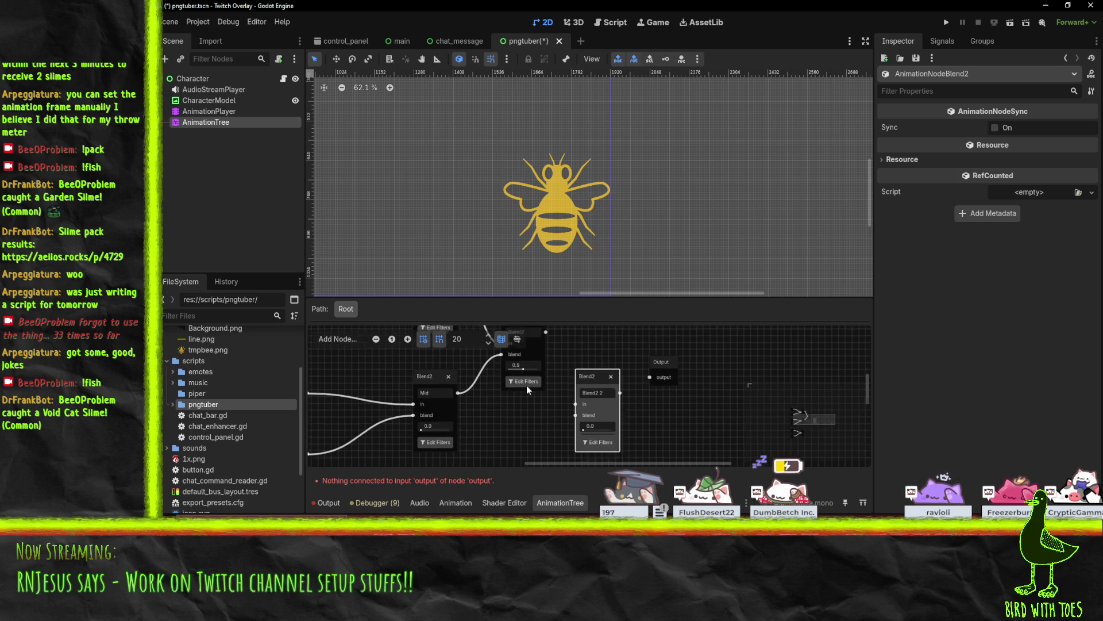
pyautogui.moveTo(557, 406); pyautogui.dragTo(572, 397)
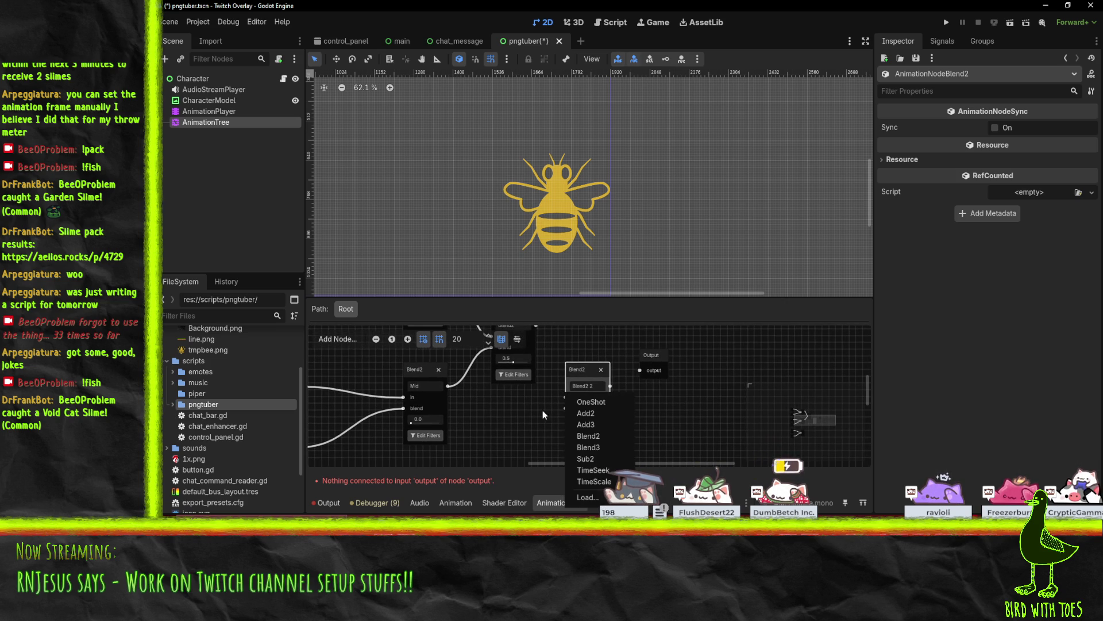
pyautogui.click(546, 385)
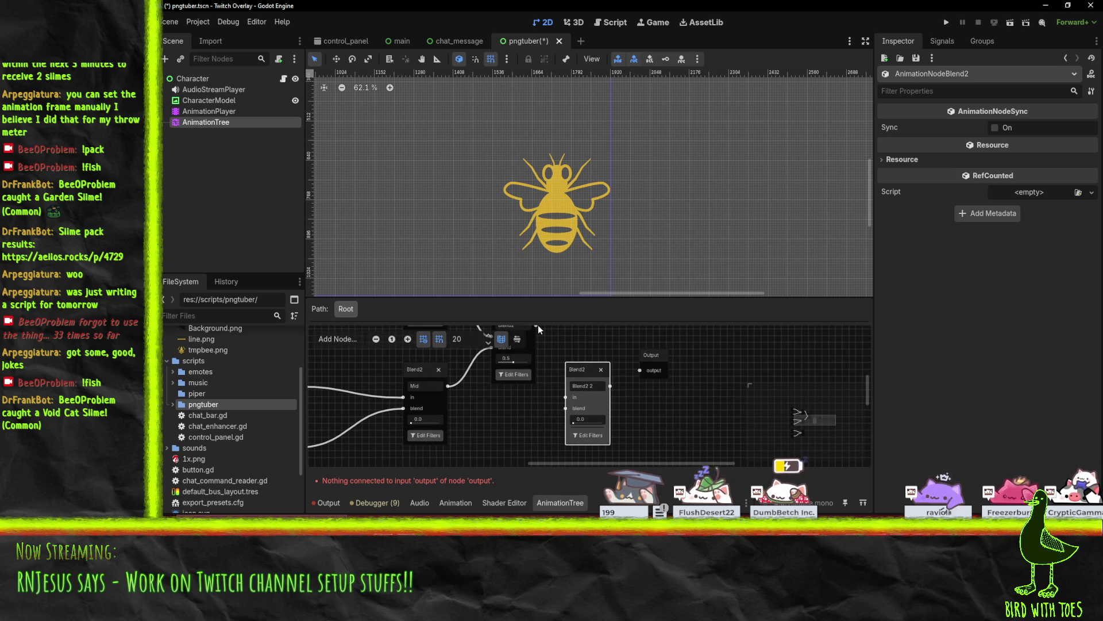
pyautogui.scroll(-3, 530, 343)
pyautogui.scroll(-5, 530, 343)
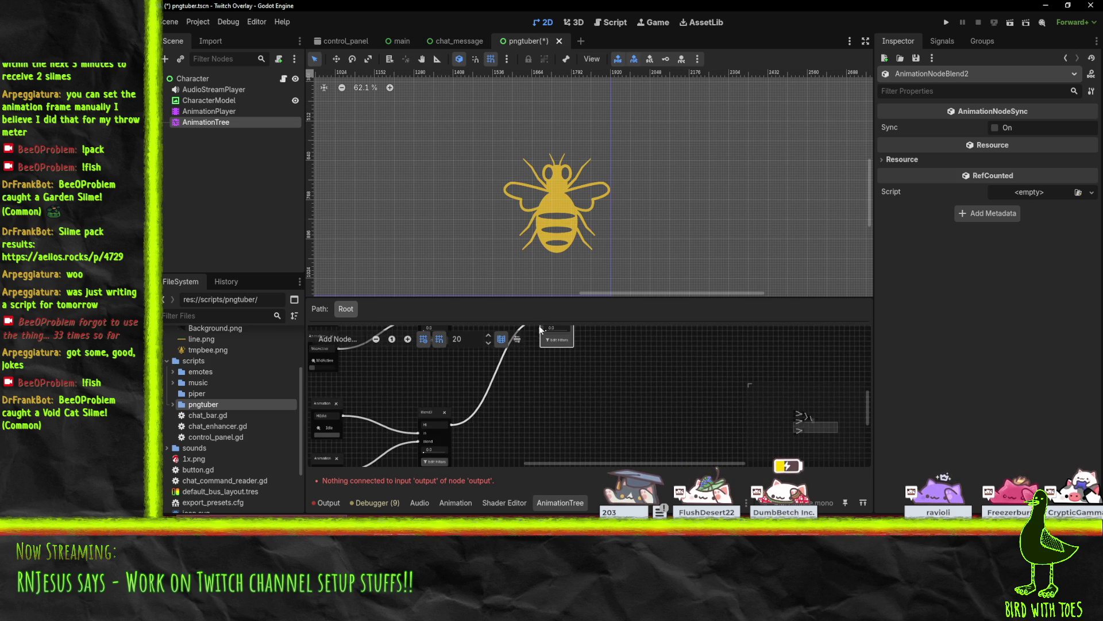
pyautogui.scroll(3, 523, 439)
pyautogui.scroll(2, 523, 439)
# Connect the new Blend2 node to the Output and run the project.
pyautogui.click(536, 419)
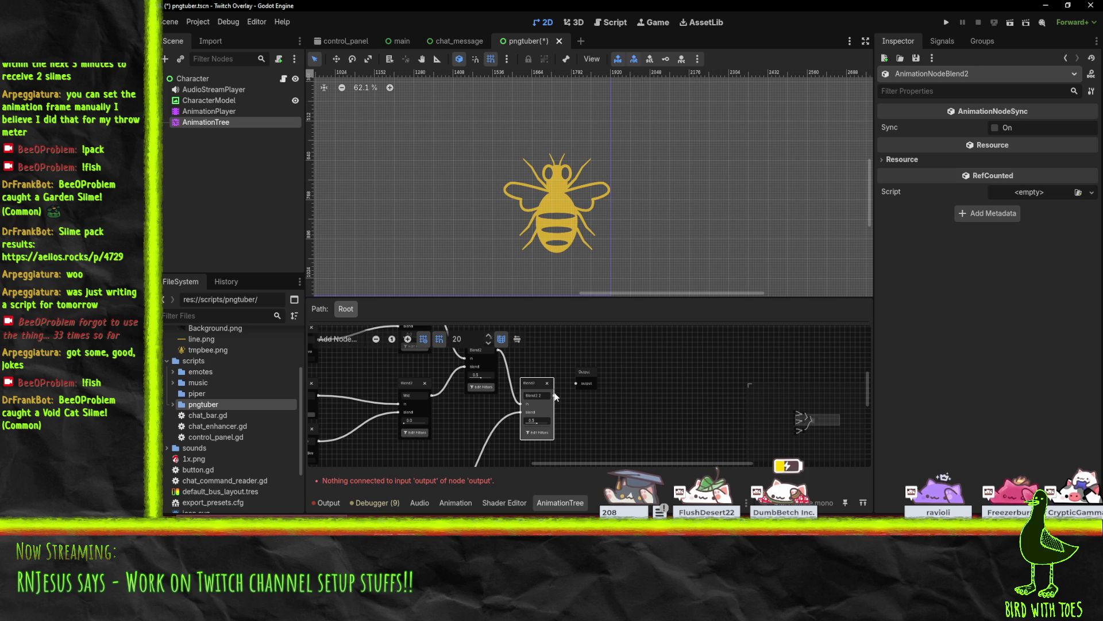
pyautogui.moveTo(575, 386); pyautogui.dragTo(576, 385)
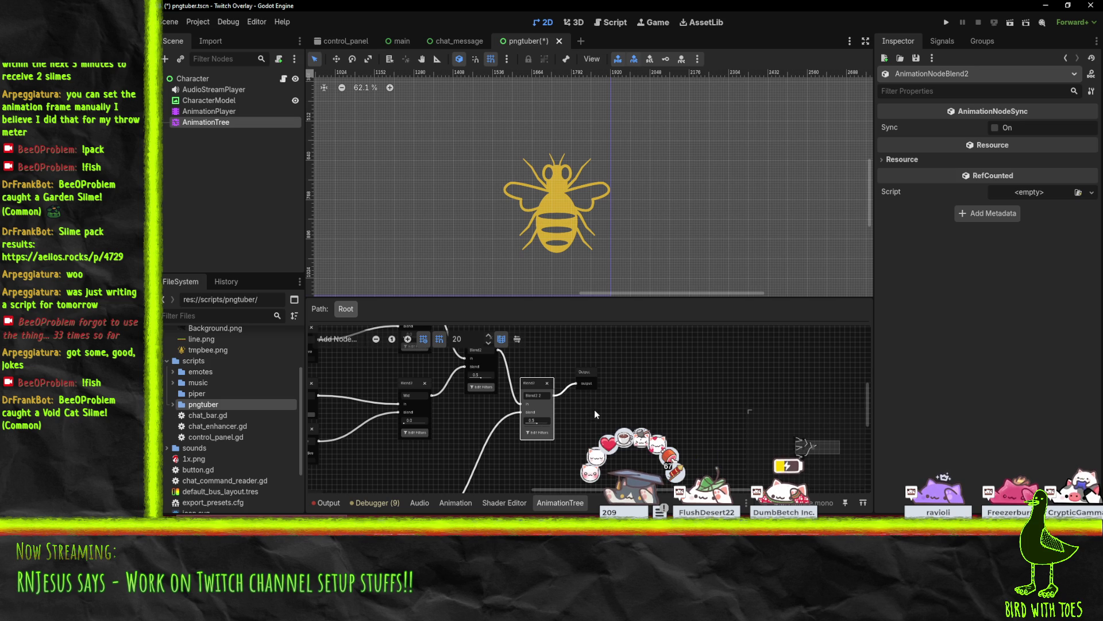
pyautogui.click(946, 23)
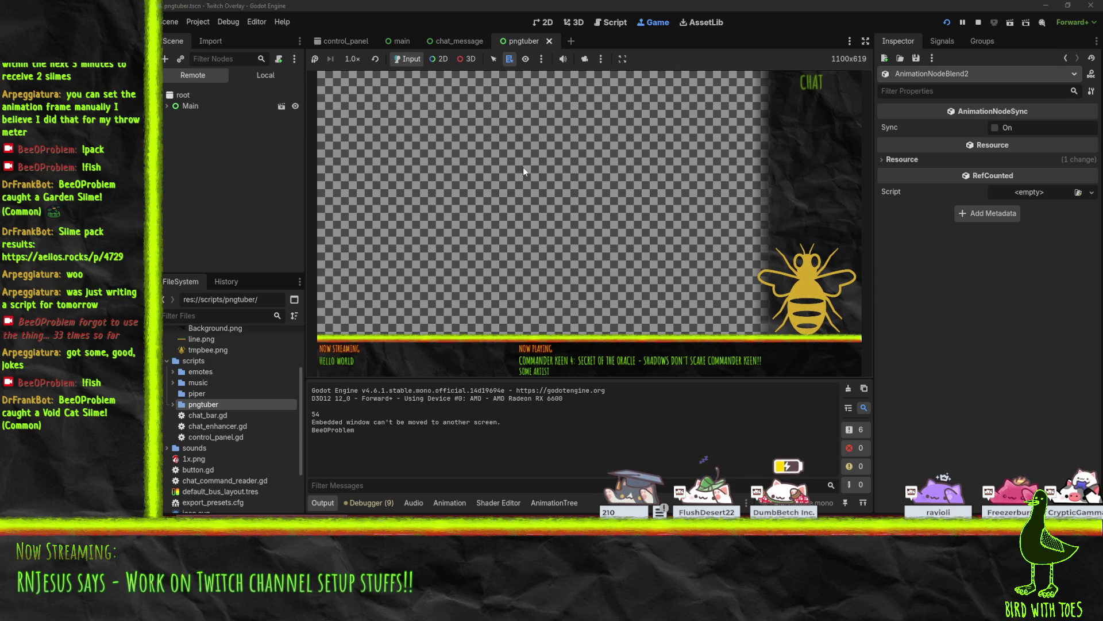
# Stop the overlay, recentre the bee on the canvas and select the AnimationPlayer.
pyautogui.click(978, 26)
pyautogui.moveTo(445, 195); pyautogui.dragTo(528, 213)
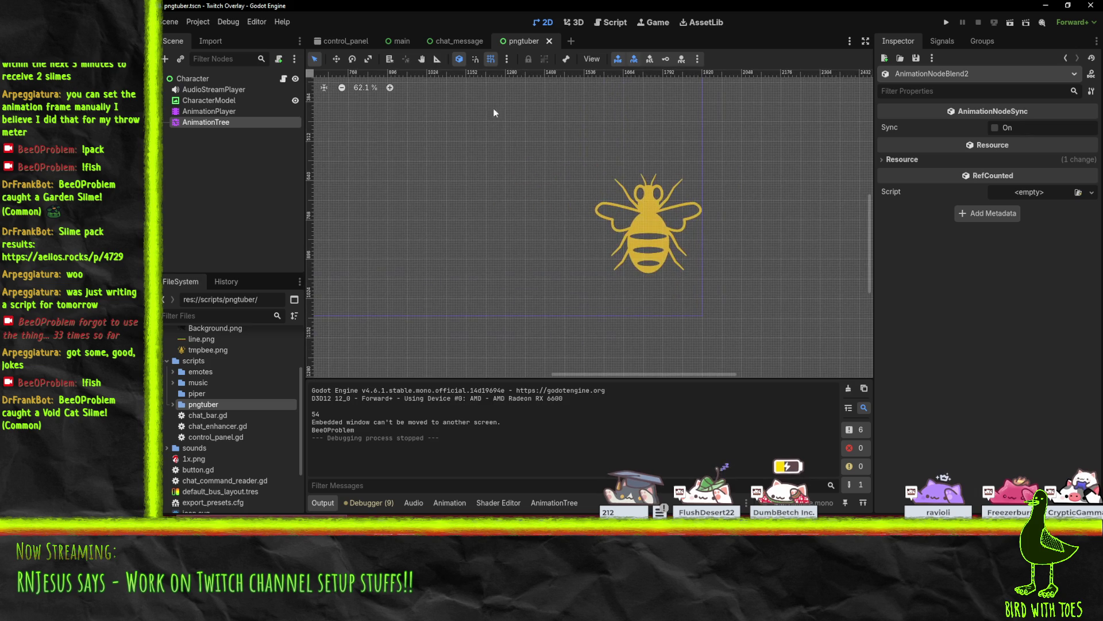
pyautogui.click(209, 111)
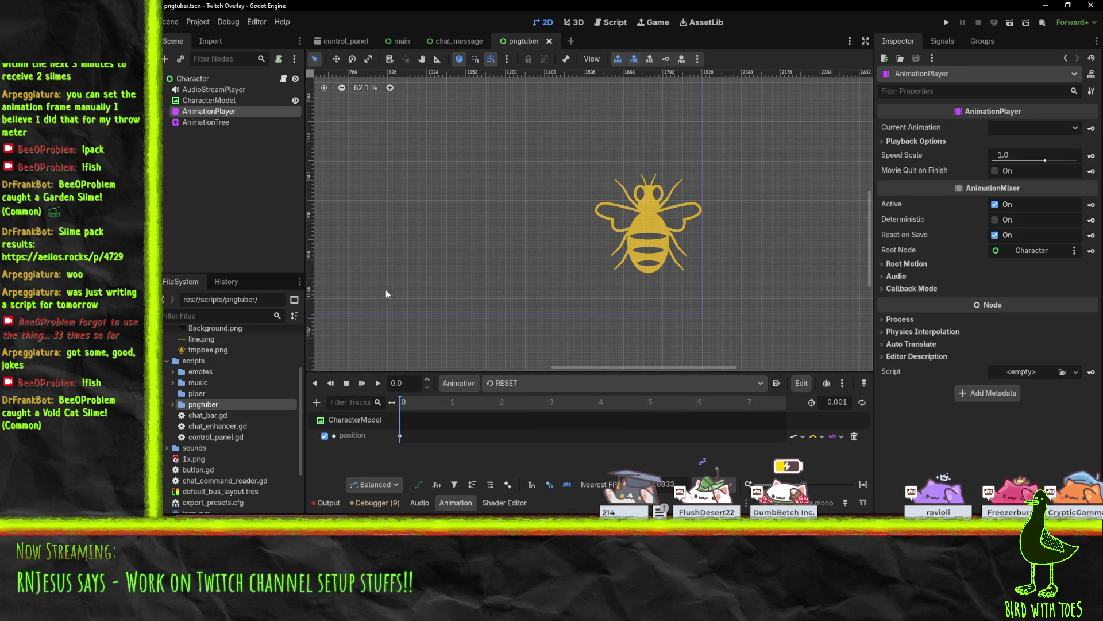
# Switch to LoActive and set the 0 s and 2.5 s position keys to (-30, 0).
pyautogui.click(543, 392)
pyautogui.click(541, 423)
pyautogui.click(430, 436)
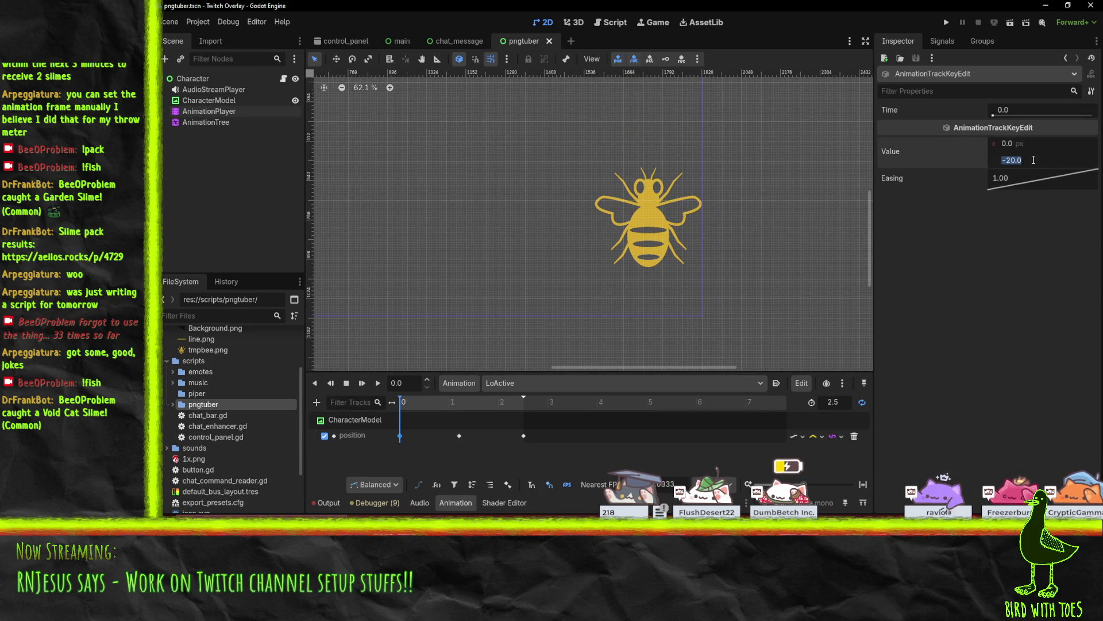
pyautogui.press('Return')
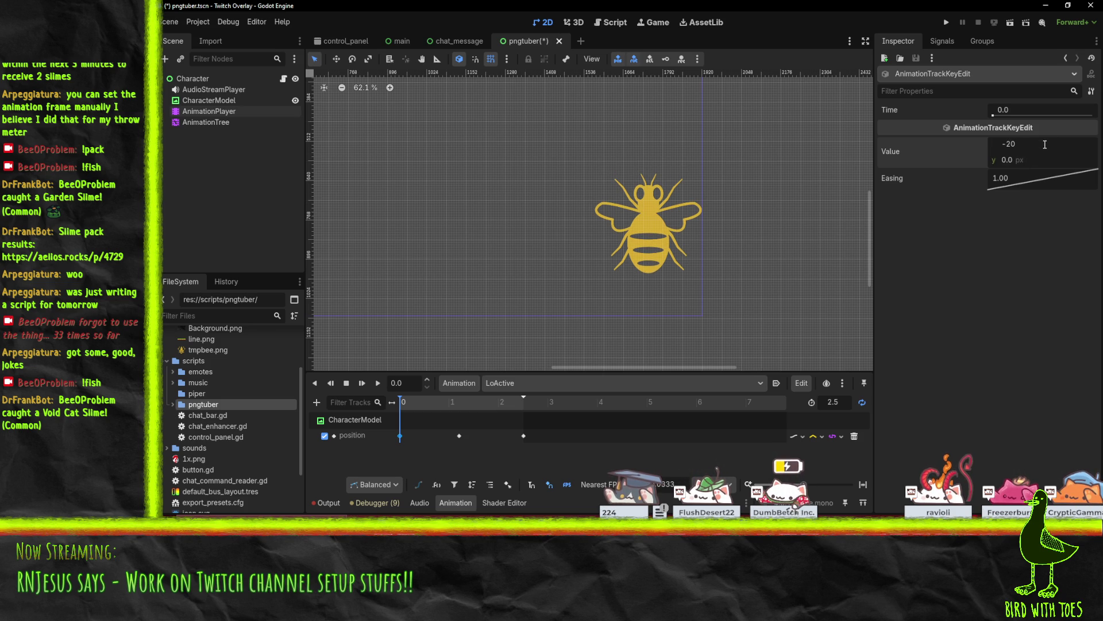
pyautogui.press('Return')
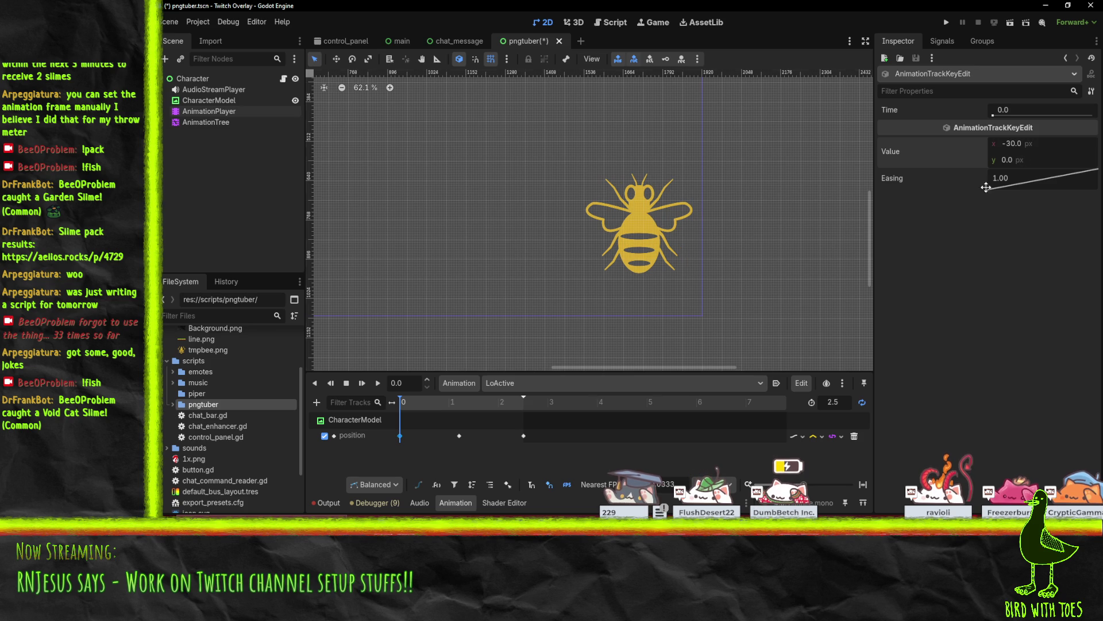
pyautogui.click(523, 436)
pyautogui.click(1041, 144)
pyautogui.write('-30')
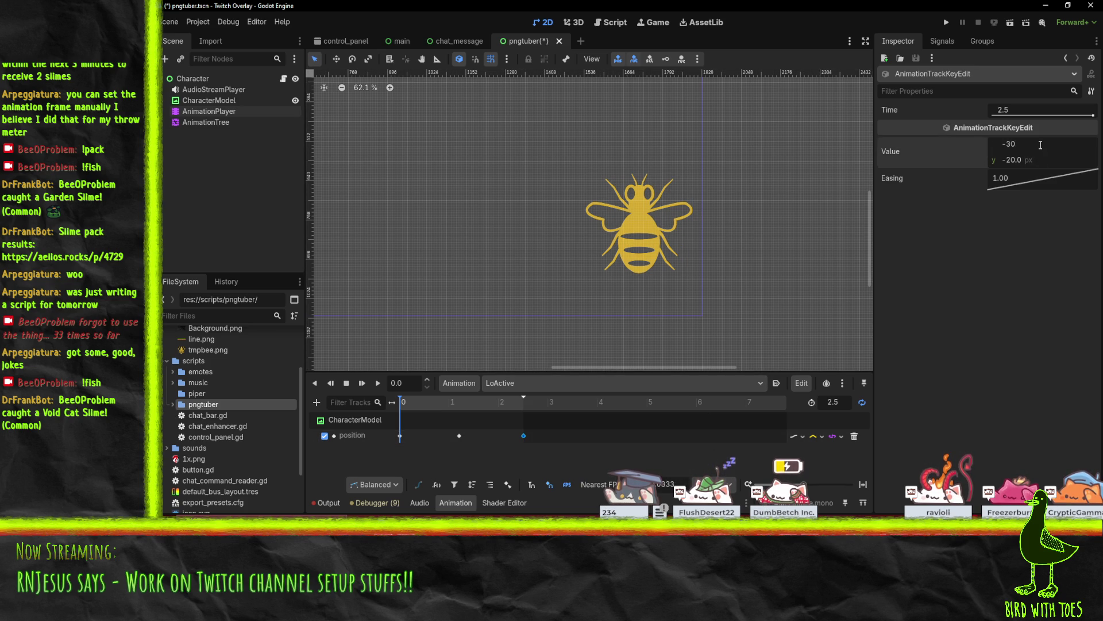
pyautogui.click(1041, 157)
pyautogui.write('0')
pyautogui.press('Return')
# Set the 1.2 s position key to x 30, y 0.
pyautogui.click(460, 436)
pyautogui.click(1037, 160)
pyautogui.write('3')
pyautogui.press('BackSpace')
pyautogui.write('0')
pyautogui.press('Return')
pyautogui.write('30')
pyautogui.press('Return')
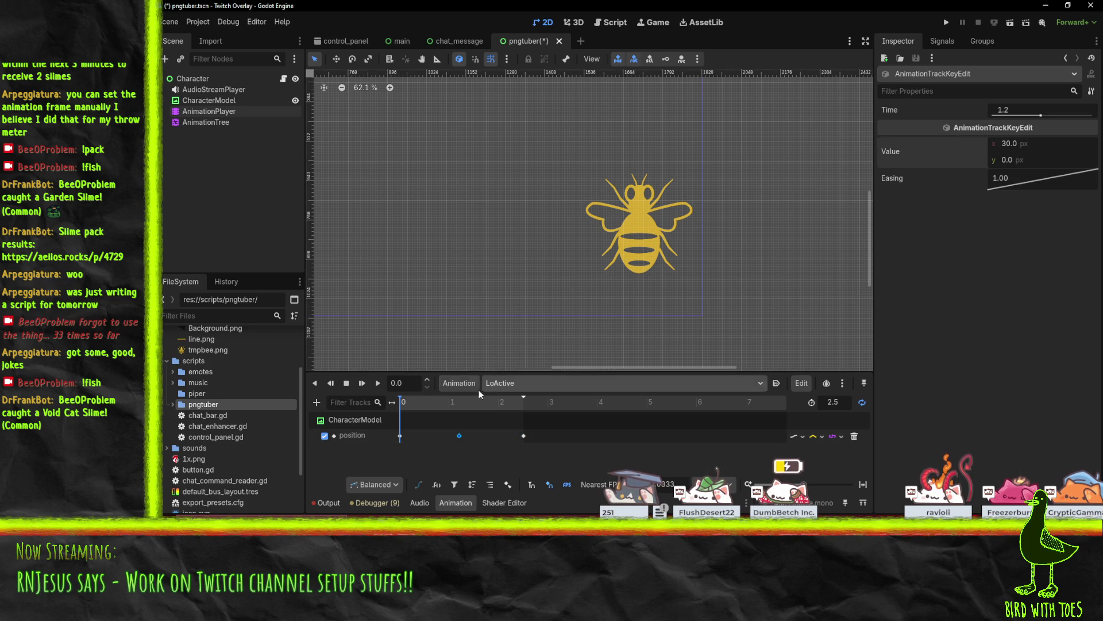
# Give the position track Cubic interpolation and replay LoActive to check the sway.
pyautogui.click(367, 385)
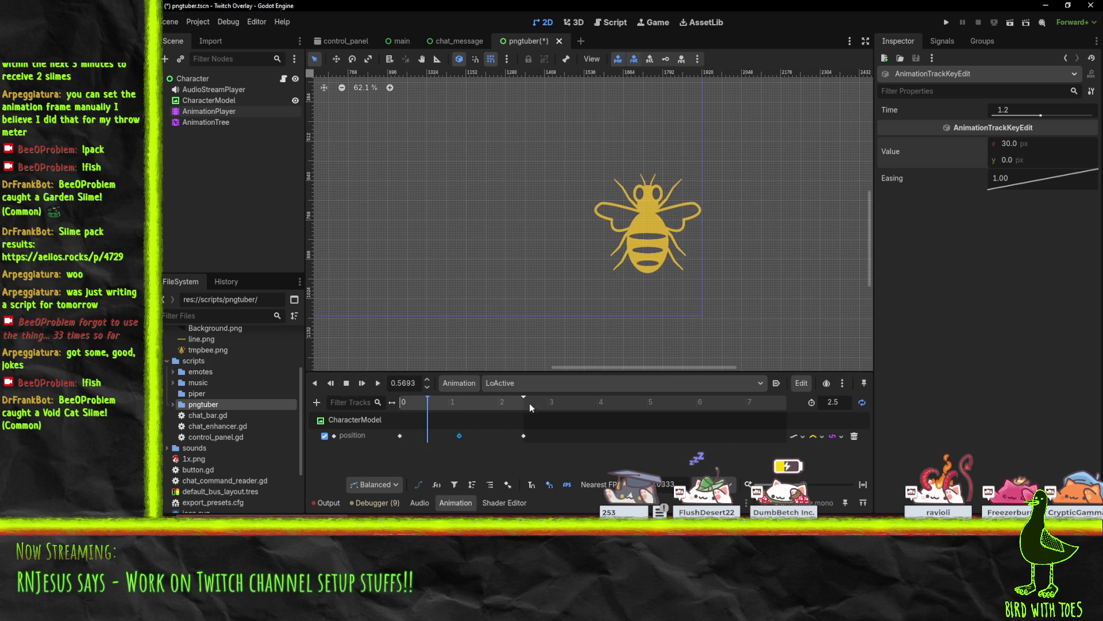
pyautogui.click(427, 402)
pyautogui.click(820, 438)
pyautogui.click(830, 478)
pyautogui.click(378, 384)
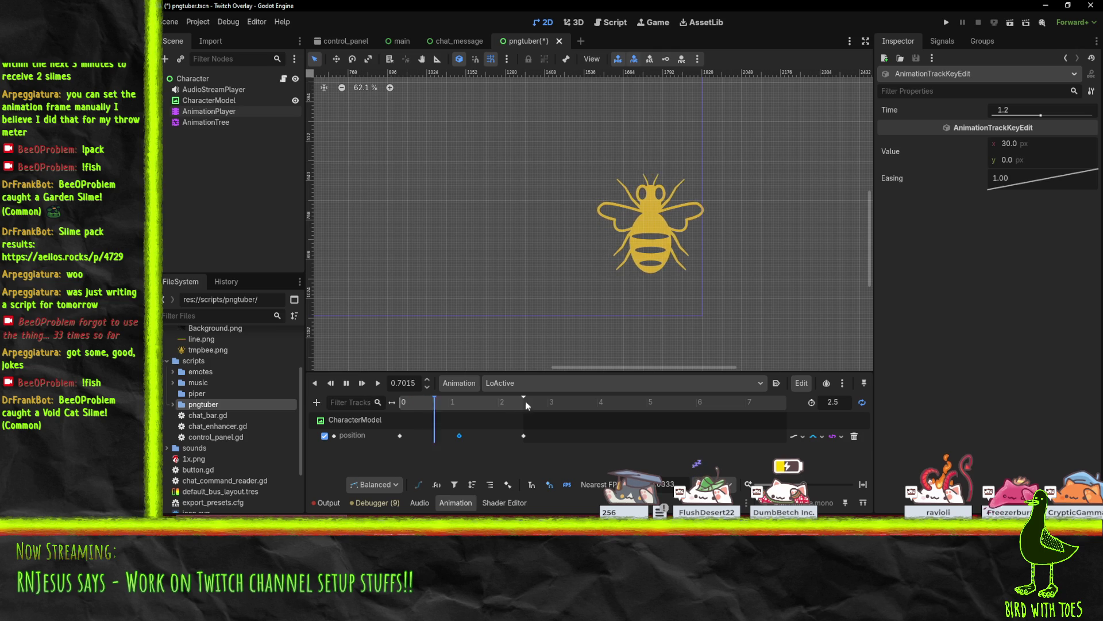
# Switch to MidActive and set its position track to Cubic interpolation.
pyautogui.click(526, 384)
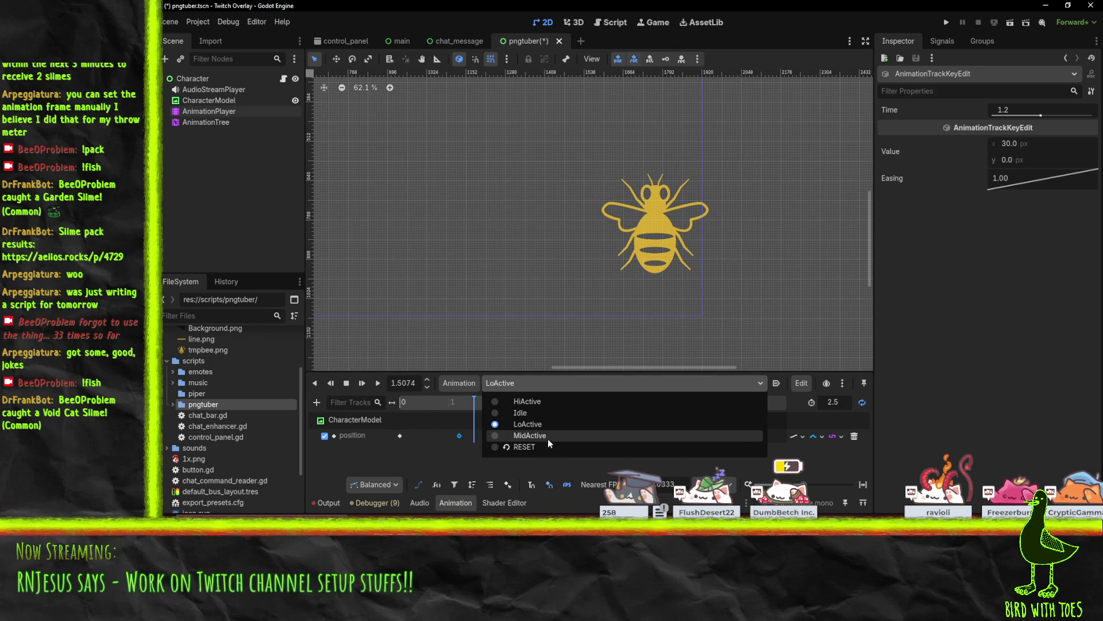
pyautogui.click(548, 440)
pyautogui.click(377, 384)
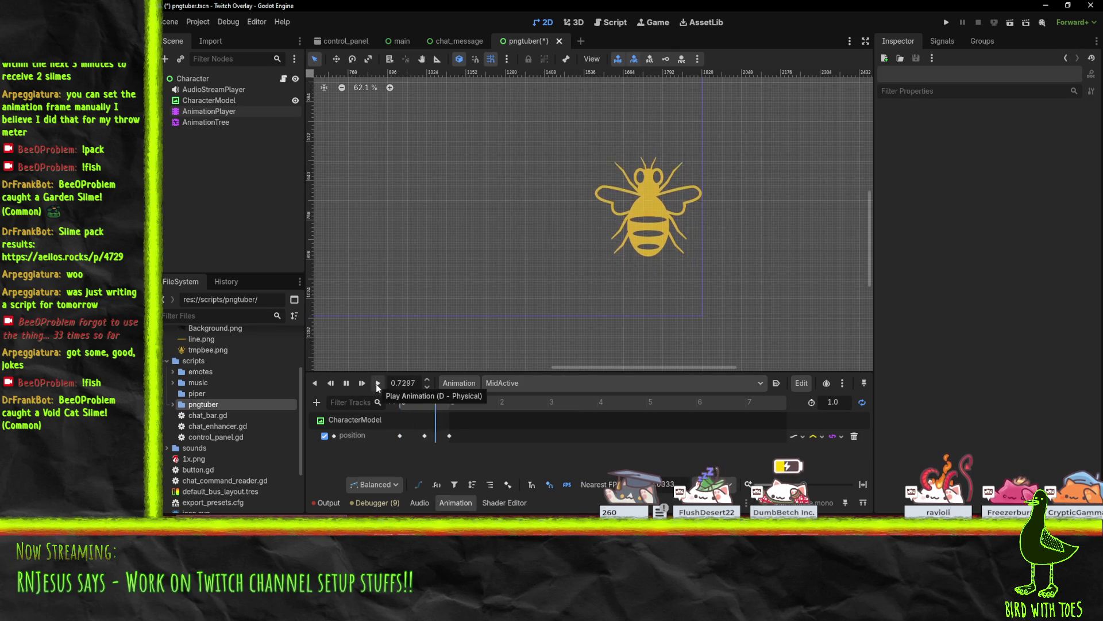
pyautogui.click(346, 383)
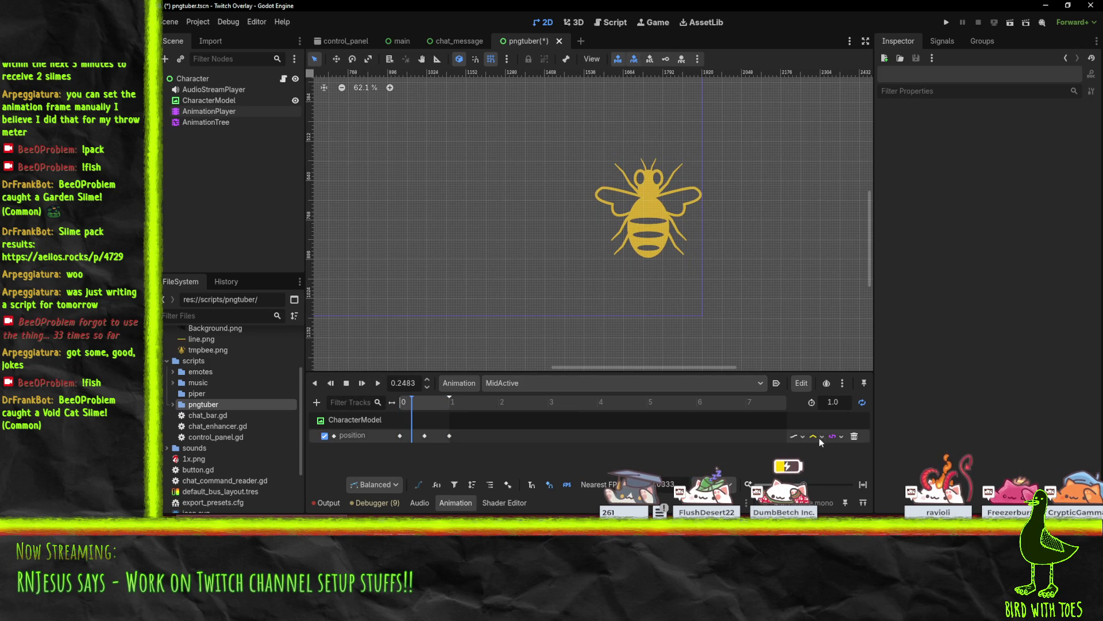
pyautogui.click(822, 437)
pyautogui.click(838, 475)
pyautogui.click(377, 384)
pyautogui.click(345, 383)
# Switch to HiActive and set the x scale of its three scale keys to 1.
pyautogui.click(504, 389)
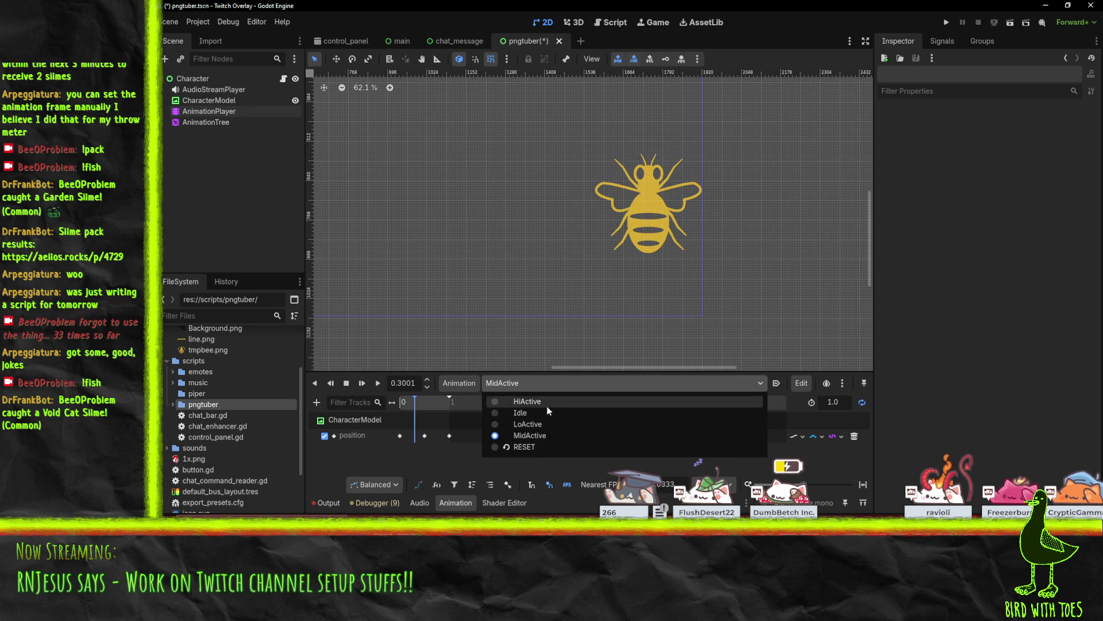
pyautogui.click(575, 402)
pyautogui.click(413, 437)
pyautogui.click(397, 436)
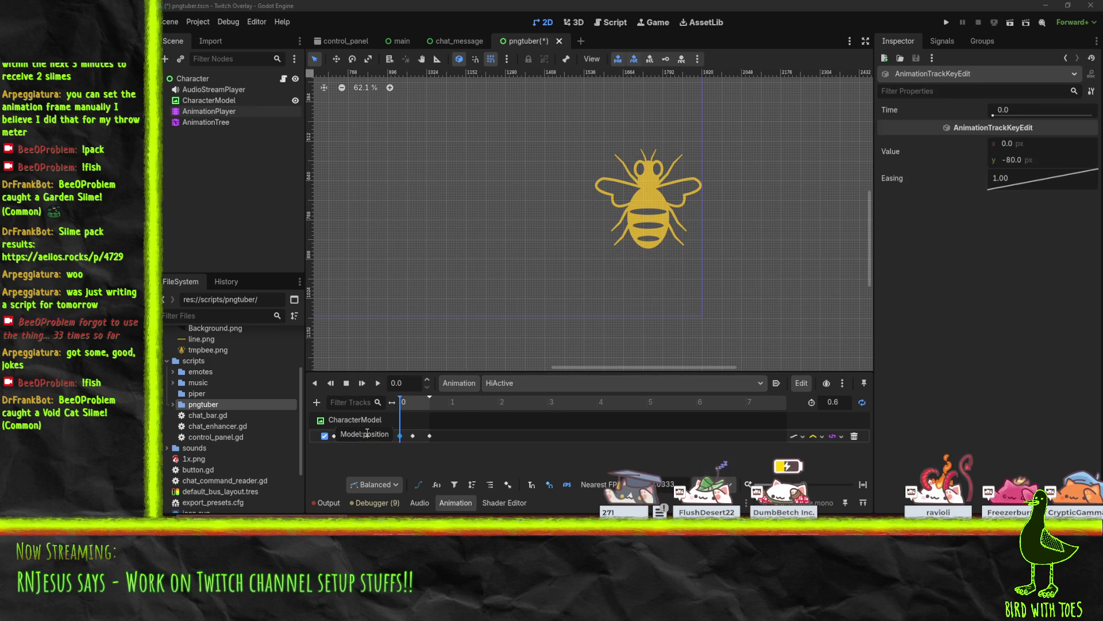
pyautogui.click(1018, 143)
pyautogui.write('1')
pyautogui.click(413, 436)
pyautogui.click(1034, 148)
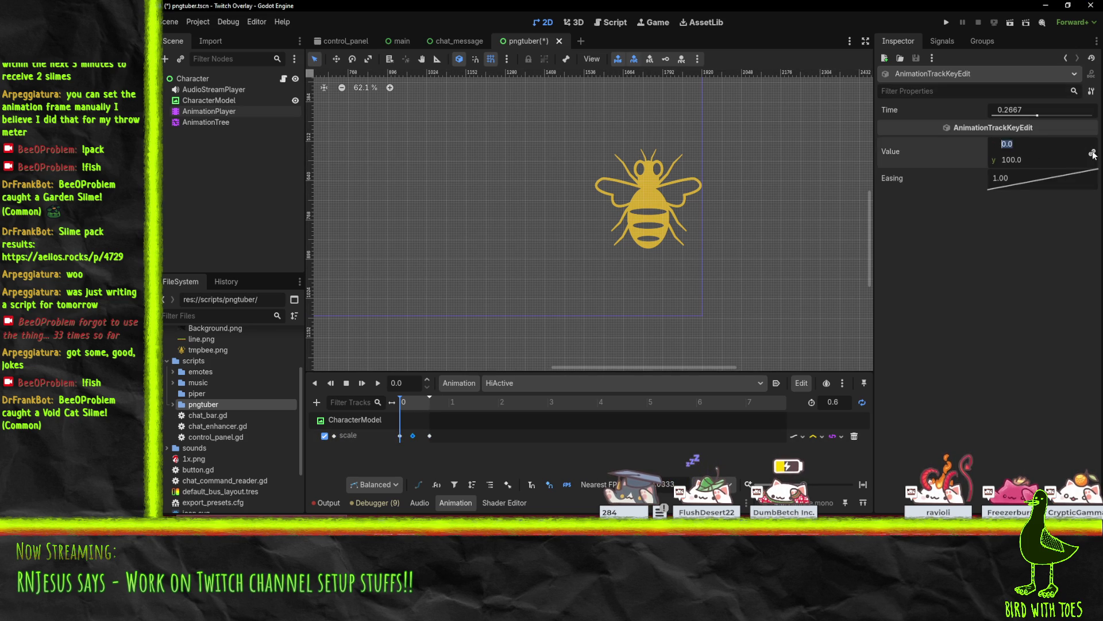
pyautogui.write('1.5')
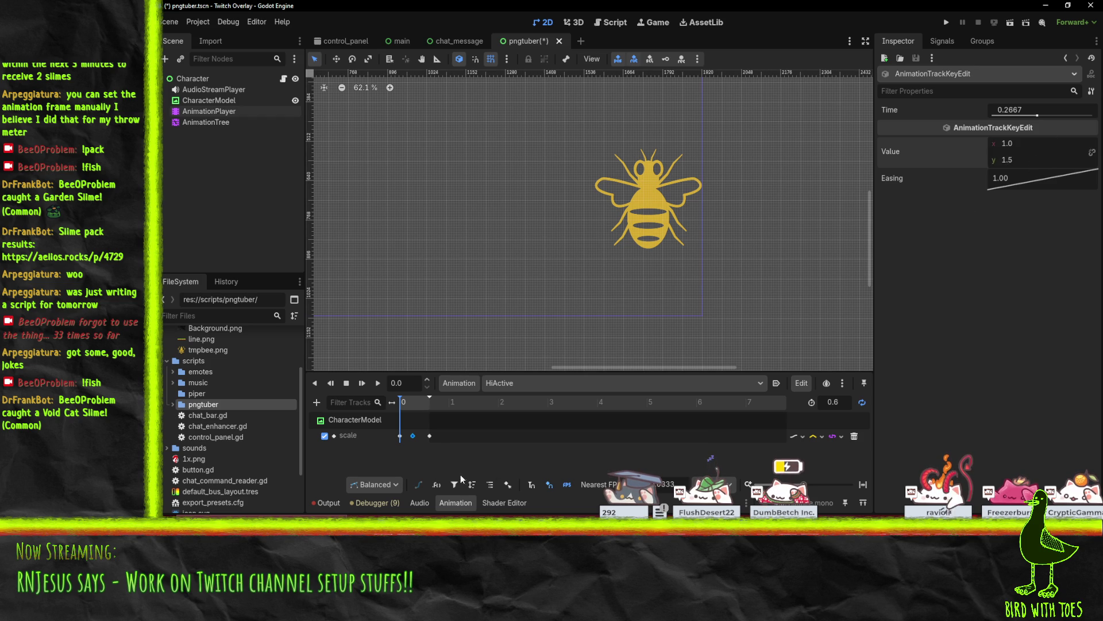
pyautogui.click(429, 435)
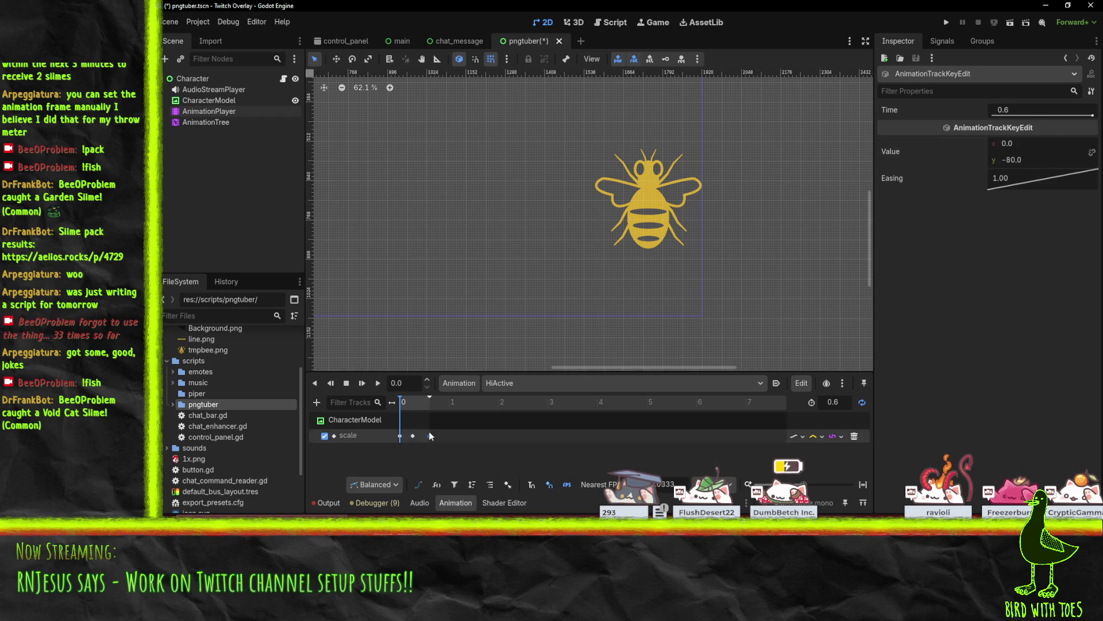
pyautogui.press('Return')
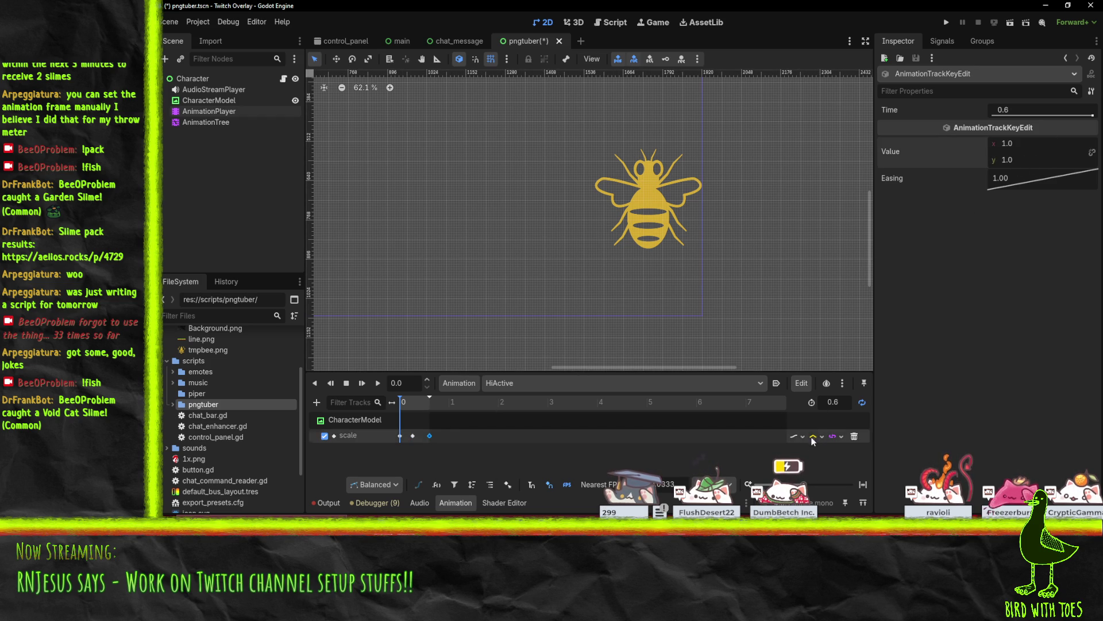
# Set the HiActive scale track to Cubic interpolation, preview it, and reselect the second key's x scale.
pyautogui.click(816, 437)
pyautogui.click(833, 468)
pyautogui.click(378, 382)
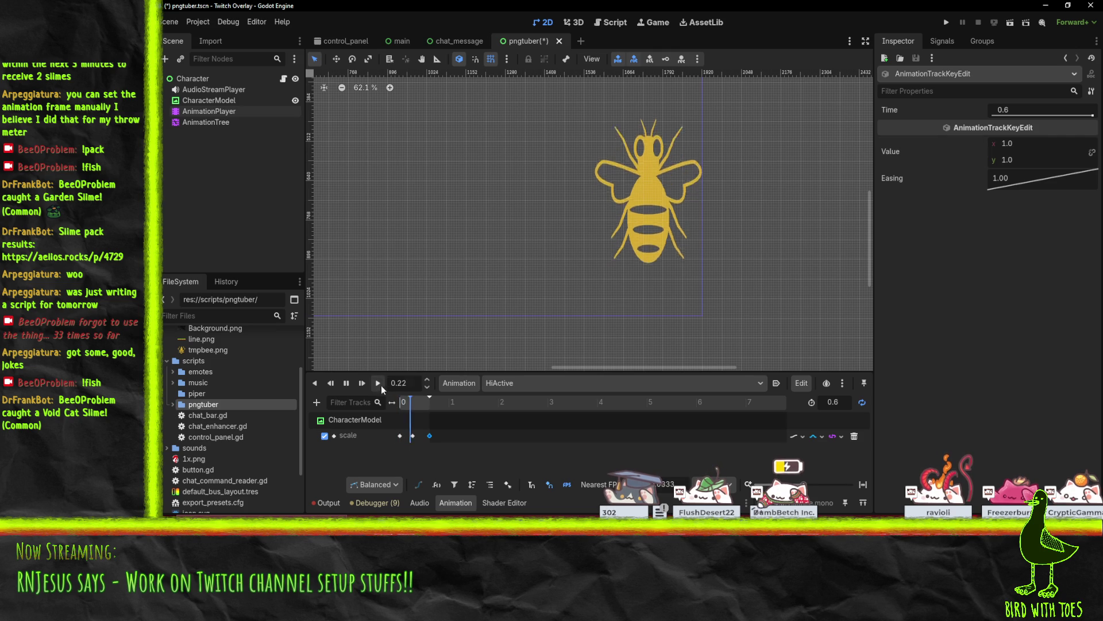
pyautogui.click(344, 384)
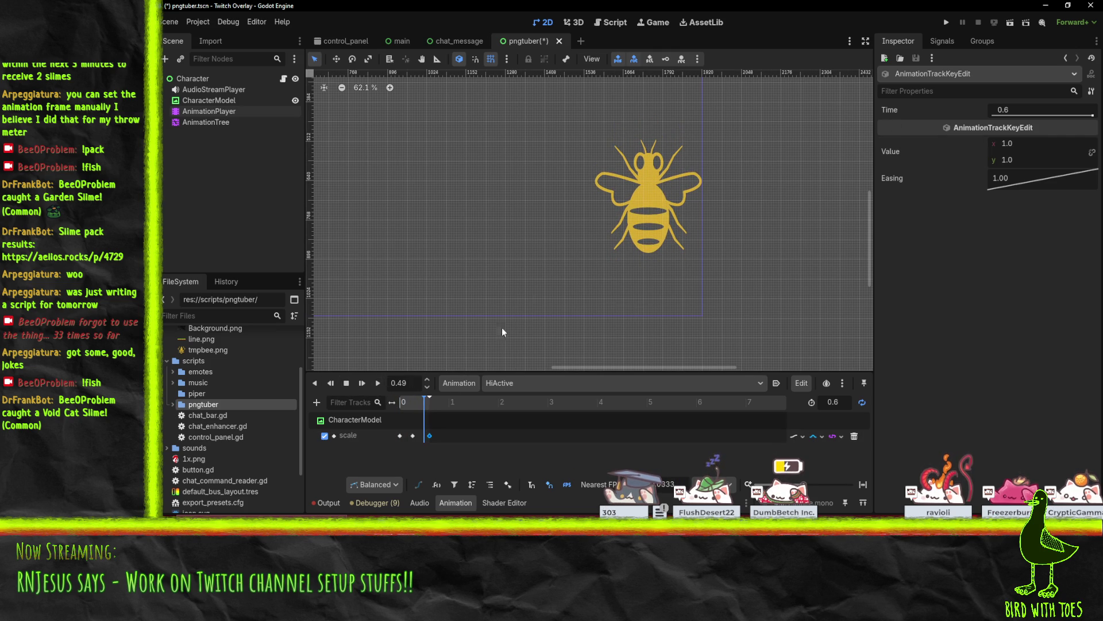
pyautogui.click(414, 436)
pyautogui.click(1029, 145)
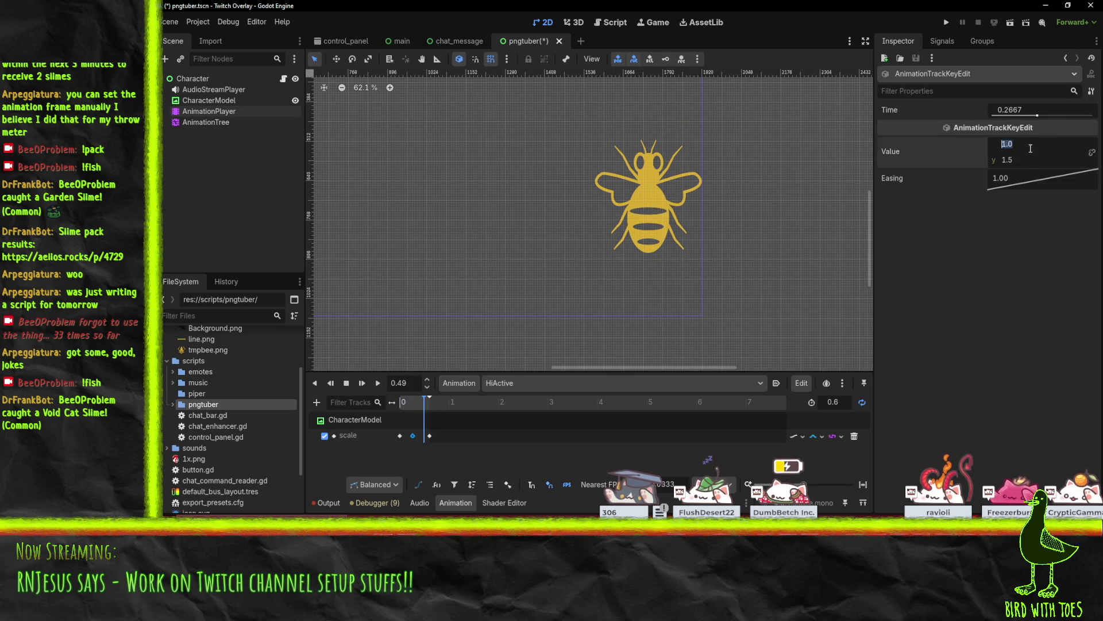